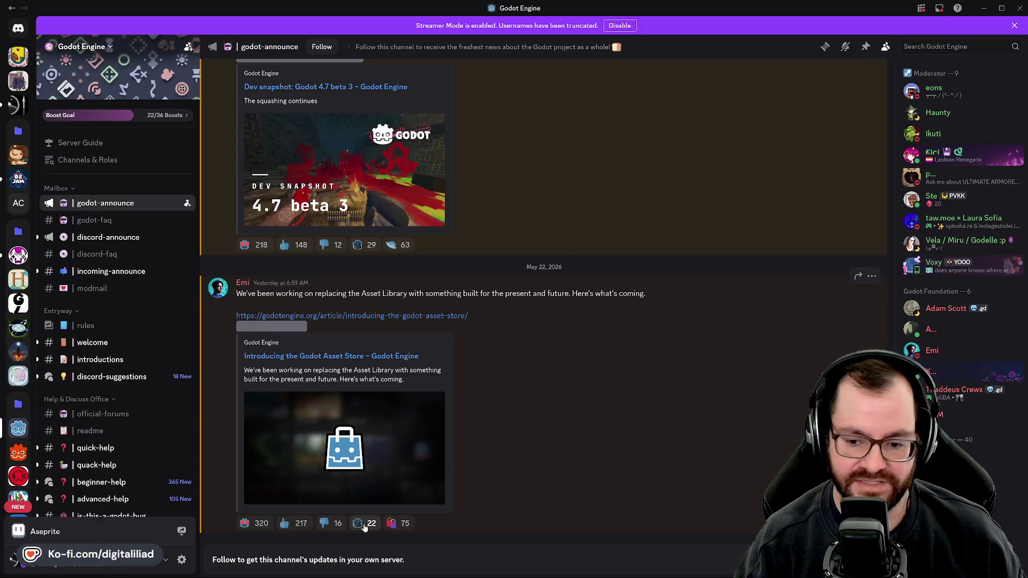
# - Open the message options on the Asset Store post in godot-announce, then close them
pyautogui.moveTo(364, 528)
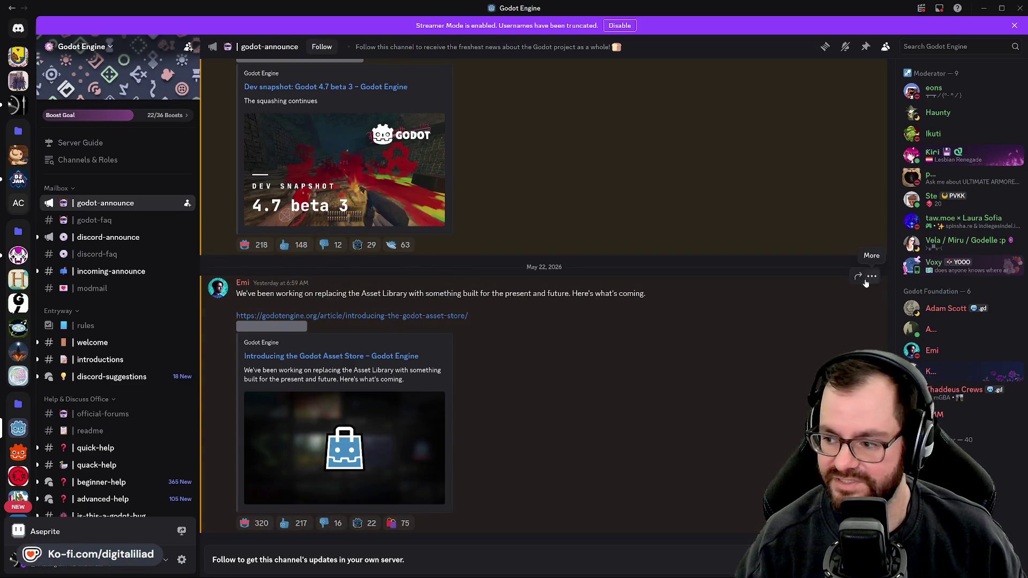
pyautogui.click(872, 276)
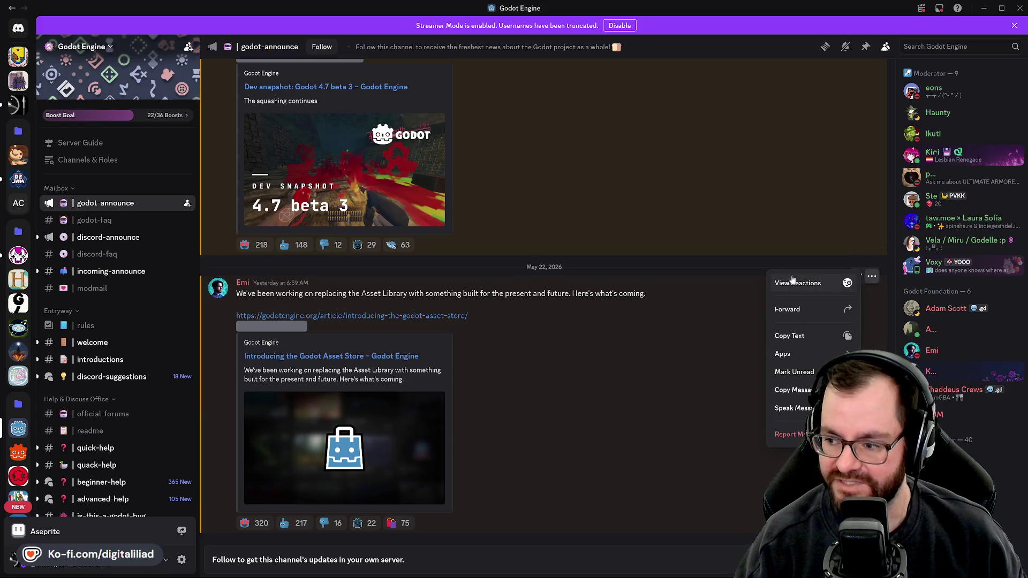
pyautogui.click(626, 435)
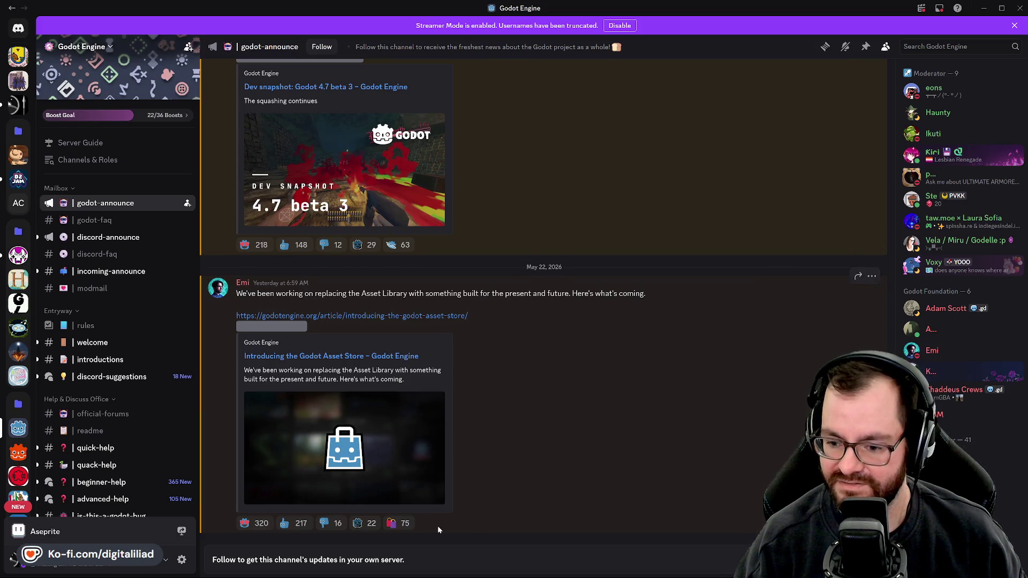
# - Scroll through the godot-announce channel and minimize Discord to reveal the Aseprite artwork
pyautogui.scroll(4, 516, 403)
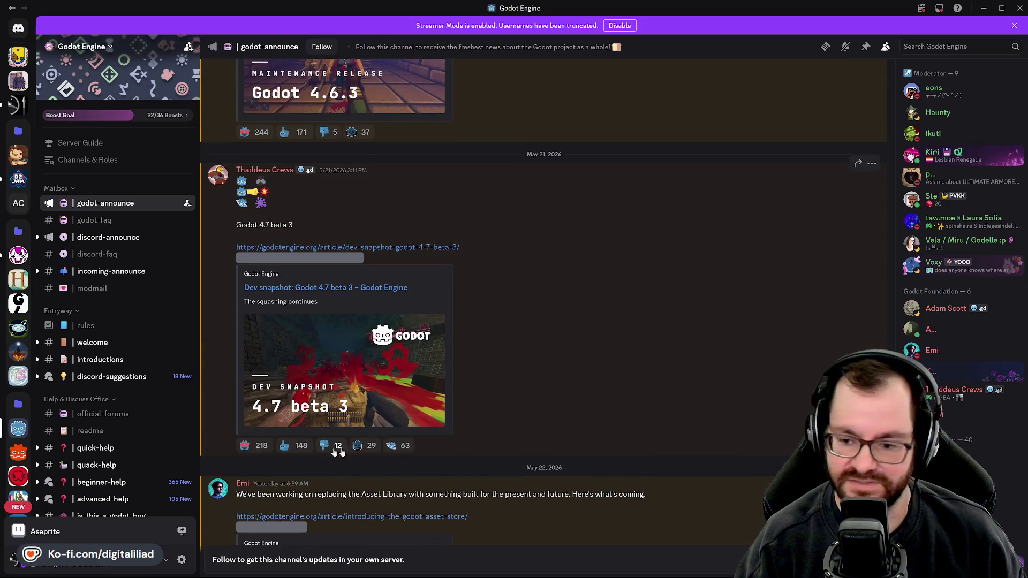
pyautogui.scroll(4, 508, 321)
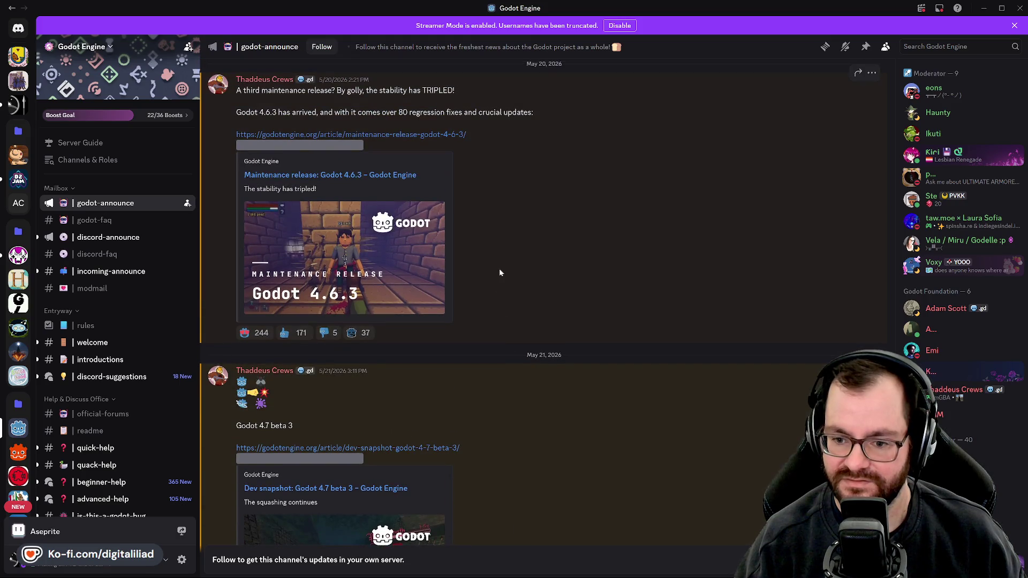
pyautogui.scroll(2, 500, 273)
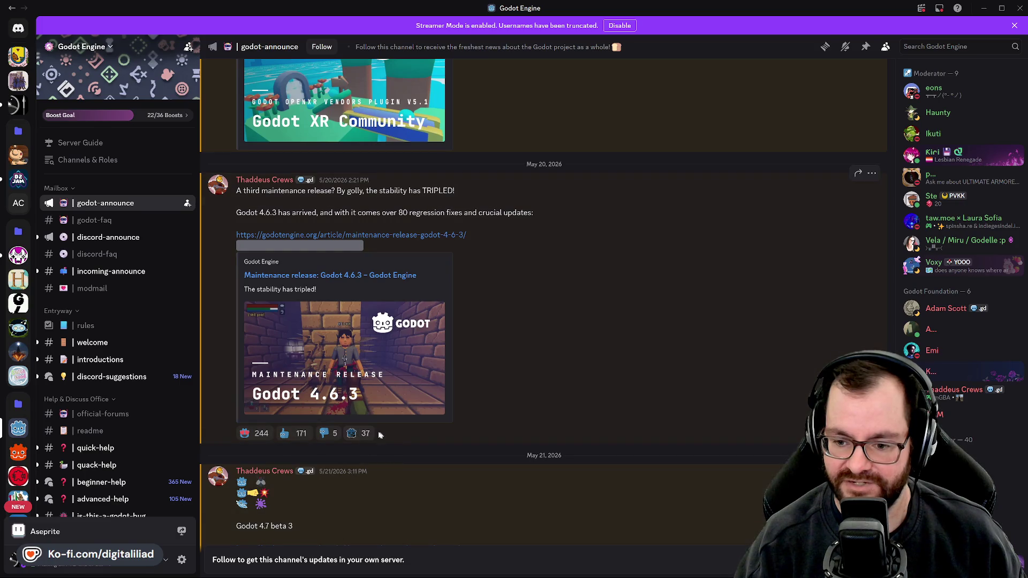
pyautogui.moveTo(358, 435)
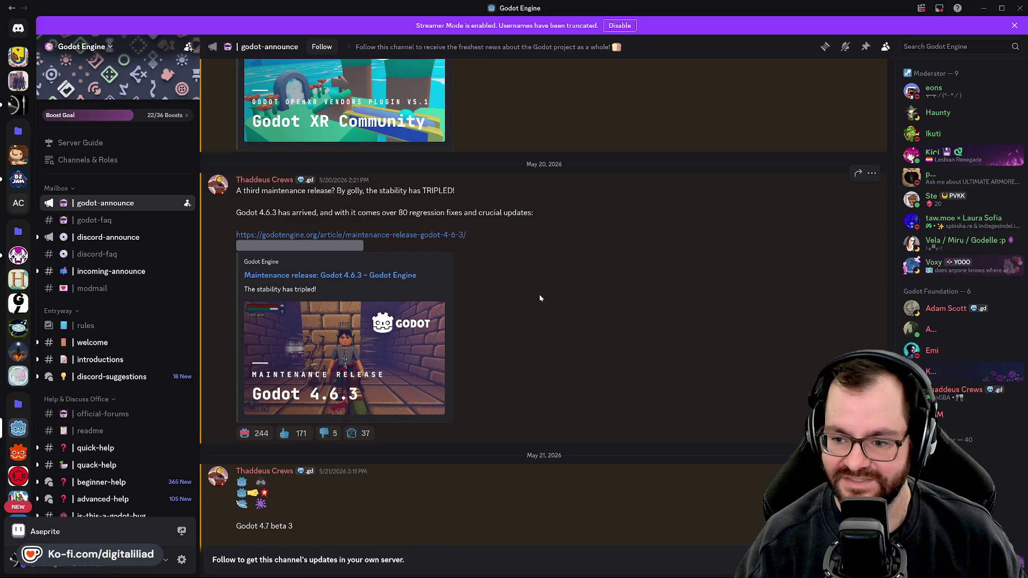
pyautogui.scroll(-10, 519, 294)
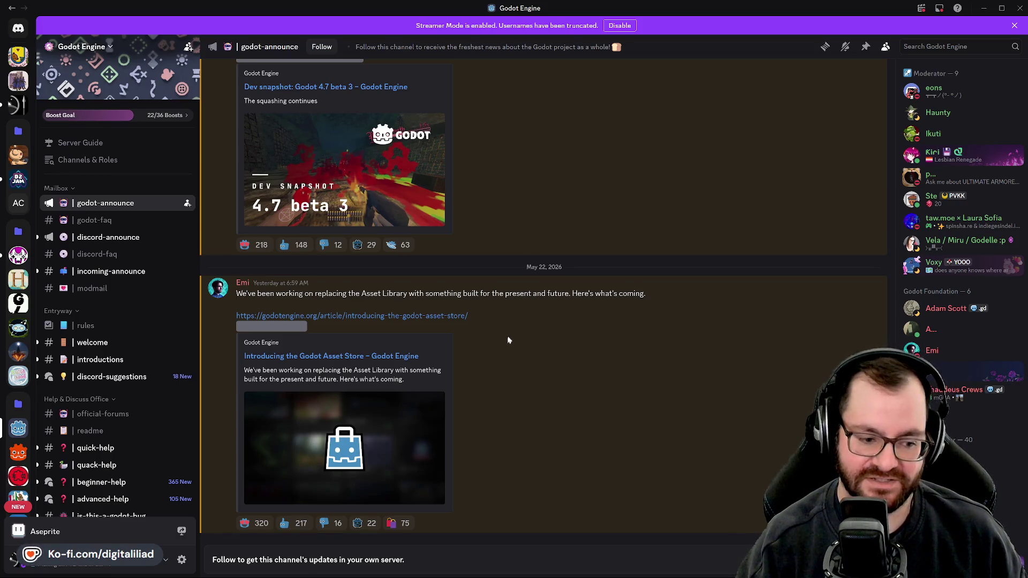
pyautogui.scroll(3, 522, 364)
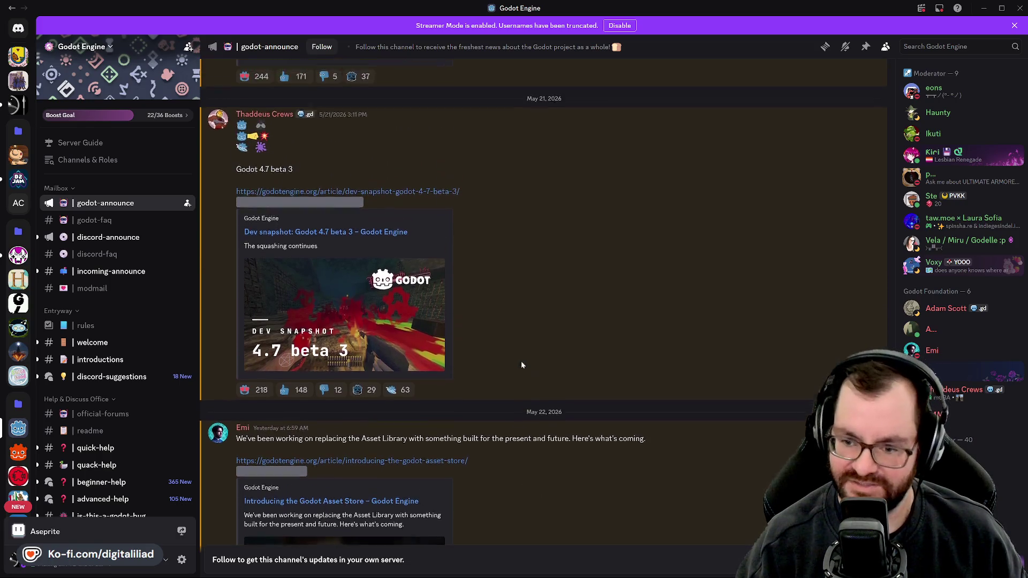
pyautogui.scroll(6, 562, 350)
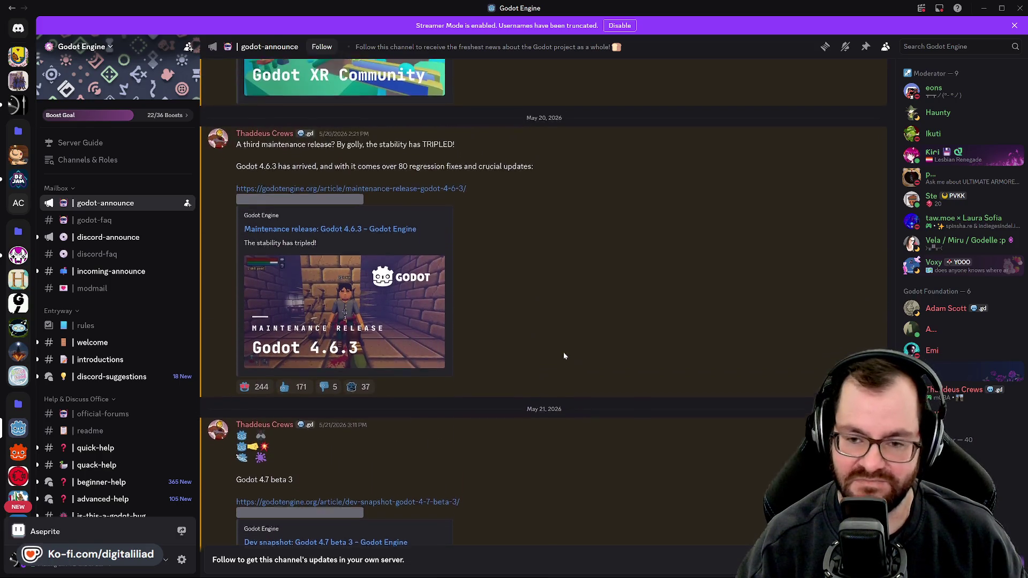
pyautogui.scroll(-9, 562, 351)
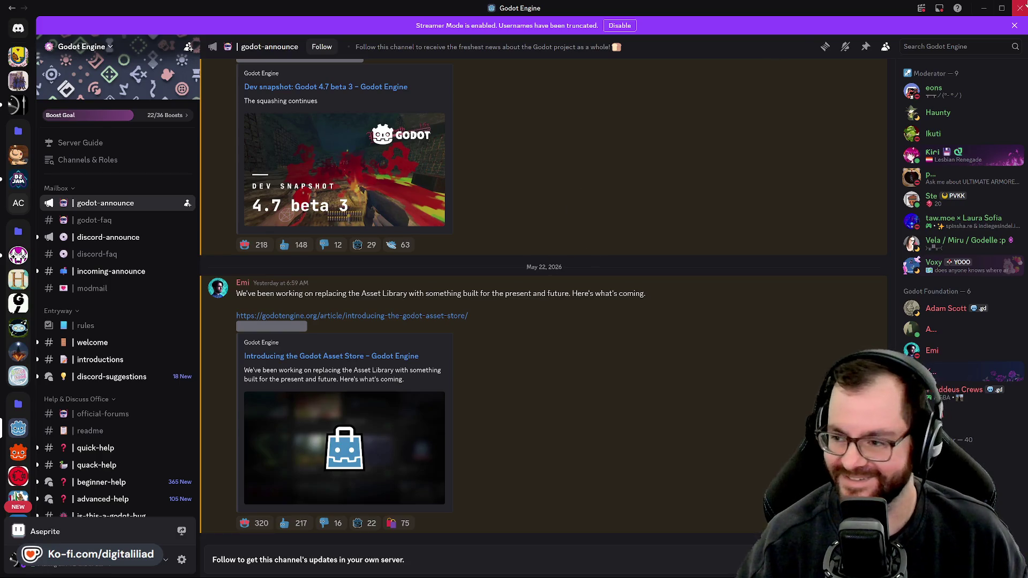
pyautogui.click(984, 8)
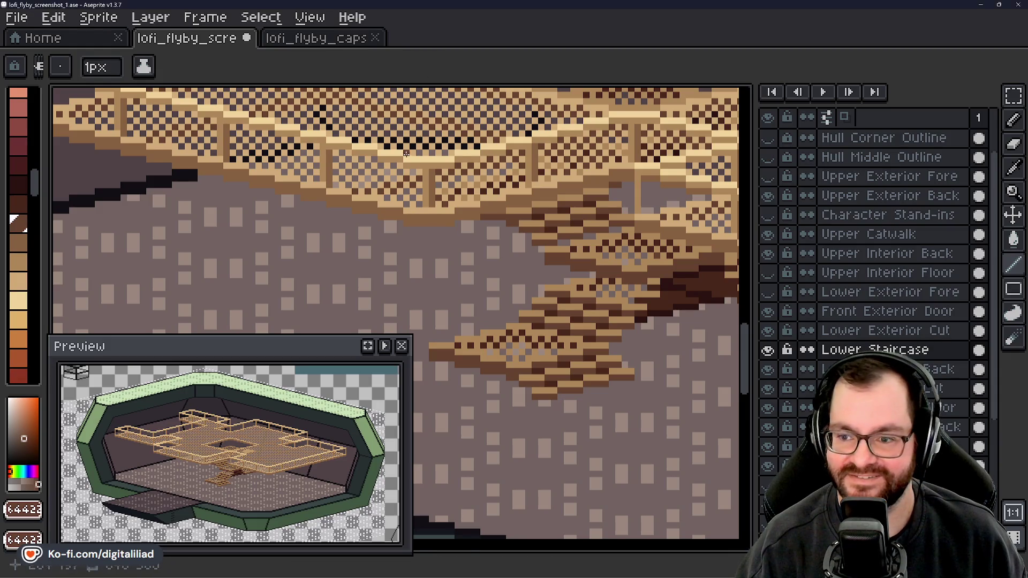
pyautogui.scroll(-2, 470, 238)
pyautogui.scroll(2, 505, 237)
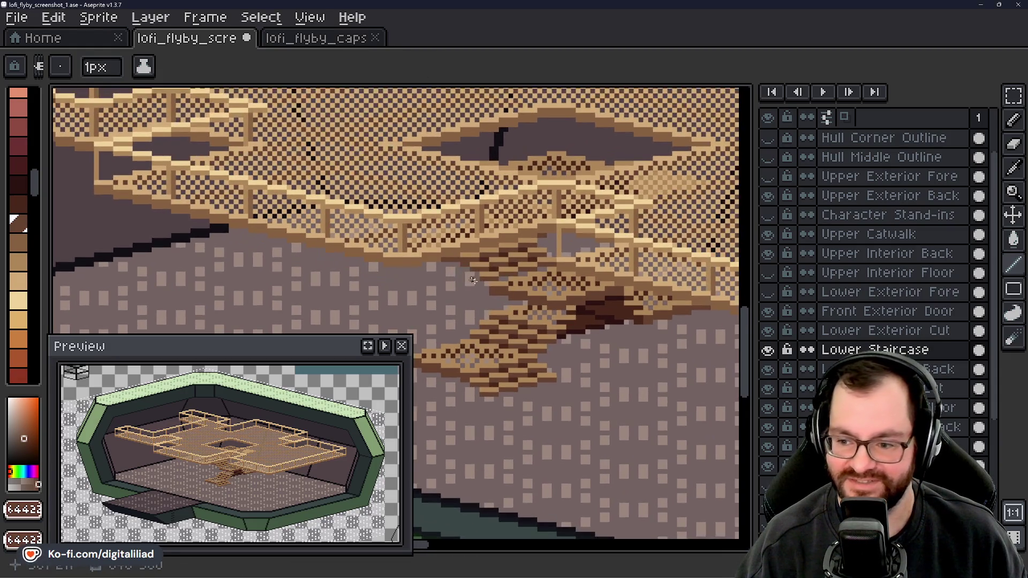
pyautogui.scroll(-5, 506, 296)
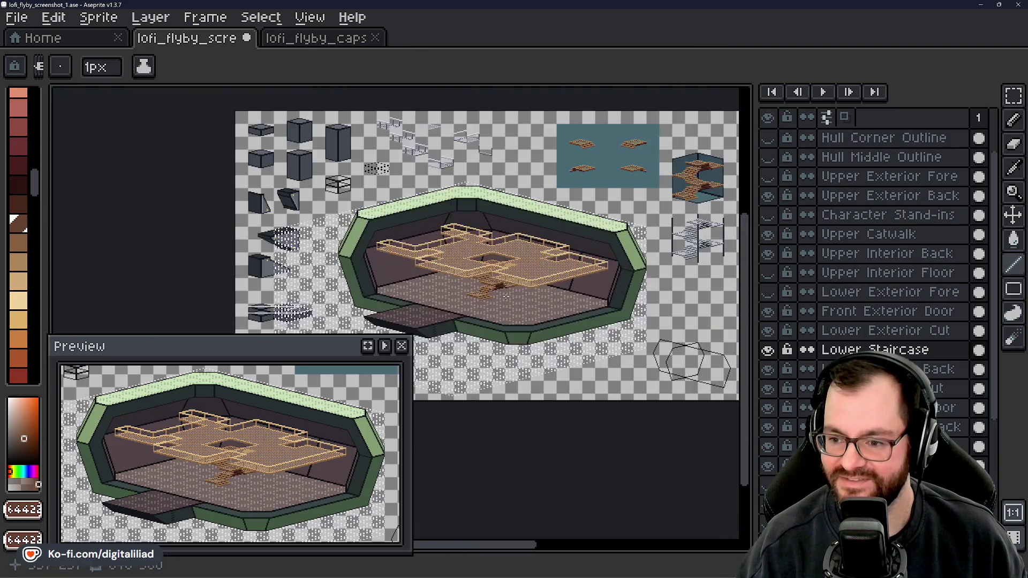
pyautogui.scroll(6, 503, 291)
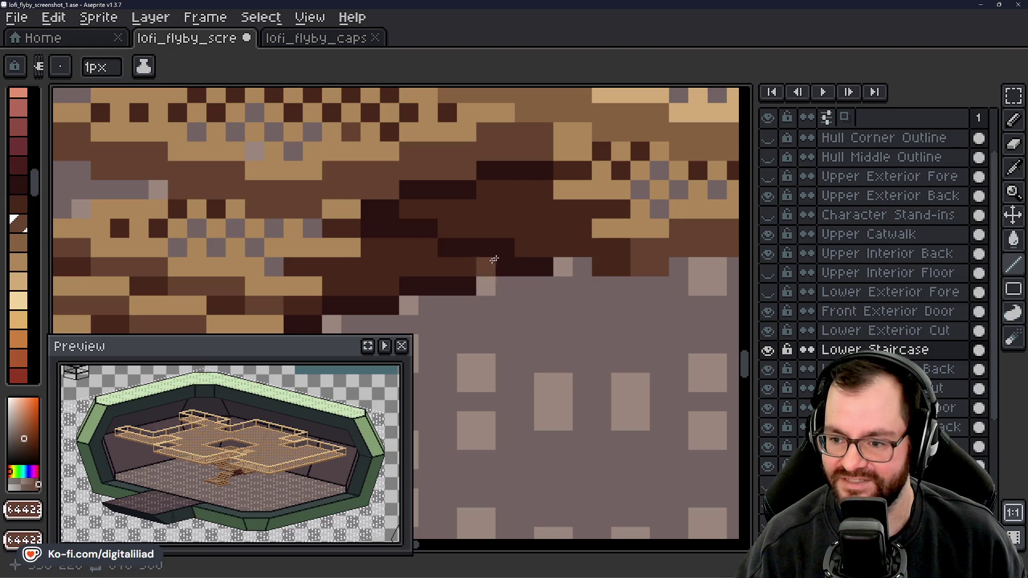
pyautogui.scroll(-3, 506, 190)
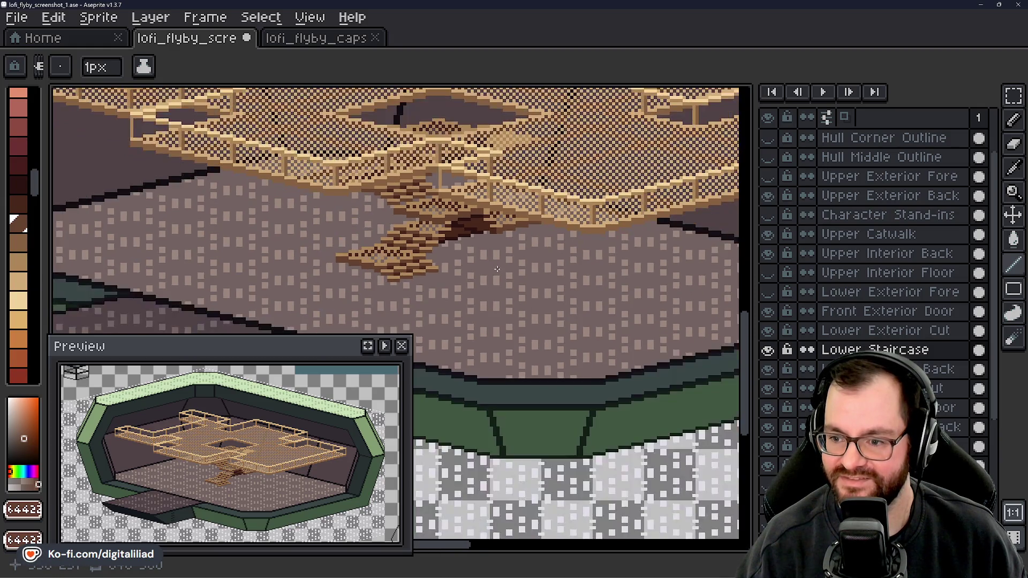
pyautogui.scroll(-3, 497, 269)
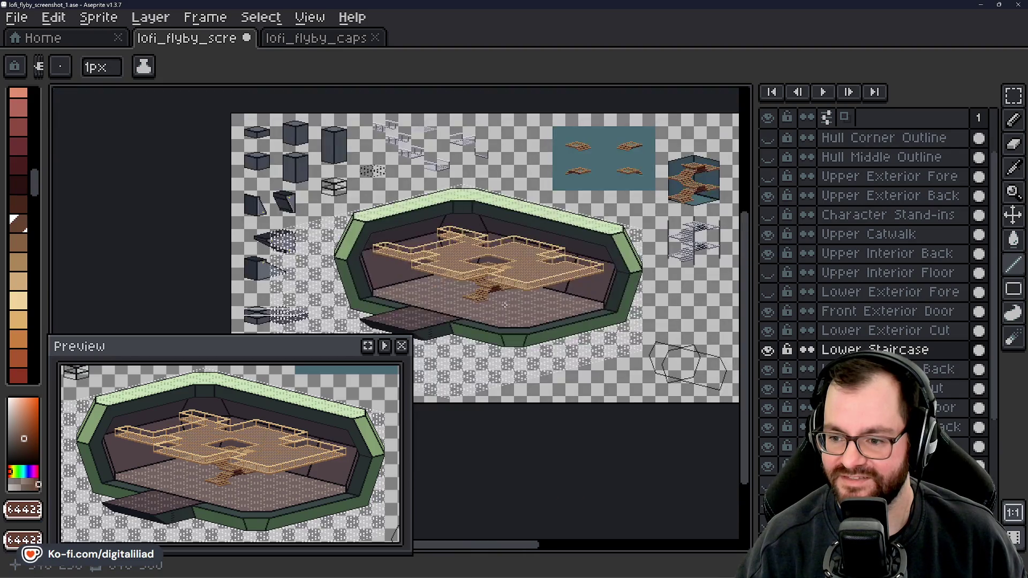
pyautogui.scroll(5, 500, 291)
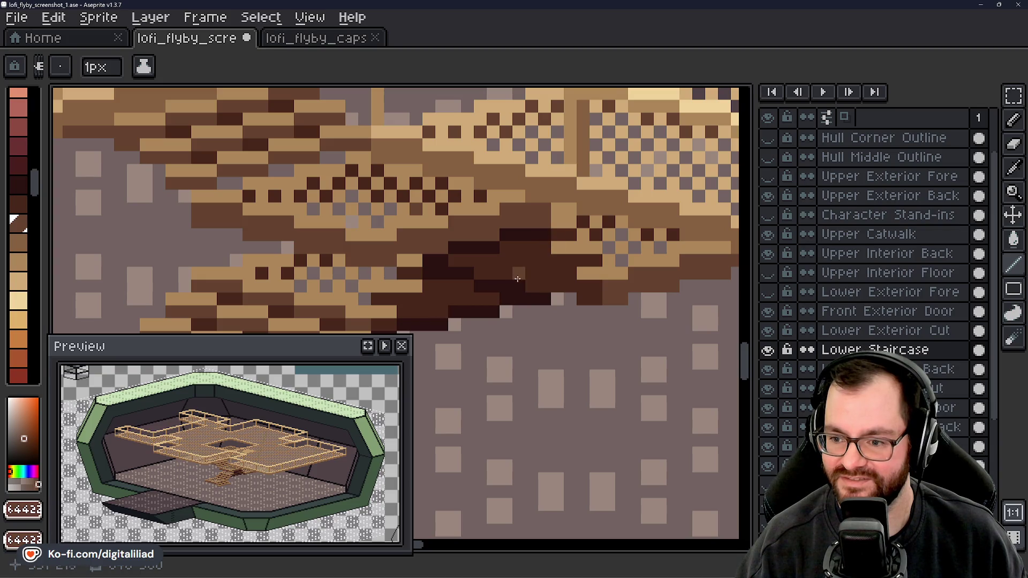
pyautogui.scroll(-4, 554, 282)
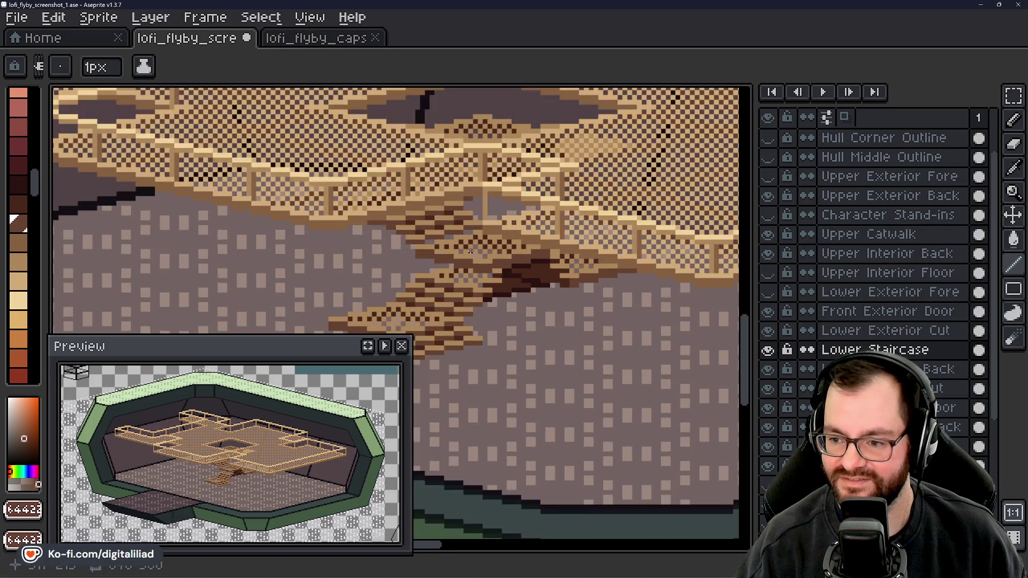
pyautogui.scroll(-2, 504, 312)
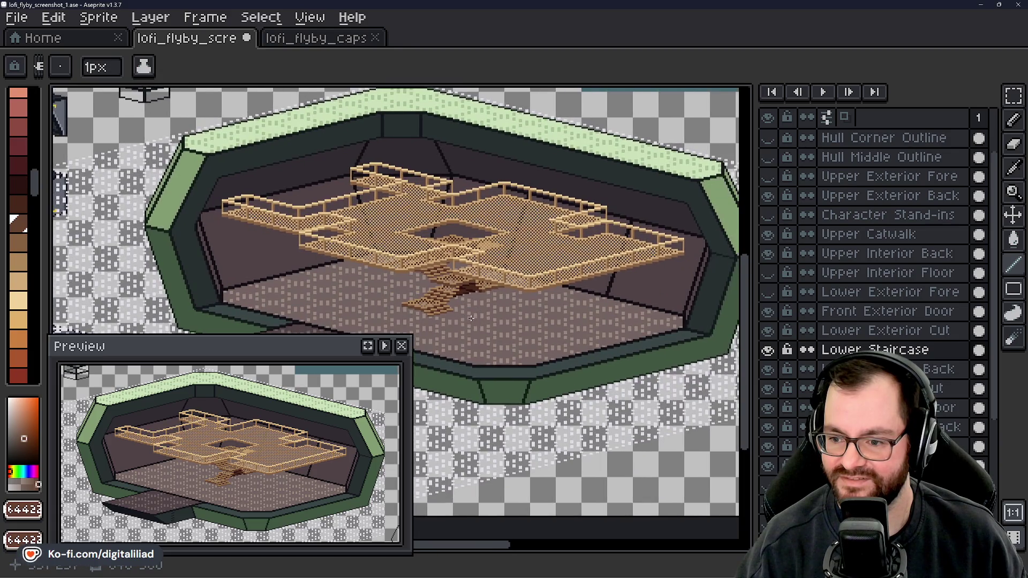
pyautogui.scroll(5, 437, 275)
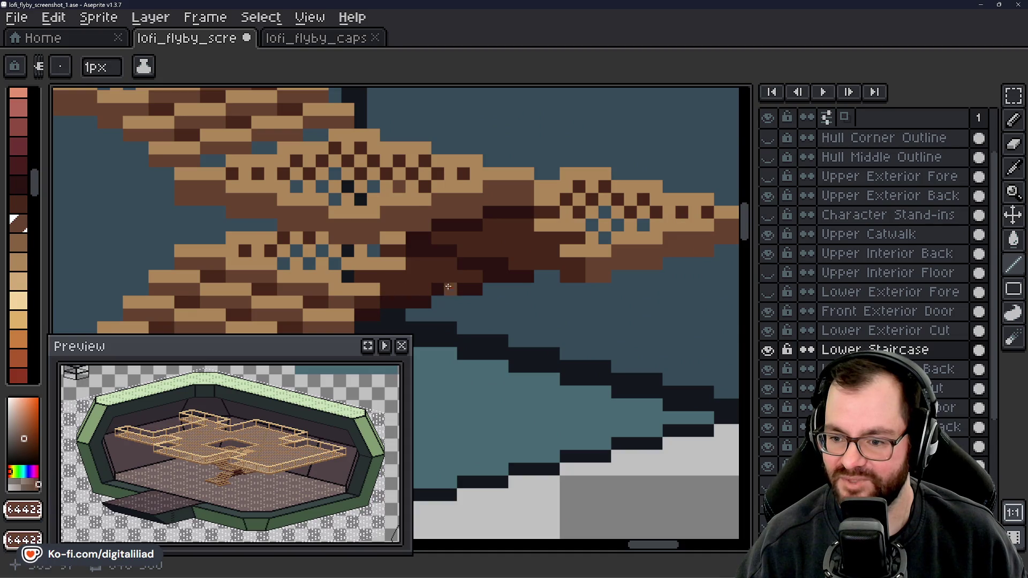
pyautogui.scroll(-3, 464, 227)
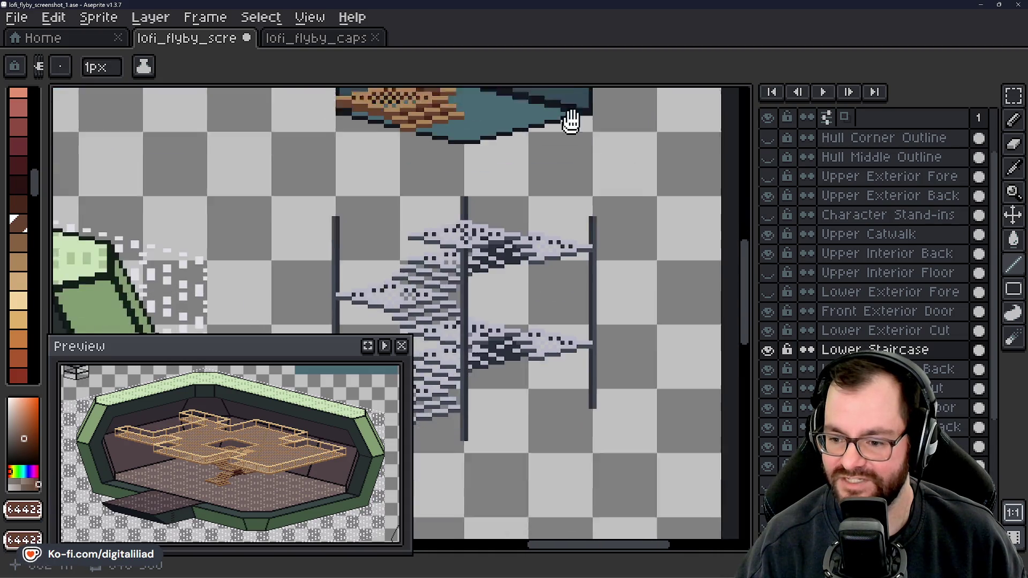
pyautogui.moveTo(528, 137)
pyautogui.mouseDown()
pyautogui.moveTo(484, 280)
pyautogui.moveTo(541, 246)
pyautogui.mouseUp()
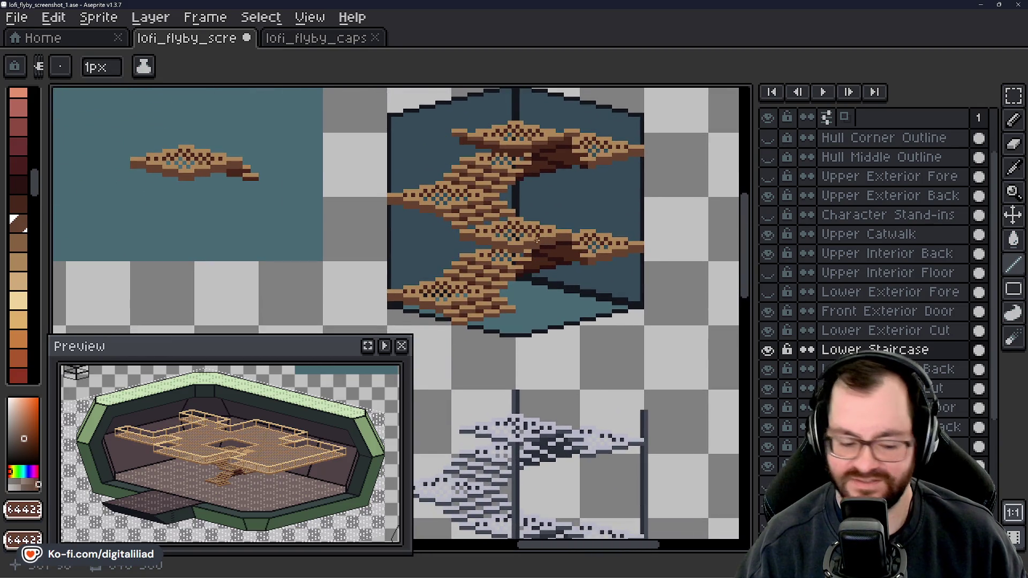
pyautogui.scroll(-2, 521, 227)
pyautogui.scroll(1, 535, 321)
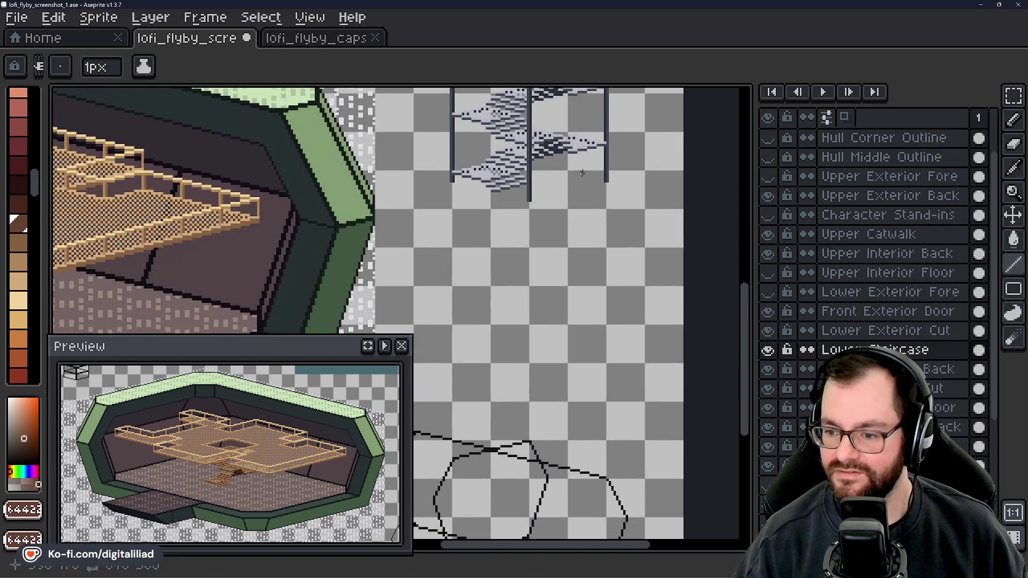
pyautogui.moveTo(571, 260); pyautogui.dragTo(569, 455)
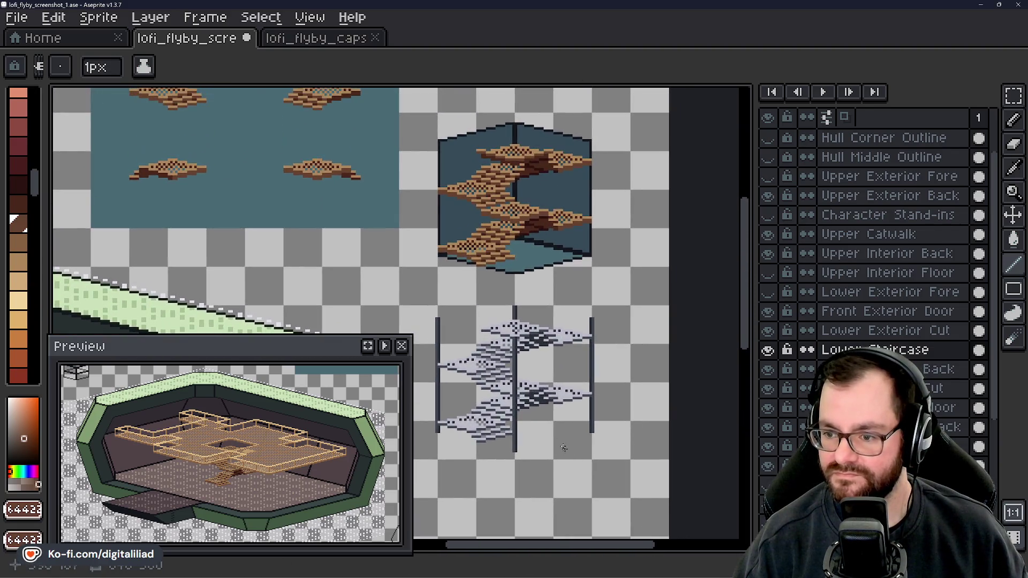
pyautogui.scroll(-3, 522, 397)
pyautogui.scroll(2, 522, 397)
pyautogui.moveTo(522, 396); pyautogui.dragTo(559, 278)
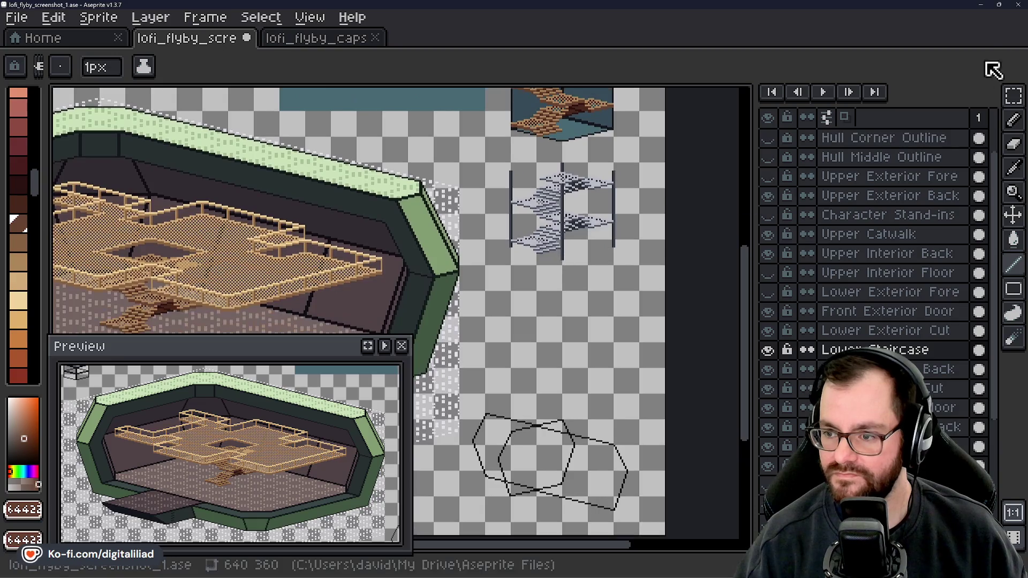
pyautogui.click(1013, 95)
# - Select the grey staircase, move it lower on the sheet, and commit
pyautogui.moveTo(492, 151); pyautogui.dragTo(640, 303)
pyautogui.moveTo(587, 259); pyautogui.dragTo(590, 393)
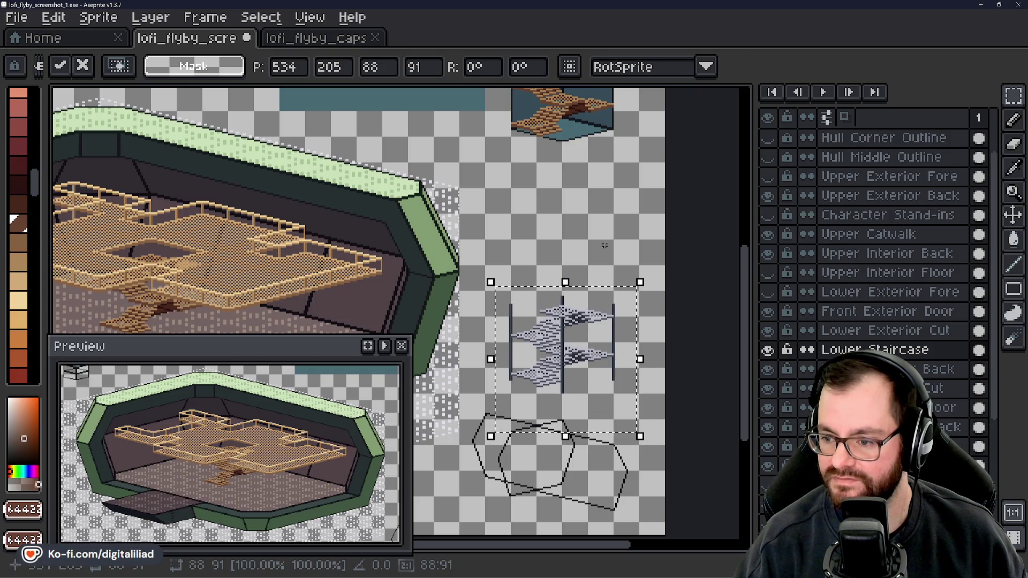
pyautogui.hotkey('ctrl', 'd')
# - Pull the brown staircase out of its teal box to 538, 121 and commit
pyautogui.scroll(3, 517, 169)
pyautogui.moveTo(493, 142)
pyautogui.mouseDown()
pyautogui.moveTo(620, 283)
pyautogui.moveTo(588, 298)
pyautogui.moveTo(581, 386)
pyautogui.mouseUp()
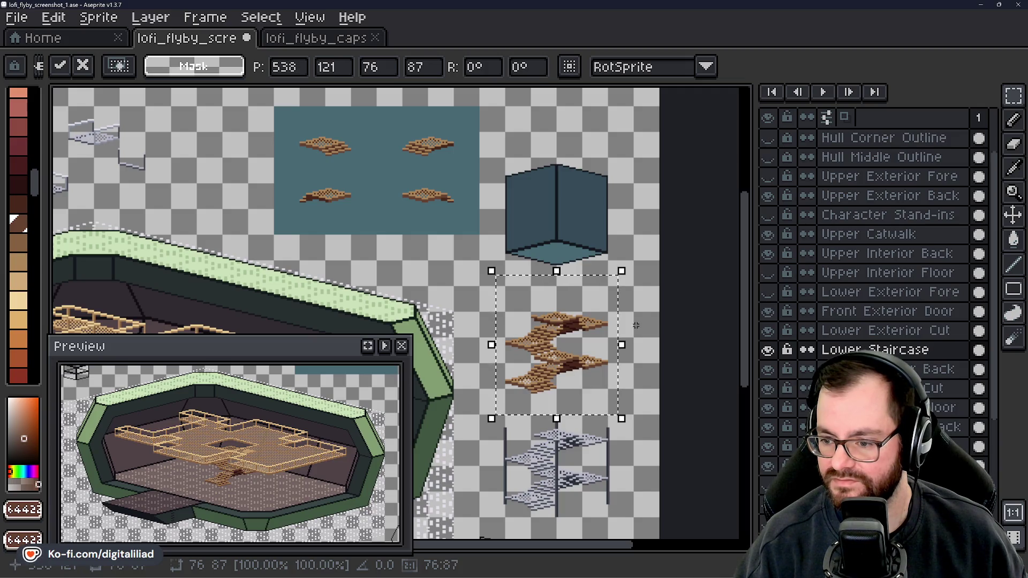
pyautogui.press('Return')
pyautogui.scroll(-2, 652, 250)
pyautogui.scroll(2, 454, 271)
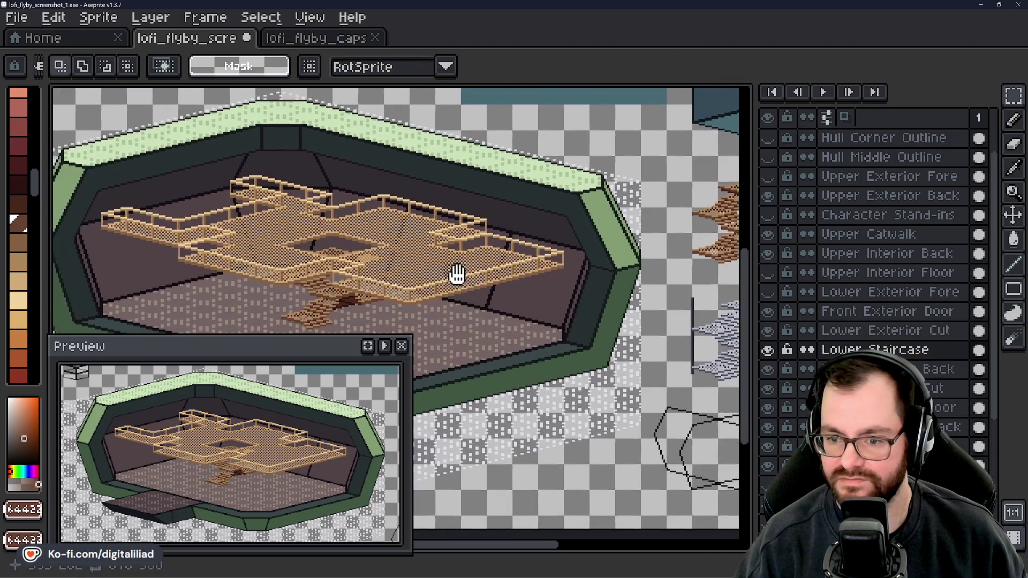
pyautogui.scroll(4, 406, 219)
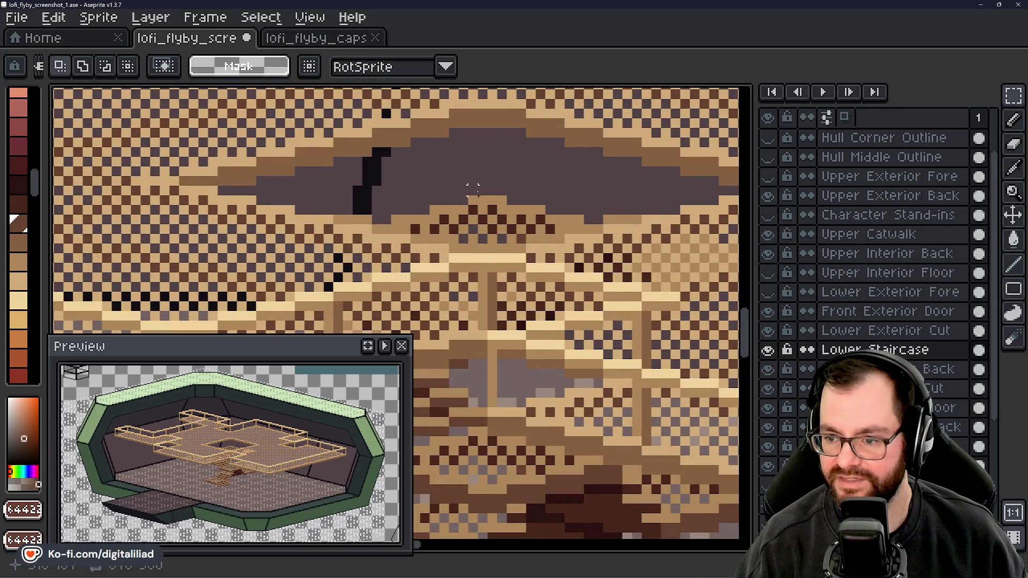
pyautogui.scroll(-2, 491, 209)
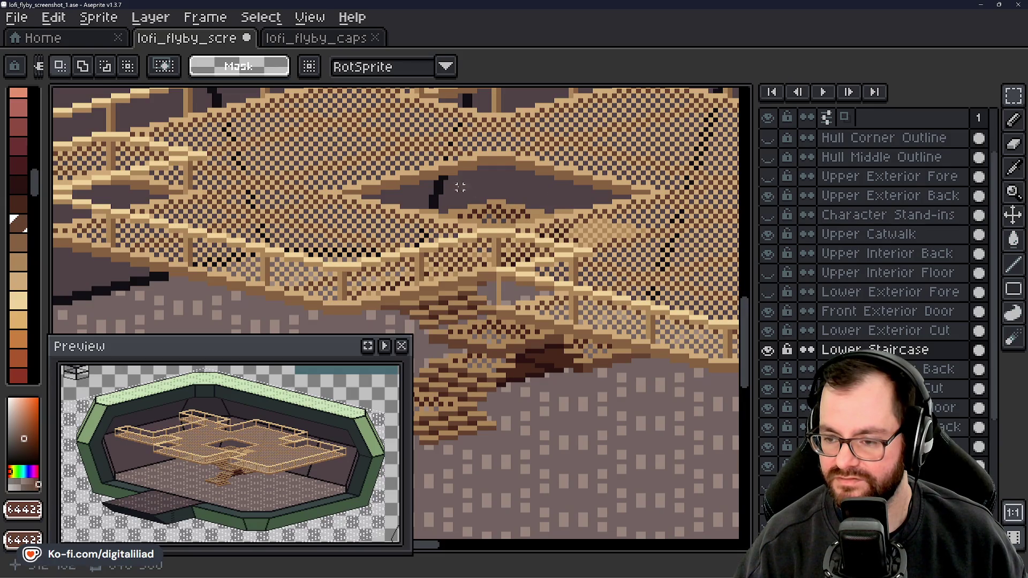
pyautogui.scroll(-3, 513, 414)
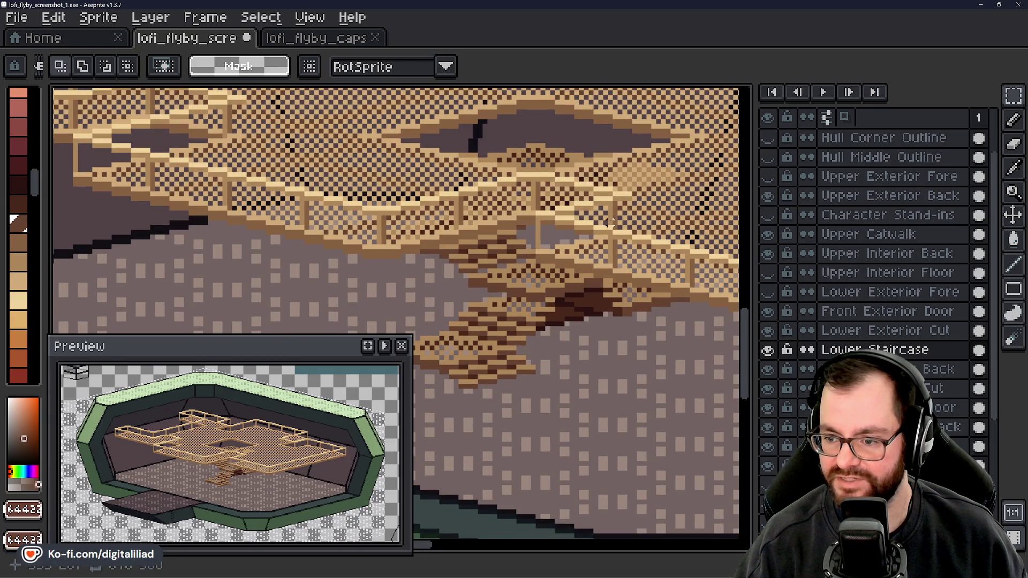
pyautogui.scroll(2, 510, 362)
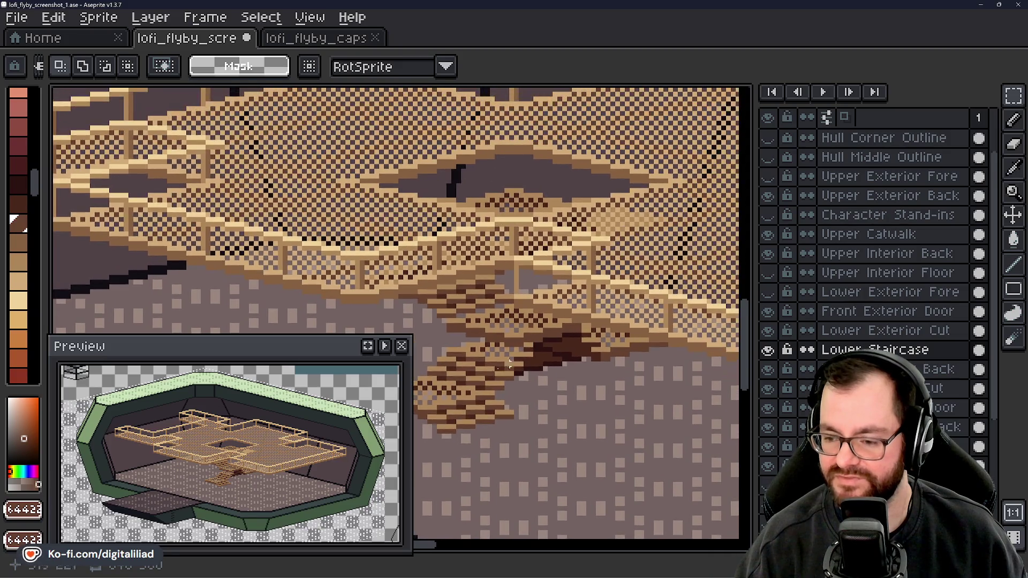
pyautogui.scroll(-4, 512, 216)
pyautogui.scroll(3, 482, 313)
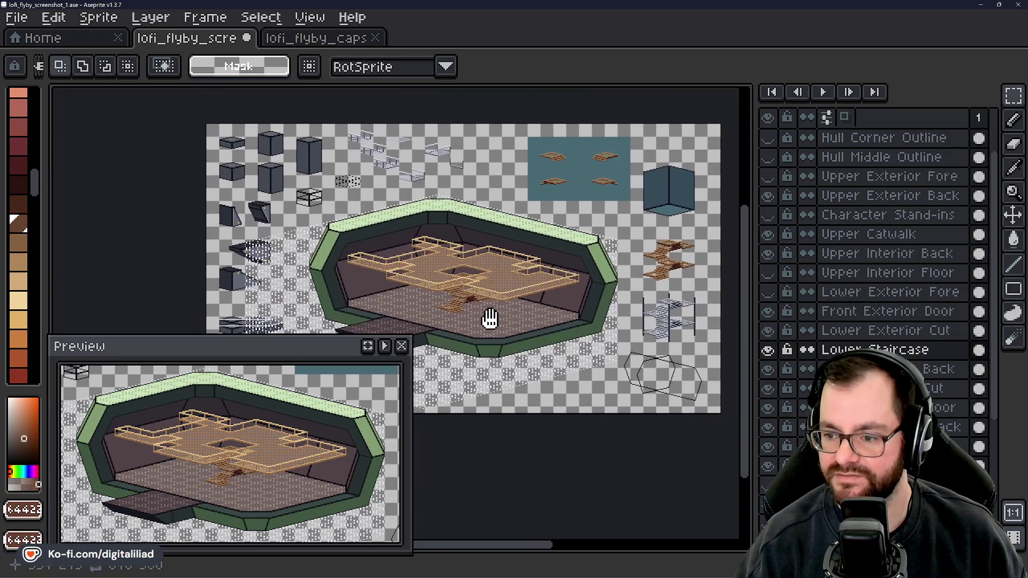
pyautogui.scroll(4, 459, 308)
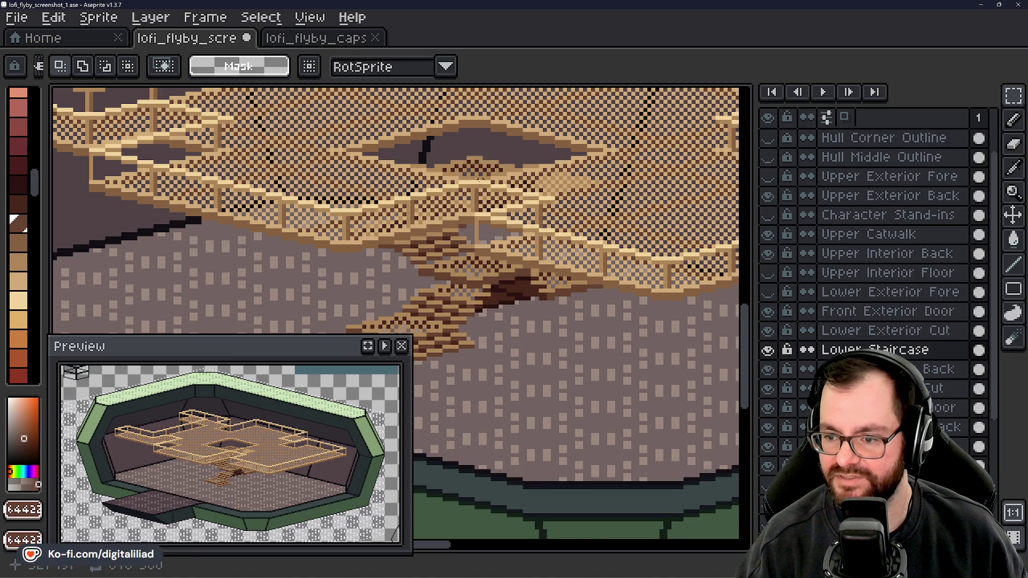
pyautogui.hscroll(-2, 489, 344)
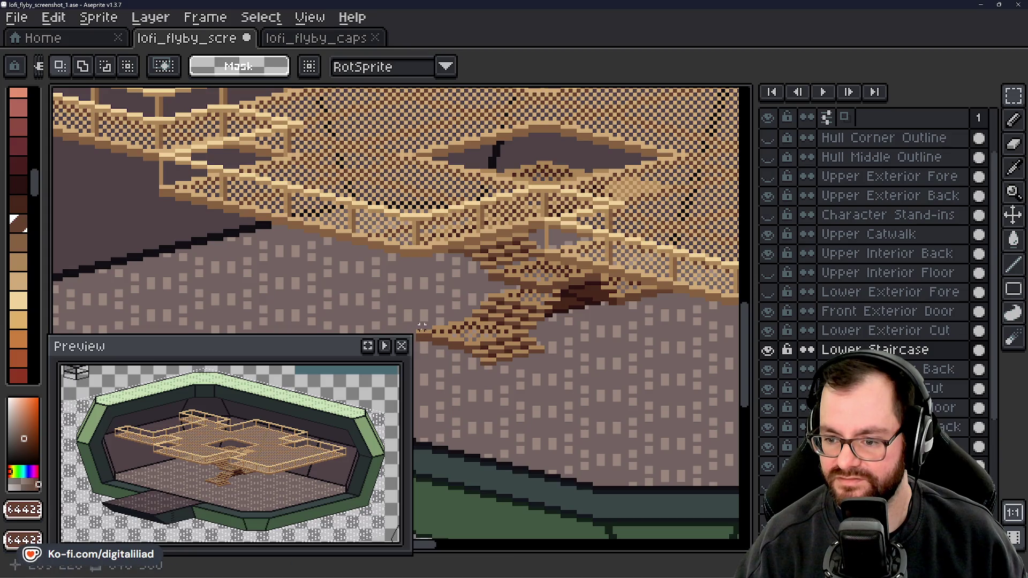
pyautogui.scroll(-4, 479, 289)
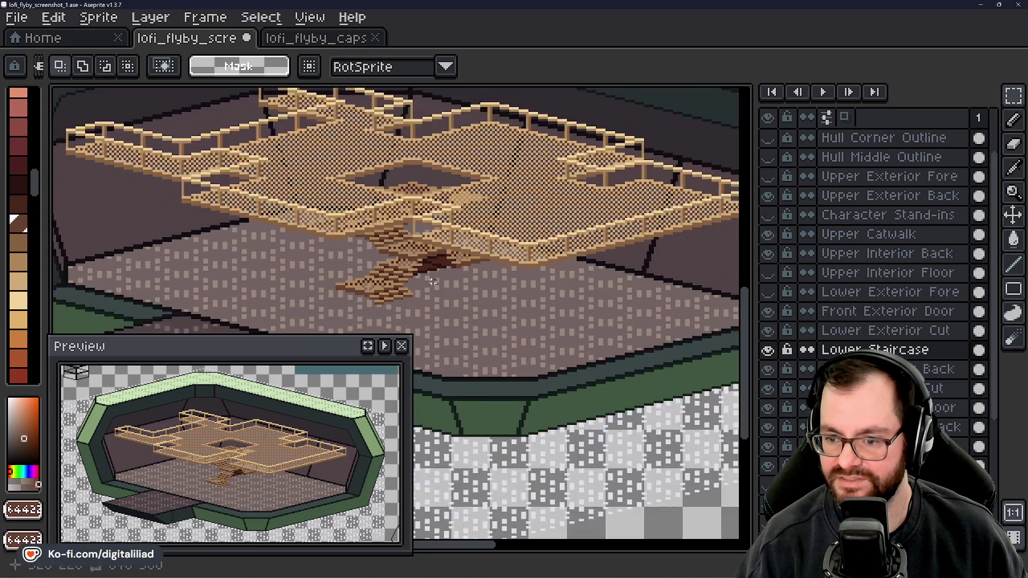
pyautogui.scroll(1, 496, 342)
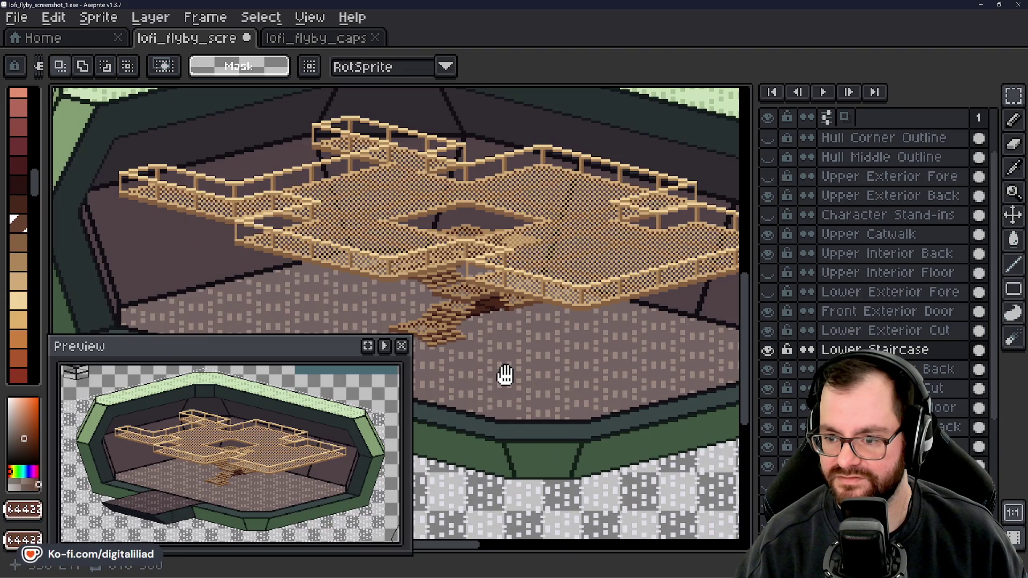
pyautogui.scroll(-5, 514, 375)
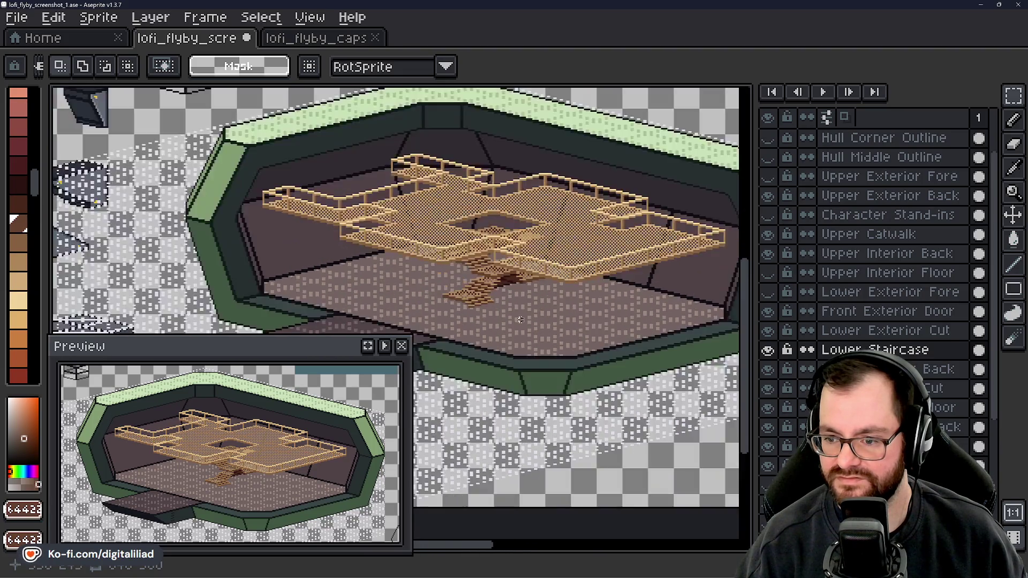
pyautogui.scroll(4, 520, 317)
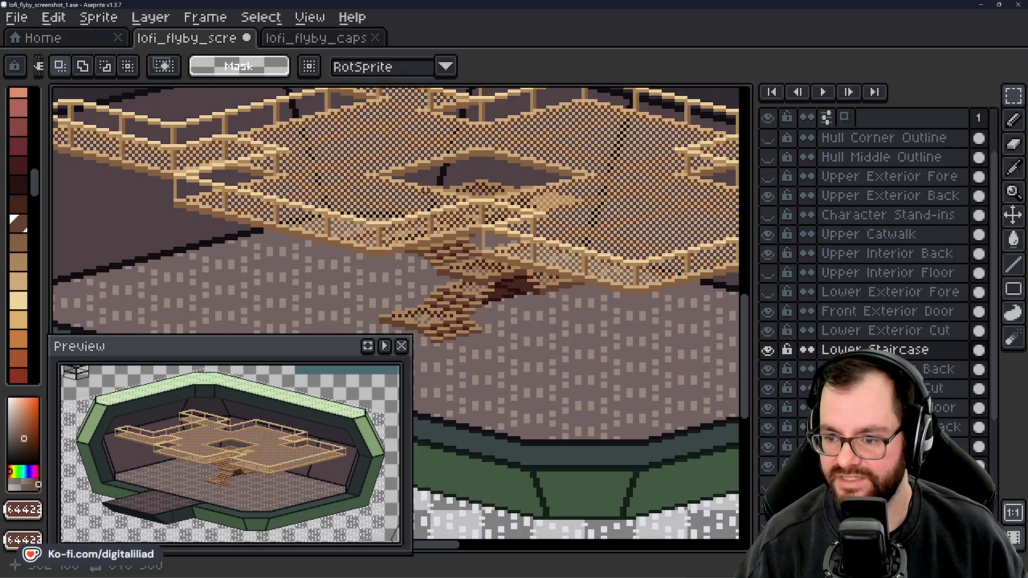
pyautogui.scroll(2, 424, 190)
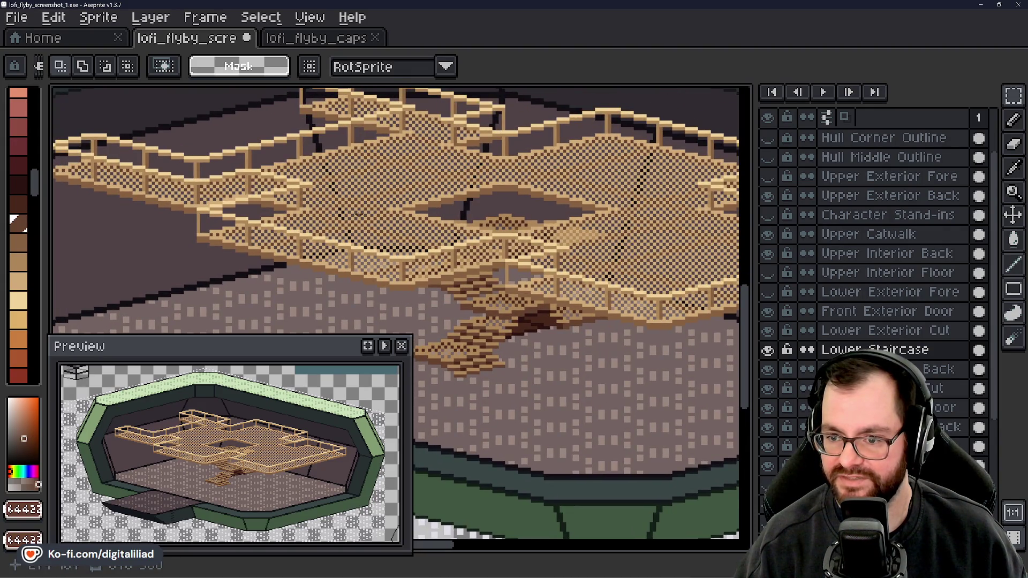
pyautogui.moveTo(365, 173)
pyautogui.mouseDown()
pyautogui.moveTo(390, 223)
pyautogui.moveTo(390, 179)
pyautogui.moveTo(423, 275)
pyautogui.moveTo(421, 234)
pyautogui.moveTo(387, 201)
pyautogui.moveTo(300, 220)
pyautogui.moveTo(356, 202)
pyautogui.moveTo(405, 262)
pyautogui.moveTo(555, 237)
pyautogui.moveTo(374, 242)
pyautogui.mouseUp()
pyautogui.scroll(-1, 524, 239)
# - Select the top-left landing tile on the teal sheet
pyautogui.moveTo(605, 241); pyautogui.dragTo(363, 241)
pyautogui.moveTo(363, 91); pyautogui.dragTo(380, 252)
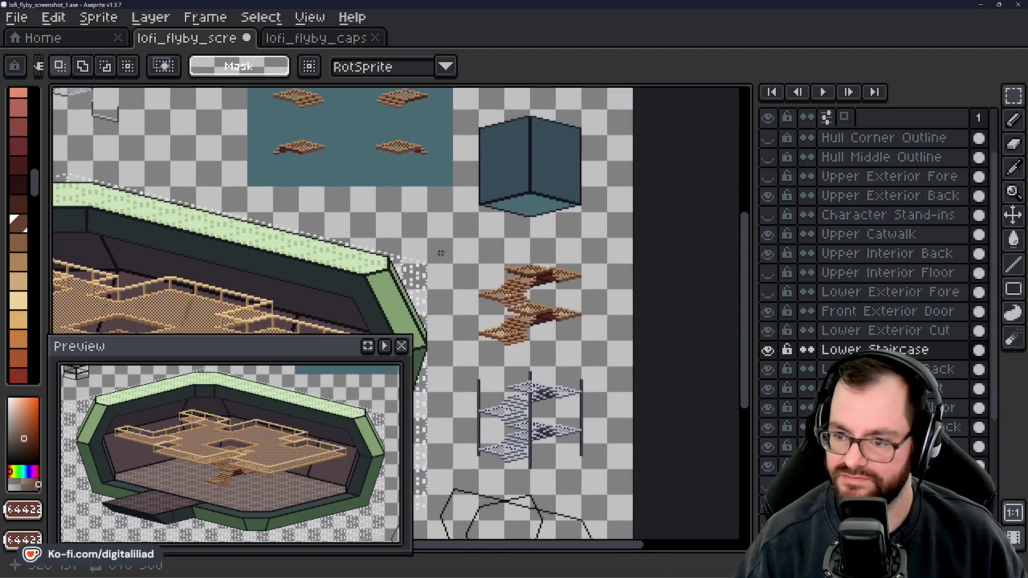
pyautogui.moveTo(469, 253)
pyautogui.mouseDown()
pyautogui.moveTo(363, 253)
pyautogui.moveTo(440, 235)
pyautogui.moveTo(487, 271)
pyautogui.mouseUp()
pyautogui.scroll(2, 440, 236)
pyautogui.scroll(3, 463, 225)
pyautogui.moveTo(463, 225); pyautogui.dragTo(569, 314)
pyautogui.scroll(1, 570, 314)
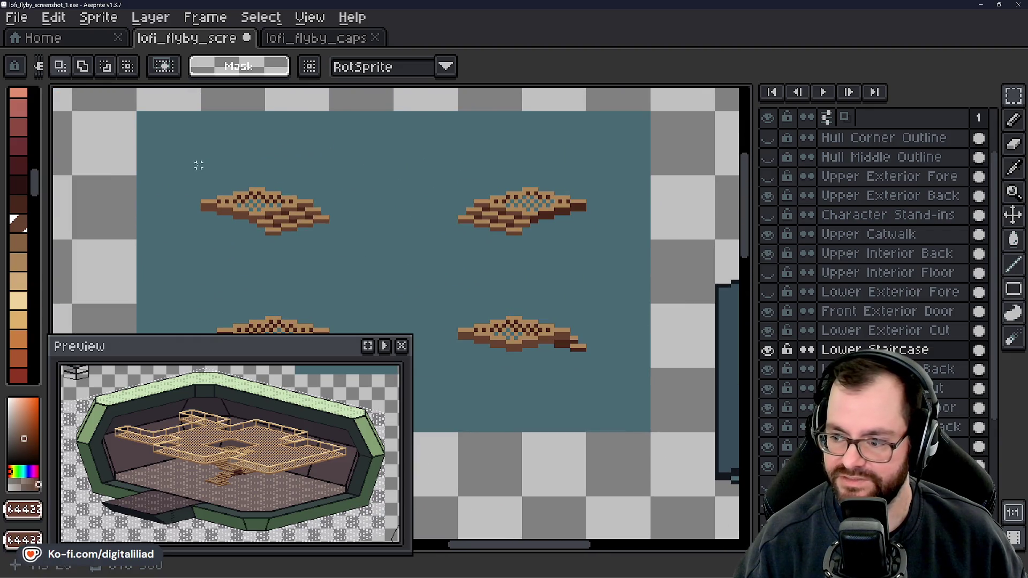
pyautogui.moveTo(169, 156); pyautogui.dragTo(375, 264)
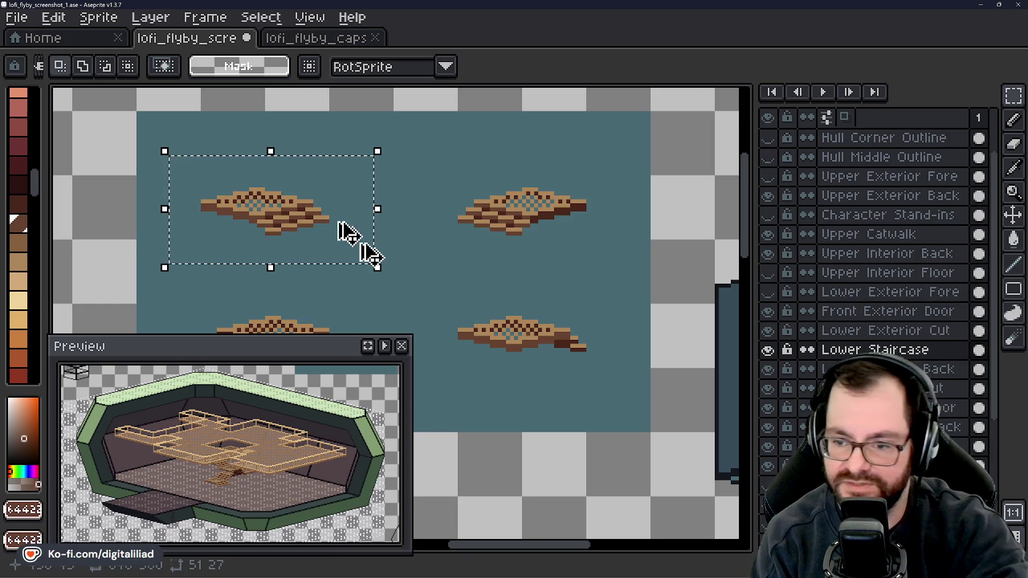
# - Paste the landing tile onto the dark corner mockup's floor and commit it
pyautogui.scroll(-5, 298, 190)
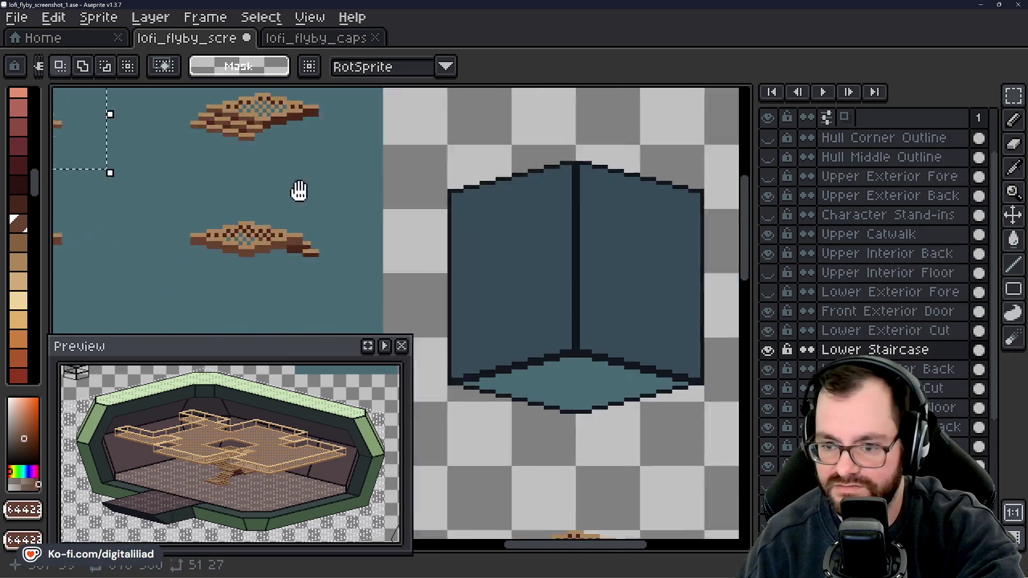
pyautogui.hscroll(5, 306, 202)
pyautogui.scroll(-3, 390, 172)
pyautogui.hotkey('ctrl', 'v')
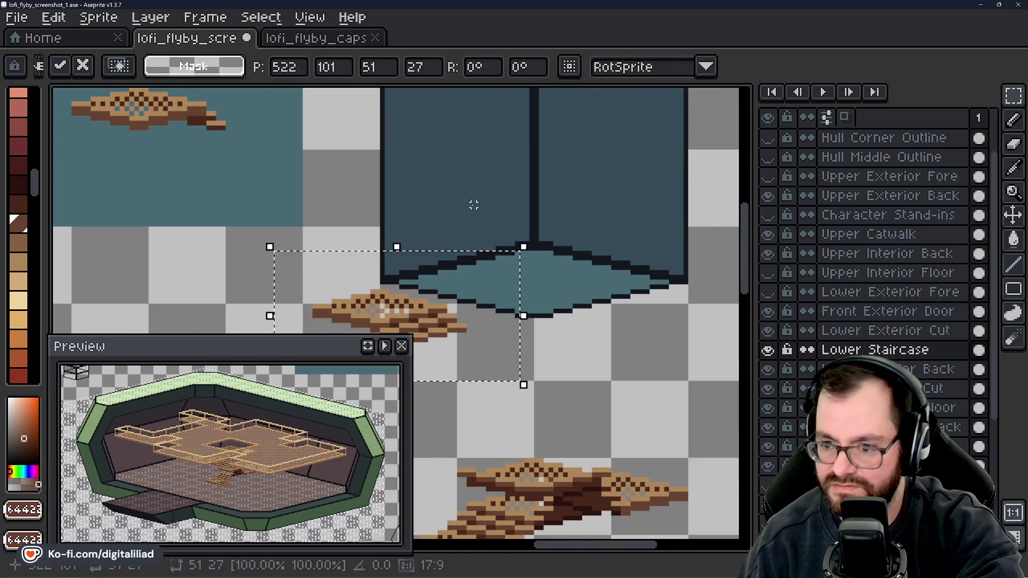
pyautogui.moveTo(418, 320)
pyautogui.mouseDown()
pyautogui.moveTo(485, 267)
pyautogui.moveTo(505, 266)
pyautogui.mouseUp()
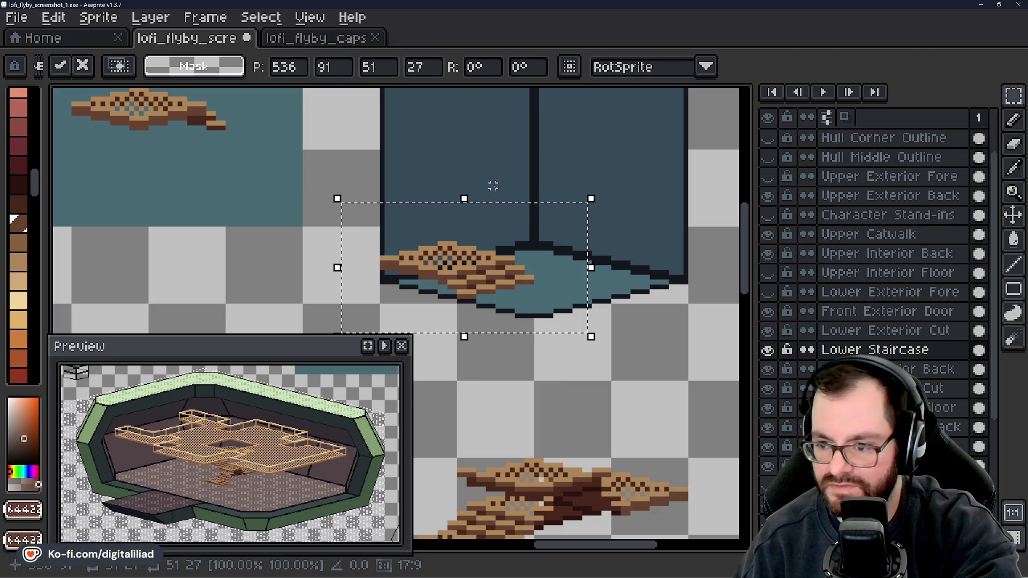
pyautogui.press('Return')
# - Copy the upper-right landing tile onto the mockup floor, stepping with the first
pyautogui.moveTo(331, 151); pyautogui.dragTo(636, 327)
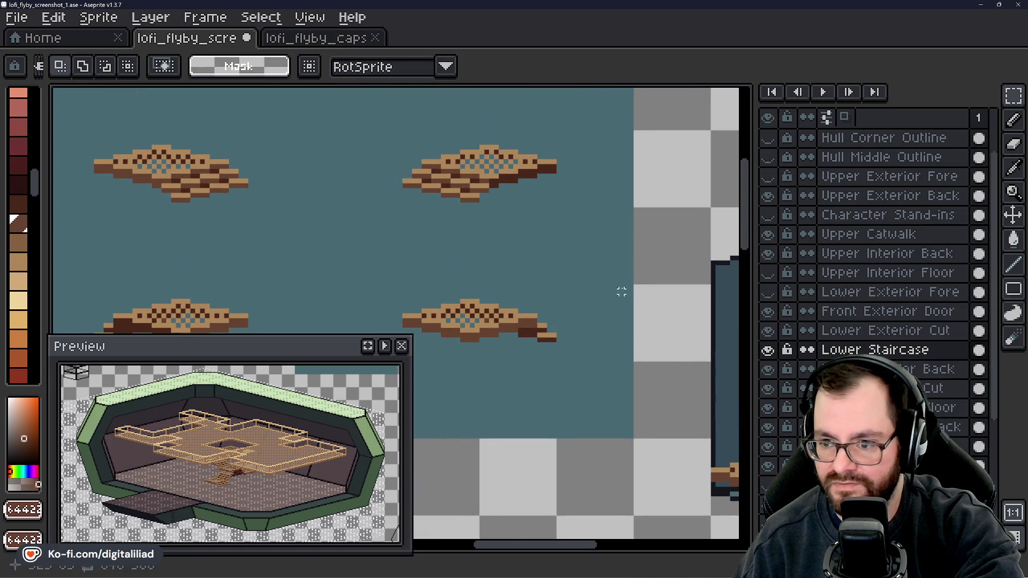
pyautogui.moveTo(367, 115); pyautogui.dragTo(577, 227)
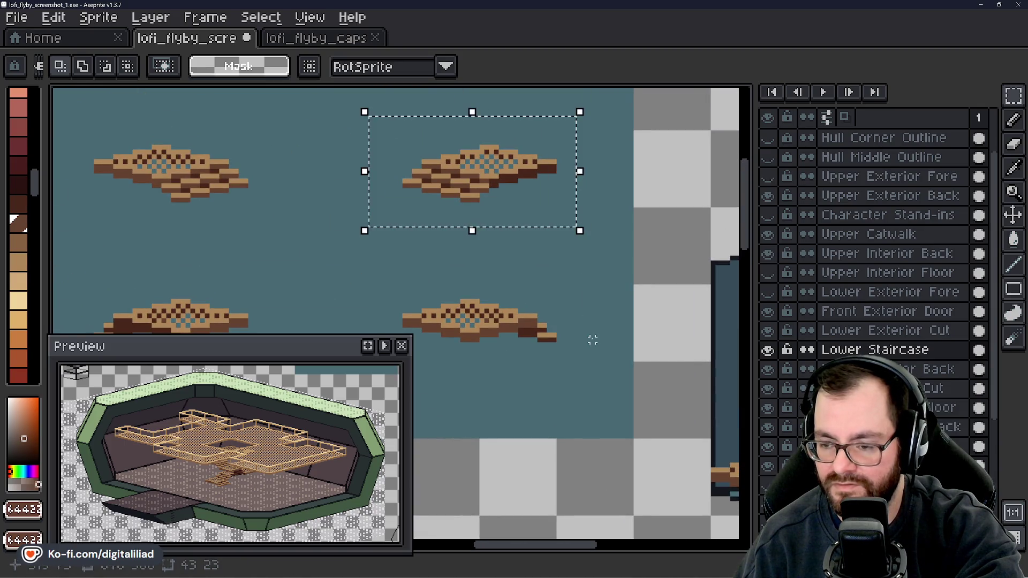
pyautogui.moveTo(582, 325)
pyautogui.mouseDown()
pyautogui.moveTo(475, 241)
pyautogui.moveTo(420, 228)
pyautogui.mouseUp()
pyautogui.scroll(-1, 475, 241)
pyautogui.moveTo(337, 153)
pyautogui.mouseDown()
pyautogui.moveTo(619, 303)
pyautogui.moveTo(581, 329)
pyautogui.mouseUp()
pyautogui.scroll(1, 610, 314)
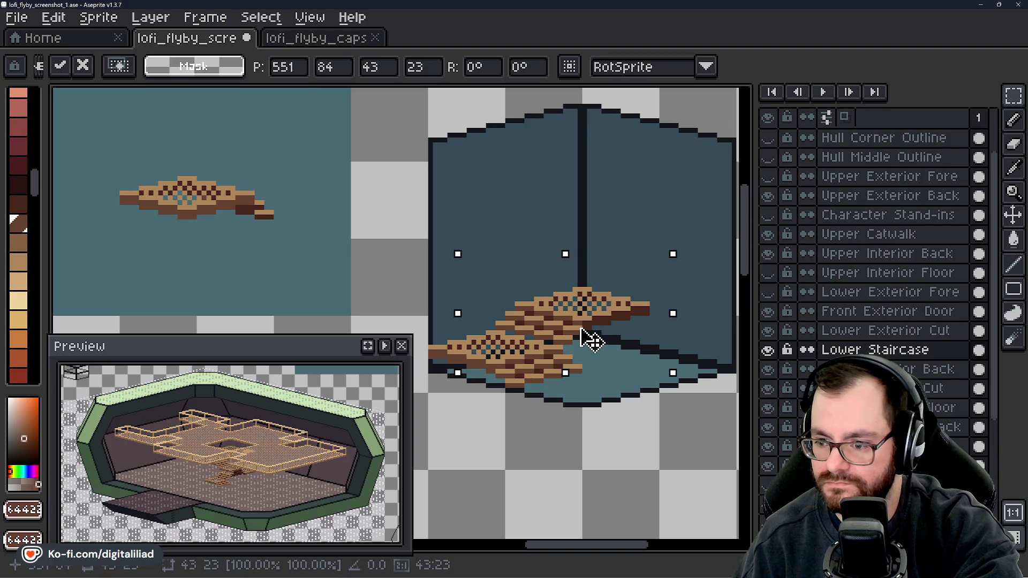
pyautogui.press('Return')
pyautogui.scroll(2, 516, 338)
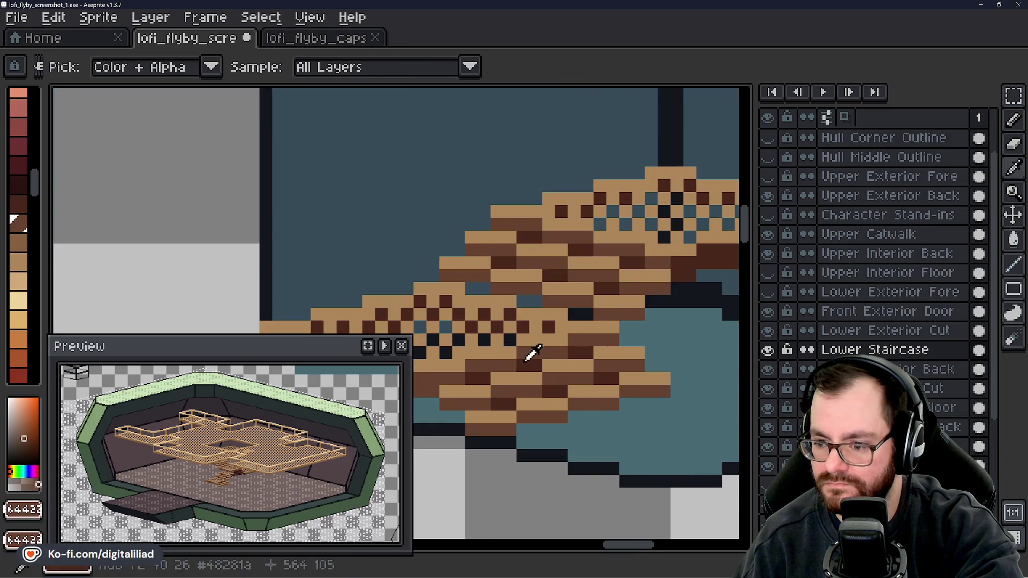
# - Pick the tile's dark brown and set up a 1-pixel Pencil with simple ink
pyautogui.keyDown('alt'); pyautogui.click(516, 339); pyautogui.keyUp('alt')
pyautogui.press('b')
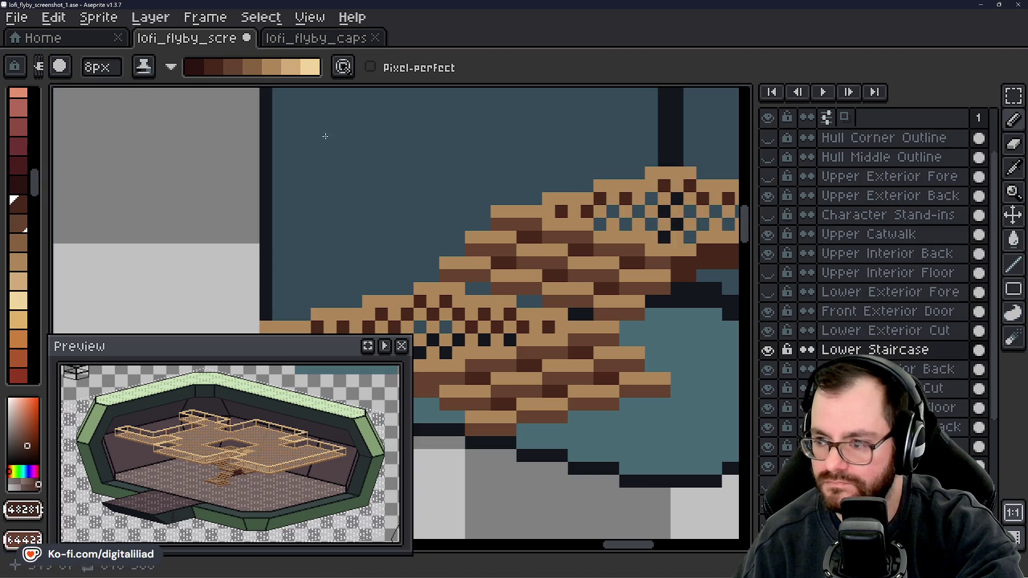
pyautogui.click(152, 72)
pyautogui.click(179, 91)
pyautogui.click(102, 67)
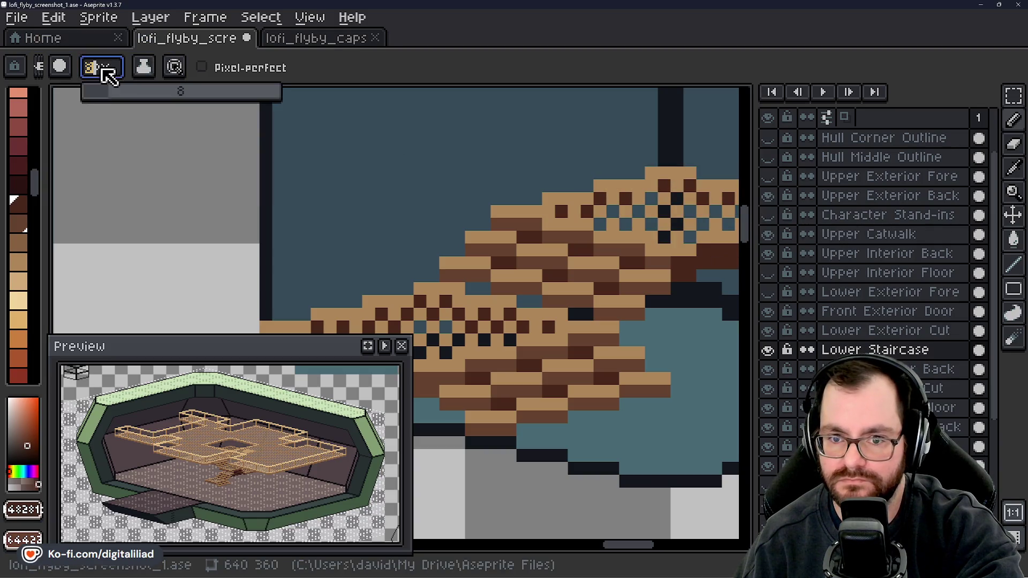
pyautogui.click(120, 102)
pyautogui.moveTo(113, 94); pyautogui.dragTo(86, 92)
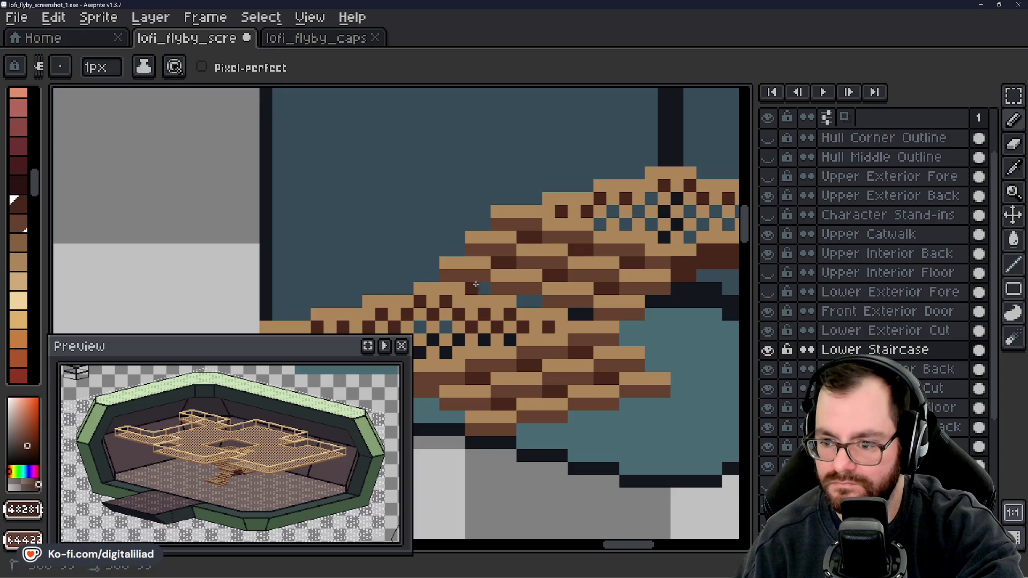
# - Fill teal checker gaps on the landing tile with dark-brown pixels
pyautogui.click(530, 301)
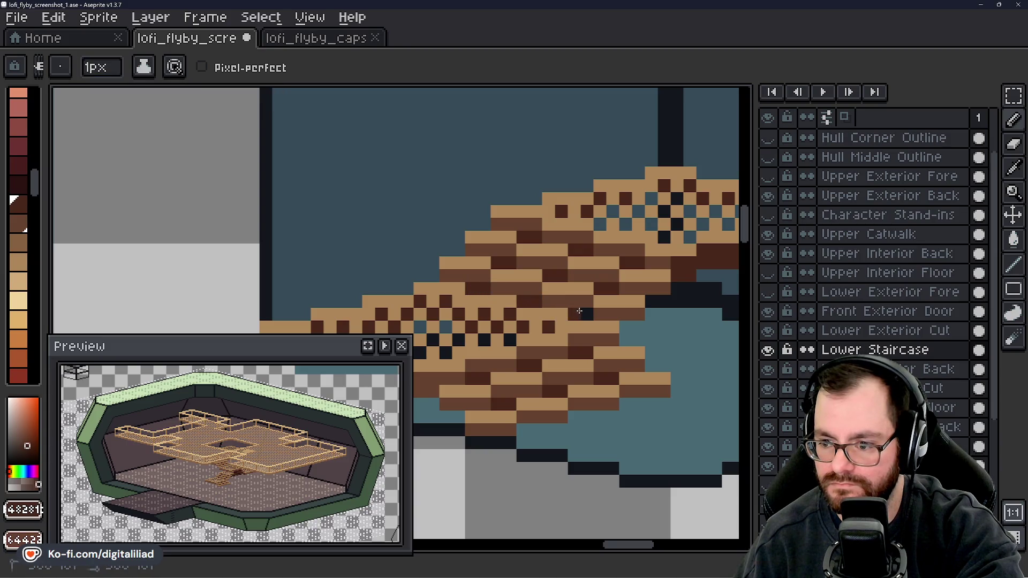
pyautogui.scroll(-2, 366, 198)
pyautogui.moveTo(551, 256); pyautogui.dragTo(537, 268)
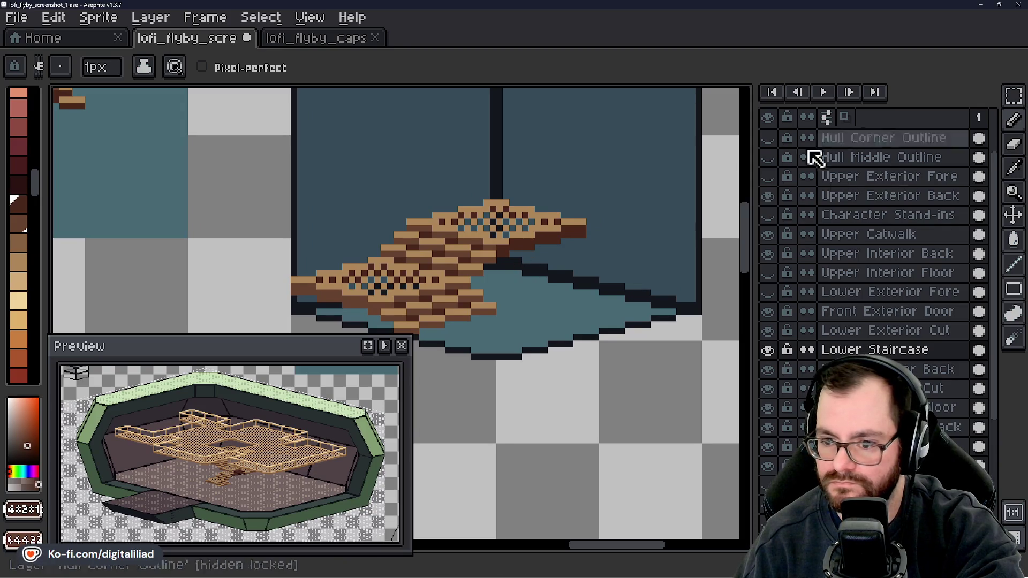
pyautogui.scroll(-2, 607, 269)
pyautogui.moveTo(429, 233); pyautogui.dragTo(530, 297)
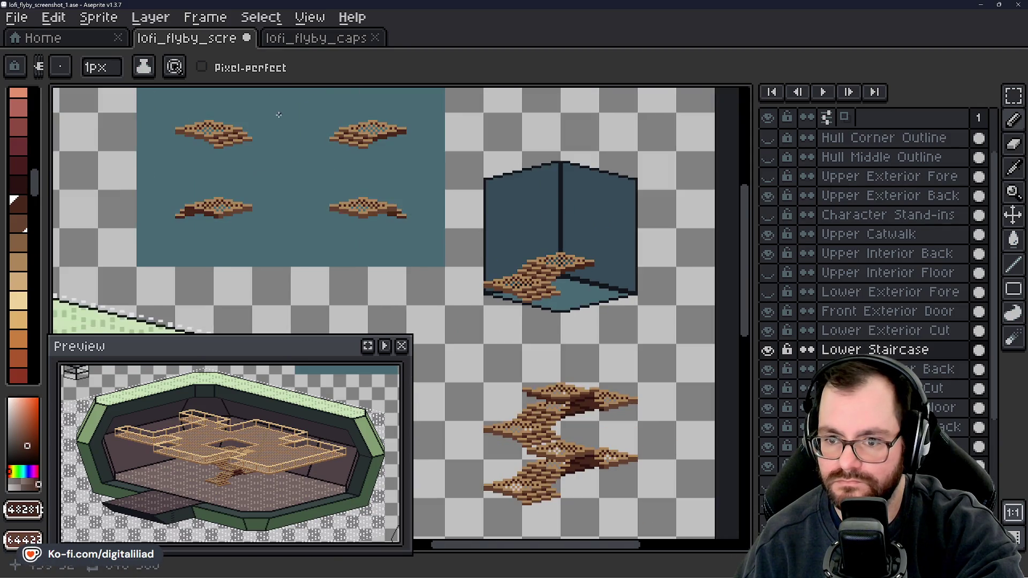
pyautogui.scroll(1, 248, 104)
pyautogui.scroll(5, 429, 134)
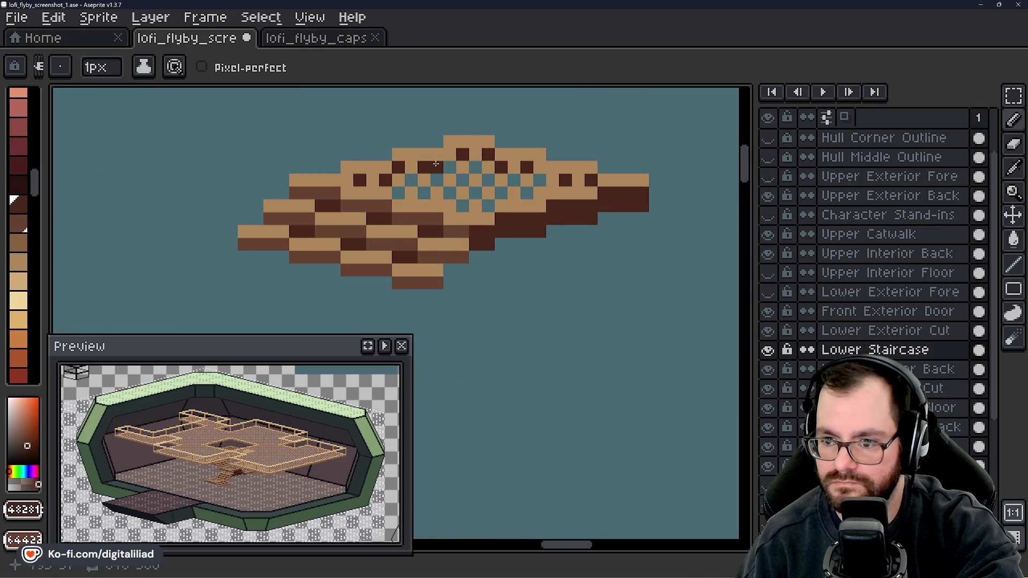
pyautogui.click(438, 187)
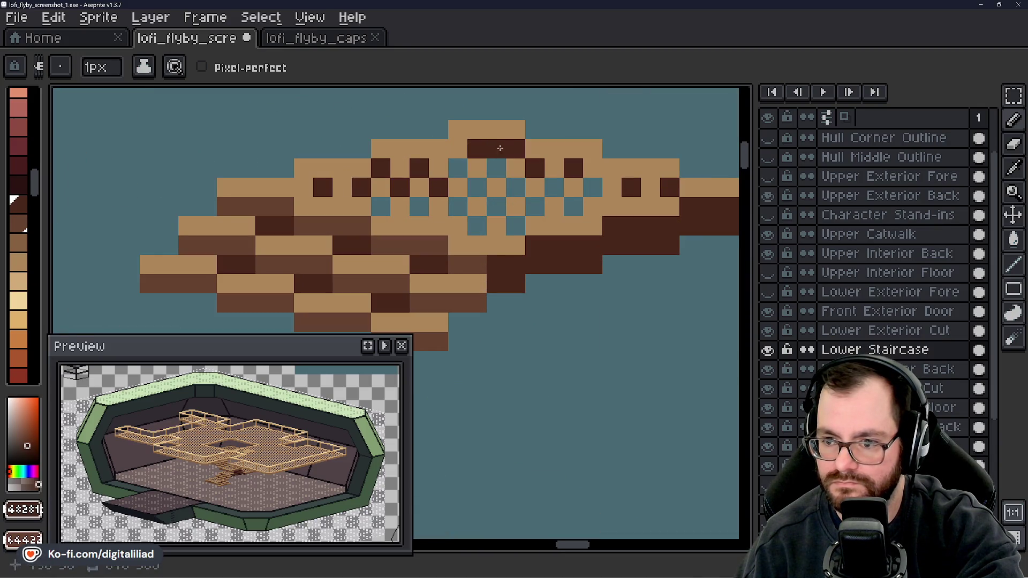
pyautogui.click(458, 169)
pyautogui.click(496, 168)
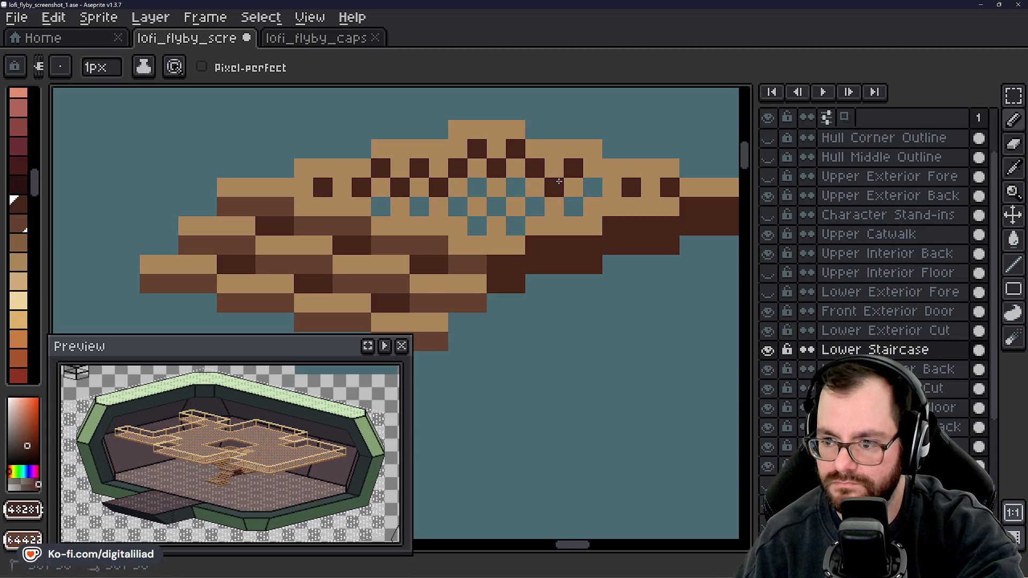
pyautogui.click(593, 187)
# - Add more dark-brown pixels along the tile's checker rows
pyautogui.scroll(-2, 248, 153)
pyautogui.scroll(-2, 248, 152)
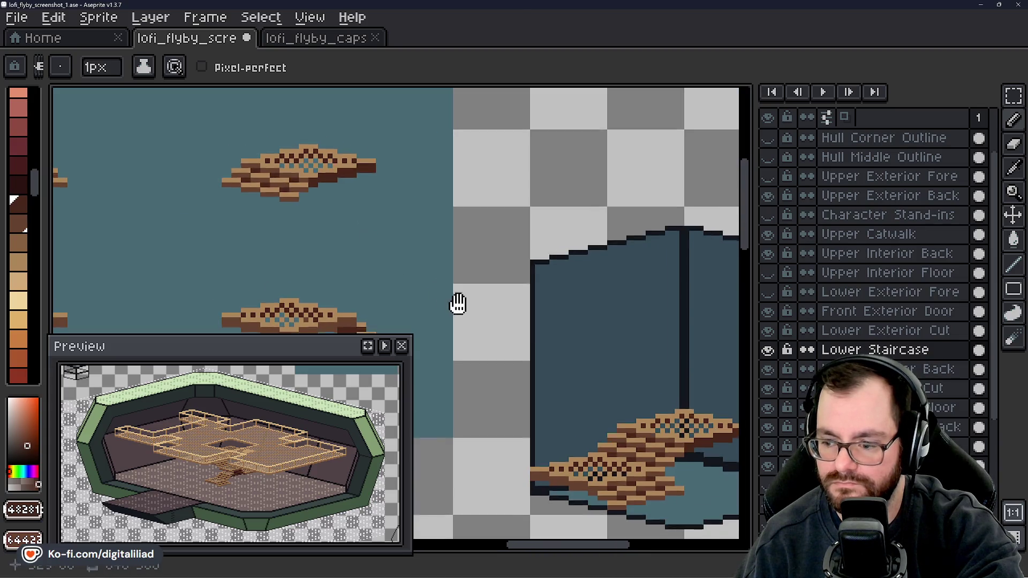
pyautogui.hscroll(3, 459, 298)
pyautogui.scroll(2, 568, 284)
pyautogui.scroll(1, 568, 284)
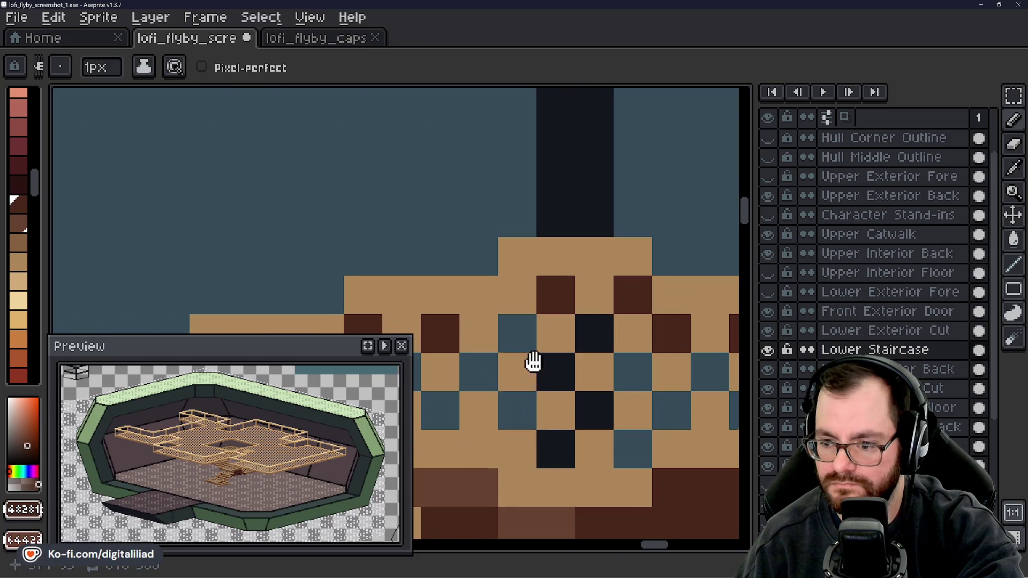
pyautogui.scroll(-2, 532, 360)
pyautogui.click(432, 233)
pyautogui.click(471, 194)
pyautogui.click(548, 195)
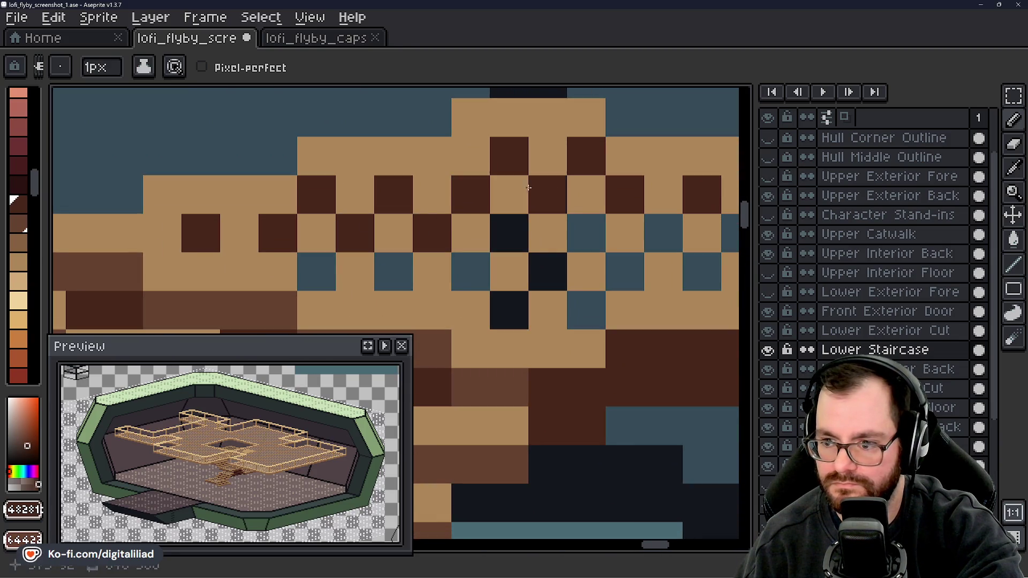
pyautogui.click(586, 272)
pyautogui.moveTo(584, 255); pyautogui.dragTo(426, 226)
# - Undo the mis-drawn pixel, paint three more checker cells, and save lofi_flyby_screenshot_1.ase
pyautogui.hotkey('ctrl', 'z')
pyautogui.click(506, 205)
pyautogui.click(582, 206)
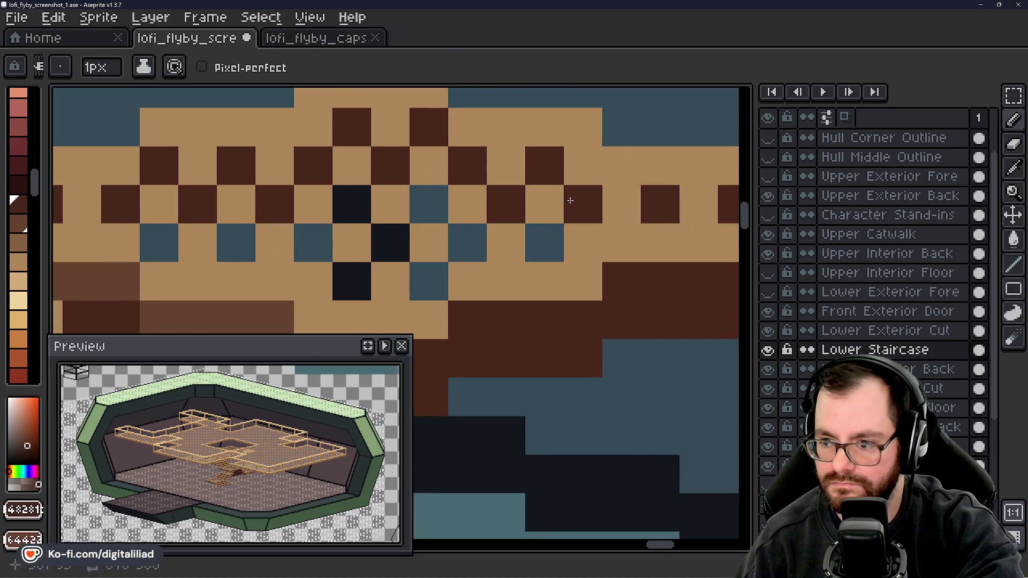
pyautogui.click(424, 169)
pyautogui.scroll(-3, 461, 201)
pyautogui.scroll(-3, 527, 231)
pyautogui.hotkey('ctrl', 's')
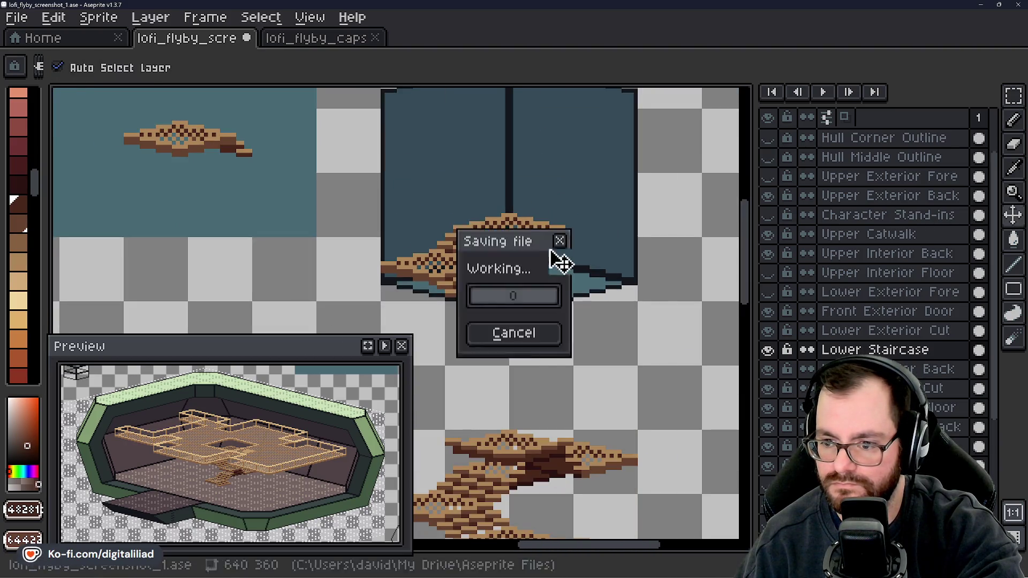
# - Select the left landing tile with the Rectangular Marquee
pyautogui.scroll(-2, 511, 238)
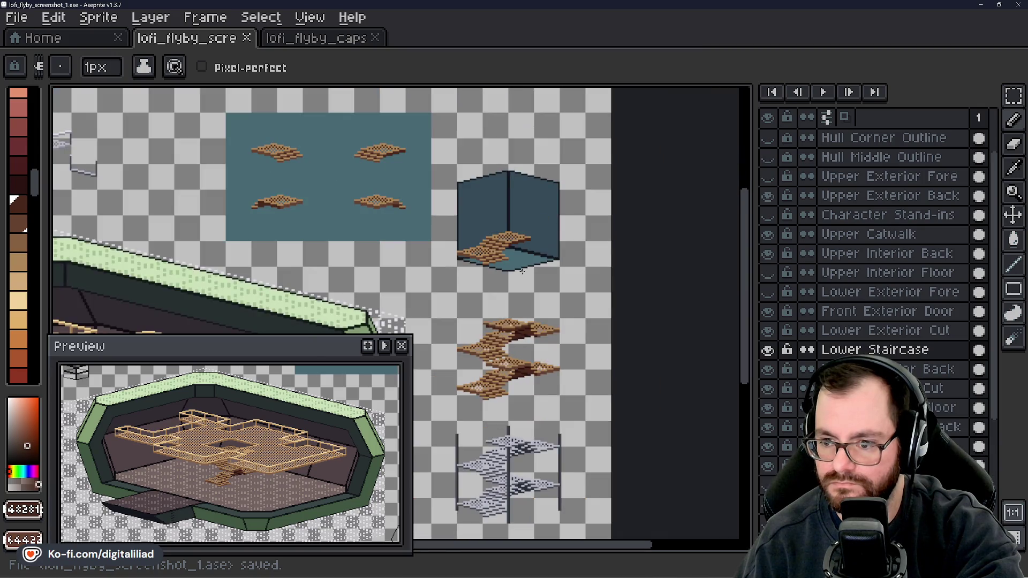
pyautogui.scroll(3, 459, 271)
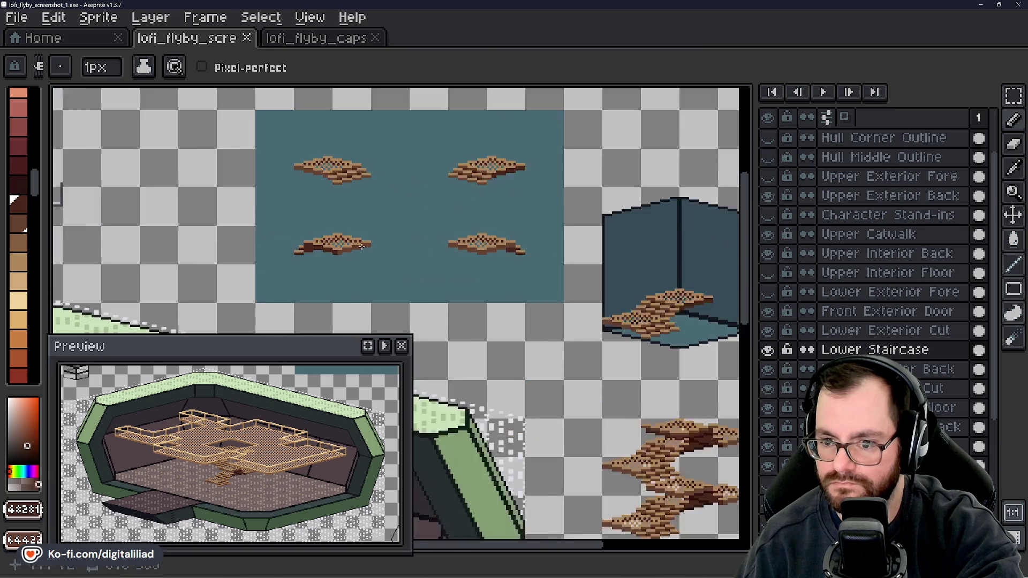
pyautogui.click(1020, 100)
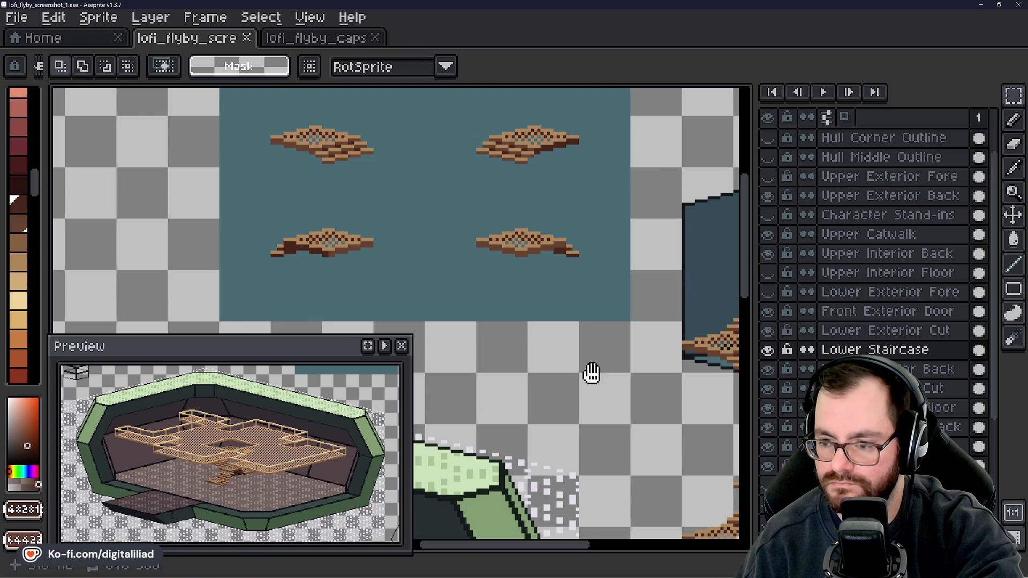
pyautogui.moveTo(592, 375)
pyautogui.mouseDown()
pyautogui.moveTo(442, 305)
pyautogui.moveTo(461, 298)
pyautogui.moveTo(533, 349)
pyautogui.moveTo(360, 271)
pyautogui.mouseUp()
pyautogui.scroll(1, 360, 271)
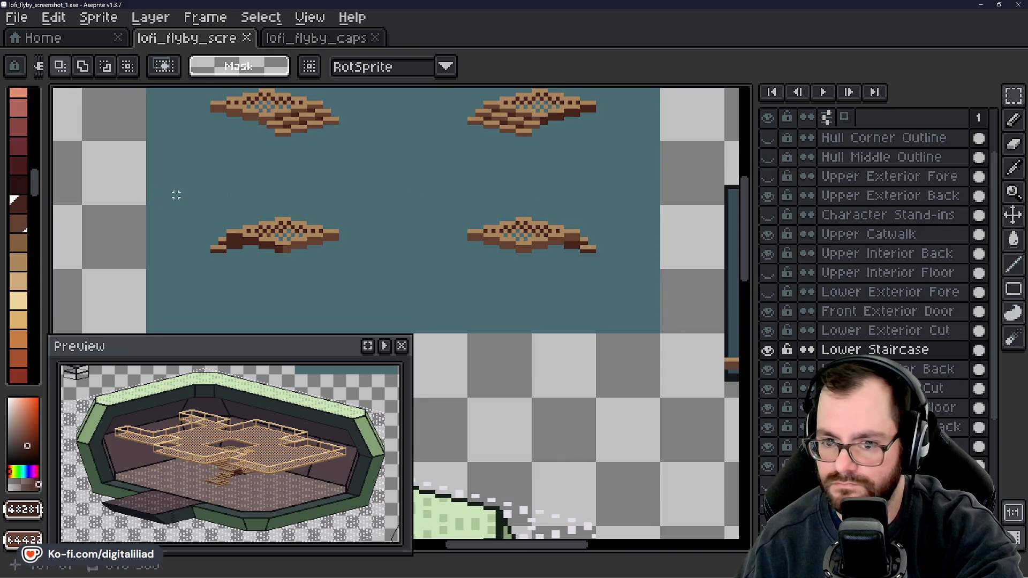
pyautogui.moveTo(177, 195); pyautogui.dragTo(378, 284)
# - Zoom in on the landing tile and draw one tan pixel on it
pyautogui.moveTo(441, 294); pyautogui.dragTo(176, 240)
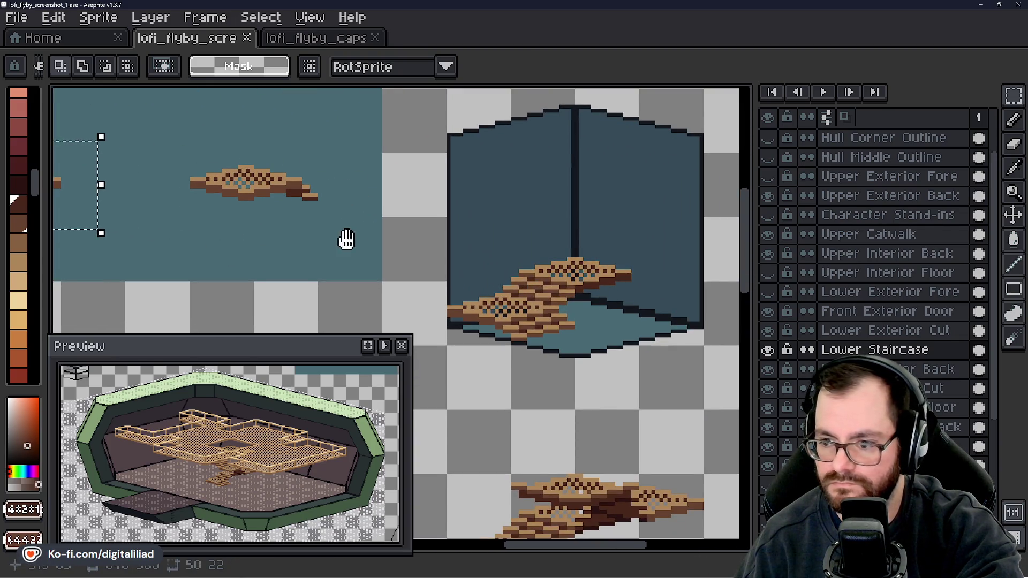
pyautogui.moveTo(347, 239); pyautogui.dragTo(501, 218)
pyautogui.moveTo(377, 242); pyautogui.dragTo(526, 269)
pyautogui.scroll(2, 238, 185)
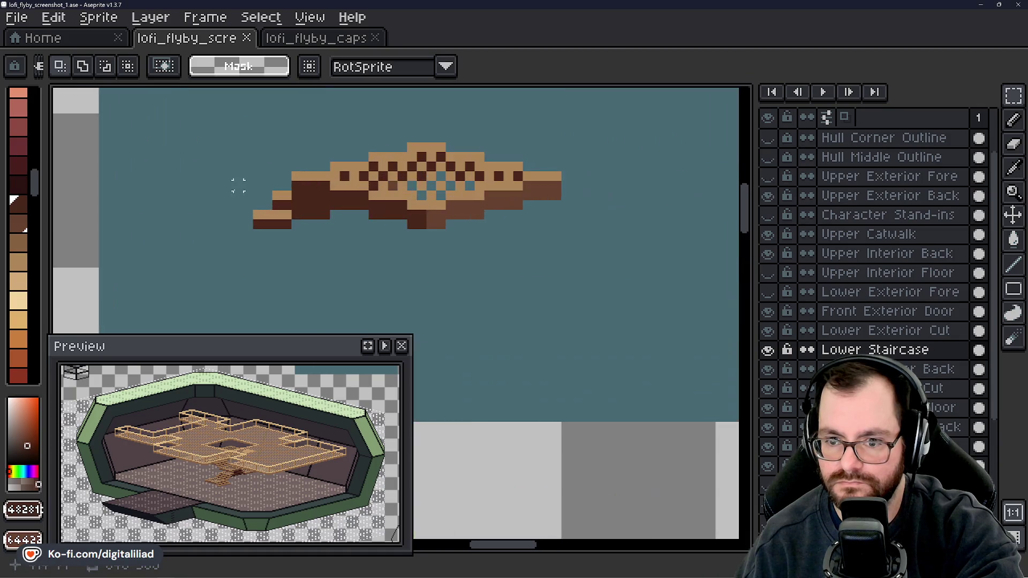
pyautogui.scroll(2, 254, 190)
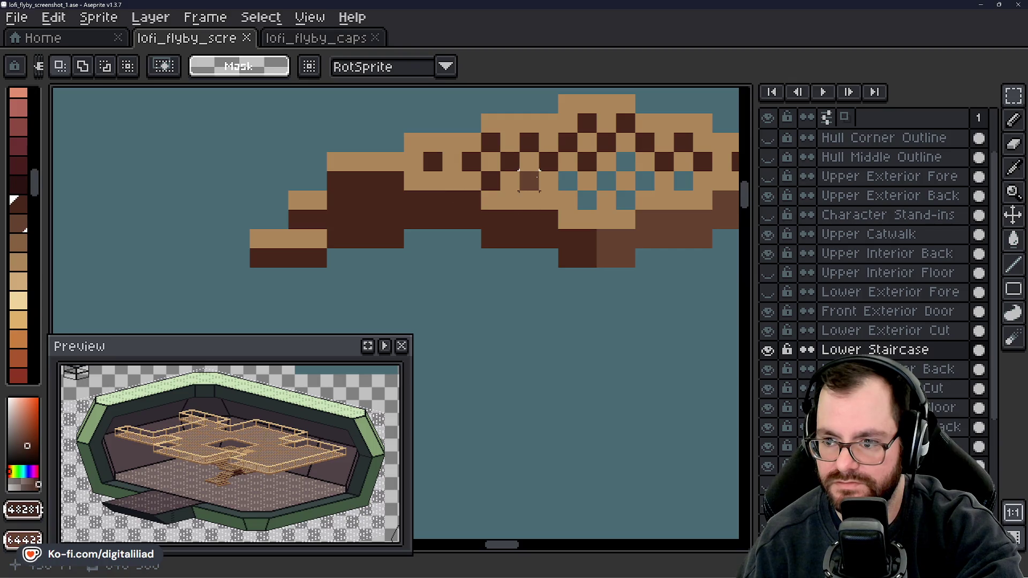
pyautogui.keyDown('alt'); pyautogui.click(297, 238); pyautogui.keyUp('alt')
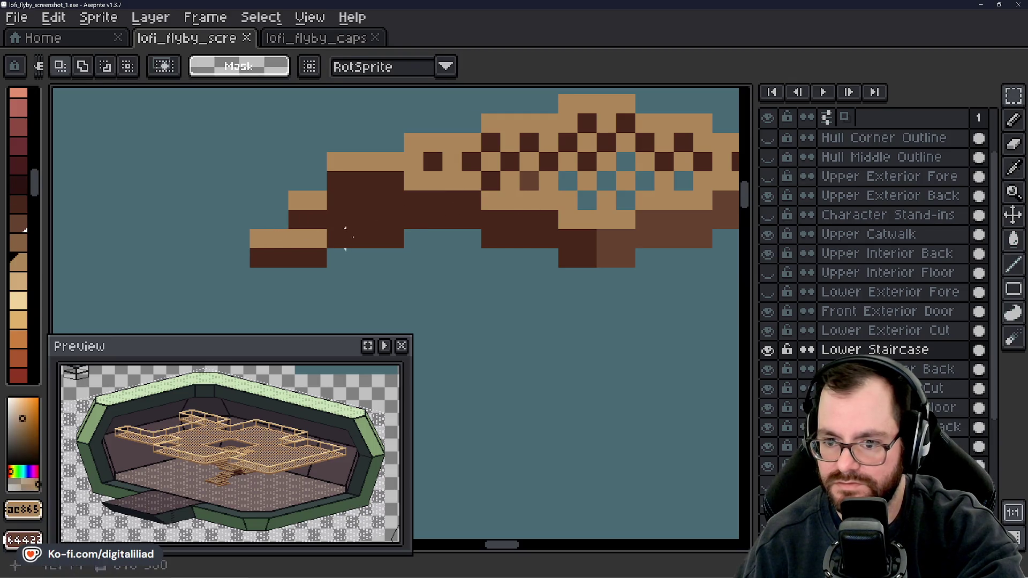
pyautogui.click(529, 181)
pyautogui.scroll(-10, 459, 264)
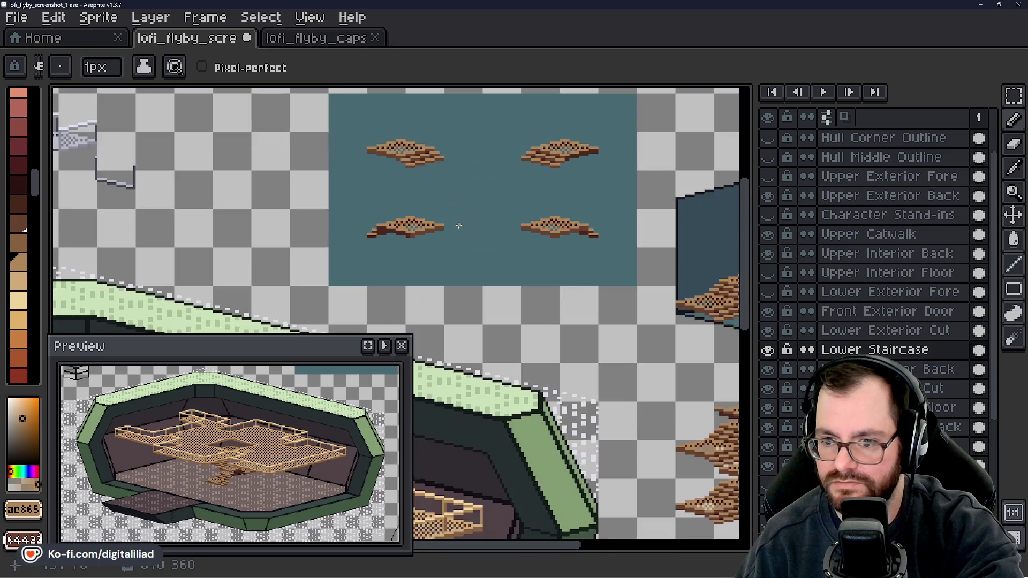
# - Undo the stray tan pixel and repaint the tile's underside in sampled dark brown
pyautogui.scroll(2, 458, 264)
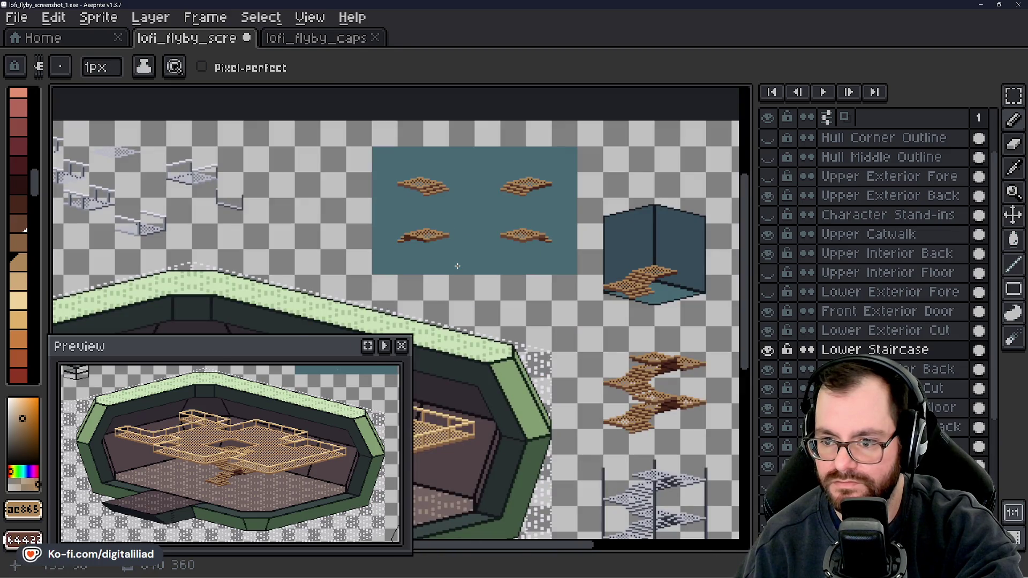
pyautogui.scroll(4, 457, 266)
pyautogui.hotkey('ctrl', 'z')
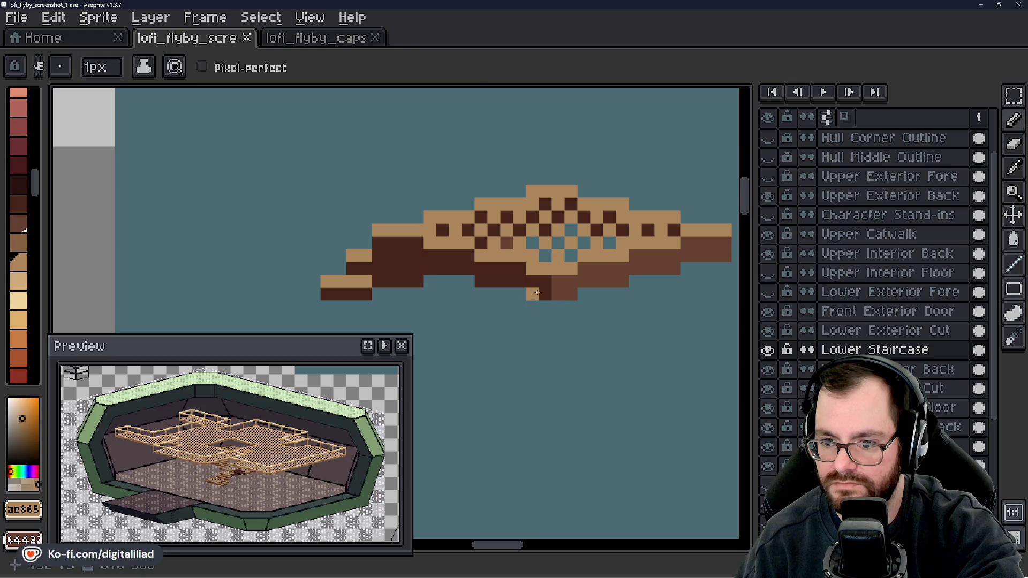
pyautogui.keyDown('alt'); pyautogui.click(588, 271); pyautogui.keyUp('alt')
pyautogui.moveTo(365, 281)
pyautogui.mouseDown()
pyautogui.moveTo(324, 281)
pyautogui.moveTo(366, 256)
pyautogui.mouseUp()
# - Pan and zoom around the sheet to inspect the stacked staircases beneath the hull's central catwalk
pyautogui.scroll(-1, 385, 241)
pyautogui.scroll(-4, 385, 241)
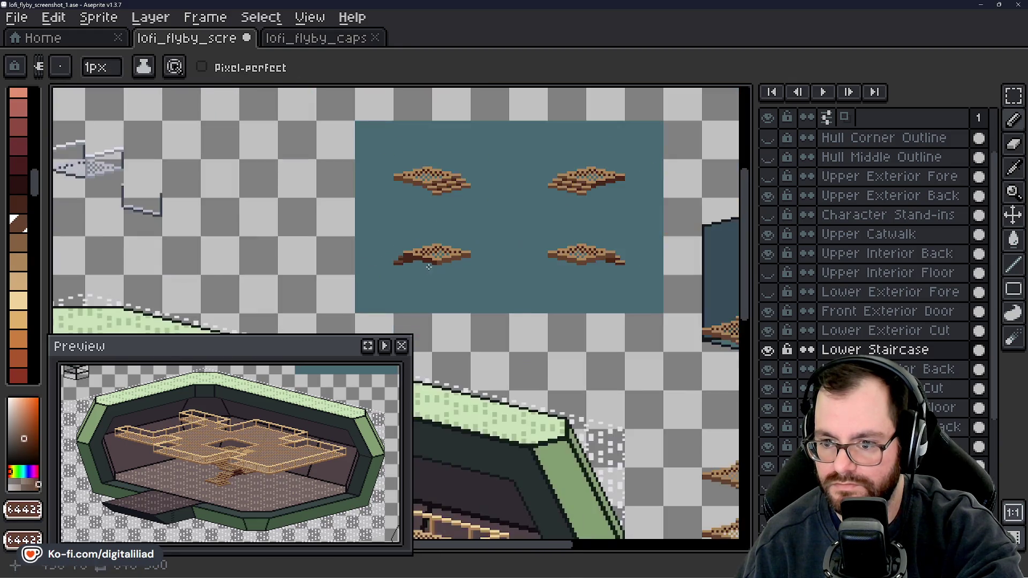
pyautogui.scroll(1, 464, 294)
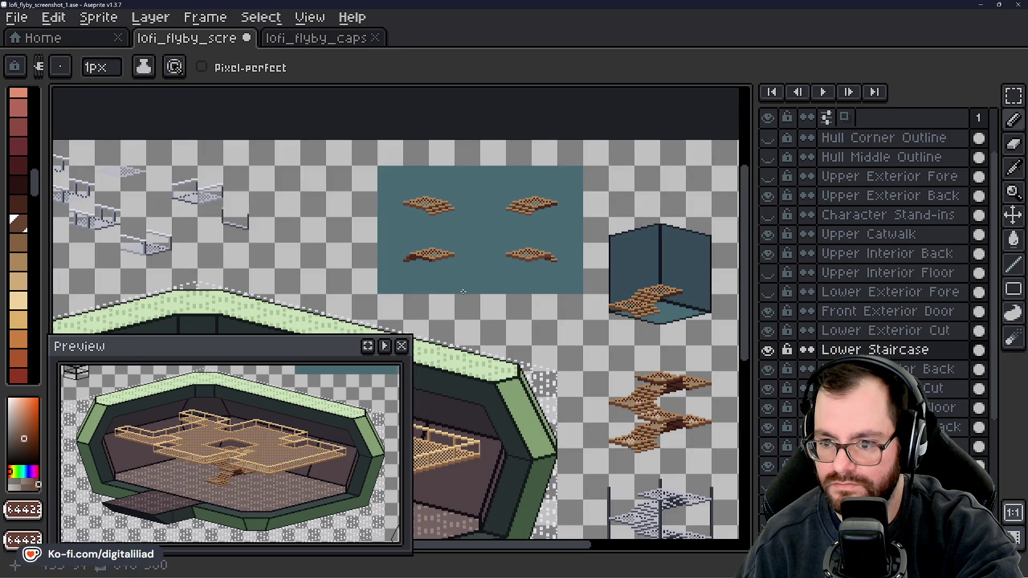
pyautogui.moveTo(464, 292); pyautogui.dragTo(375, 215)
pyautogui.scroll(2, 375, 214)
pyautogui.scroll(2, 547, 323)
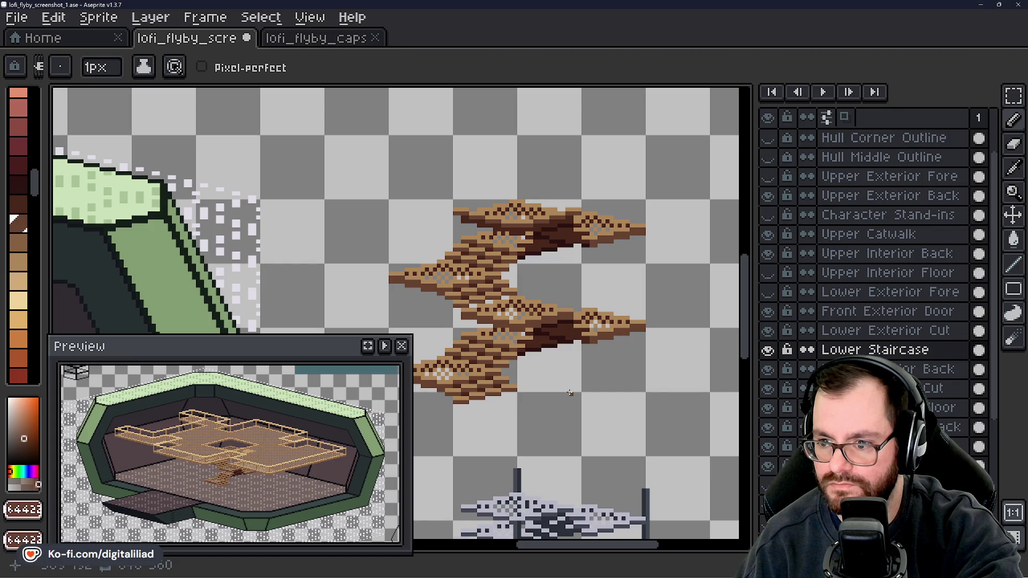
pyautogui.scroll(-1, 570, 392)
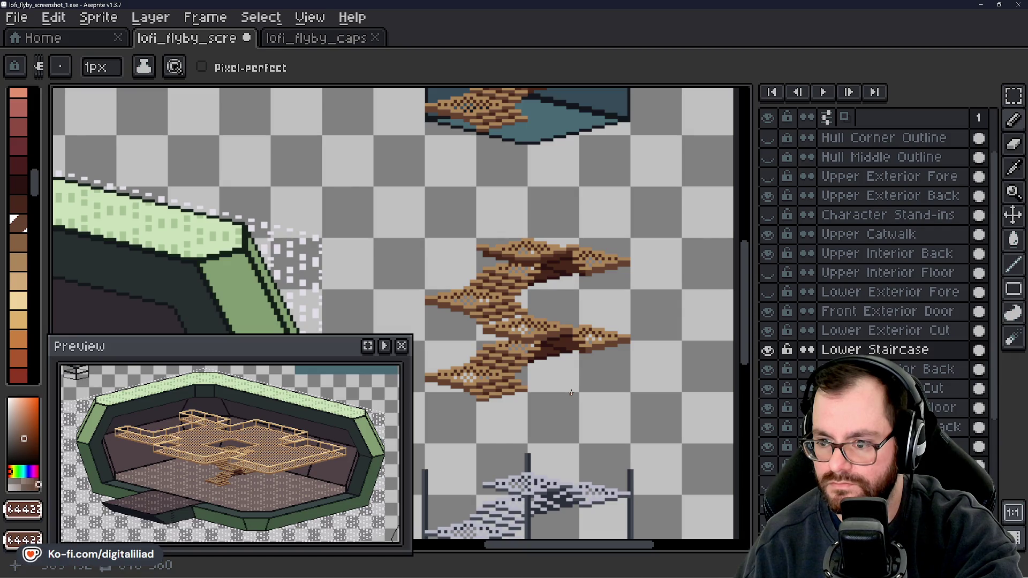
pyautogui.scroll(-2, 571, 393)
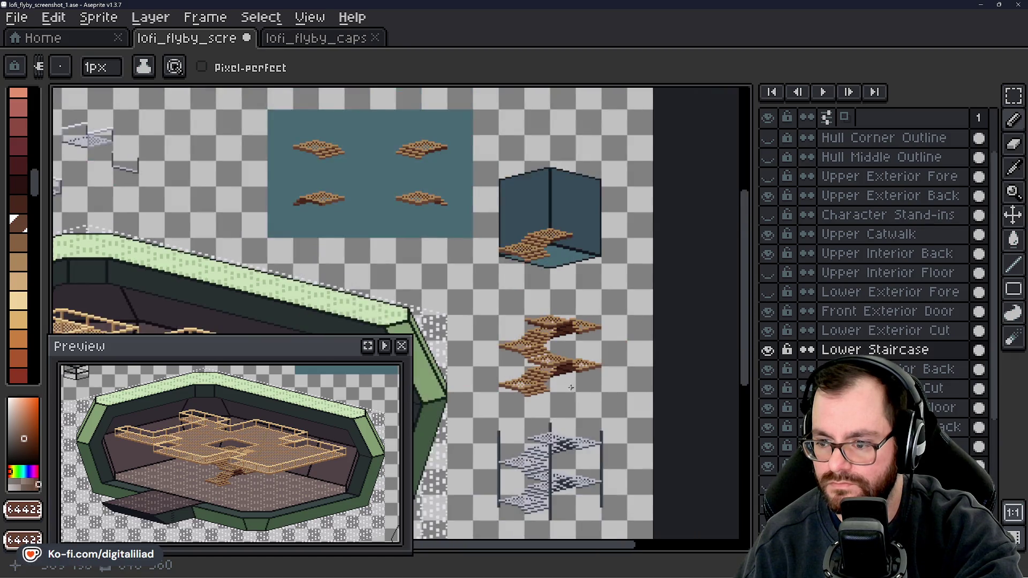
pyautogui.scroll(2, 527, 246)
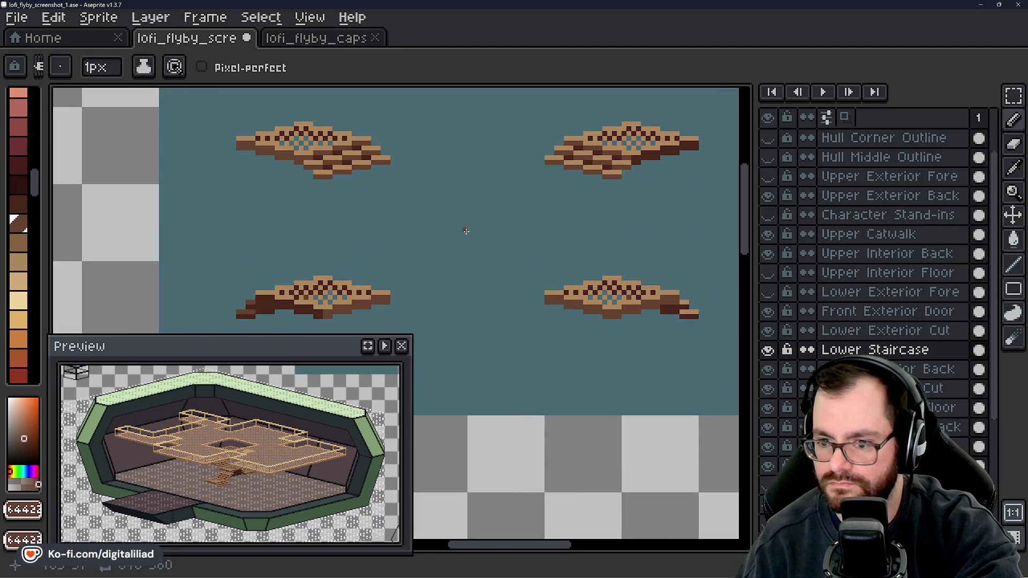
pyautogui.scroll(-1, 408, 257)
pyautogui.scroll(-1, 423, 214)
pyautogui.moveTo(516, 252)
pyautogui.mouseDown()
pyautogui.moveTo(464, 205)
pyautogui.moveTo(500, 213)
pyautogui.moveTo(512, 262)
pyautogui.moveTo(559, 137)
pyautogui.mouseUp()
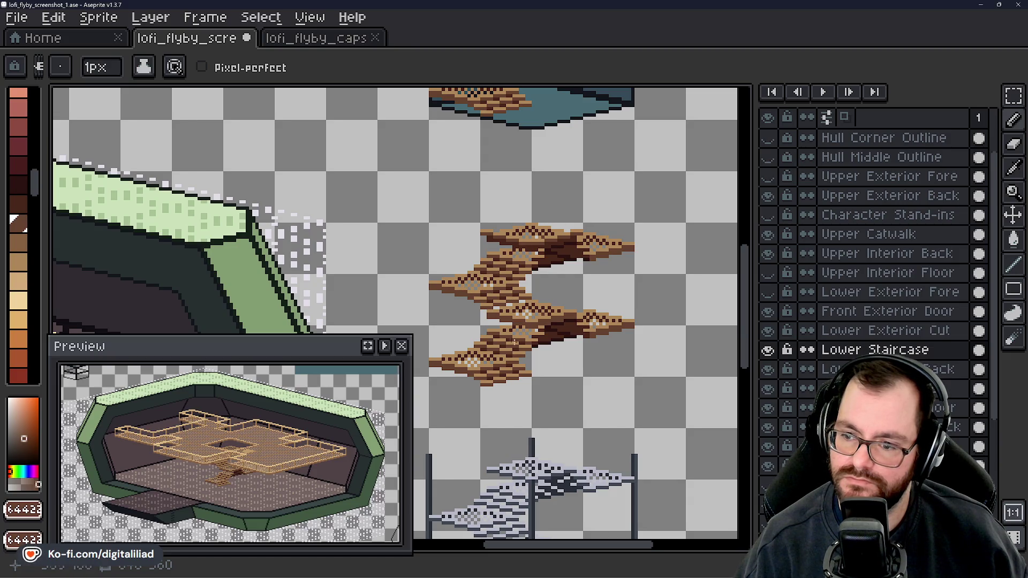
pyautogui.scroll(-2, 552, 238)
pyautogui.moveTo(532, 315)
pyautogui.mouseDown()
pyautogui.moveTo(542, 277)
pyautogui.moveTo(599, 219)
pyautogui.moveTo(538, 248)
pyautogui.moveTo(569, 268)
pyautogui.mouseUp()
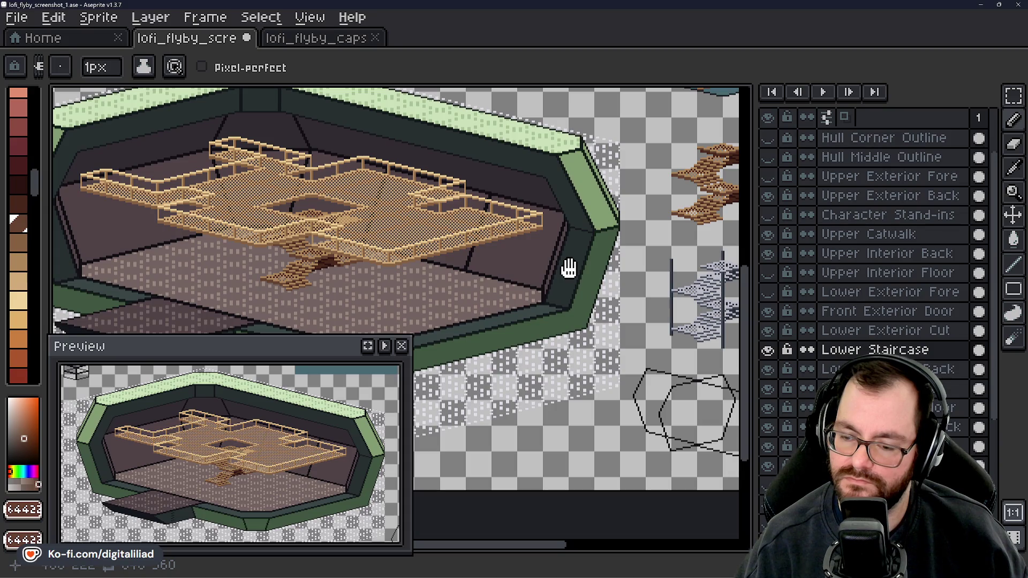
pyautogui.moveTo(569, 268)
pyautogui.mouseDown()
pyautogui.moveTo(579, 248)
pyautogui.moveTo(604, 248)
pyautogui.moveTo(482, 270)
pyautogui.mouseUp()
pyautogui.moveTo(558, 229); pyautogui.dragTo(660, 232)
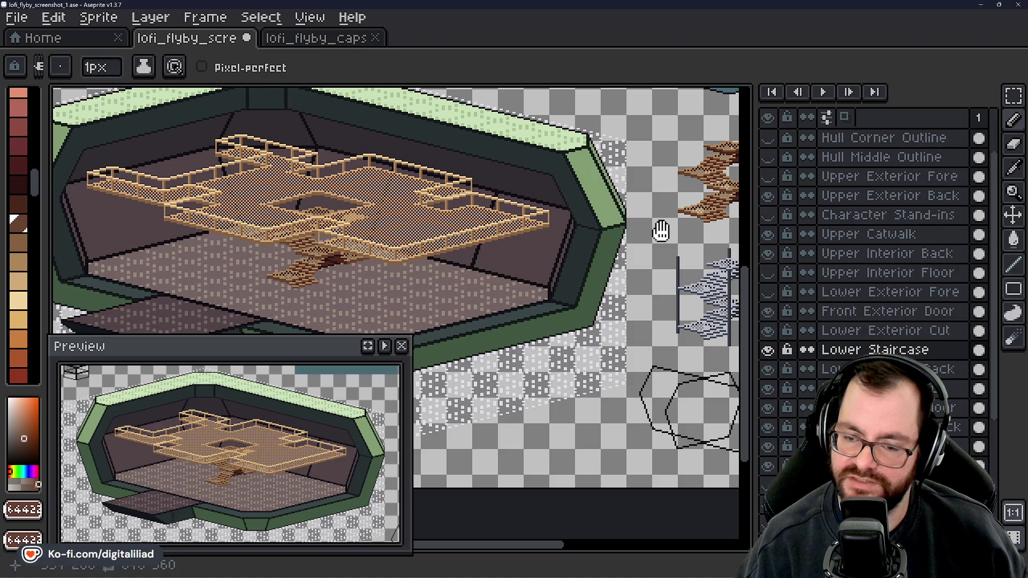
pyautogui.moveTo(661, 232); pyautogui.dragTo(657, 236)
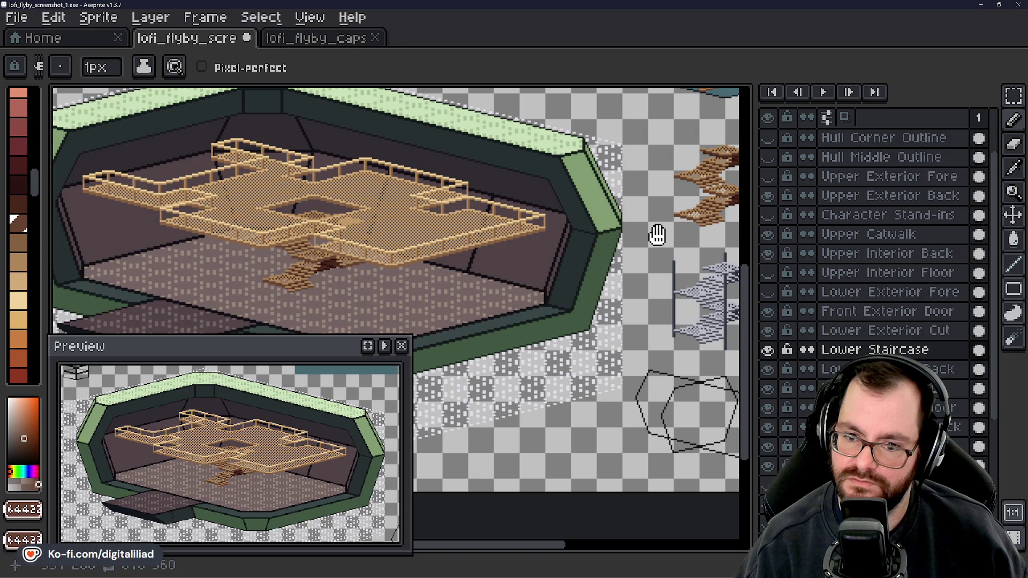
pyautogui.moveTo(657, 235)
pyautogui.mouseDown()
pyautogui.moveTo(654, 218)
pyautogui.moveTo(668, 222)
pyautogui.moveTo(548, 277)
pyautogui.moveTo(588, 258)
pyautogui.moveTo(536, 343)
pyautogui.mouseUp()
pyautogui.scroll(3, 492, 268)
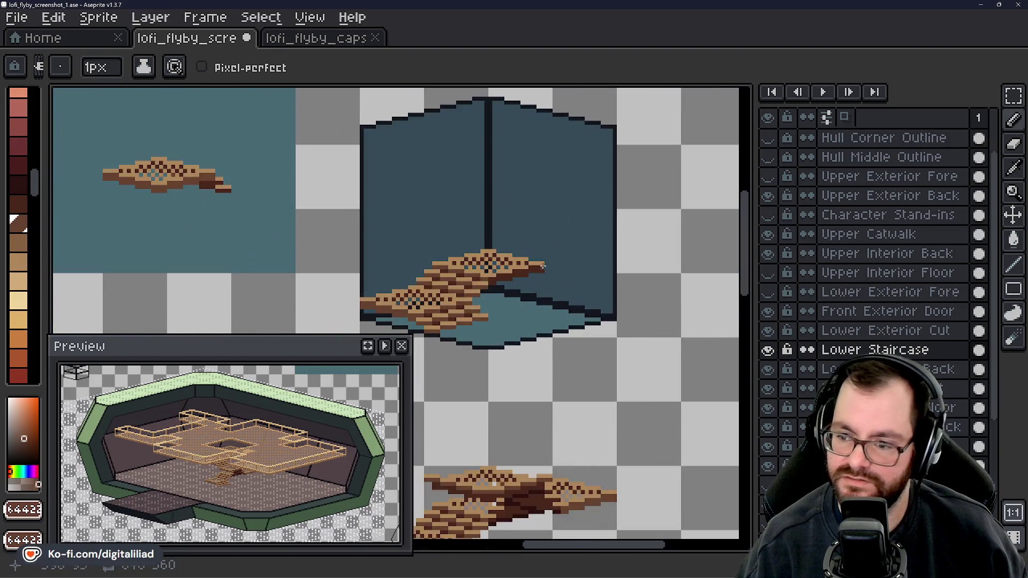
# - Zoom in on the lower-left landing tile and clear the stray selection around it
pyautogui.click(1013, 95)
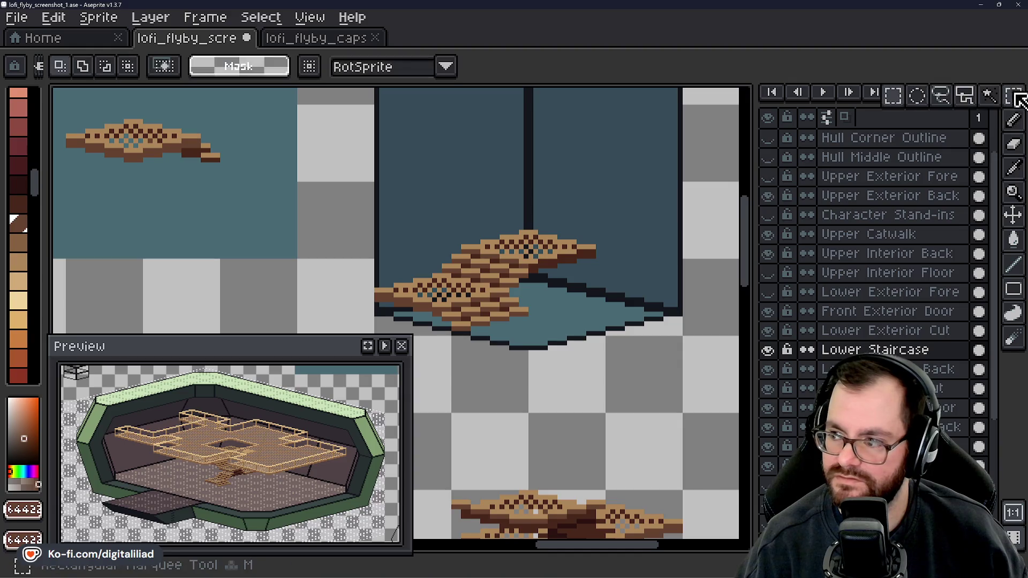
pyautogui.moveTo(463, 137)
pyautogui.mouseDown()
pyautogui.moveTo(496, 172)
pyautogui.moveTo(455, 195)
pyautogui.moveTo(507, 248)
pyautogui.moveTo(418, 195)
pyautogui.mouseUp()
pyautogui.scroll(-1, 411, 209)
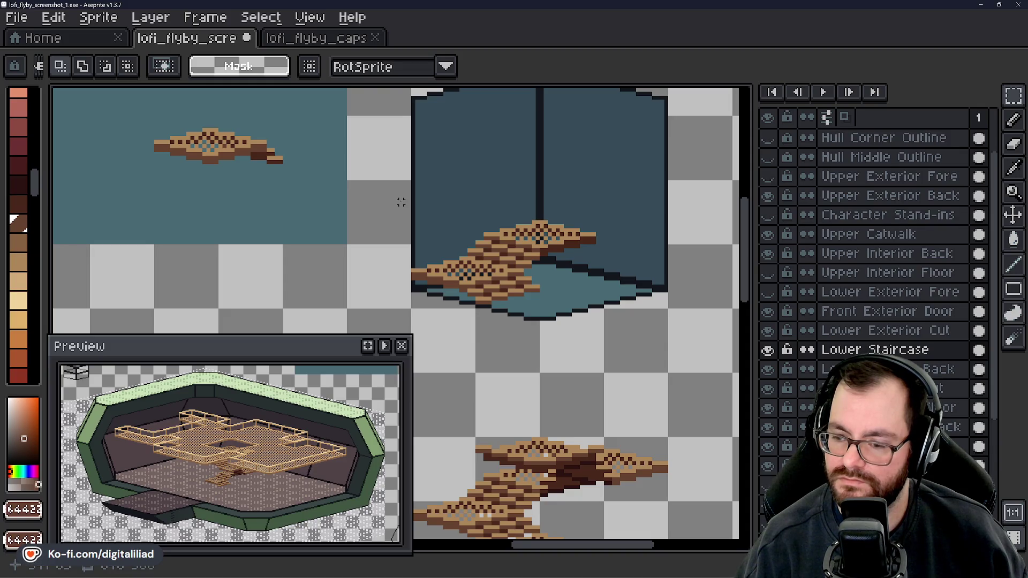
pyautogui.scroll(-1, 393, 206)
pyautogui.moveTo(393, 206)
pyautogui.mouseDown()
pyautogui.moveTo(514, 271)
pyautogui.moveTo(445, 236)
pyautogui.mouseUp()
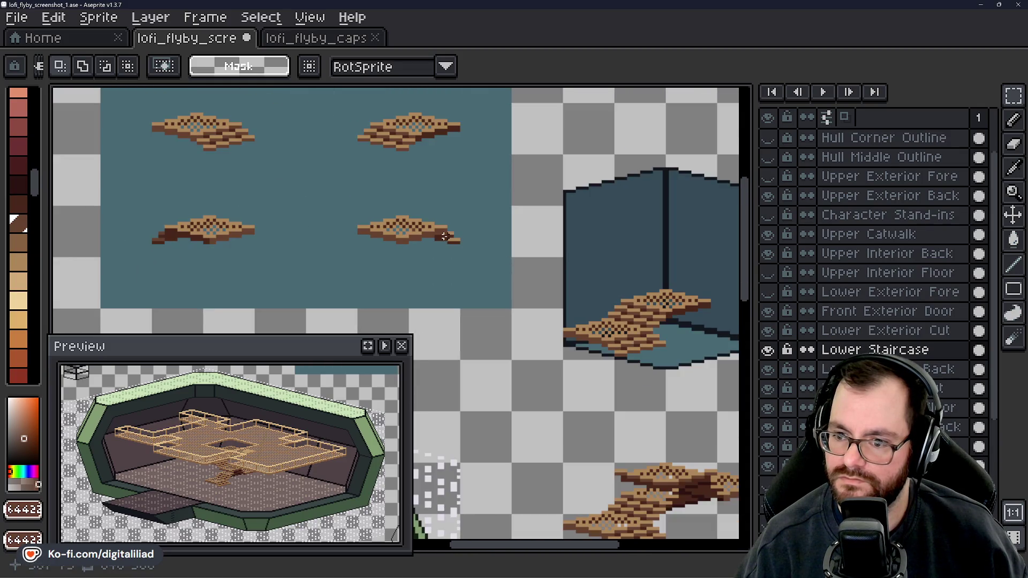
pyautogui.moveTo(282, 223); pyautogui.dragTo(299, 225)
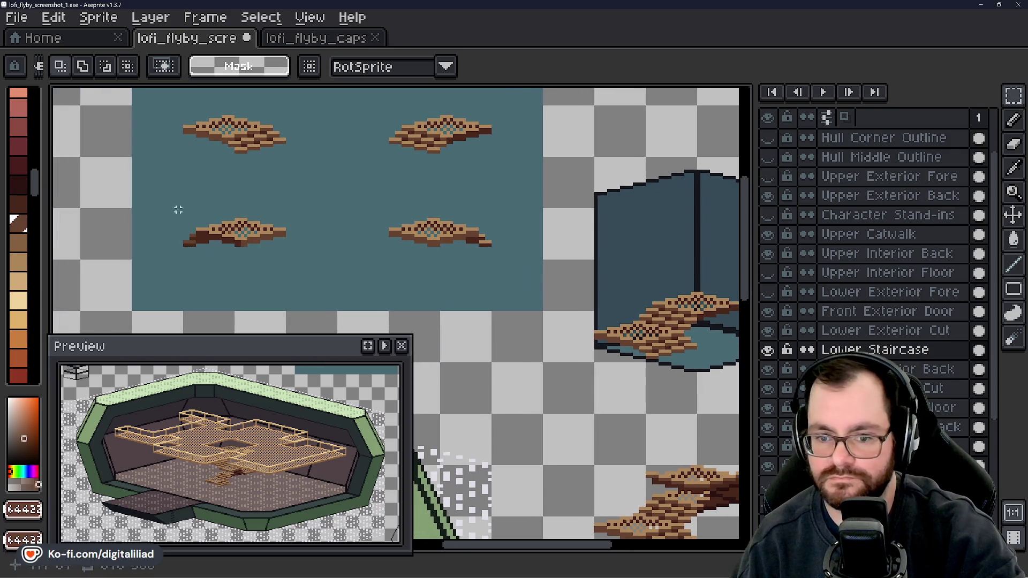
pyautogui.moveTo(152, 197); pyautogui.dragTo(297, 264)
pyautogui.scroll(1, 218, 253)
pyautogui.hotkey('ctrl', 'z')
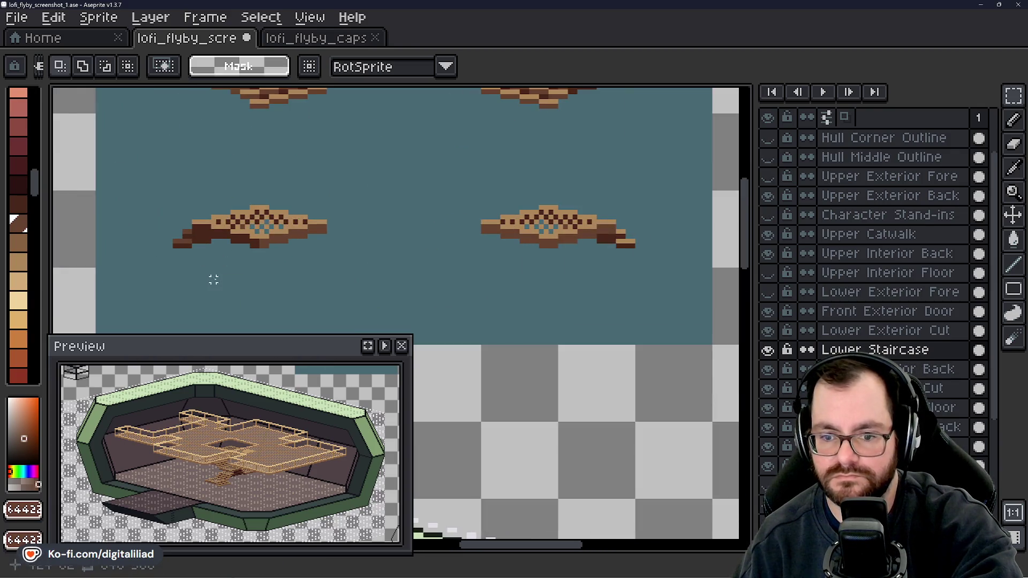
pyautogui.moveTo(122, 188); pyautogui.dragTo(356, 279)
pyautogui.scroll(1, 169, 252)
pyautogui.click(224, 133)
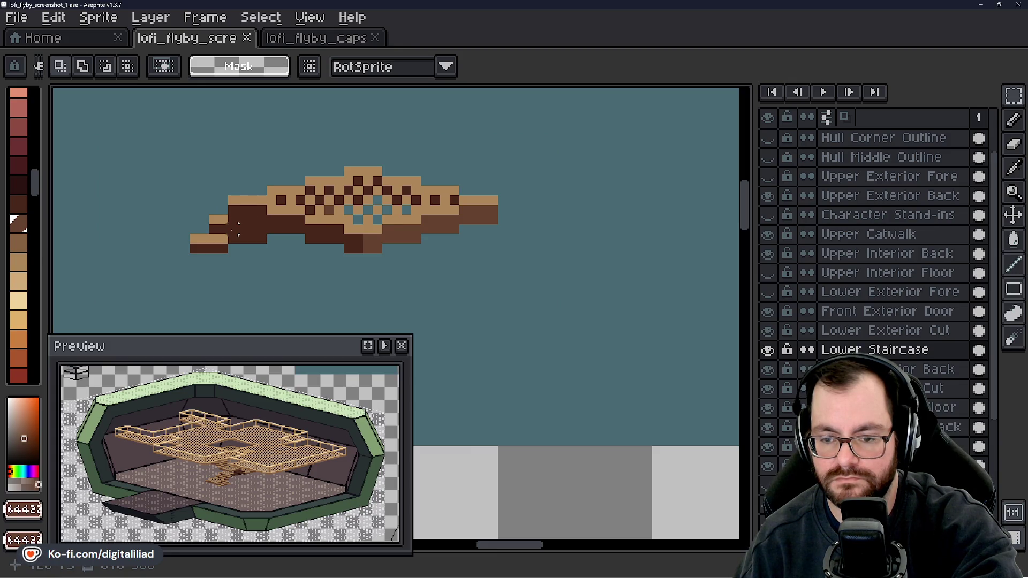
pyautogui.scroll(3, 236, 227)
# - Eyedrop tan from the tile and pencil two tan pixels into its dark-brown underside
pyautogui.keyDown('alt'); pyautogui.click(327, 239); pyautogui.keyUp('alt')
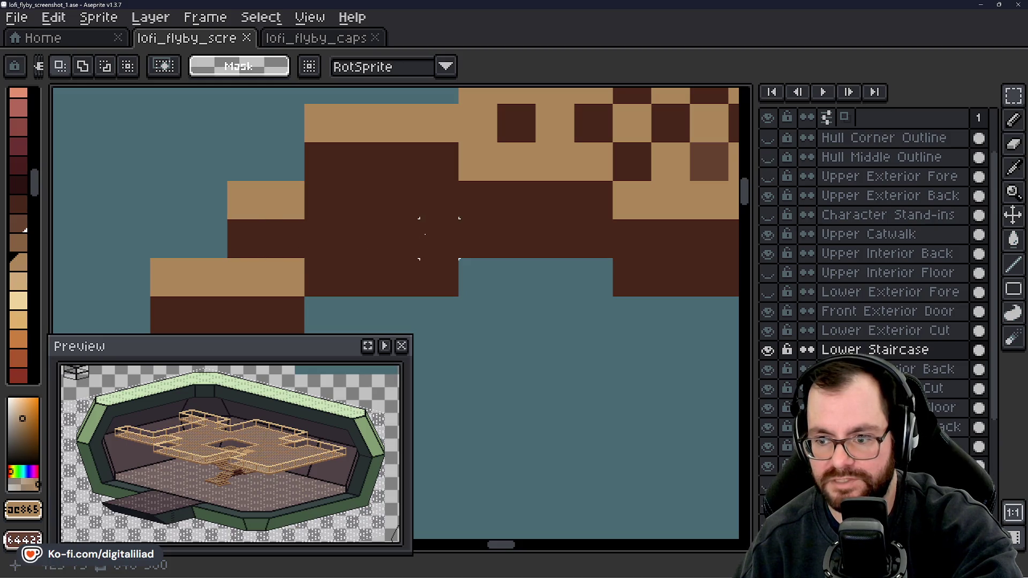
pyautogui.keyDown('alt'); pyautogui.click(298, 259); pyautogui.keyUp('alt')
pyautogui.press('b')
pyautogui.click(440, 238)
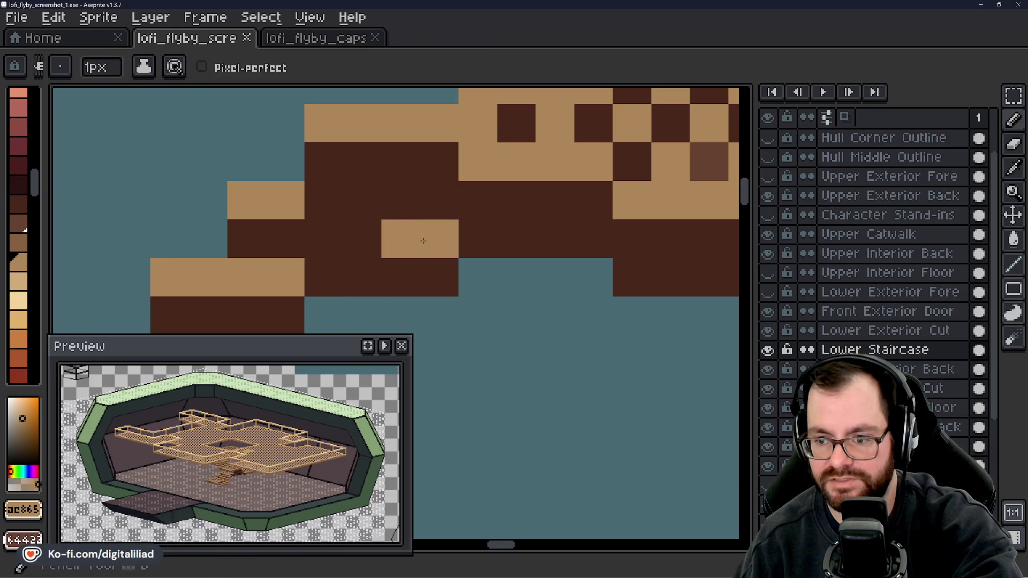
pyautogui.click(269, 241)
pyautogui.scroll(-5, 268, 241)
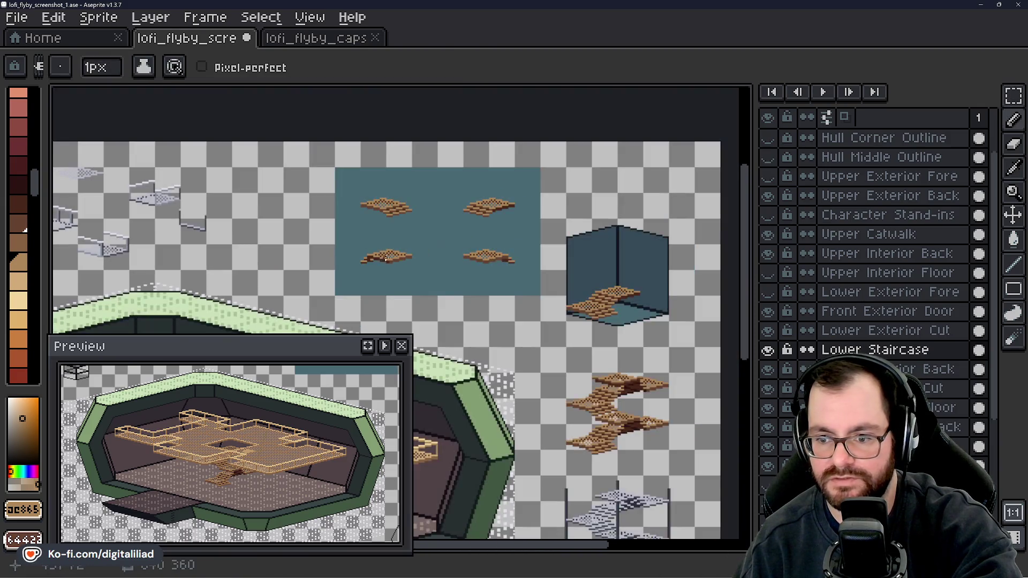
pyautogui.scroll(5, 348, 272)
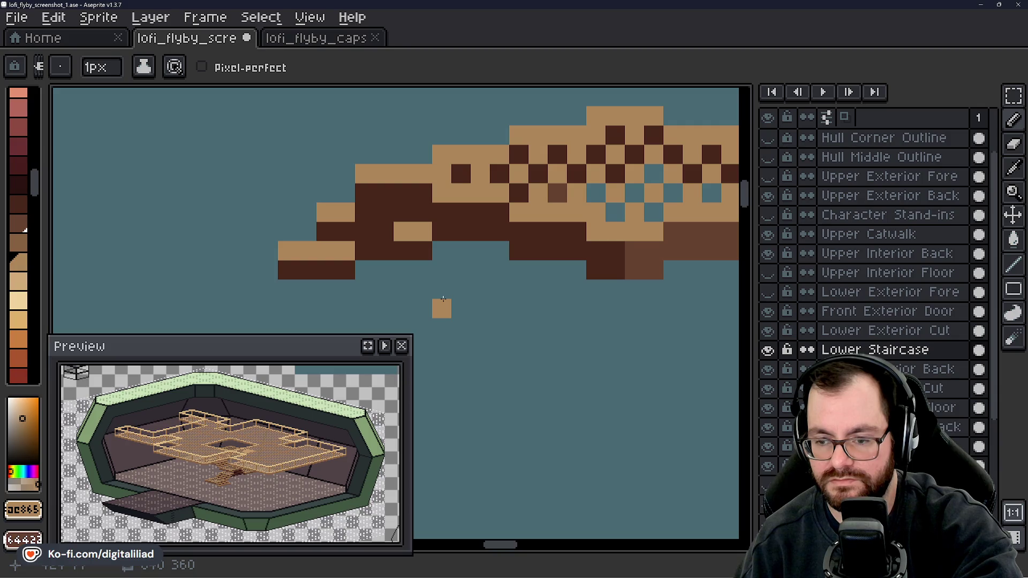
# - Add one brown pixel and one more tan pixel to the tile's dark band
pyautogui.moveTo(530, 215); pyautogui.dragTo(452, 229)
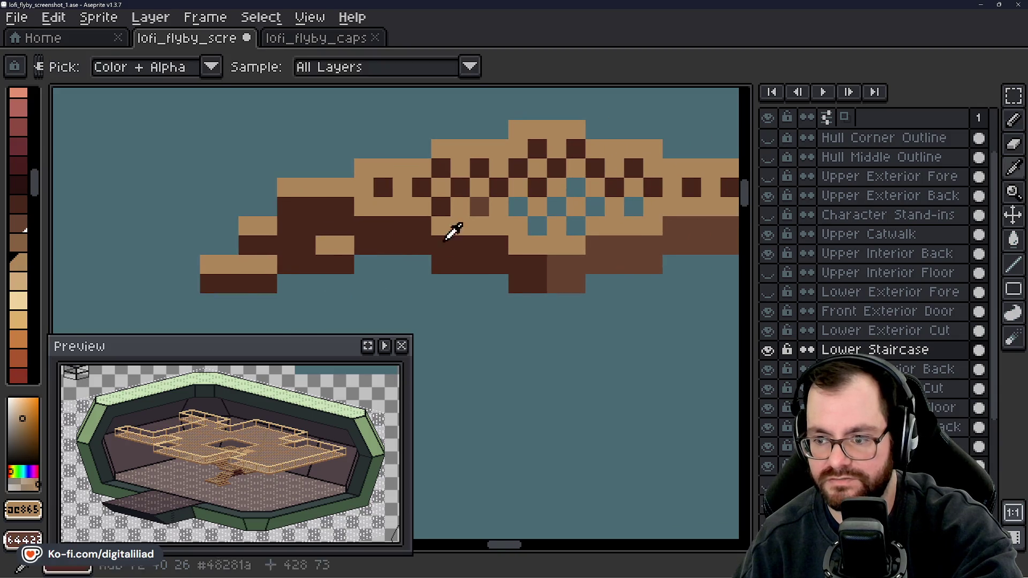
pyautogui.keyDown('alt'); pyautogui.click(477, 207); pyautogui.keyUp('alt')
pyautogui.click(343, 237)
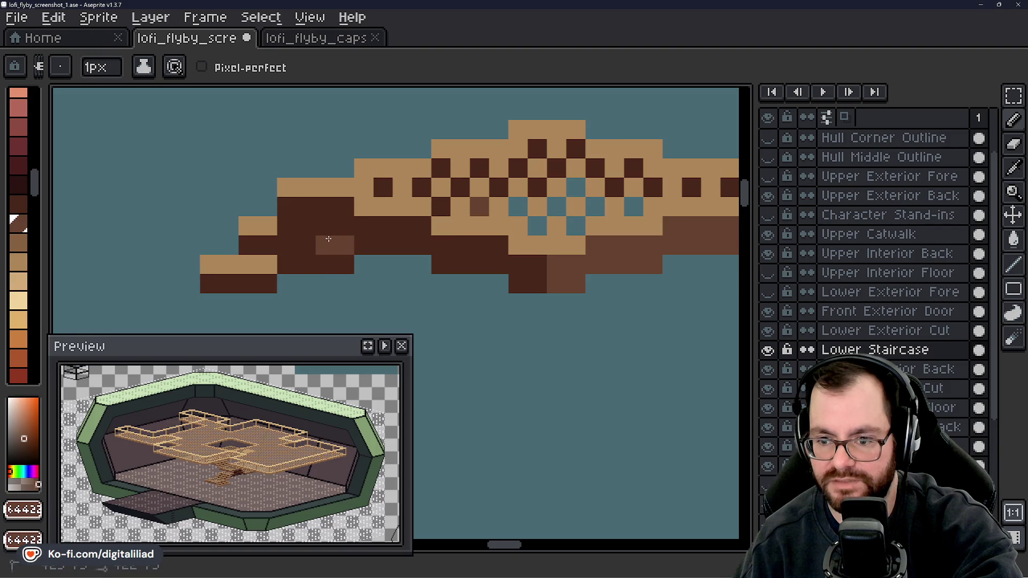
pyautogui.scroll(-5, 402, 281)
pyautogui.scroll(-1, 431, 278)
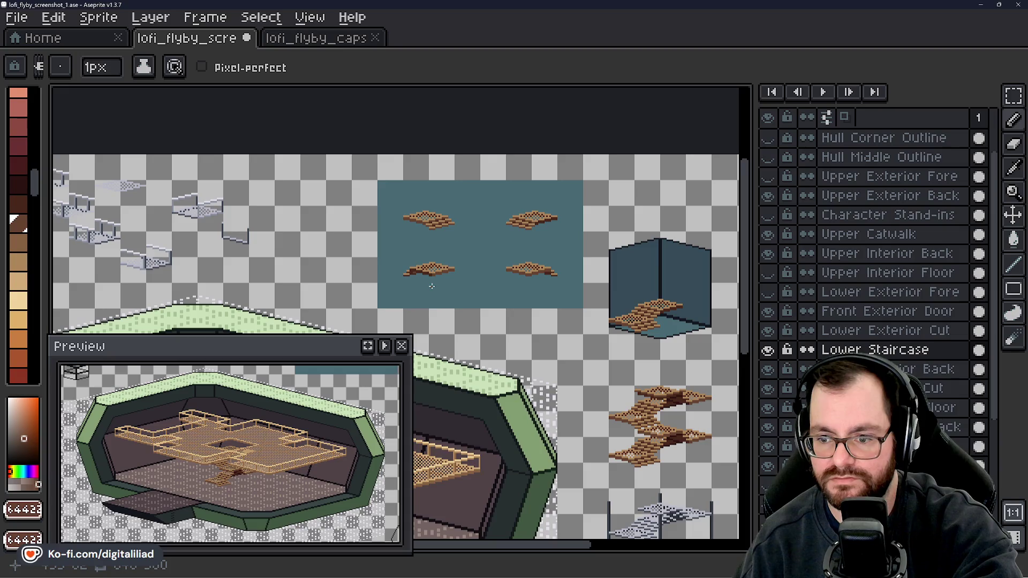
pyautogui.scroll(8, 432, 287)
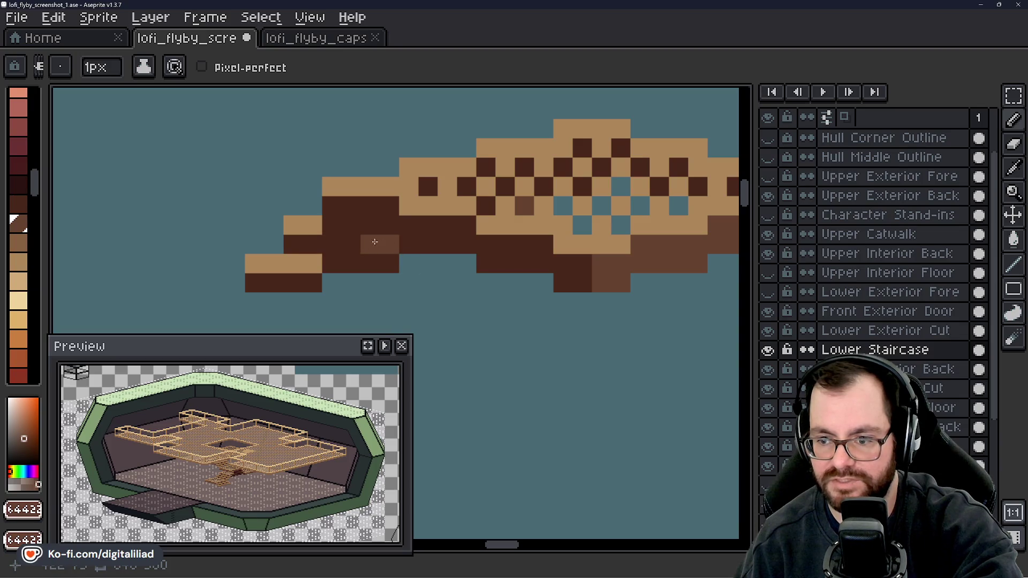
pyautogui.keyDown('alt'); pyautogui.click(316, 262); pyautogui.keyUp('alt')
pyautogui.click(380, 245)
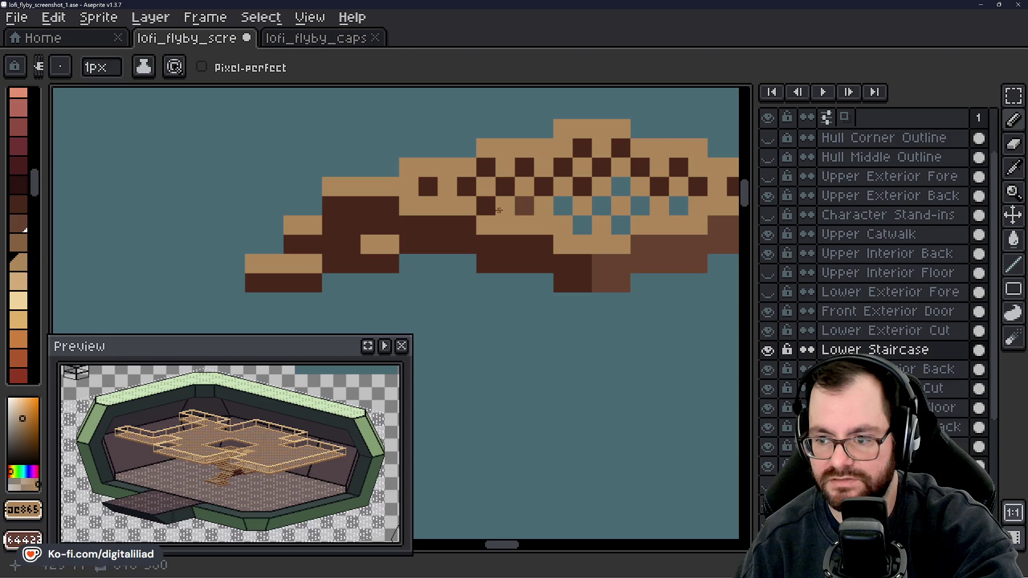
pyautogui.scroll(-5, 524, 204)
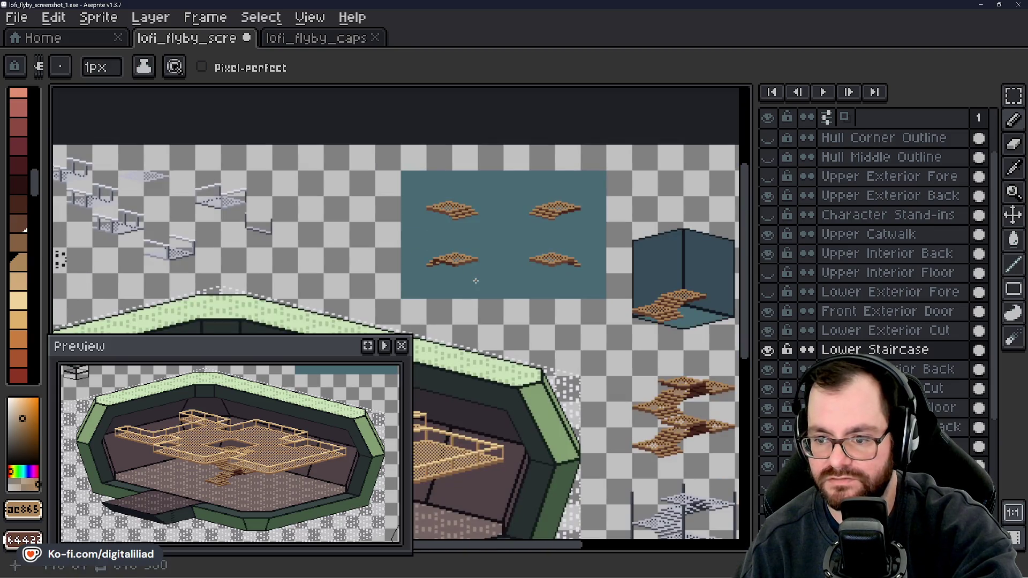
pyautogui.scroll(5, 460, 263)
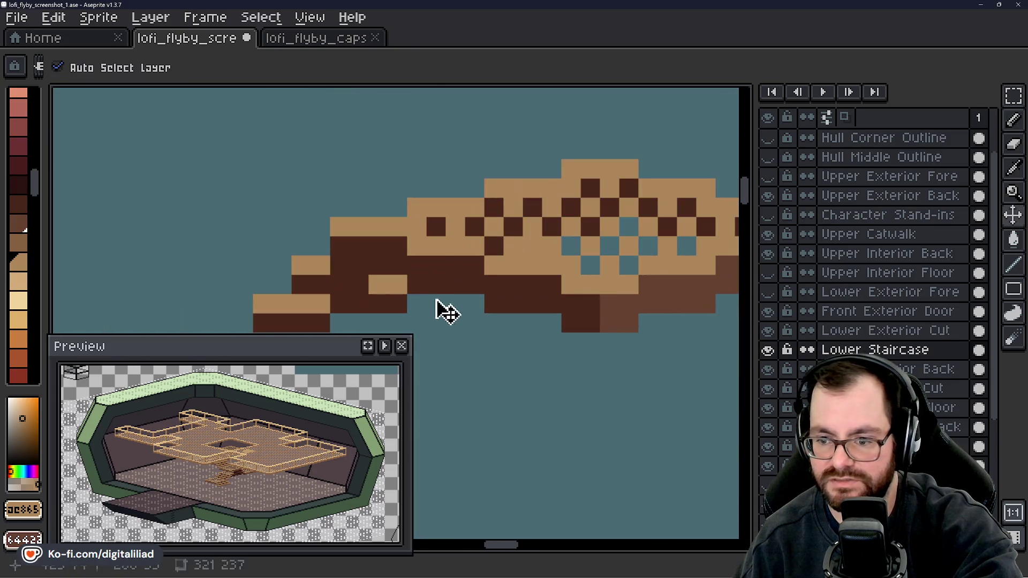
pyautogui.scroll(-3, 379, 250)
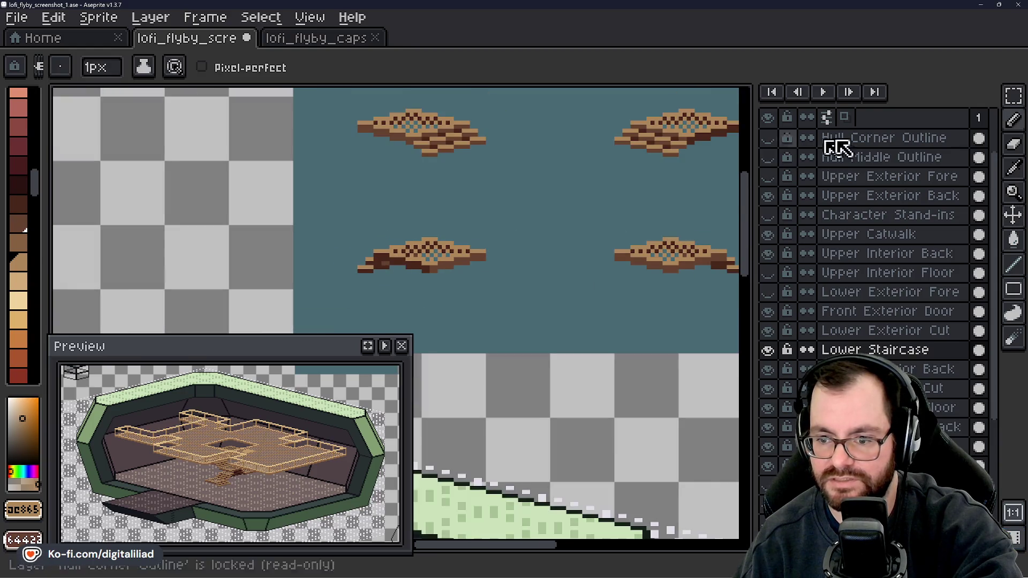
# - Copy the lower-left landing tile onto the top stair of the stairwell mockup
pyautogui.press('m')
pyautogui.moveTo(345, 218); pyautogui.dragTo(509, 287)
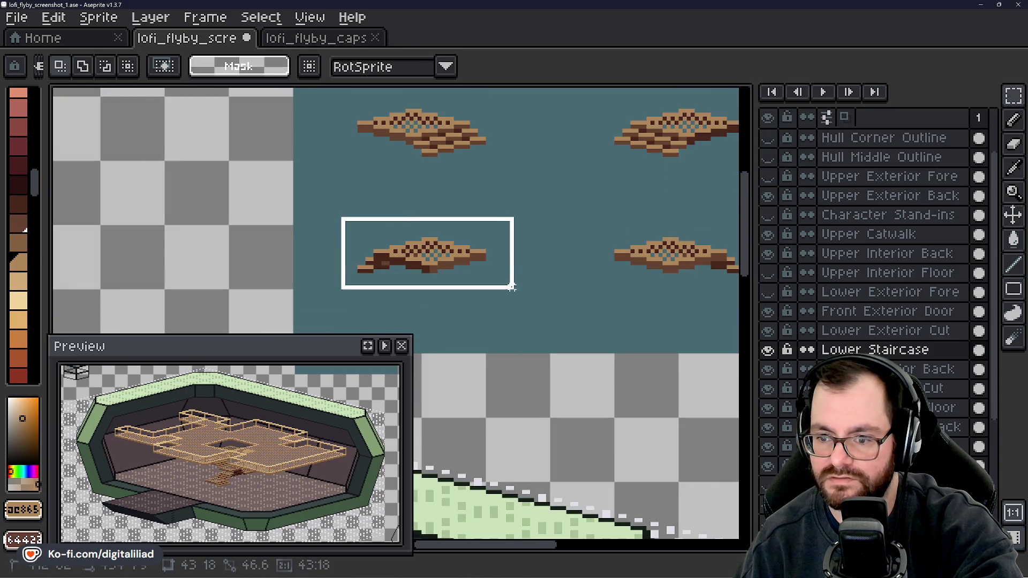
pyautogui.scroll(-2, 447, 298)
pyautogui.moveTo(489, 335)
pyautogui.mouseDown()
pyautogui.moveTo(339, 283)
pyautogui.moveTo(390, 276)
pyautogui.moveTo(409, 252)
pyautogui.mouseUp()
pyautogui.scroll(3, 587, 194)
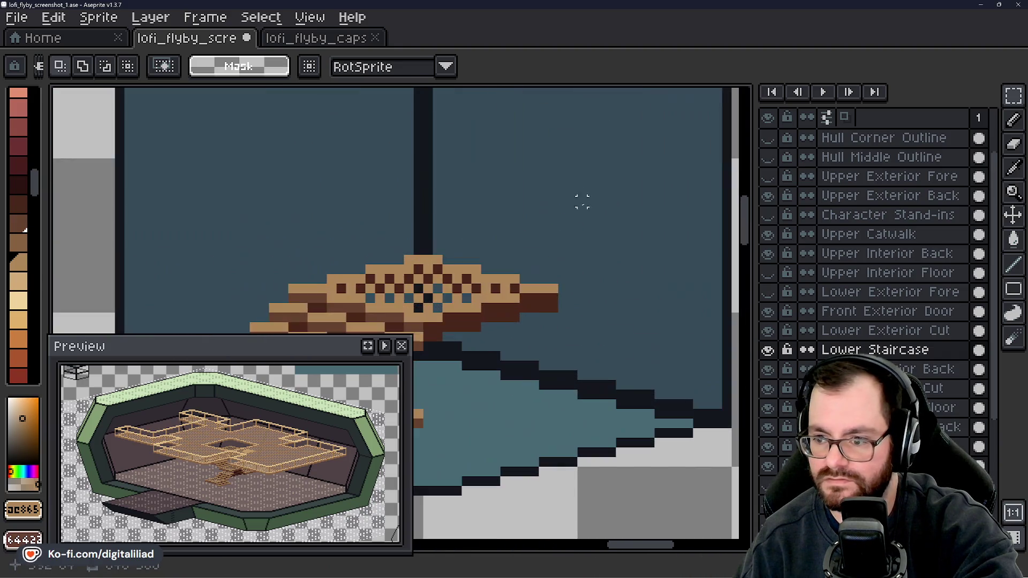
pyautogui.click(553, 254)
pyautogui.scroll(-2, 508, 268)
pyautogui.moveTo(468, 272)
pyautogui.mouseDown()
pyautogui.moveTo(636, 202)
pyautogui.moveTo(665, 239)
pyautogui.mouseUp()
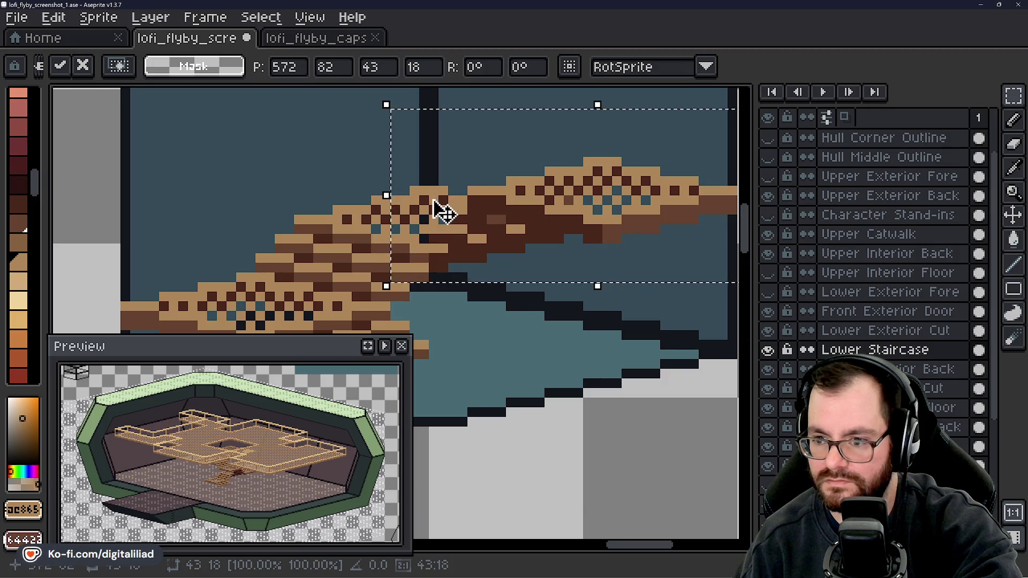
pyautogui.scroll(-4, 485, 272)
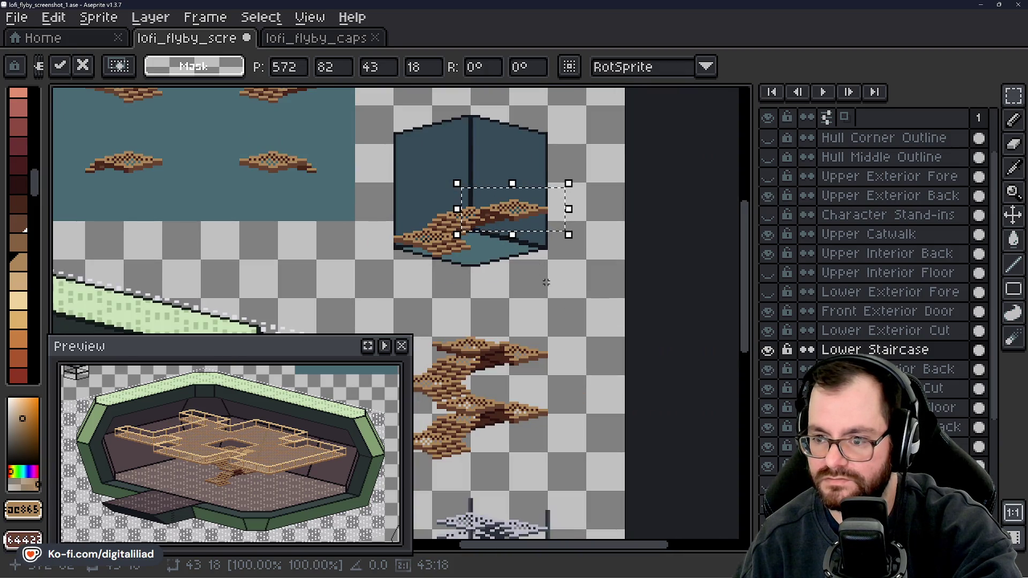
pyautogui.hotkey('ctrl', 'd')
# - Select another landing tile and sample its light tan with the Pencil active
pyautogui.scroll(-3, 375, 225)
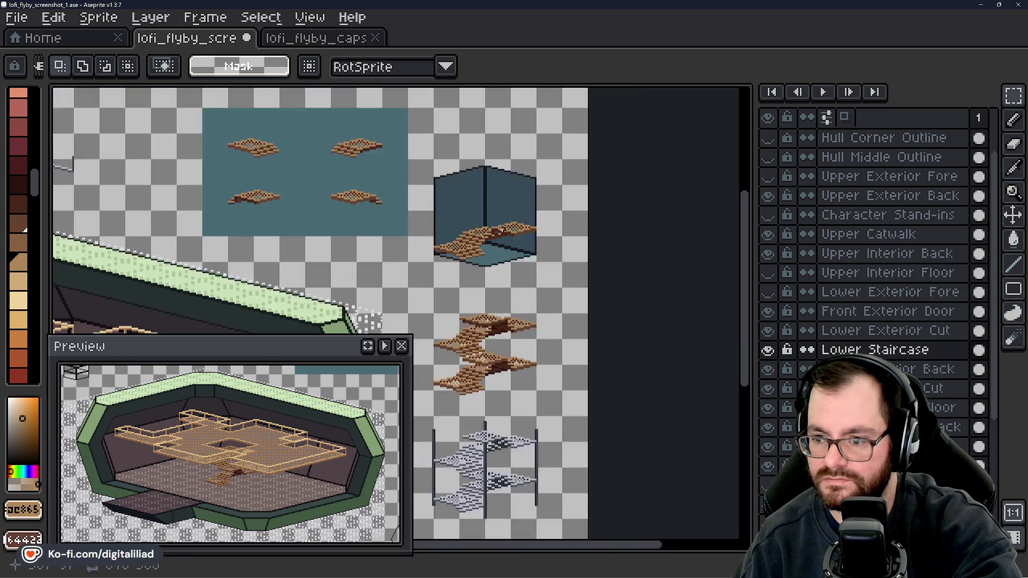
pyautogui.scroll(2, 511, 253)
pyautogui.moveTo(511, 254)
pyautogui.mouseDown()
pyautogui.moveTo(521, 250)
pyautogui.moveTo(602, 304)
pyautogui.mouseUp()
pyautogui.scroll(3, 448, 202)
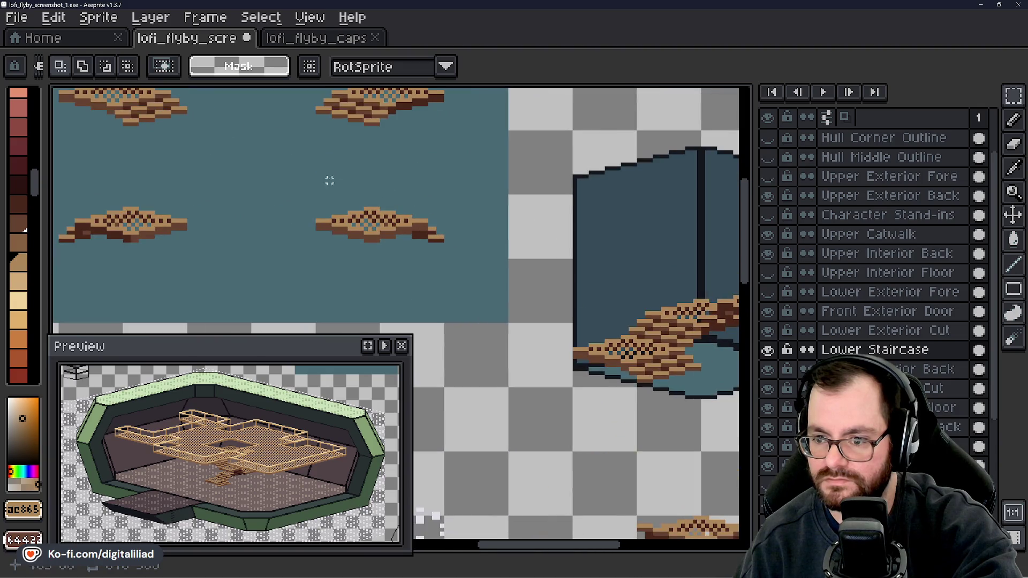
pyautogui.moveTo(277, 169); pyautogui.dragTo(505, 277)
pyautogui.scroll(3, 449, 264)
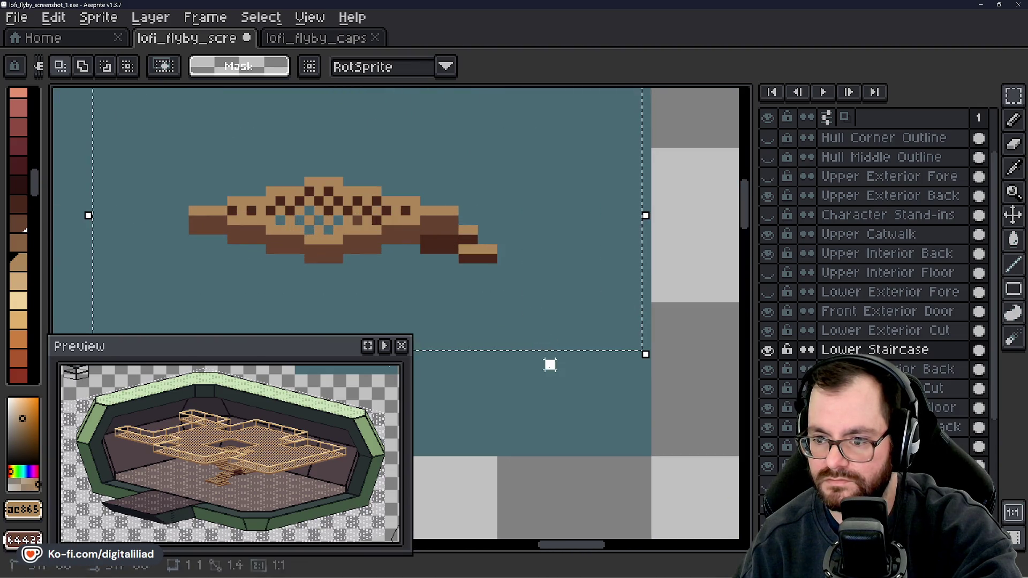
pyautogui.scroll(1, 455, 267)
pyautogui.scroll(1, 455, 266)
pyautogui.press('b')
pyautogui.keyDown('alt'); pyautogui.click(509, 219); pyautogui.keyUp('alt')
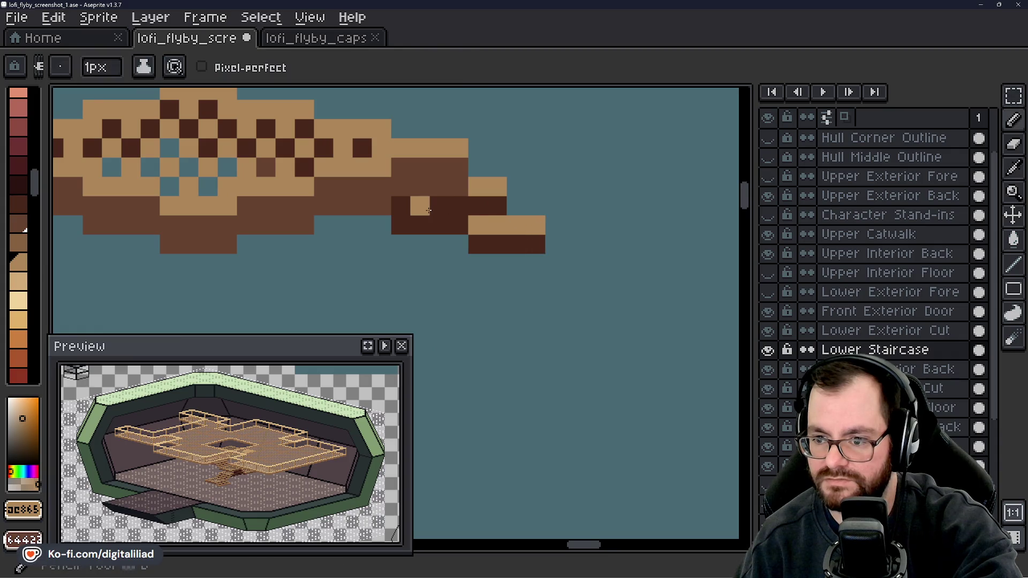
pyautogui.click(432, 210)
pyautogui.hotkey('ctrl', 'z')
pyautogui.click(420, 206)
pyautogui.click(401, 205)
pyautogui.click(401, 264)
pyautogui.moveTo(299, 170); pyautogui.dragTo(419, 230)
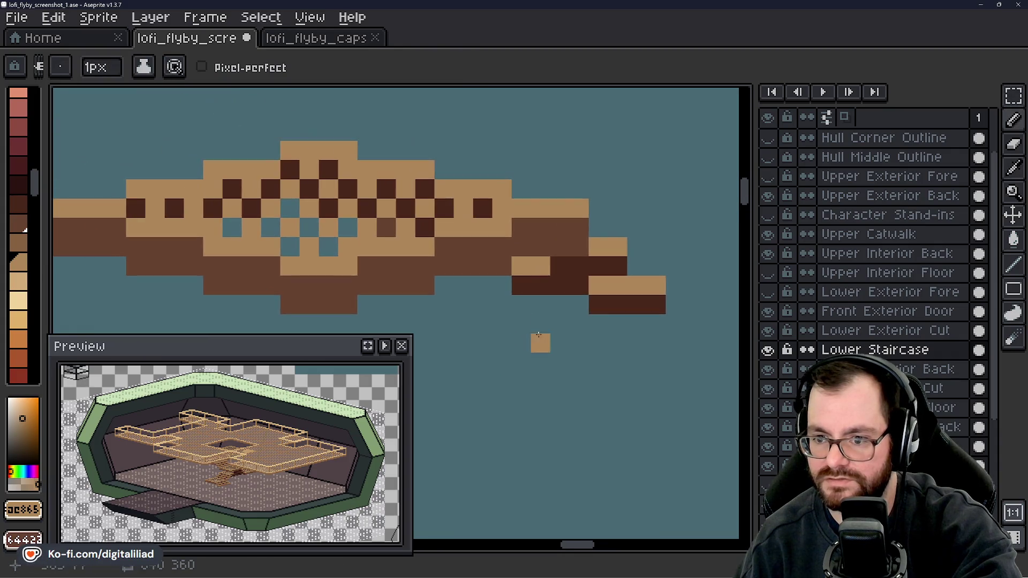
pyautogui.hotkey('ctrl', 'z')
pyautogui.click(419, 230)
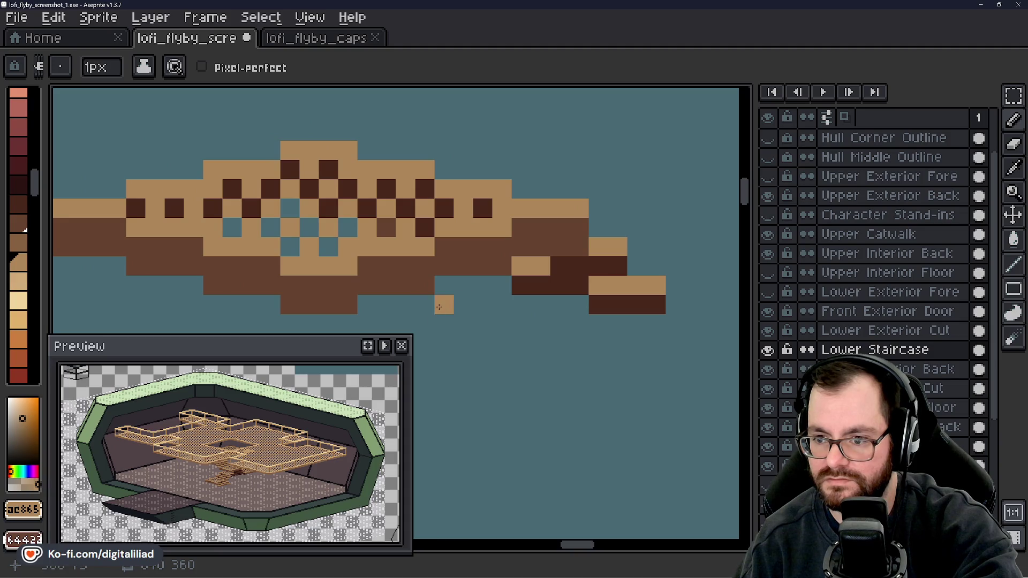
pyautogui.keyDown('alt'); pyautogui.click(391, 218); pyautogui.keyUp('alt')
pyautogui.scroll(-2, 542, 279)
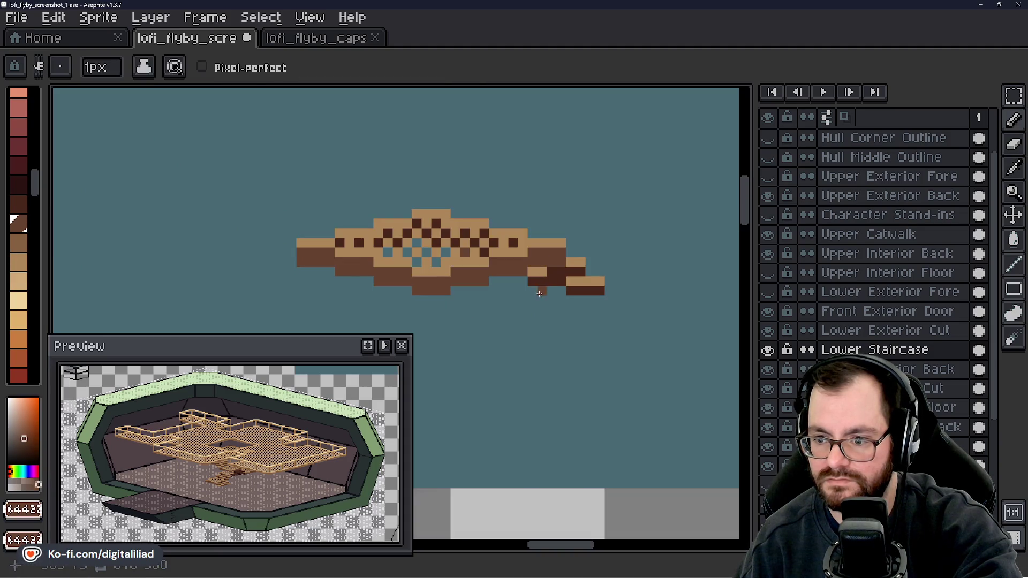
pyautogui.scroll(1, 538, 296)
pyautogui.moveTo(532, 295)
pyautogui.mouseDown()
pyautogui.moveTo(475, 303)
pyautogui.moveTo(412, 282)
pyautogui.mouseUp()
pyautogui.scroll(2, 456, 286)
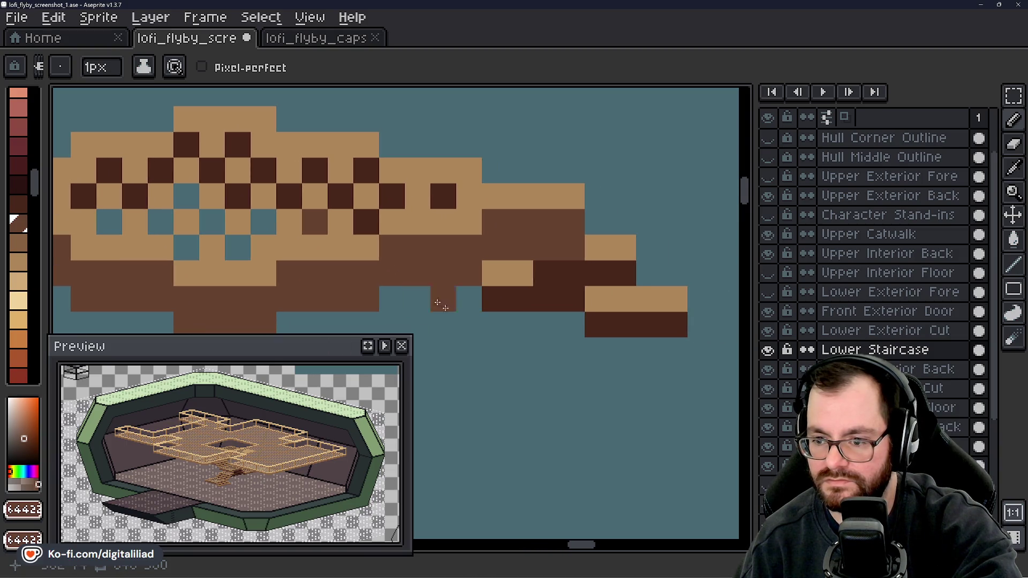
pyautogui.scroll(-3, 557, 230)
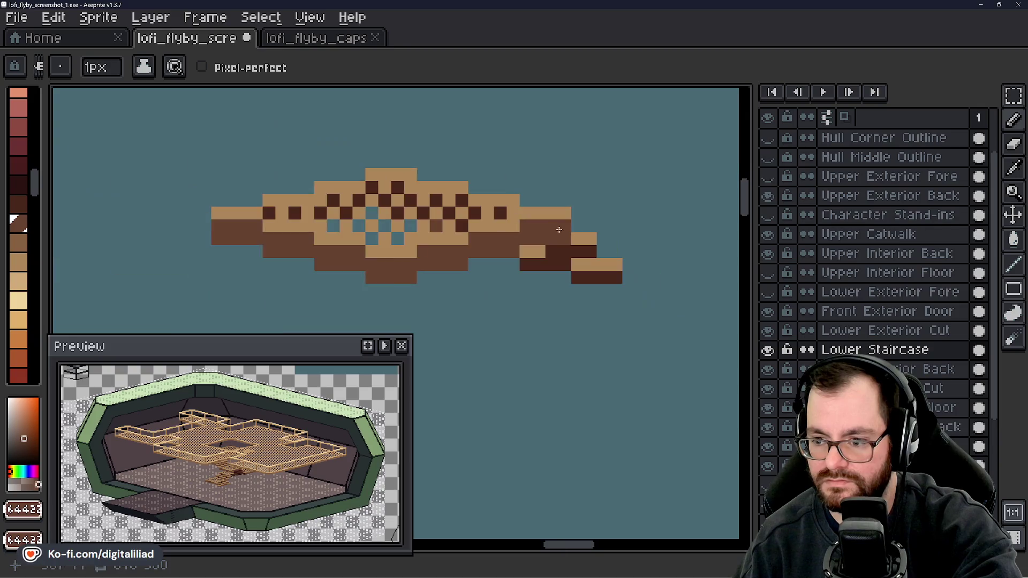
pyautogui.scroll(-1, 453, 256)
pyautogui.scroll(1, 212, 255)
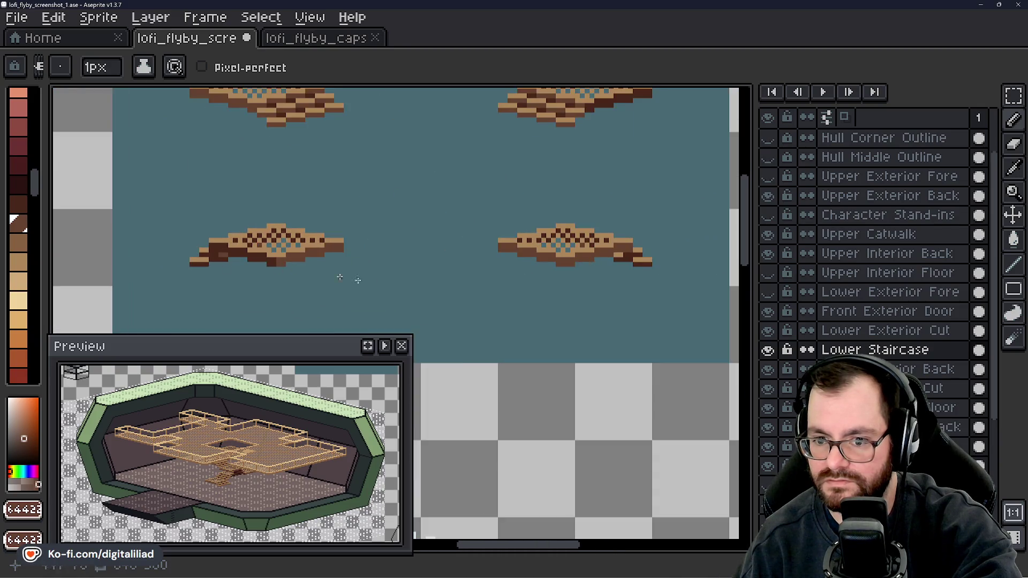
pyautogui.scroll(2, 276, 214)
pyautogui.scroll(1, 681, 271)
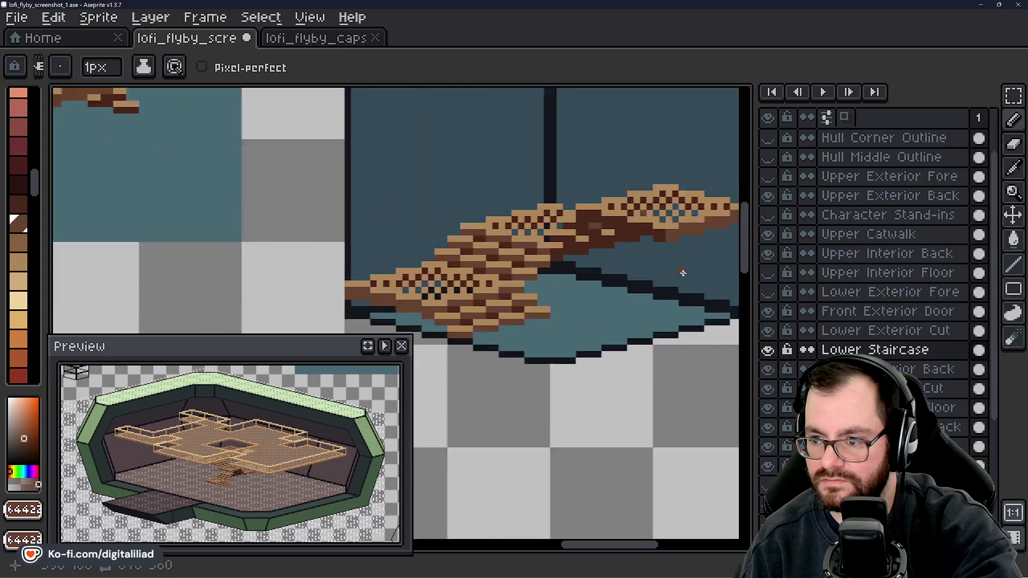
pyautogui.scroll(1, 566, 220)
pyautogui.keyDown('alt'); pyautogui.click(567, 204); pyautogui.keyUp('alt')
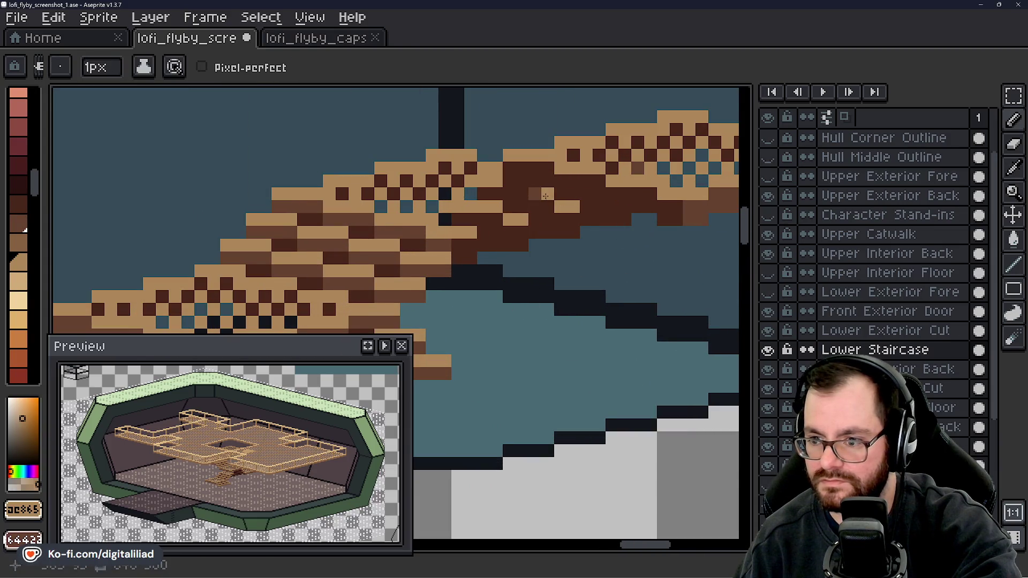
pyautogui.scroll(-4, 536, 195)
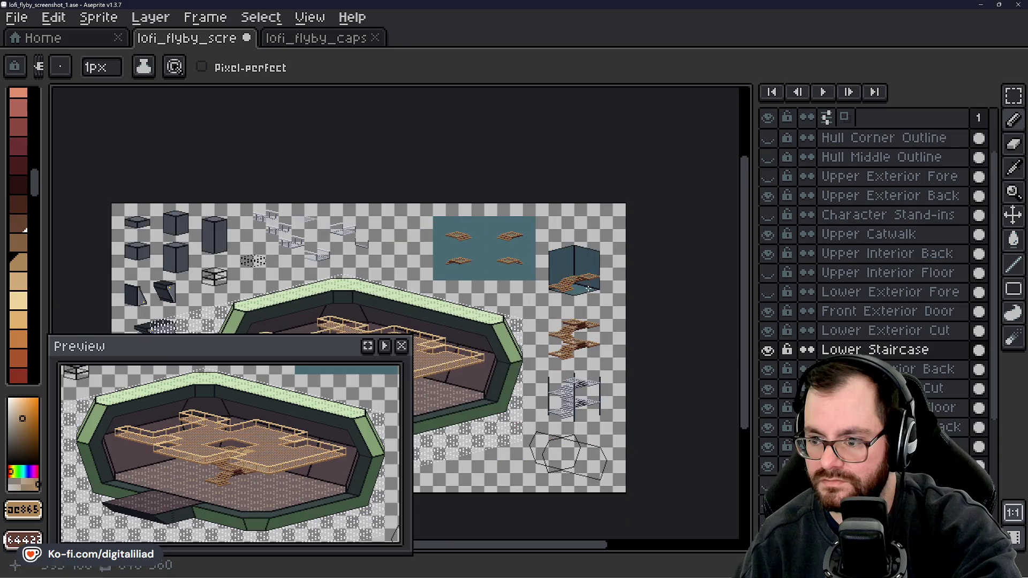
pyautogui.scroll(2, 557, 253)
pyautogui.scroll(1, 517, 285)
pyautogui.scroll(1, 559, 292)
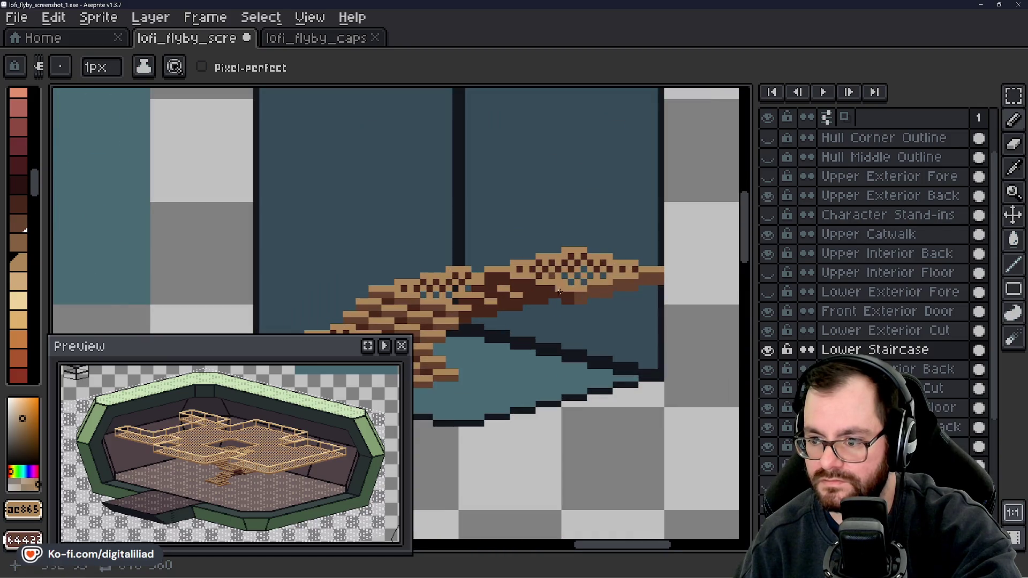
pyautogui.scroll(-4, 596, 294)
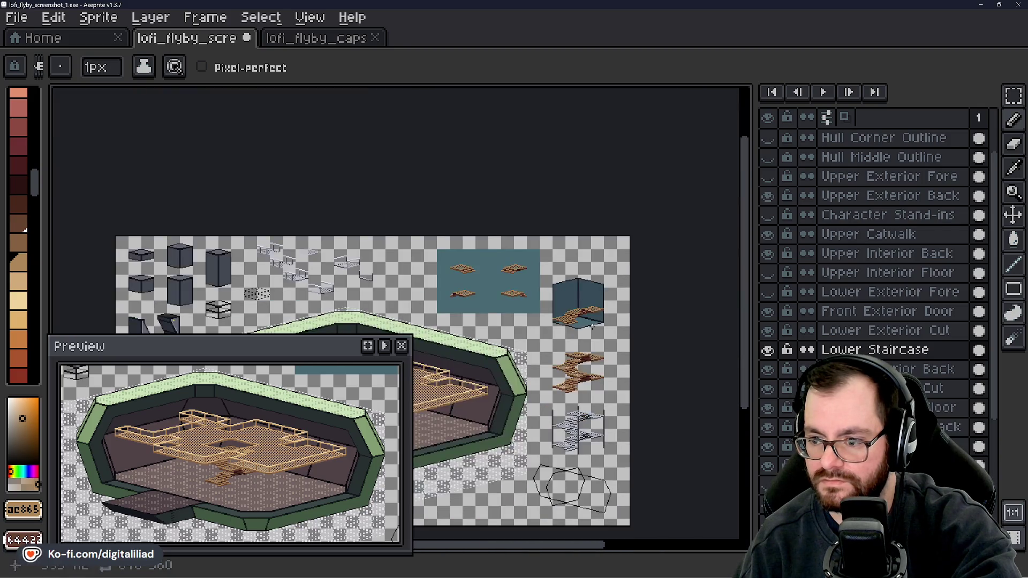
pyautogui.scroll(2, 527, 305)
pyautogui.scroll(2, 329, 310)
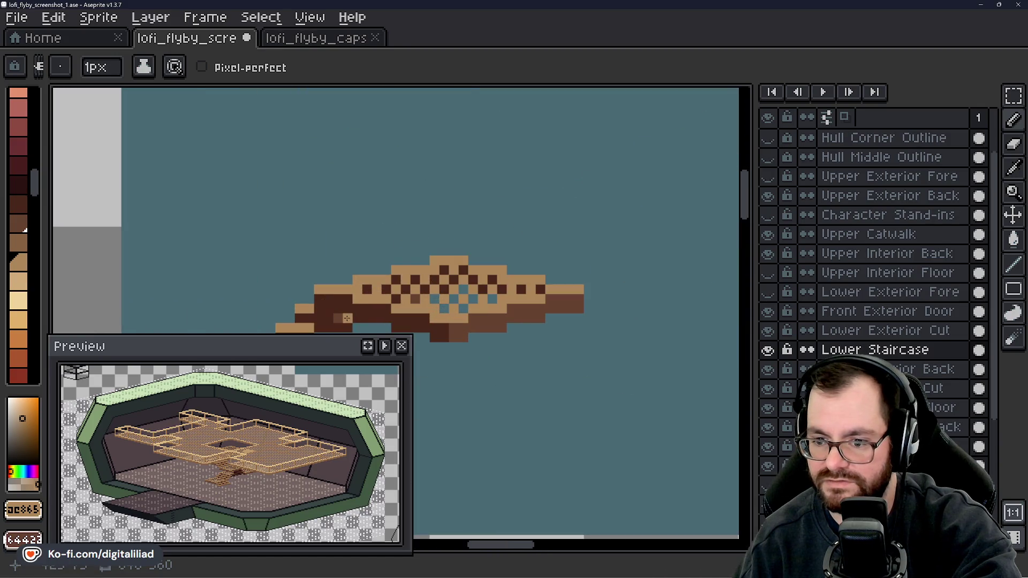
pyautogui.scroll(-2, 418, 297)
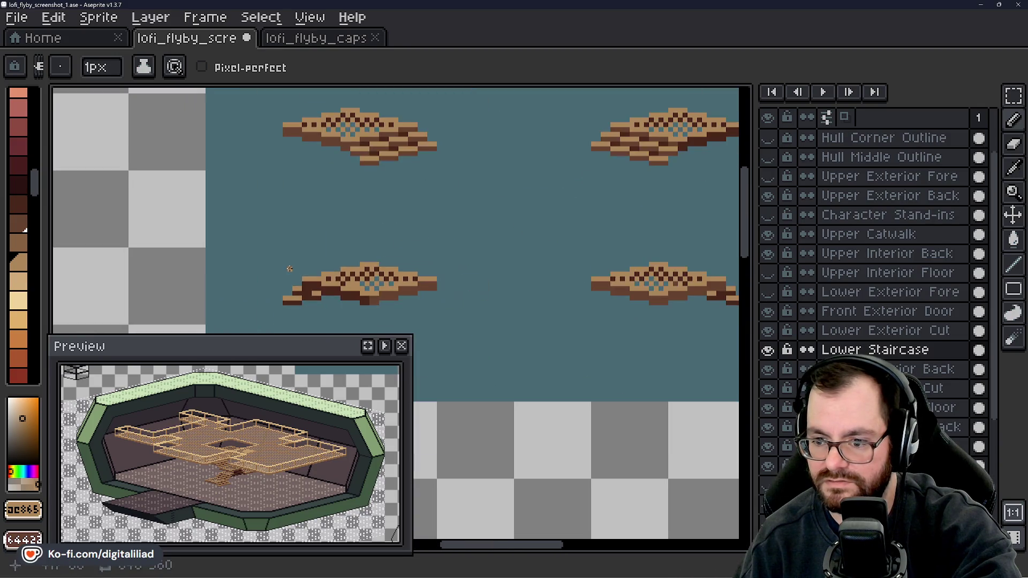
pyautogui.scroll(3, 400, 256)
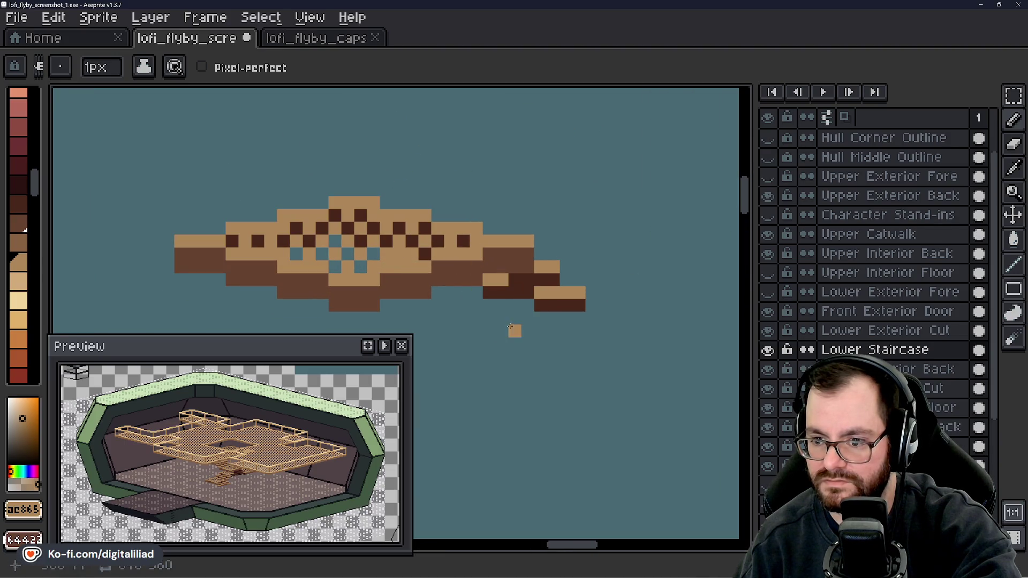
pyautogui.scroll(-3, 563, 231)
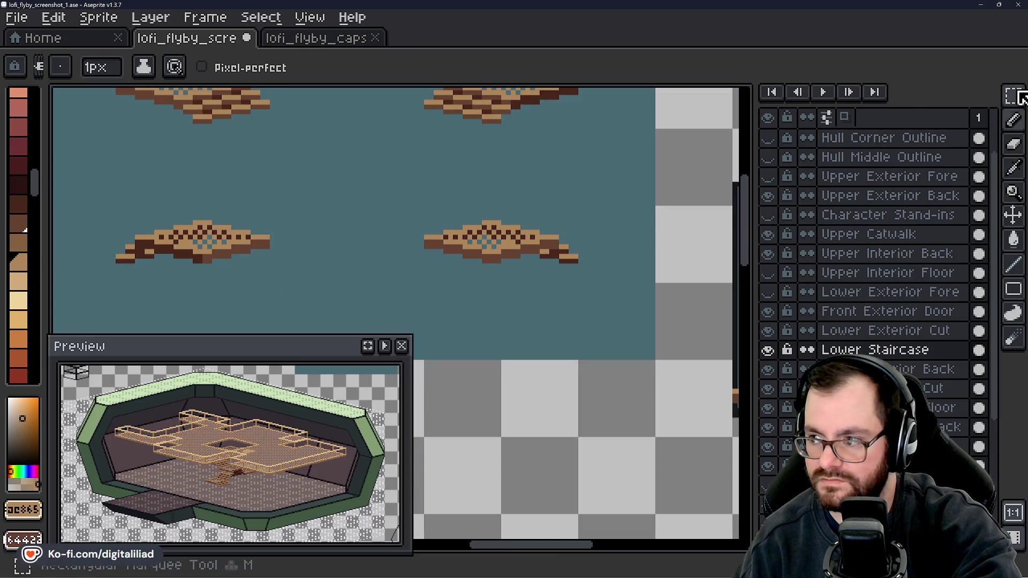
# - Move a selected landing tile into the stairwell box and commit it
pyautogui.press('w')
pyautogui.moveTo(385, 222)
pyautogui.mouseDown()
pyautogui.moveTo(578, 316)
pyautogui.moveTo(485, 311)
pyautogui.moveTo(291, 212)
pyautogui.moveTo(650, 301)
pyautogui.moveTo(607, 218)
pyautogui.mouseUp()
pyautogui.scroll(-1, 333, 232)
pyautogui.scroll(2, 650, 300)
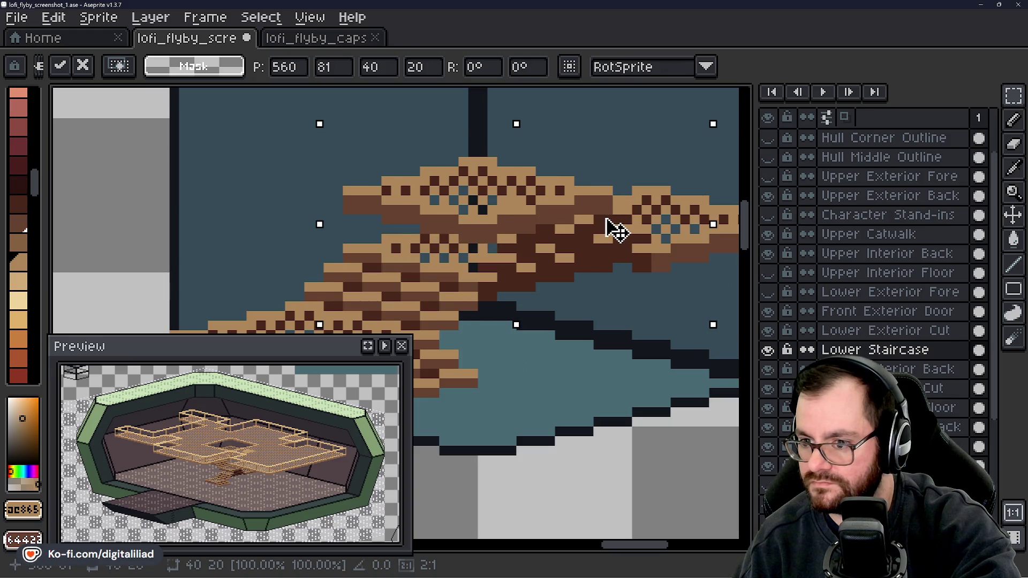
pyautogui.scroll(-4, 408, 213)
pyautogui.press('Return')
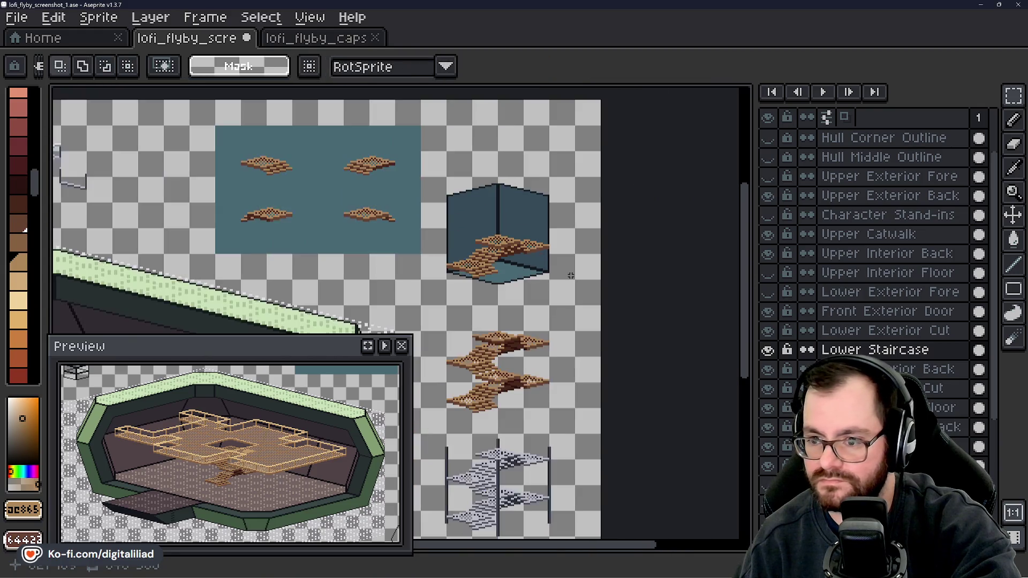
pyautogui.scroll(-2, 570, 275)
pyautogui.scroll(2, 539, 292)
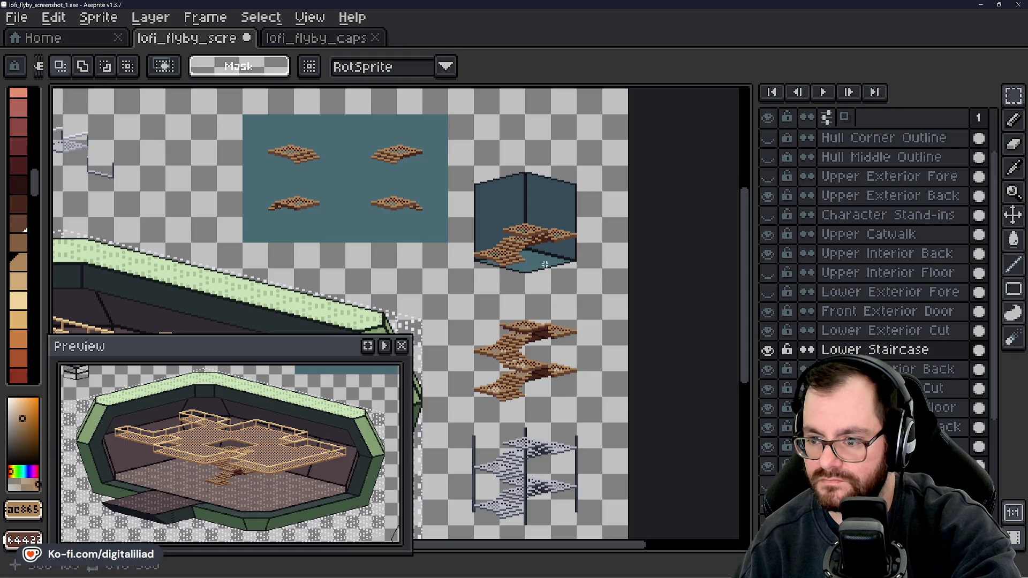
pyautogui.scroll(3, 522, 343)
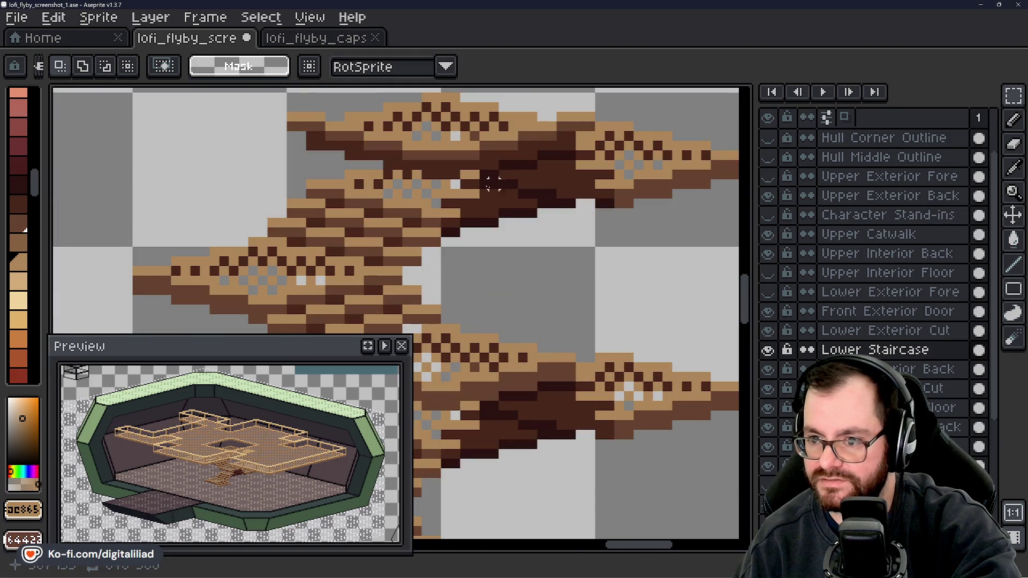
pyautogui.scroll(-3, 532, 348)
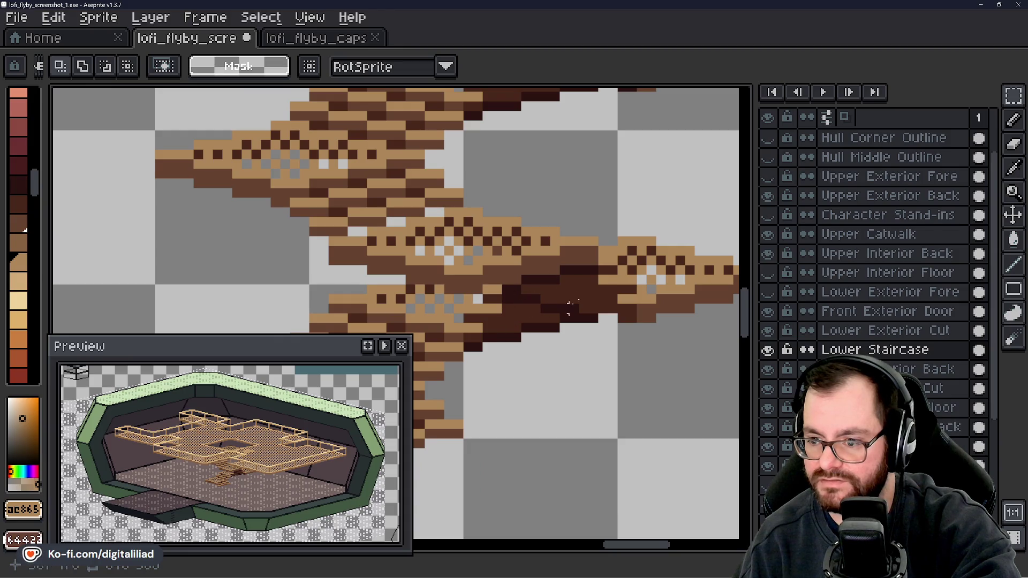
pyautogui.scroll(-3, 526, 328)
pyautogui.scroll(-4, 530, 444)
pyautogui.scroll(2, 546, 413)
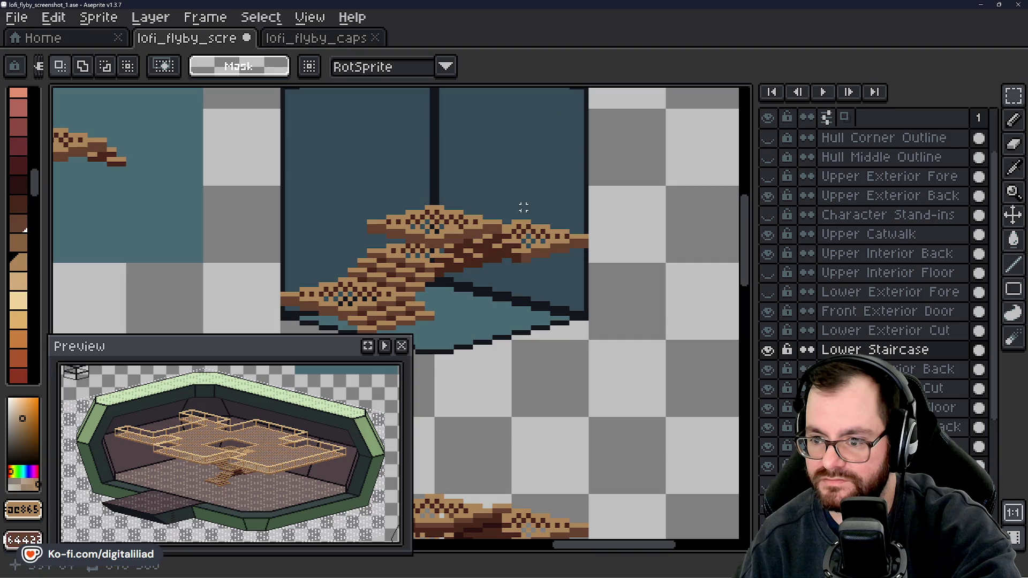
pyautogui.scroll(4, 523, 207)
# - Recolour four tan stair pixels with dark brown sampled from the staircase
pyautogui.press('i')
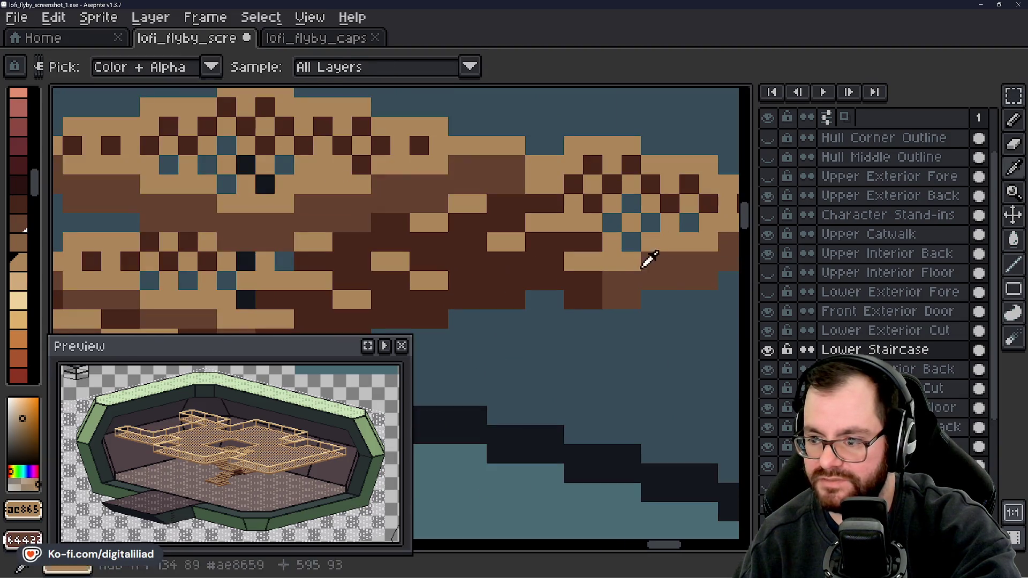
pyautogui.click(670, 276)
pyautogui.press('b')
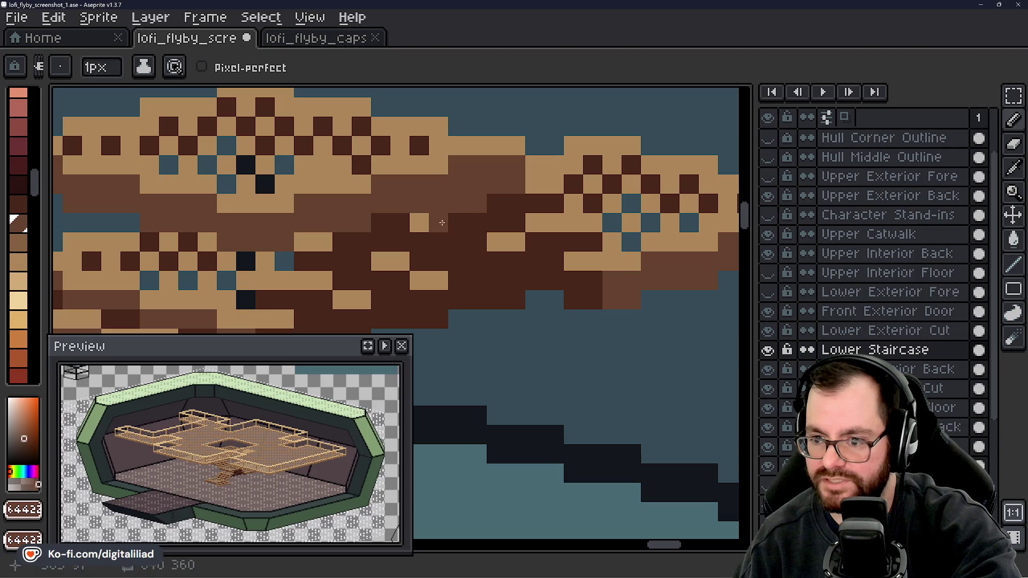
pyautogui.click(496, 241)
pyautogui.click(516, 241)
pyautogui.click(438, 280)
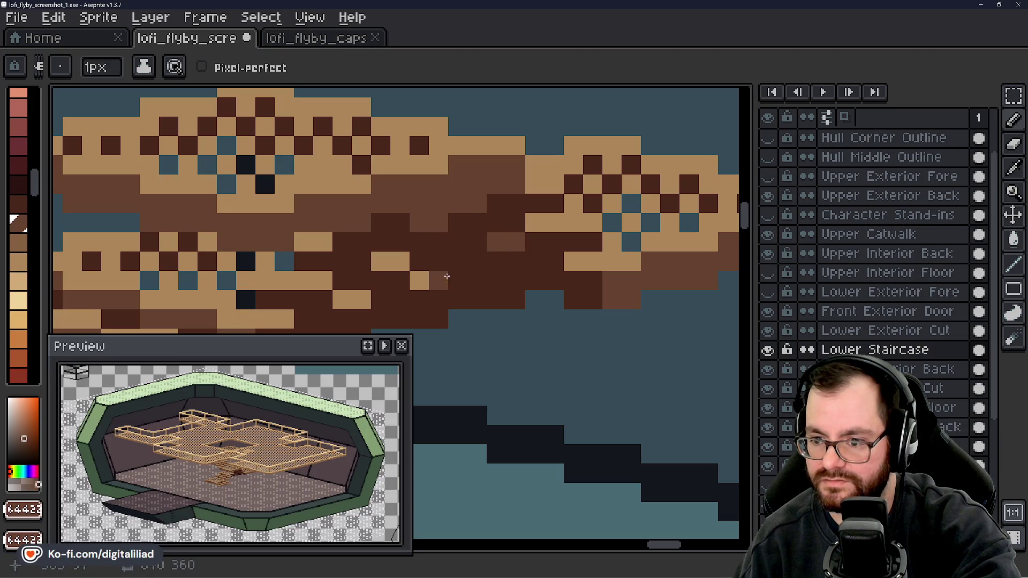
pyautogui.click(419, 279)
# - Undo that shading and repaint several tan stair pixels in the palette's medium brown
pyautogui.press('i')
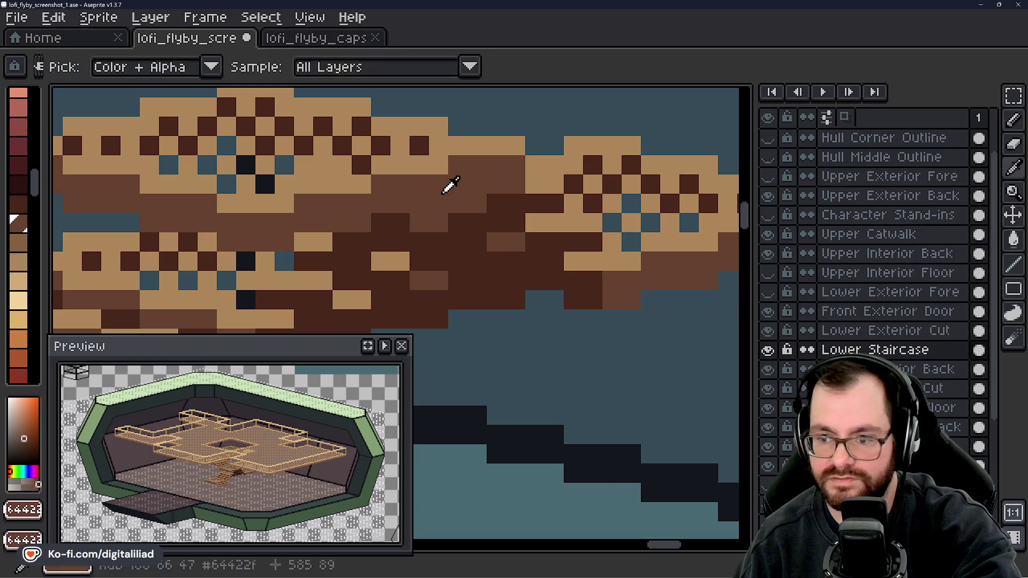
pyautogui.click(437, 202)
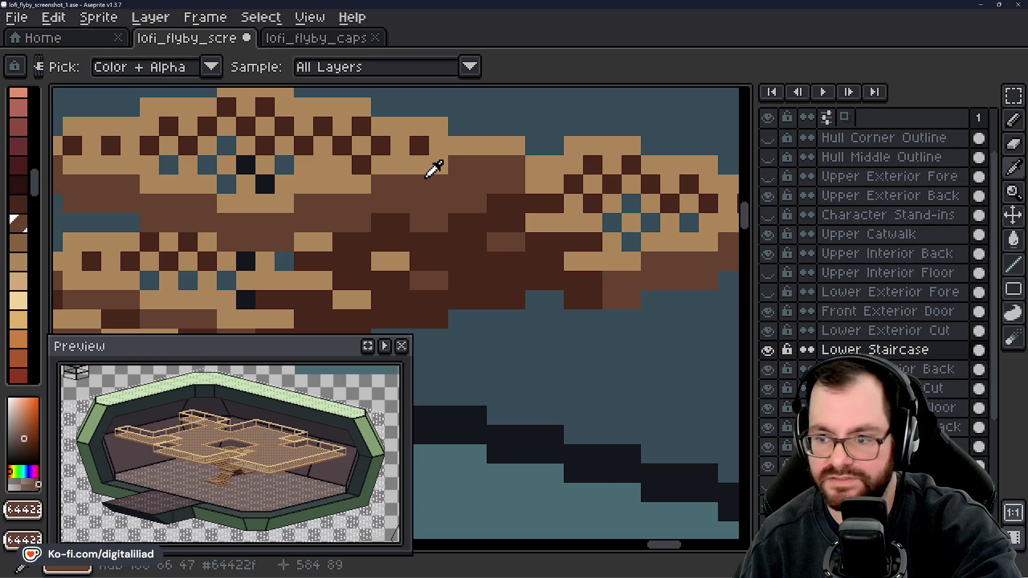
pyautogui.click(435, 145)
pyautogui.press('b')
pyautogui.hotkey('ctrl', 'z')
pyautogui.hotkey('ctrl', 'z')
pyautogui.hotkey('ctrl', 'z')
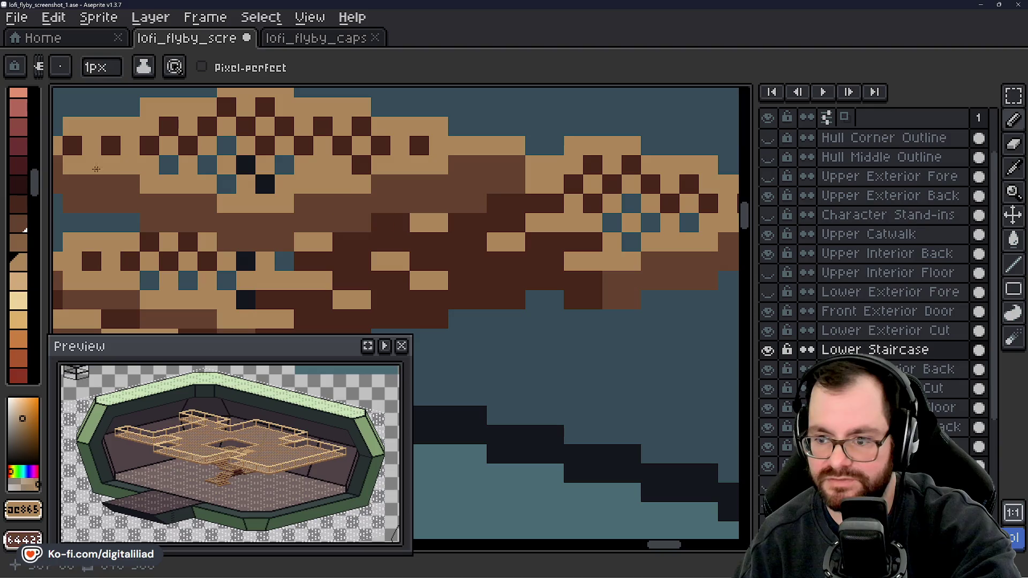
pyautogui.click(20, 242)
pyautogui.click(419, 223)
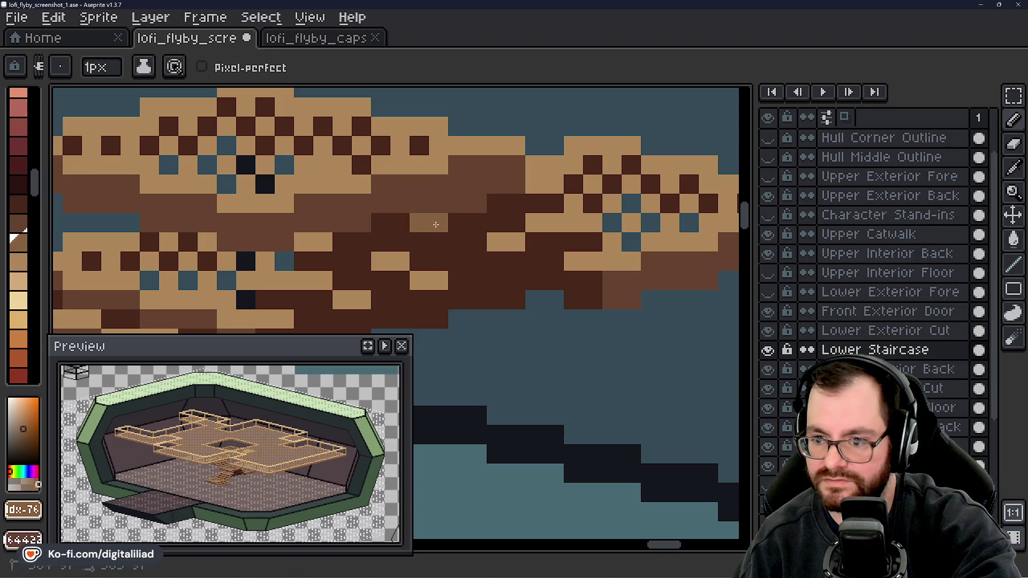
pyautogui.click(323, 164)
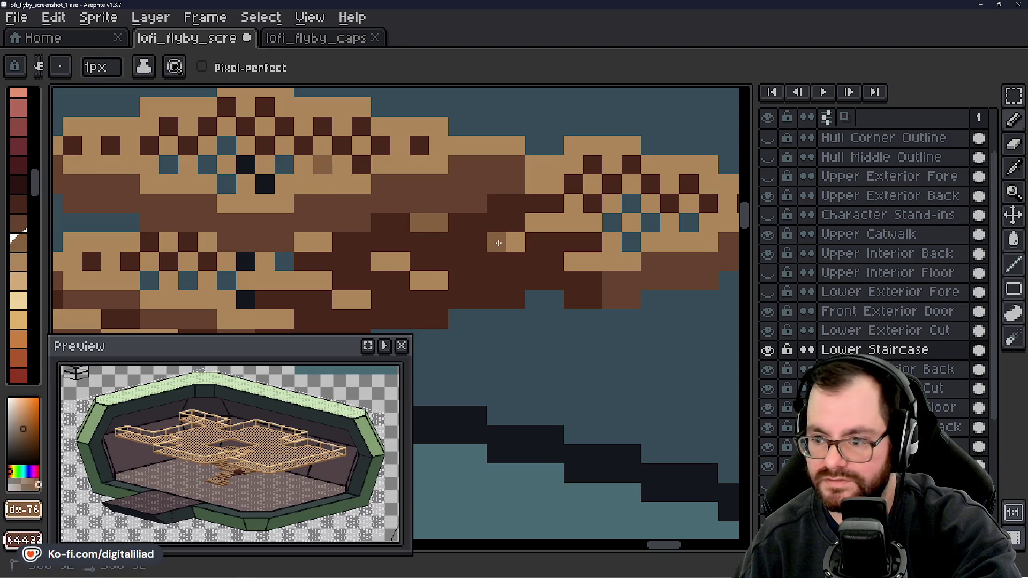
pyautogui.moveTo(416, 281)
pyautogui.mouseDown()
pyautogui.moveTo(437, 281)
pyautogui.moveTo(385, 261)
pyautogui.mouseUp()
pyautogui.click(357, 302)
pyautogui.click(342, 300)
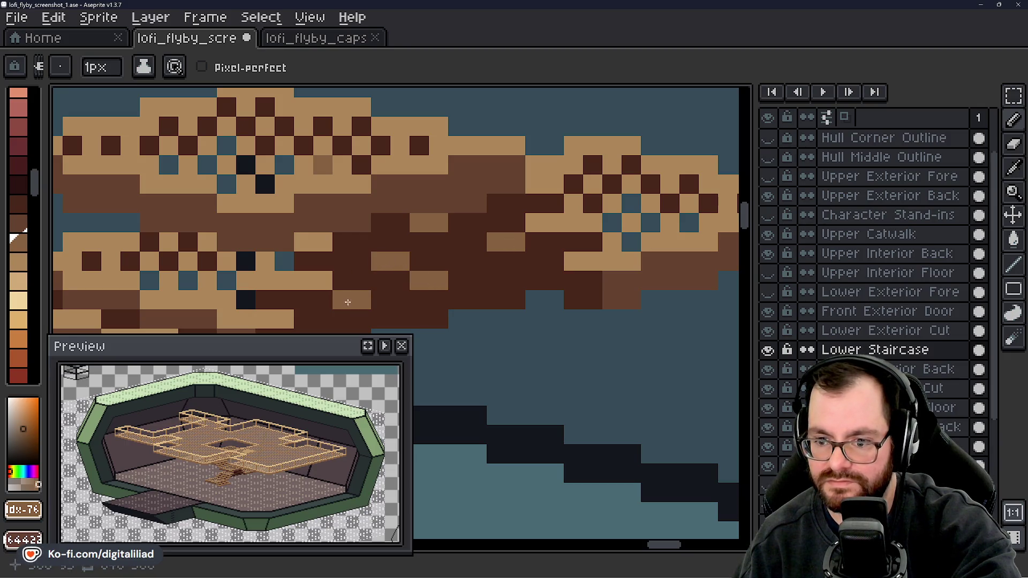
pyautogui.scroll(-4, 528, 297)
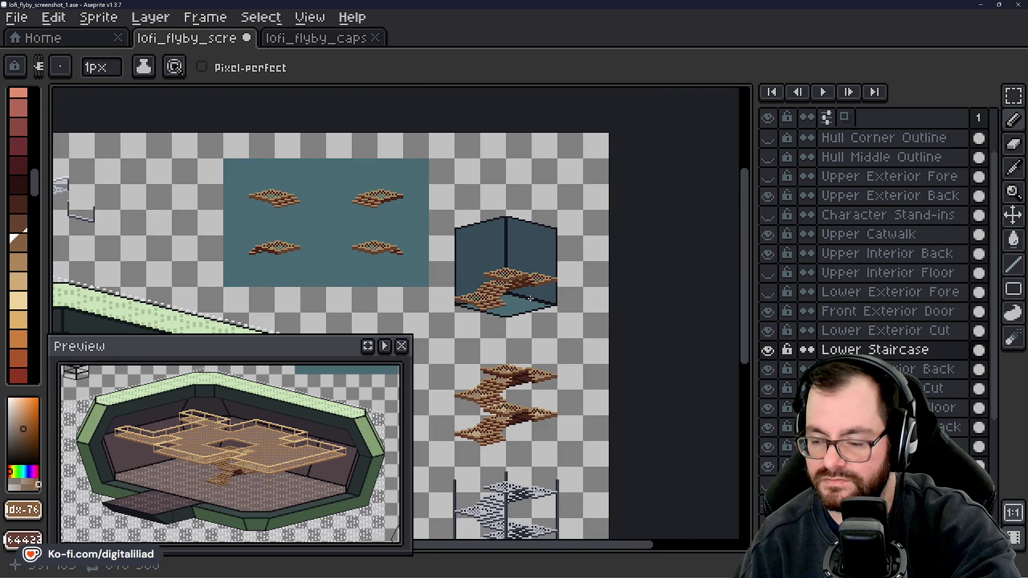
# - Center the view over the stairwell box and choose the Rectangular Marquee tool
pyautogui.scroll(5, 546, 298)
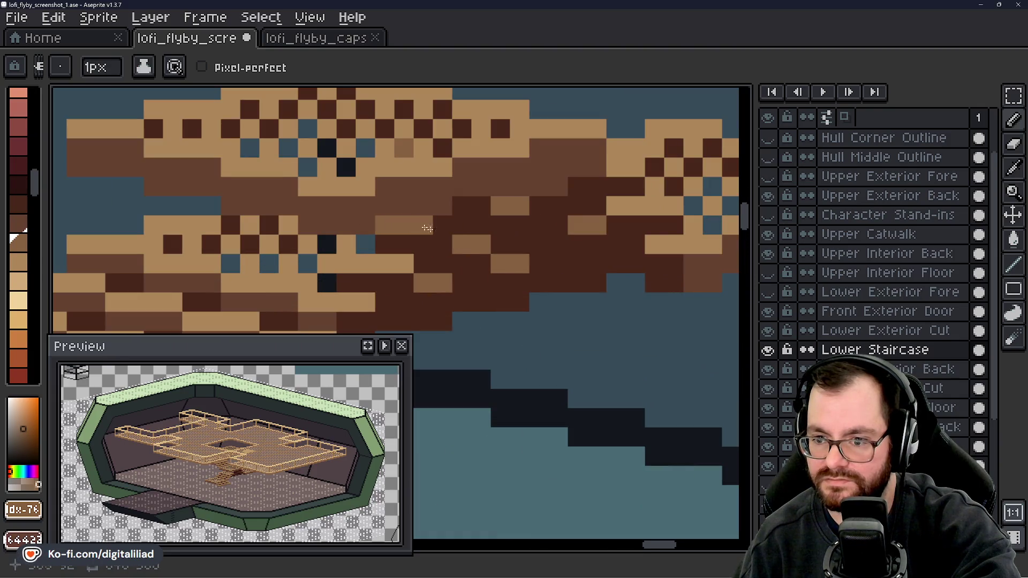
pyautogui.scroll(-3, 560, 294)
pyautogui.scroll(-1, 565, 321)
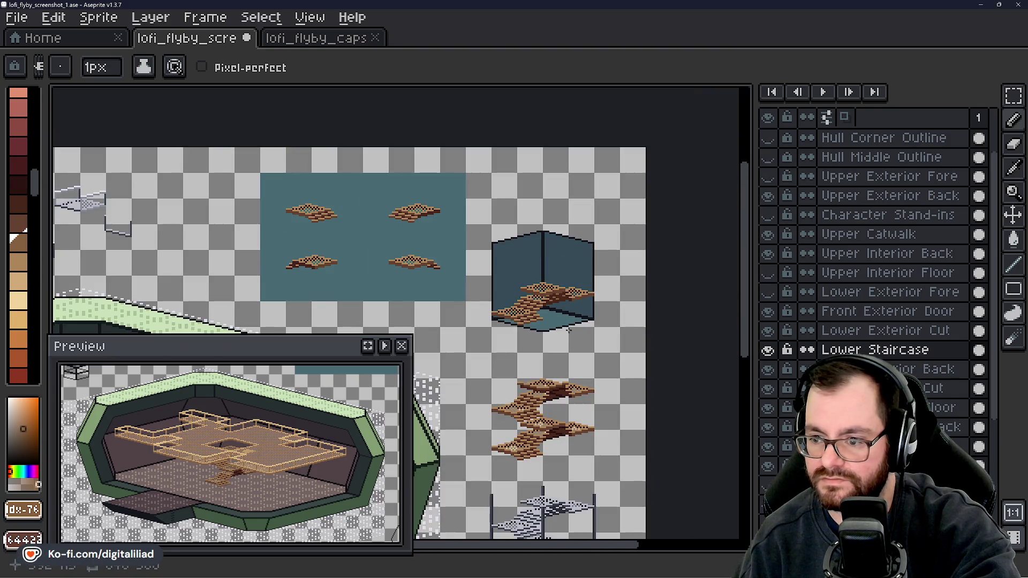
pyautogui.scroll(4, 567, 329)
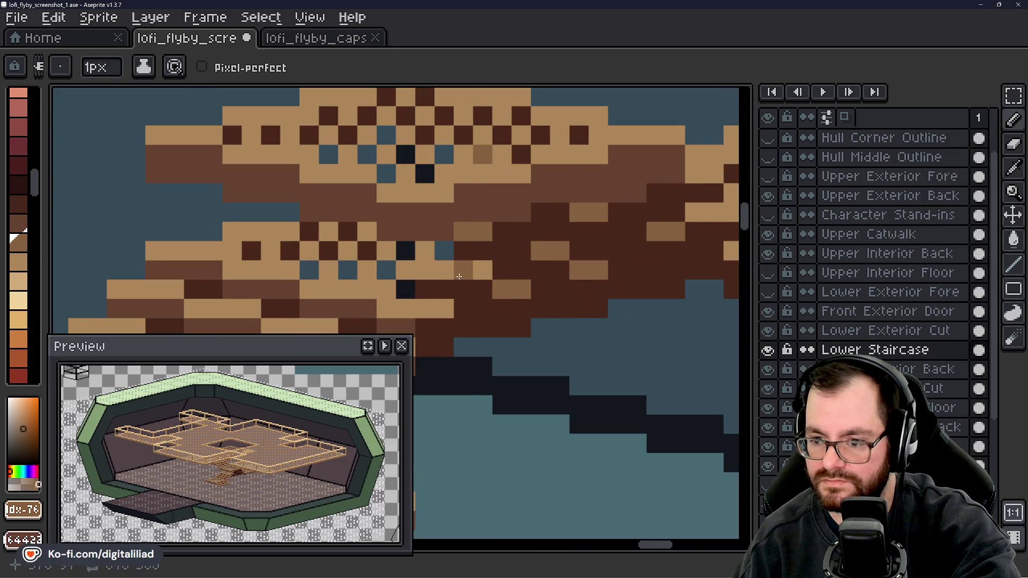
pyautogui.scroll(-4, 541, 273)
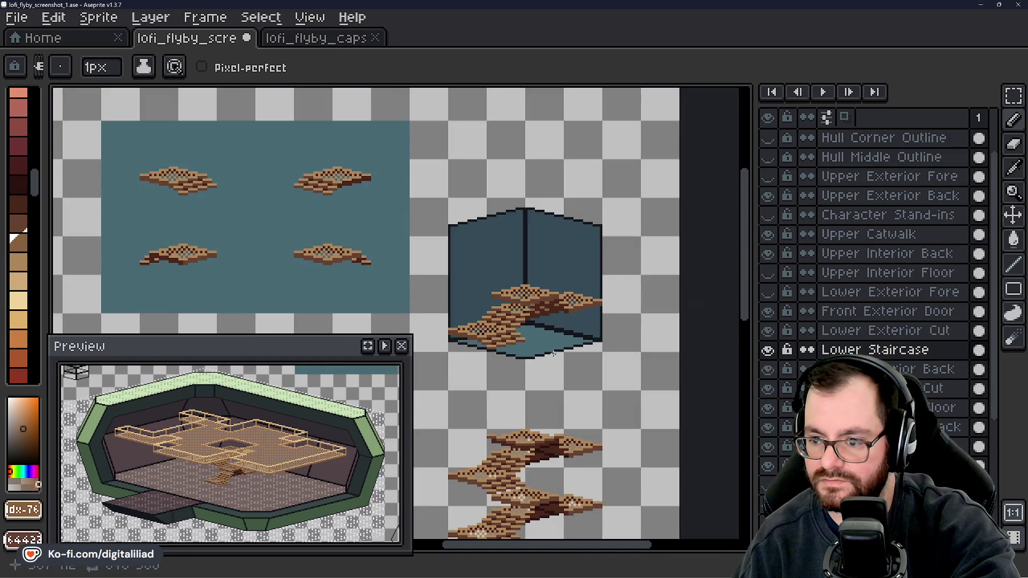
pyautogui.scroll(4, 562, 328)
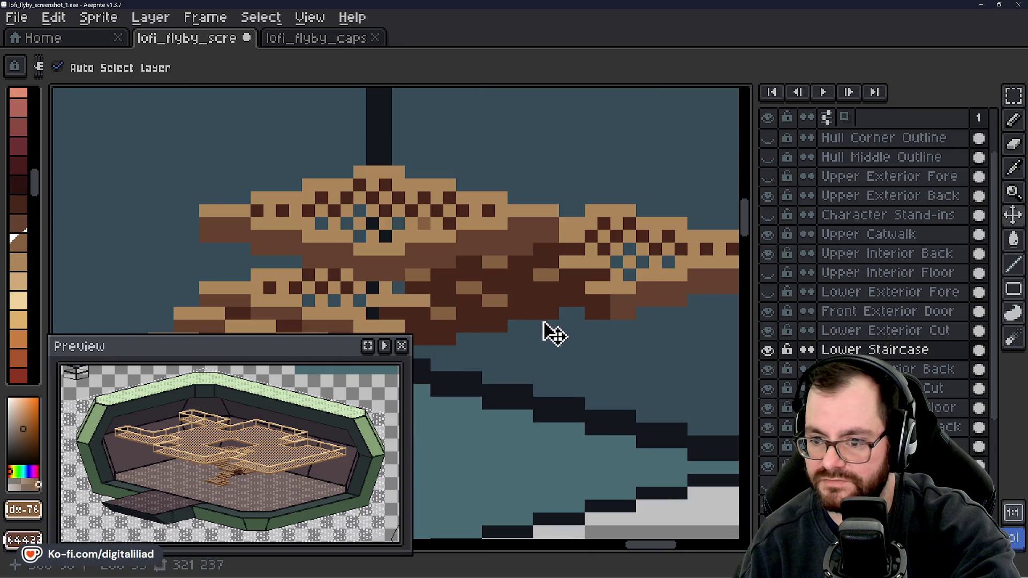
pyautogui.scroll(-2, 508, 258)
pyautogui.scroll(-1, 508, 258)
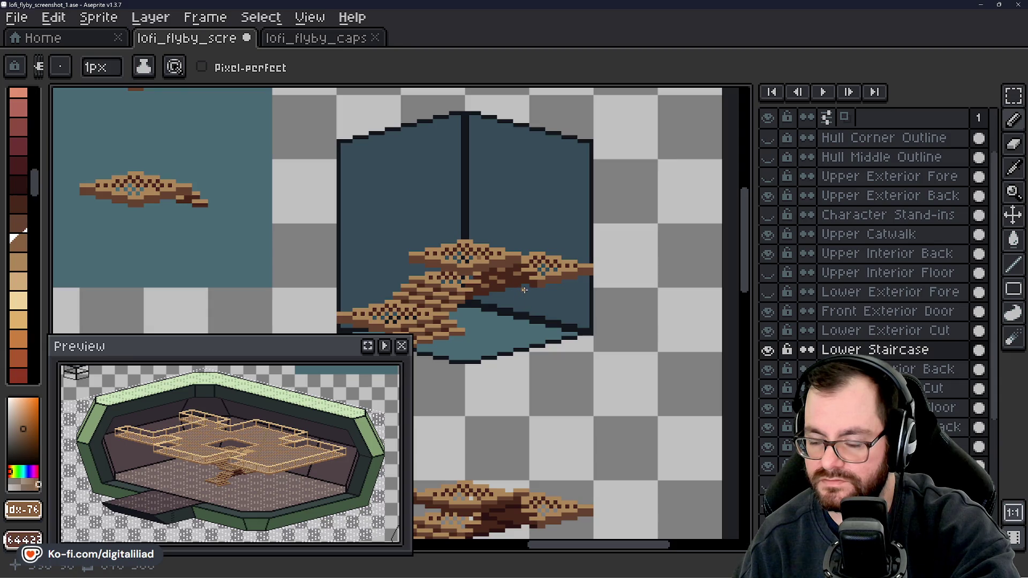
pyautogui.moveTo(530, 301); pyautogui.dragTo(521, 293)
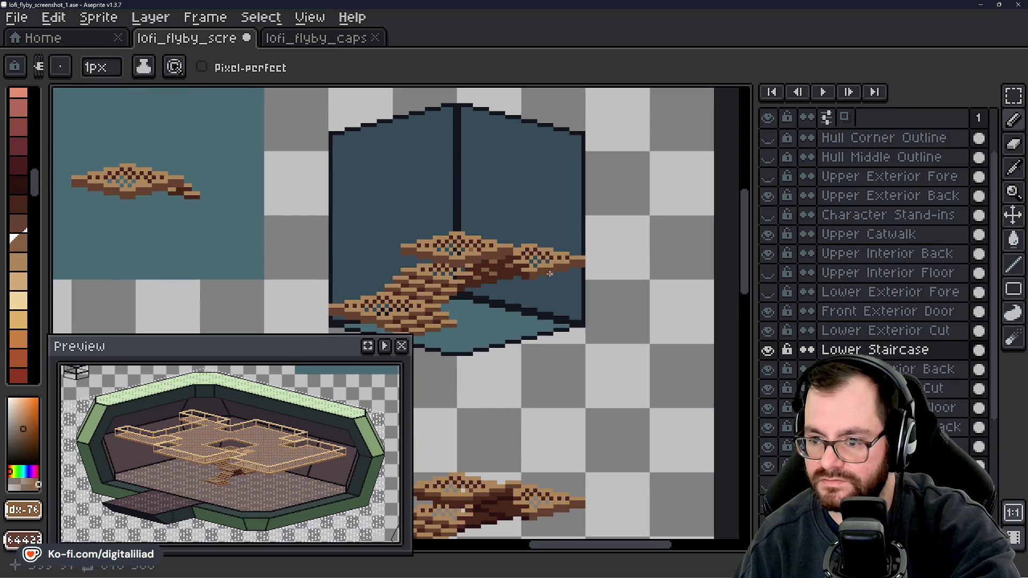
pyautogui.scroll(-4, 550, 273)
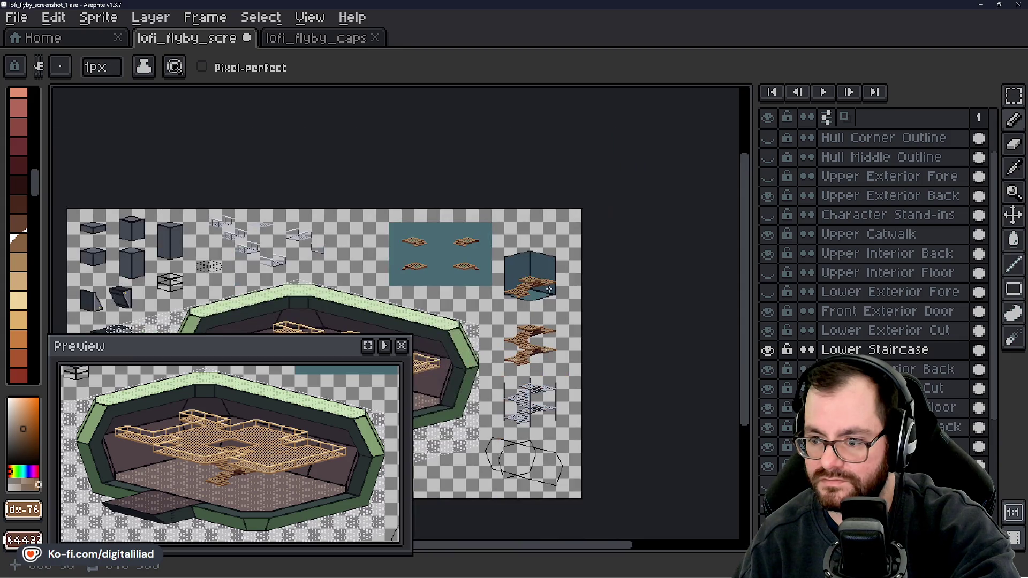
pyautogui.scroll(2, 544, 309)
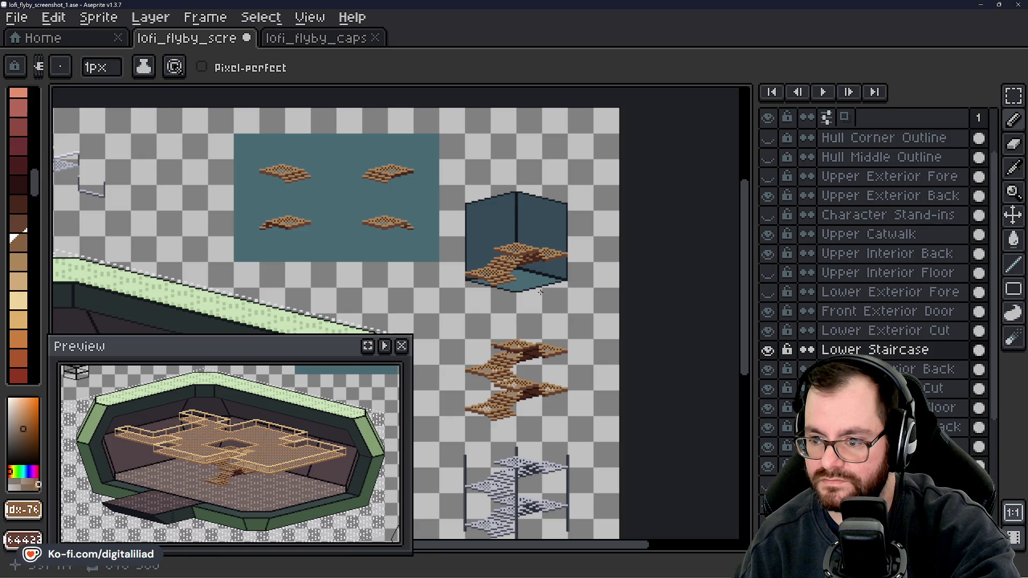
pyautogui.scroll(3, 541, 291)
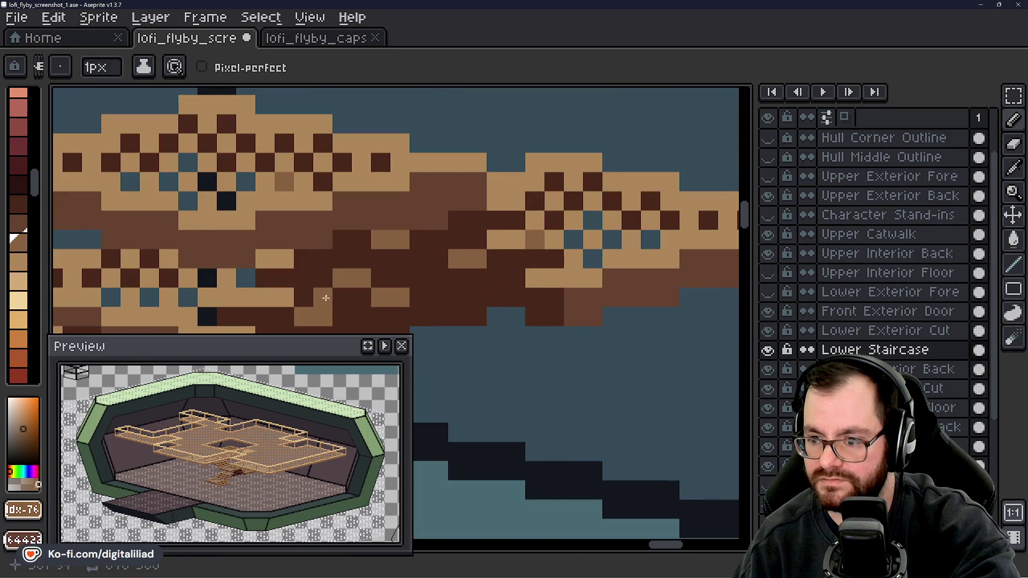
pyautogui.scroll(-5, 571, 281)
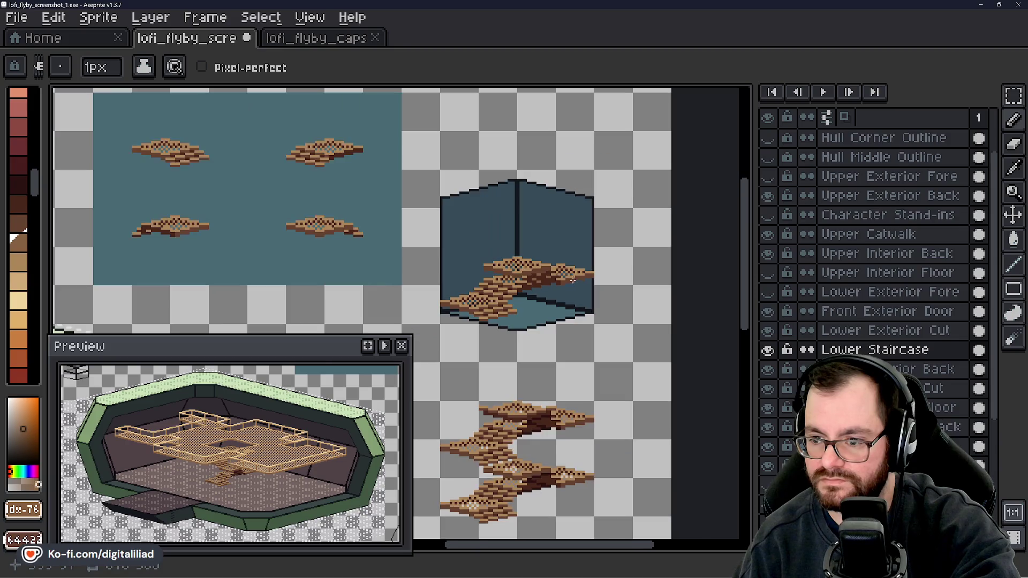
pyautogui.moveTo(543, 293); pyautogui.dragTo(543, 282)
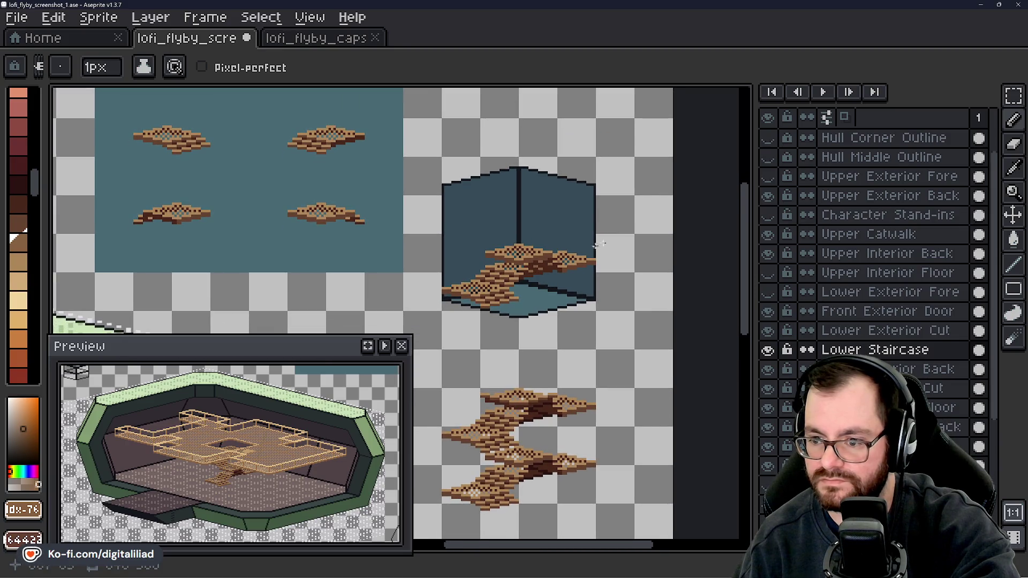
pyautogui.click(1013, 95)
pyautogui.scroll(1, 468, 270)
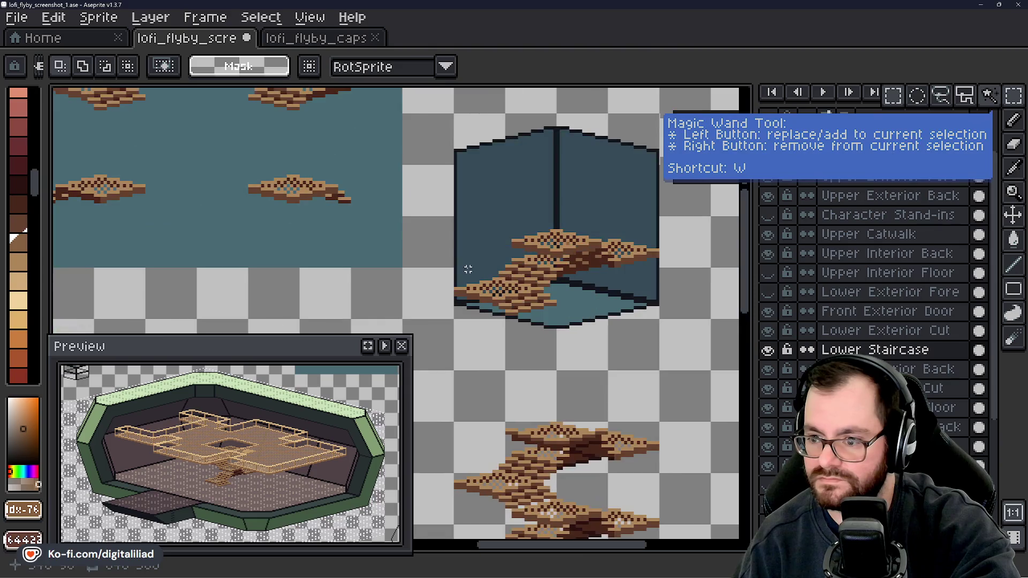
pyautogui.scroll(1, 510, 298)
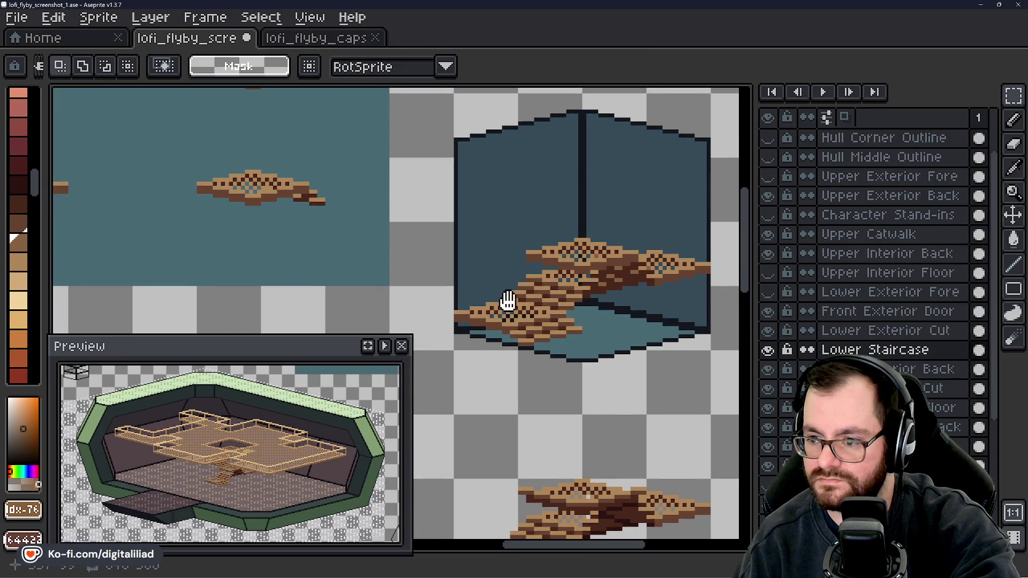
pyautogui.scroll(-2, 450, 279)
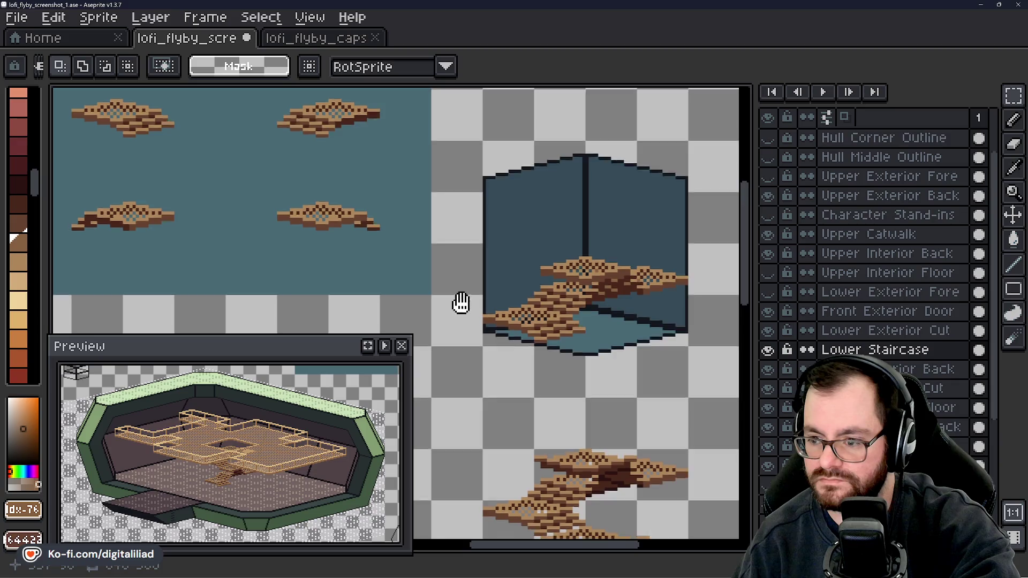
pyautogui.moveTo(459, 300)
pyautogui.mouseDown()
pyautogui.moveTo(497, 245)
pyautogui.moveTo(463, 275)
pyautogui.moveTo(475, 299)
pyautogui.moveTo(444, 271)
pyautogui.mouseUp()
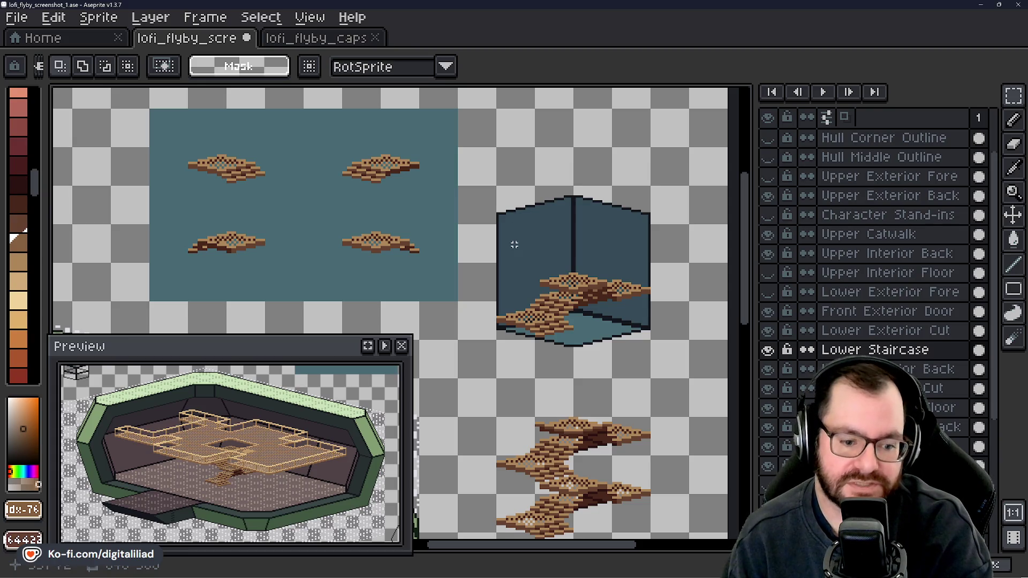
pyautogui.scroll(-5, 542, 266)
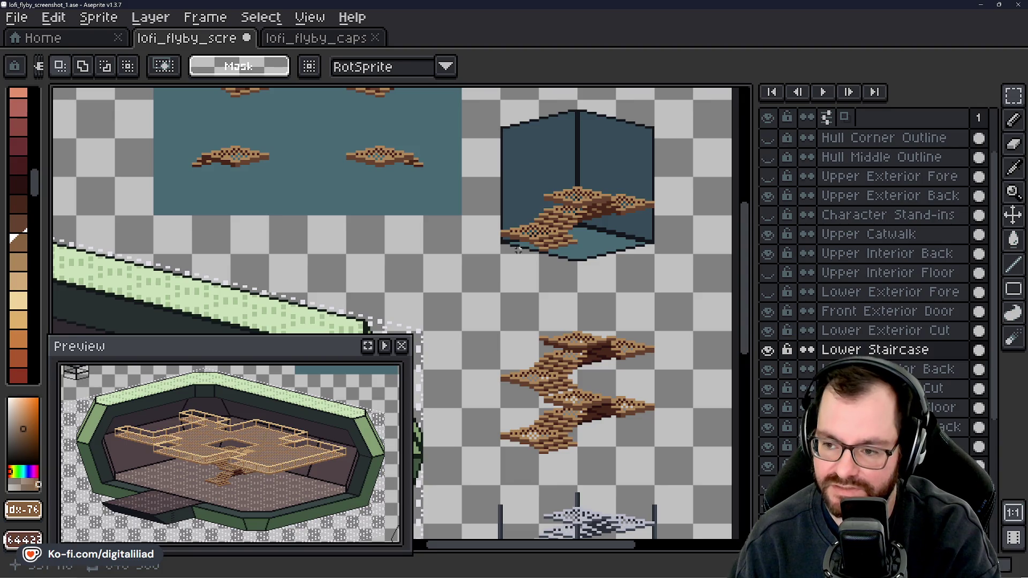
pyautogui.moveTo(518, 250)
pyautogui.mouseDown()
pyautogui.moveTo(546, 248)
pyautogui.moveTo(559, 260)
pyautogui.mouseUp()
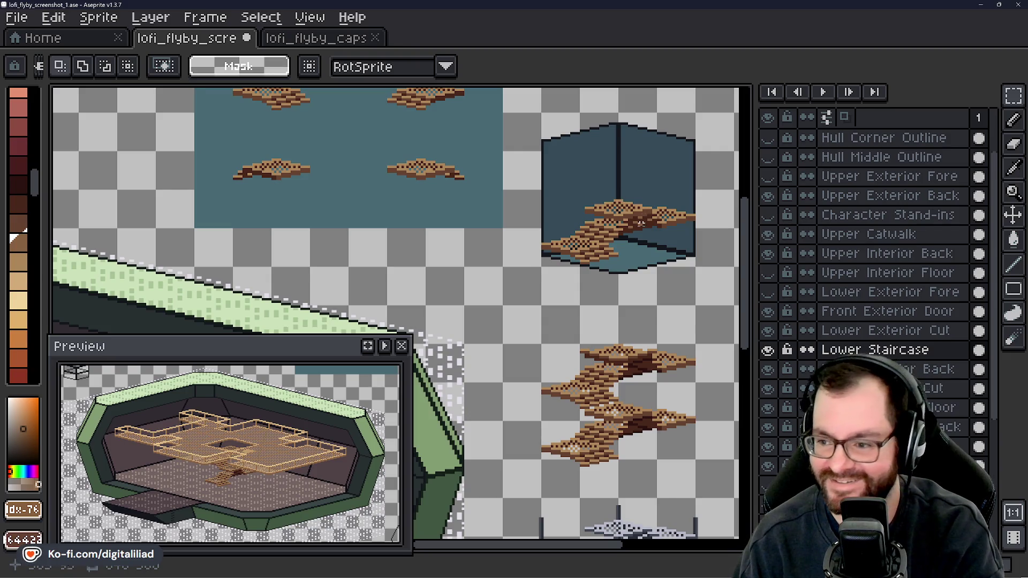
# - Pan to the teal tile sheet and marquee one staircase platform piece
pyautogui.scroll(2, 627, 196)
pyautogui.moveTo(565, 222)
pyautogui.mouseDown()
pyautogui.moveTo(552, 262)
pyautogui.moveTo(431, 219)
pyautogui.mouseUp()
pyautogui.scroll(1, 535, 255)
pyautogui.scroll(4, 535, 262)
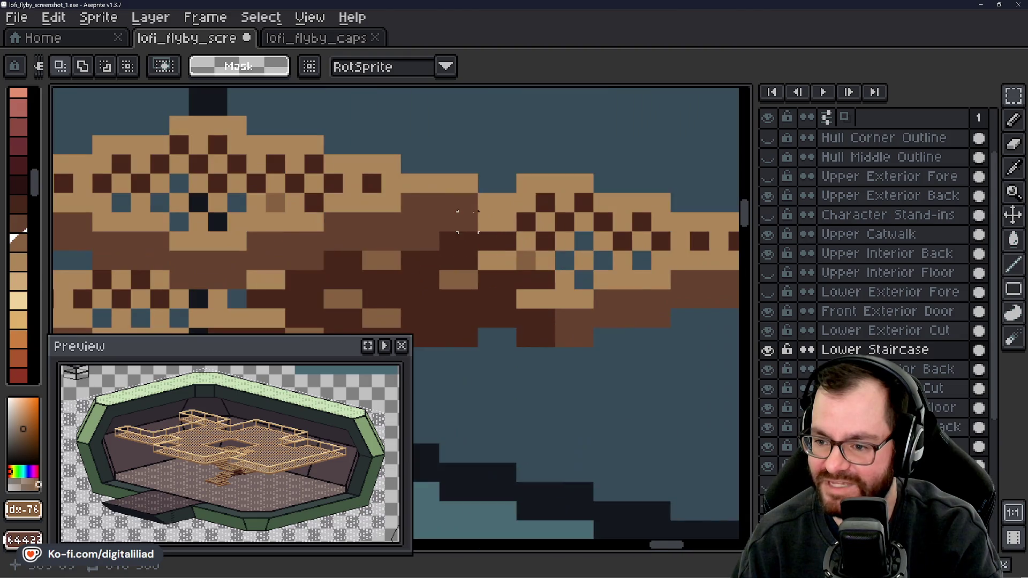
pyautogui.scroll(-5, 496, 222)
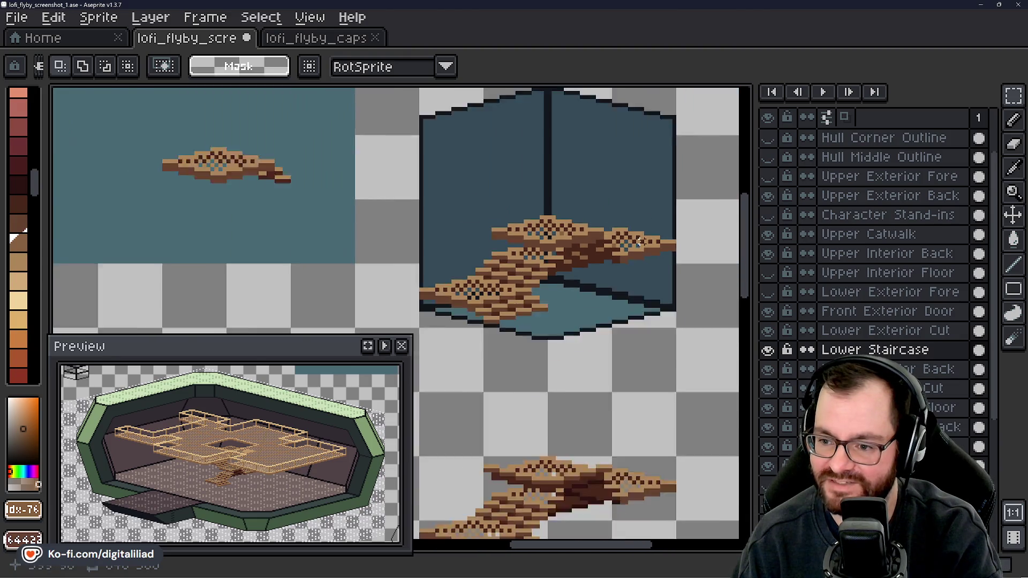
pyautogui.scroll(1, 484, 223)
pyautogui.scroll(-4, 515, 230)
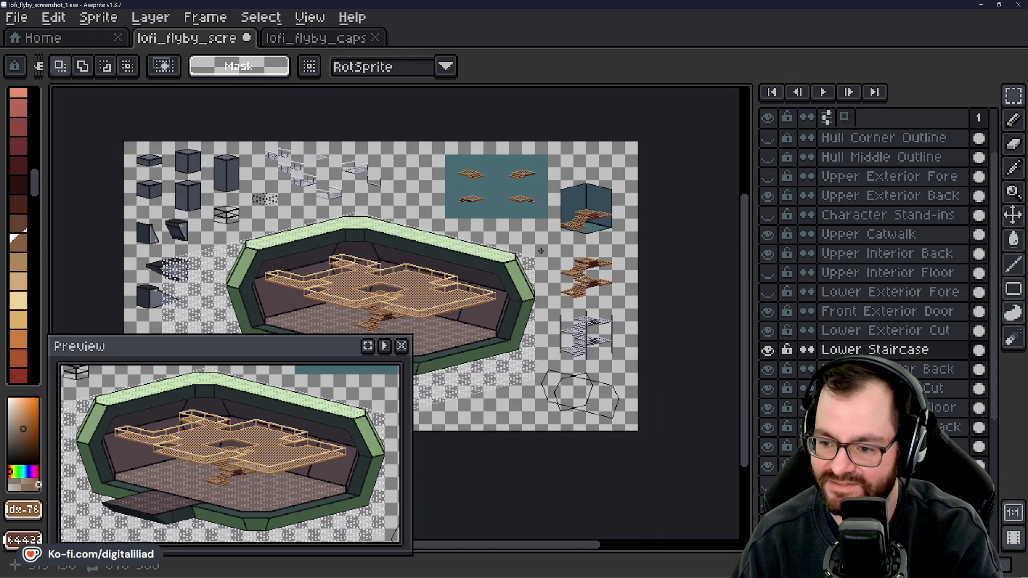
pyautogui.scroll(4, 570, 220)
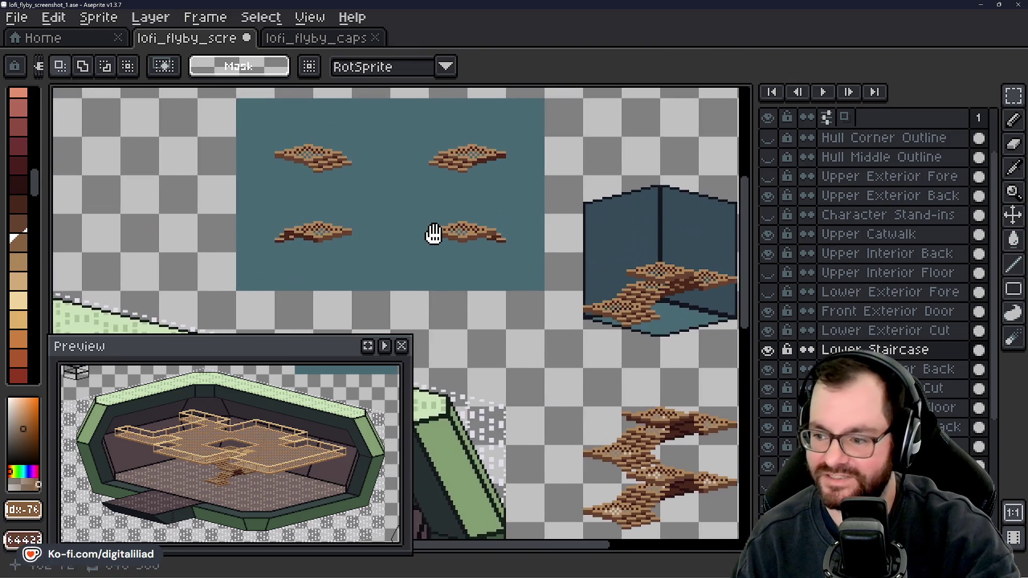
pyautogui.moveTo(433, 234); pyautogui.dragTo(386, 229)
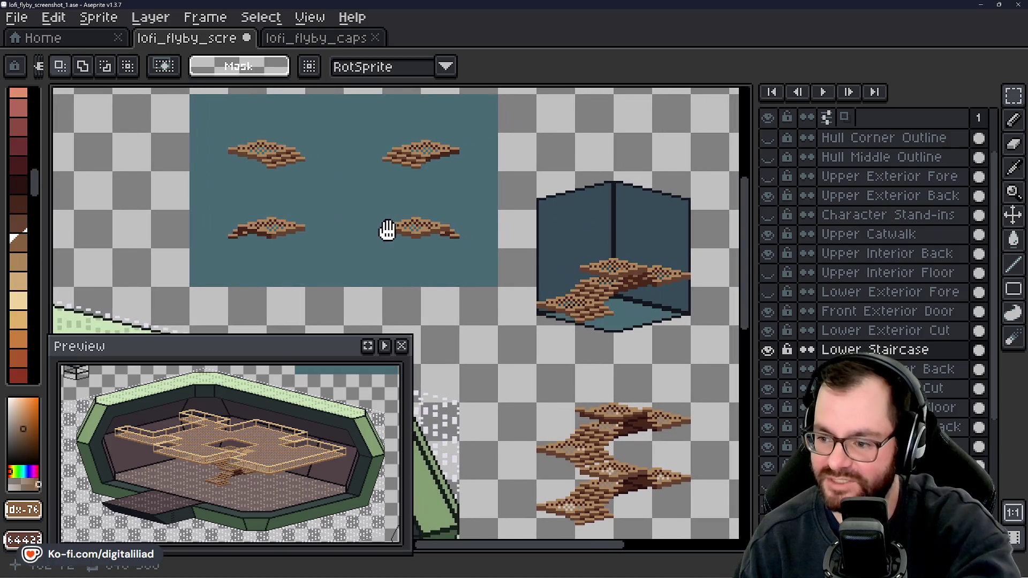
pyautogui.scroll(1, 304, 188)
pyautogui.moveTo(305, 188); pyautogui.dragTo(280, 222)
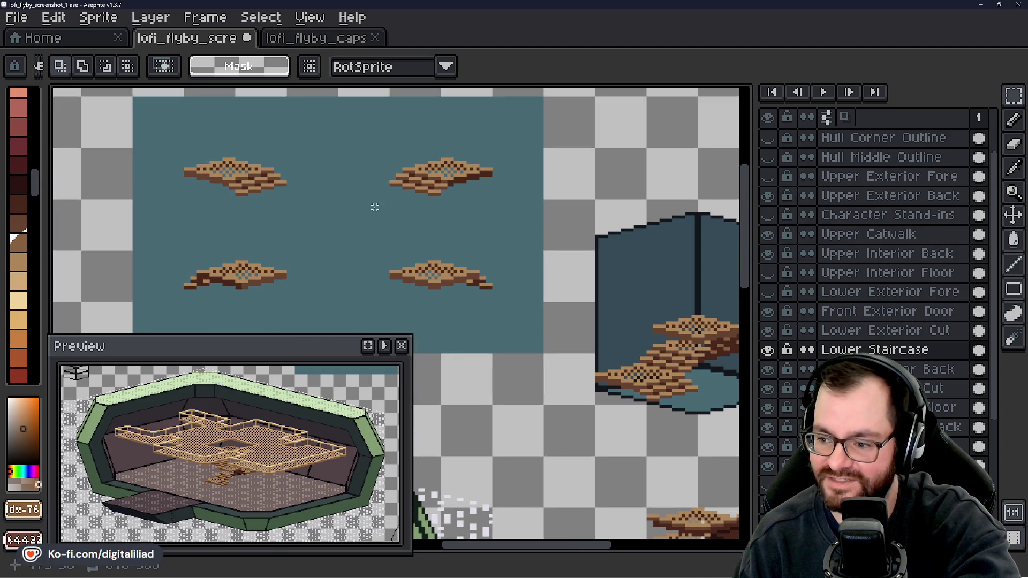
pyautogui.moveTo(374, 207)
pyautogui.mouseDown()
pyautogui.moveTo(305, 203)
pyautogui.moveTo(390, 205)
pyautogui.mouseUp()
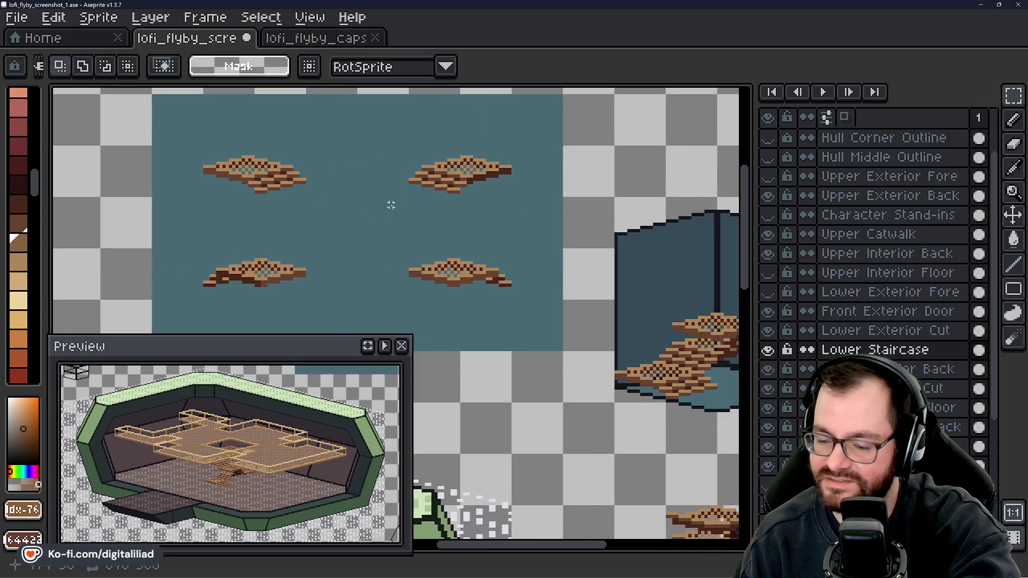
pyautogui.moveTo(162, 139)
pyautogui.mouseDown()
pyautogui.moveTo(333, 200)
pyautogui.moveTo(335, 210)
pyautogui.moveTo(225, 198)
pyautogui.mouseUp()
pyautogui.scroll(1, 444, 261)
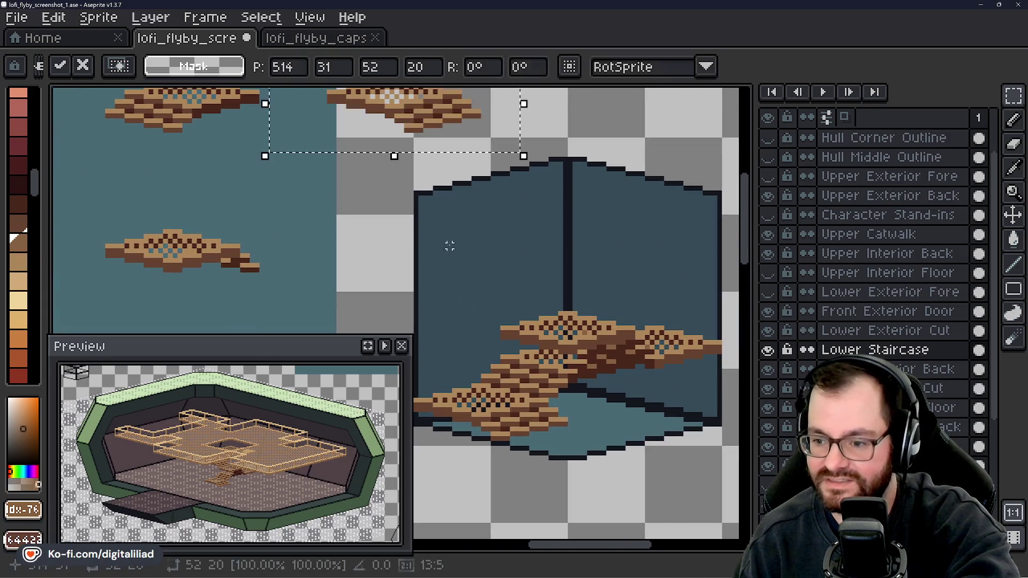
# - Commit the platform piece in the stairwell box and patch two edge pixels dark brown
pyautogui.moveTo(439, 168)
pyautogui.mouseDown()
pyautogui.moveTo(550, 248)
pyautogui.moveTo(516, 298)
pyautogui.mouseUp()
pyautogui.press('Return')
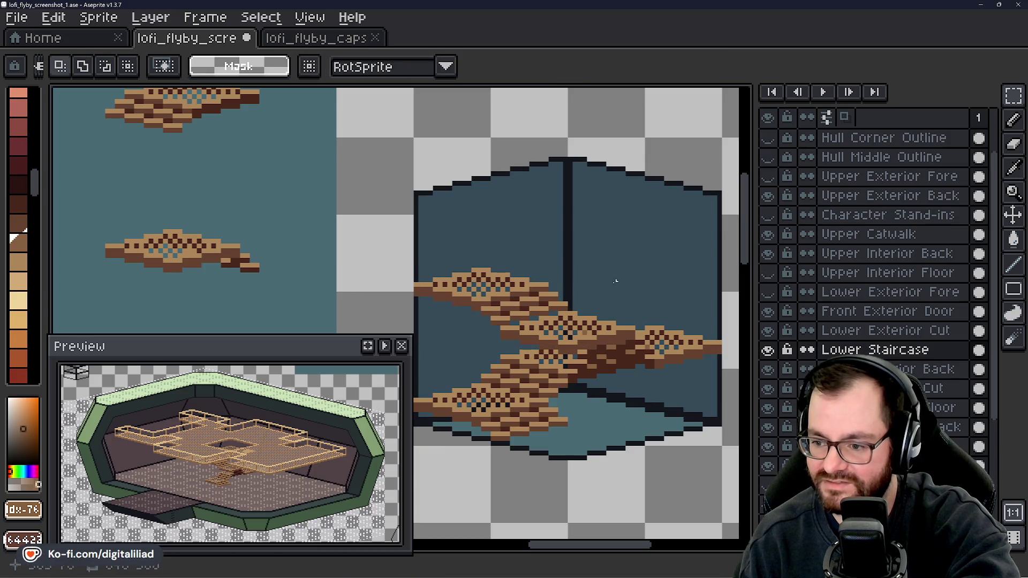
pyautogui.scroll(4, 514, 220)
pyautogui.press('i')
pyautogui.click(457, 223)
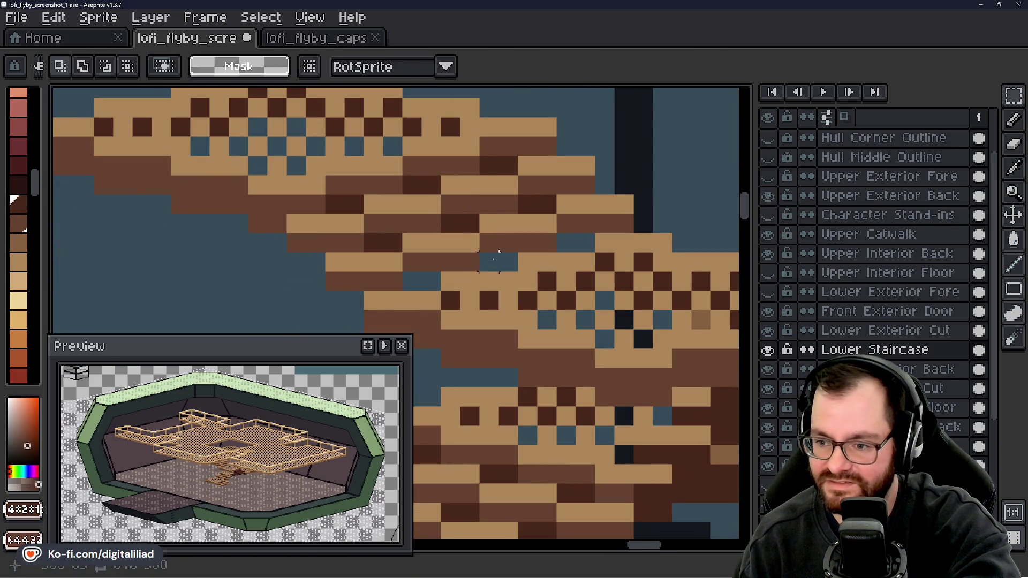
pyautogui.press('b')
pyautogui.click(499, 262)
pyautogui.click(420, 281)
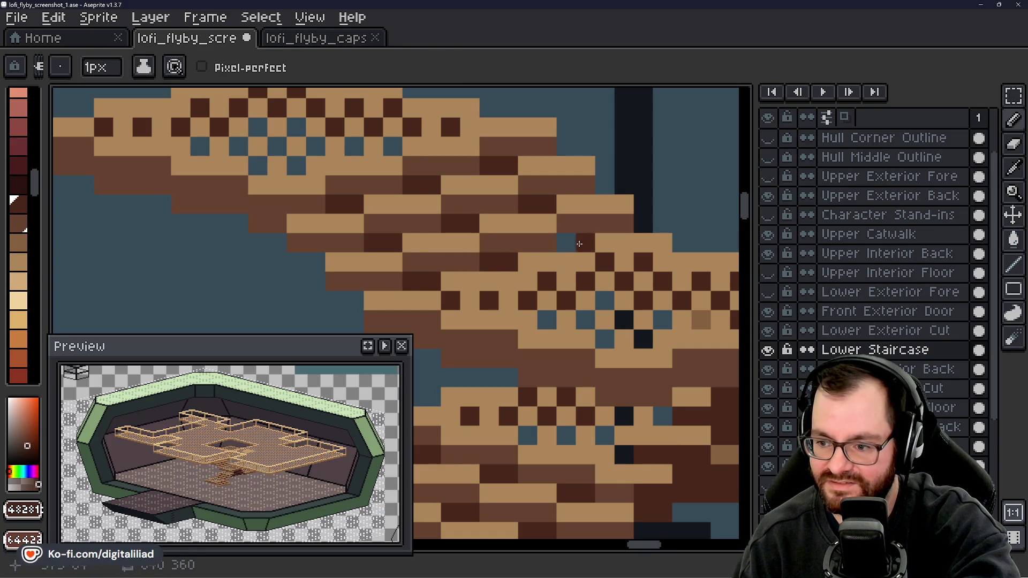
# - Marquee another platform piece and move it into the stairwell box
pyautogui.scroll(-5, 477, 214)
pyautogui.scroll(-2, 477, 214)
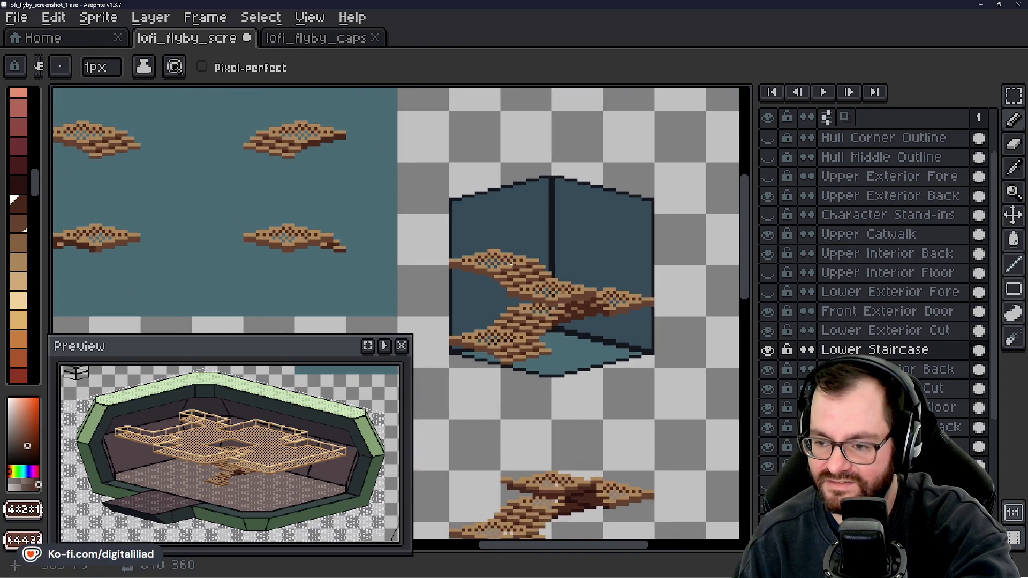
pyautogui.scroll(2, 489, 239)
pyautogui.click(1010, 98)
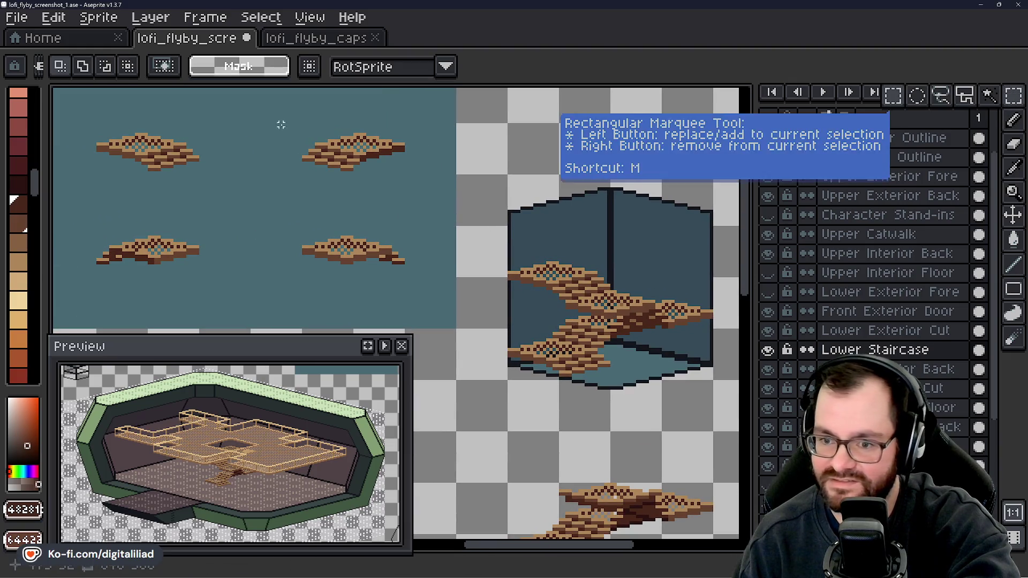
pyautogui.moveTo(275, 119); pyautogui.dragTo(455, 198)
pyautogui.moveTo(425, 236); pyautogui.dragTo(359, 235)
pyautogui.moveTo(330, 156)
pyautogui.mouseDown()
pyautogui.moveTo(557, 218)
pyautogui.moveTo(590, 238)
pyautogui.moveTo(585, 253)
pyautogui.mouseUp()
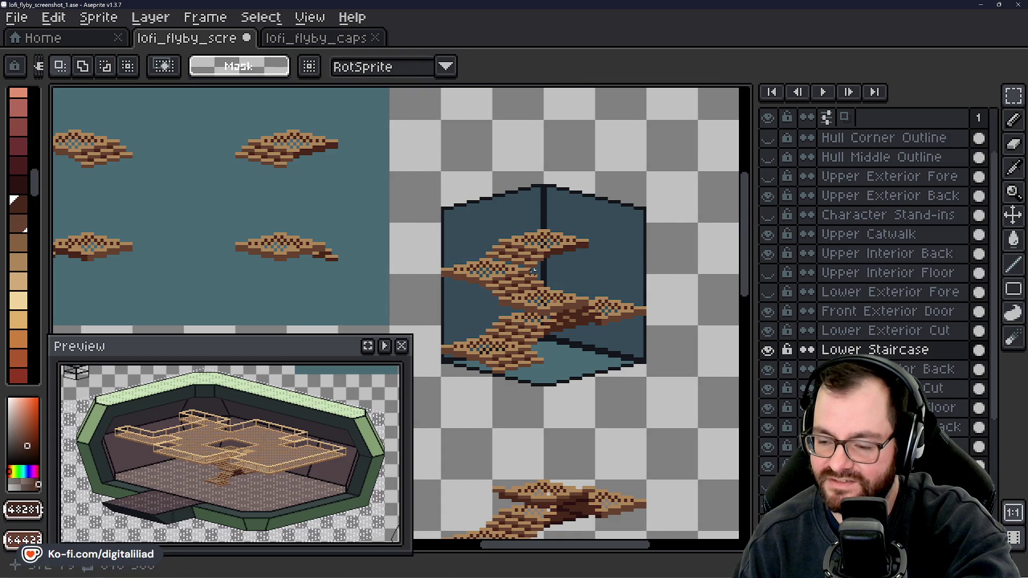
pyautogui.scroll(5, 581, 299)
# - Fill two blue gaps on the stair edge and turn a dark stair pixel light tan
pyautogui.press('b')
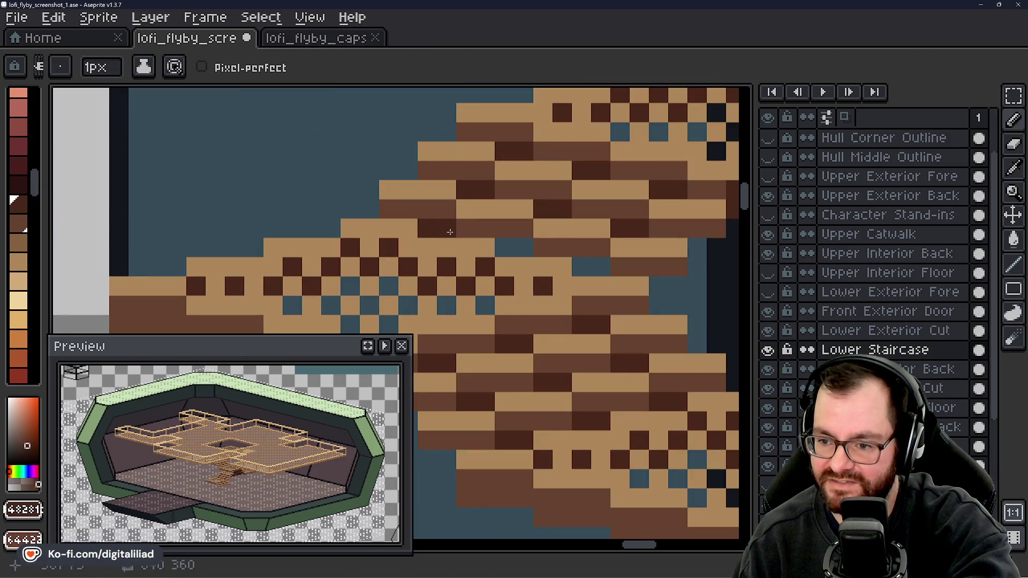
pyautogui.moveTo(524, 284); pyautogui.dragTo(480, 265)
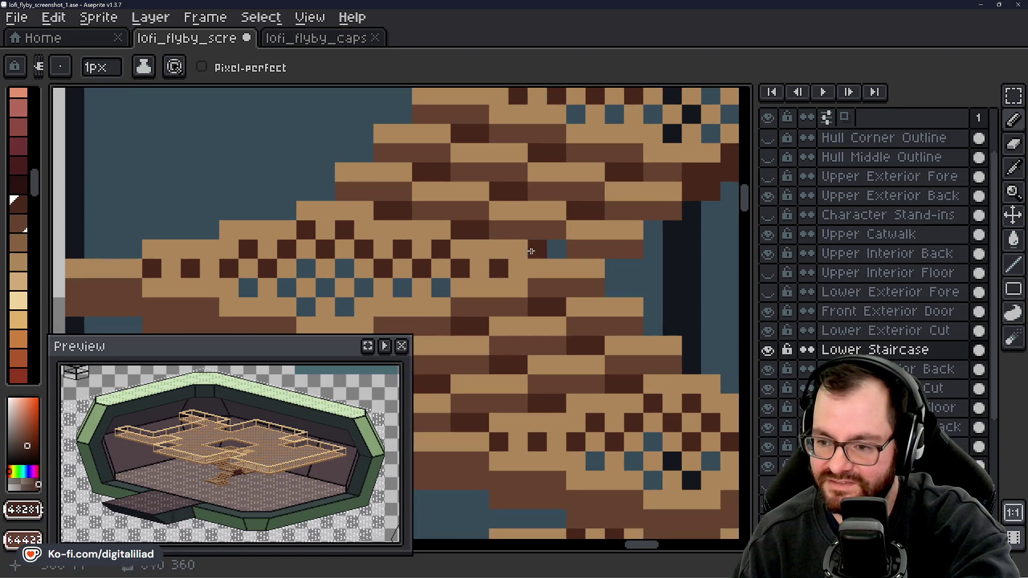
pyautogui.moveTo(536, 249); pyautogui.dragTo(557, 249)
pyautogui.rightClick(453, 246)
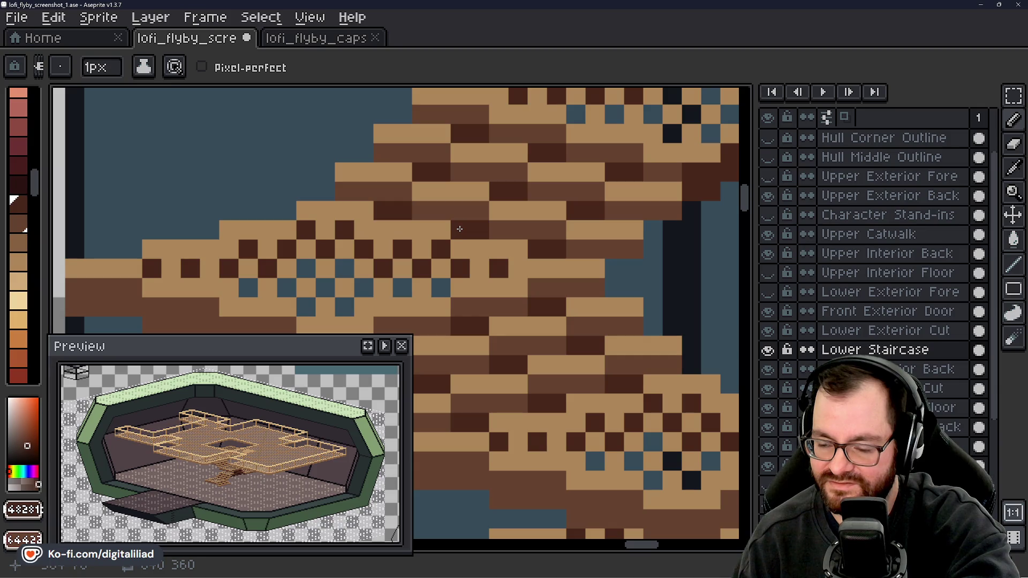
# - Sample the stairs' dark brown and fill the blue gaps along the stair edge
pyautogui.scroll(-3, 459, 228)
pyautogui.moveTo(482, 230)
pyautogui.mouseDown()
pyautogui.moveTo(557, 252)
pyautogui.moveTo(615, 245)
pyautogui.moveTo(627, 260)
pyautogui.moveTo(580, 259)
pyautogui.mouseUp()
pyautogui.scroll(-1, 580, 259)
pyautogui.moveTo(504, 230); pyautogui.dragTo(544, 257)
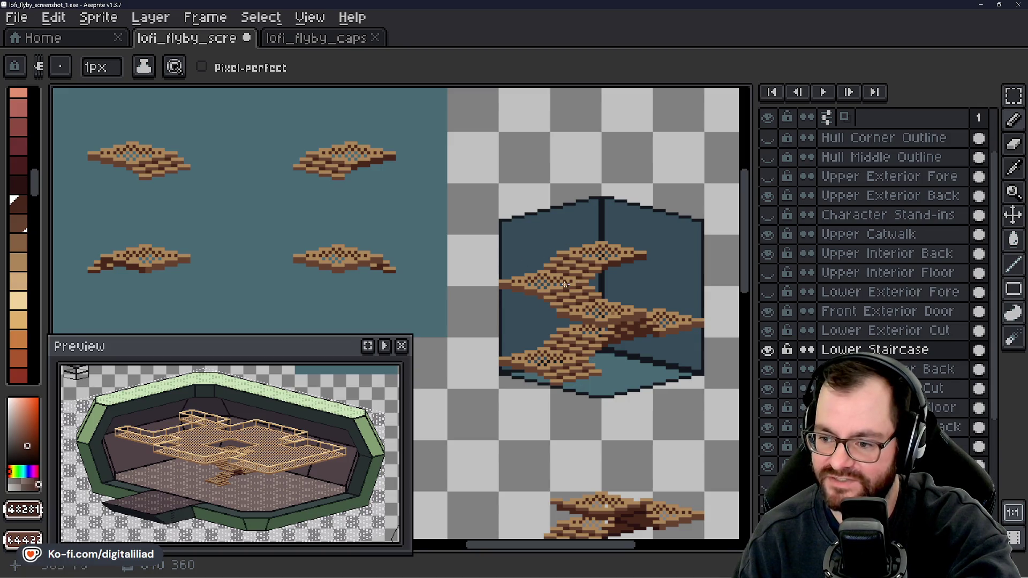
pyautogui.scroll(-3, 565, 284)
pyautogui.scroll(5, 523, 282)
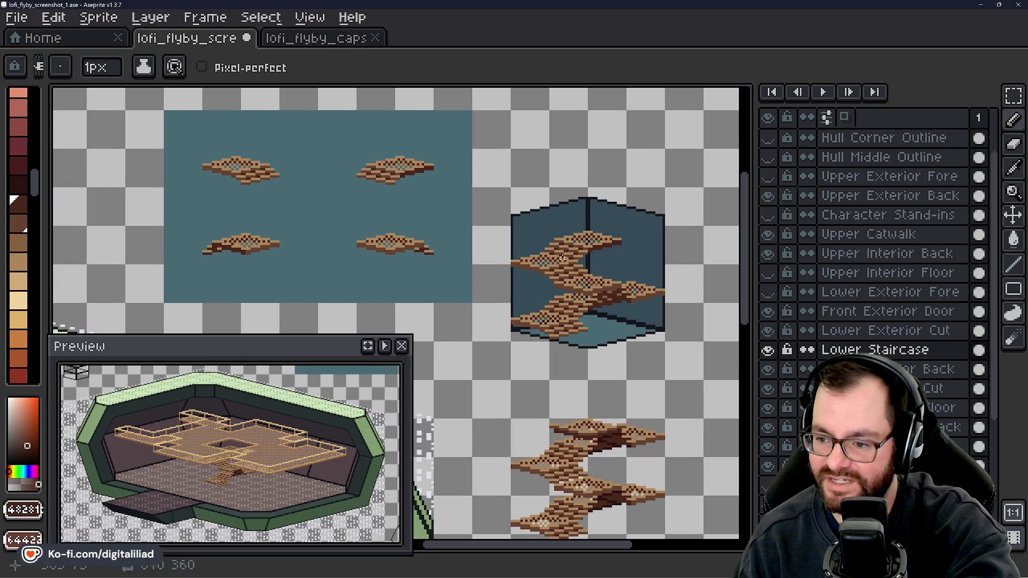
pyautogui.scroll(1, 555, 275)
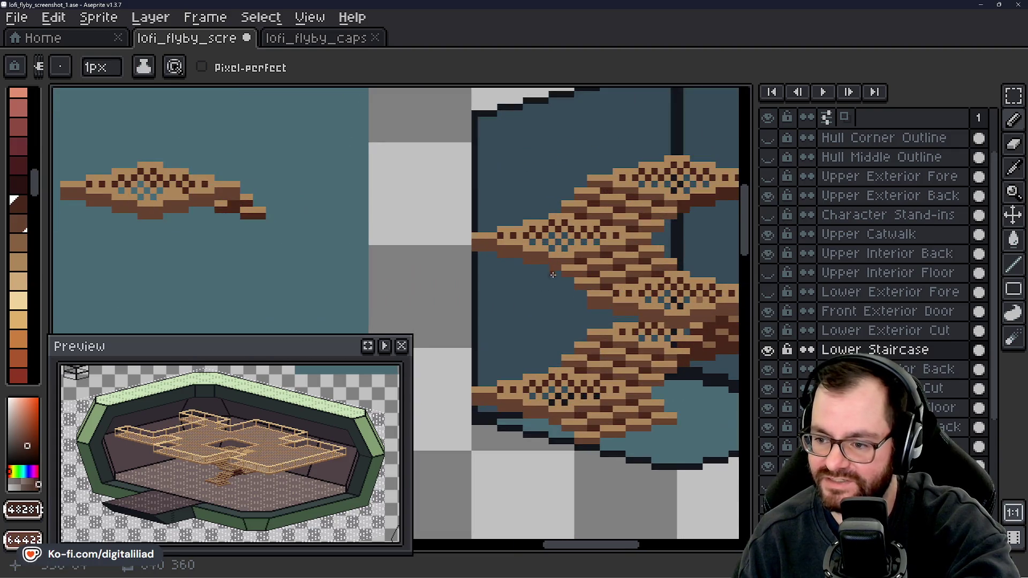
pyautogui.scroll(-2, 569, 281)
pyautogui.scroll(4, 553, 287)
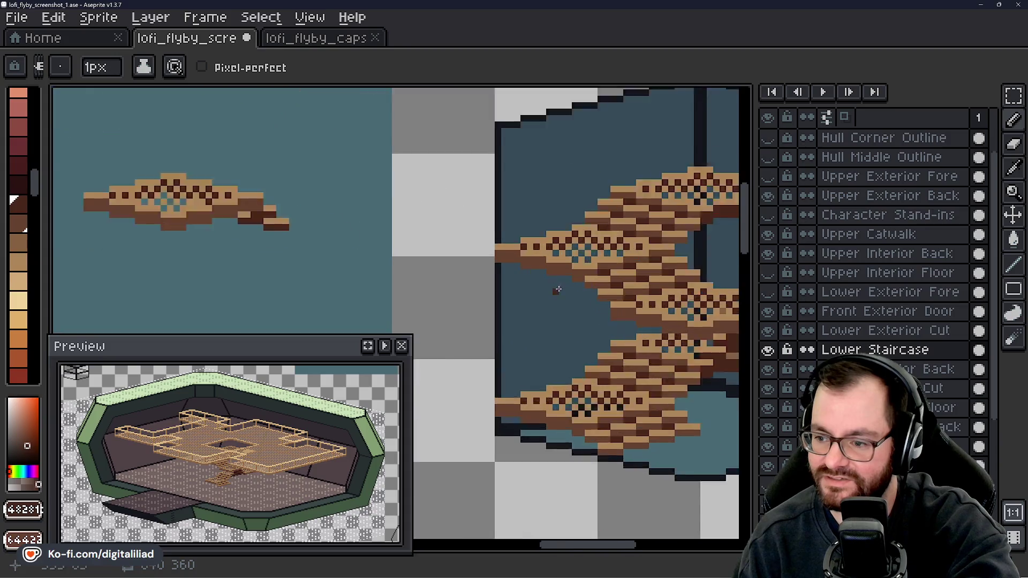
pyautogui.keyDown('alt'); pyautogui.click(615, 266); pyautogui.keyUp('alt')
pyautogui.click(522, 293)
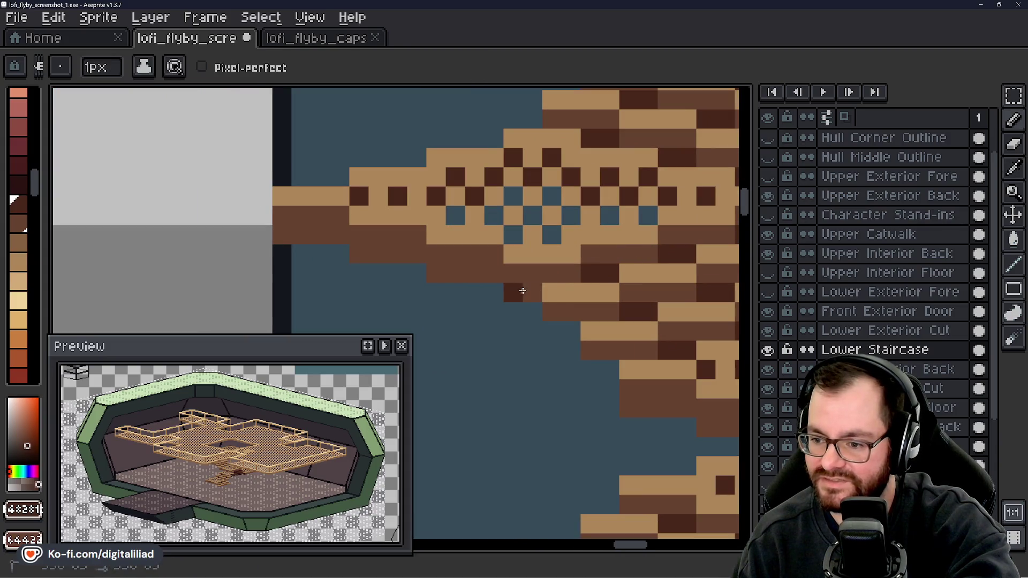
pyautogui.click(552, 330)
pyautogui.click(571, 330)
pyautogui.click(609, 369)
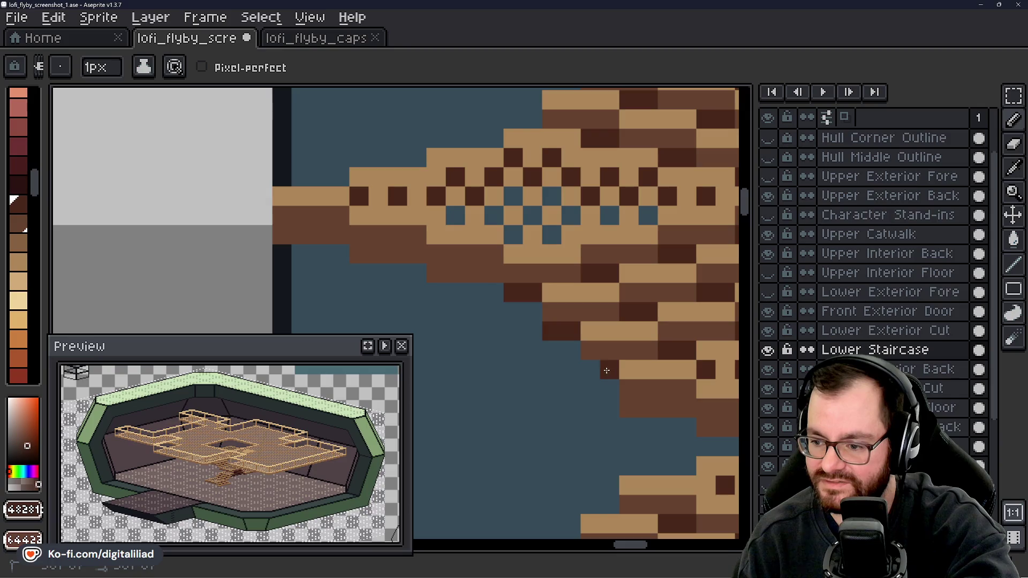
pyautogui.click(590, 369)
# - Recolour a dark-brown pixel on a stairwell step tan
pyautogui.scroll(-5, 592, 365)
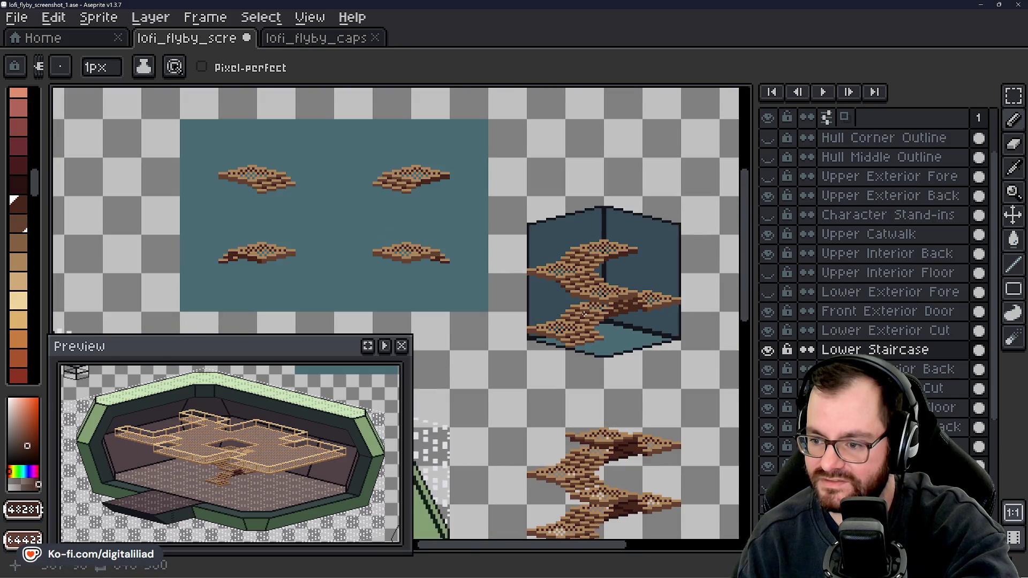
pyautogui.moveTo(609, 323); pyautogui.dragTo(594, 316)
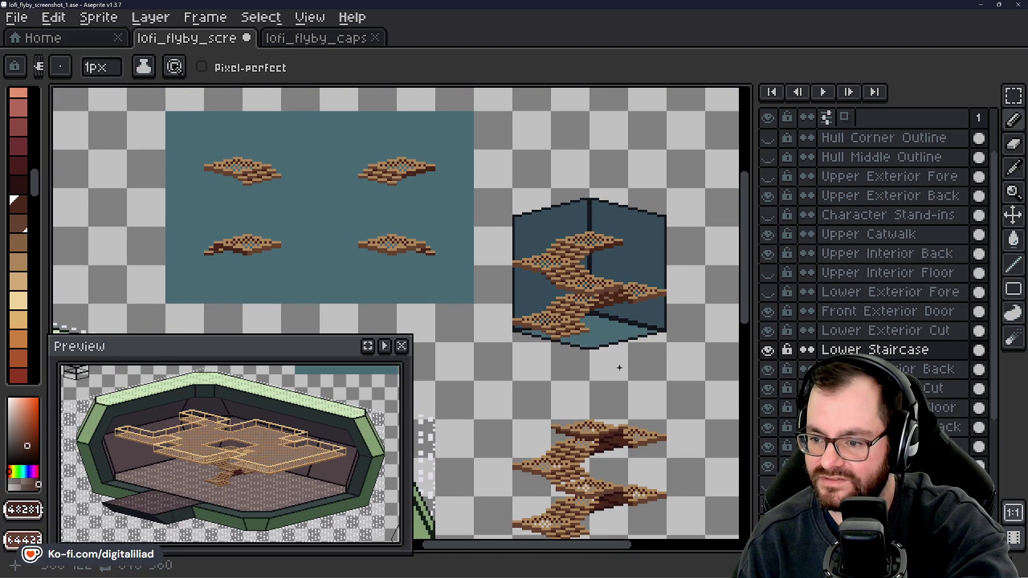
pyautogui.scroll(5, 569, 344)
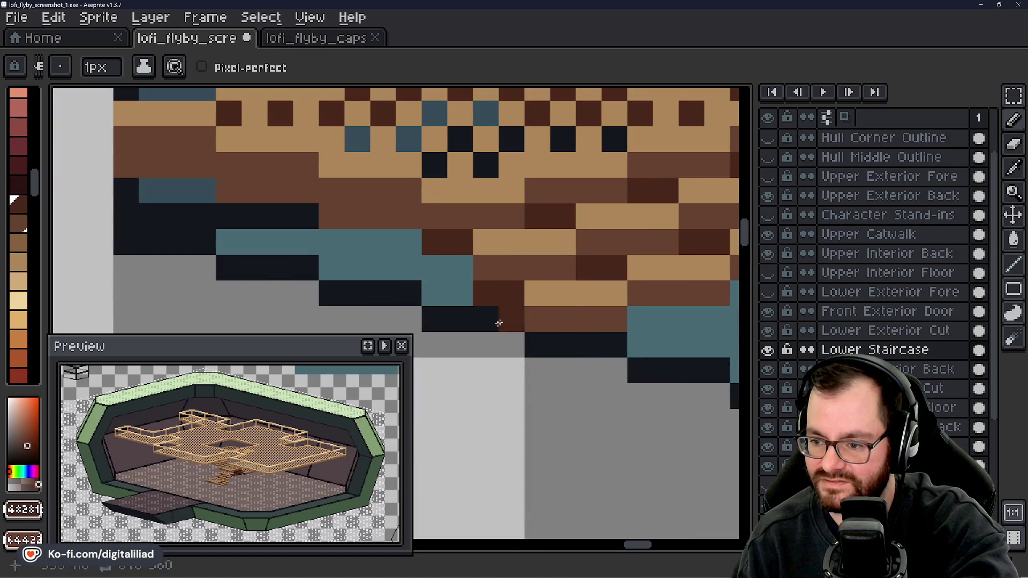
pyautogui.scroll(-4, 509, 320)
pyautogui.moveTo(536, 249); pyautogui.dragTo(589, 281)
pyautogui.scroll(3, 569, 300)
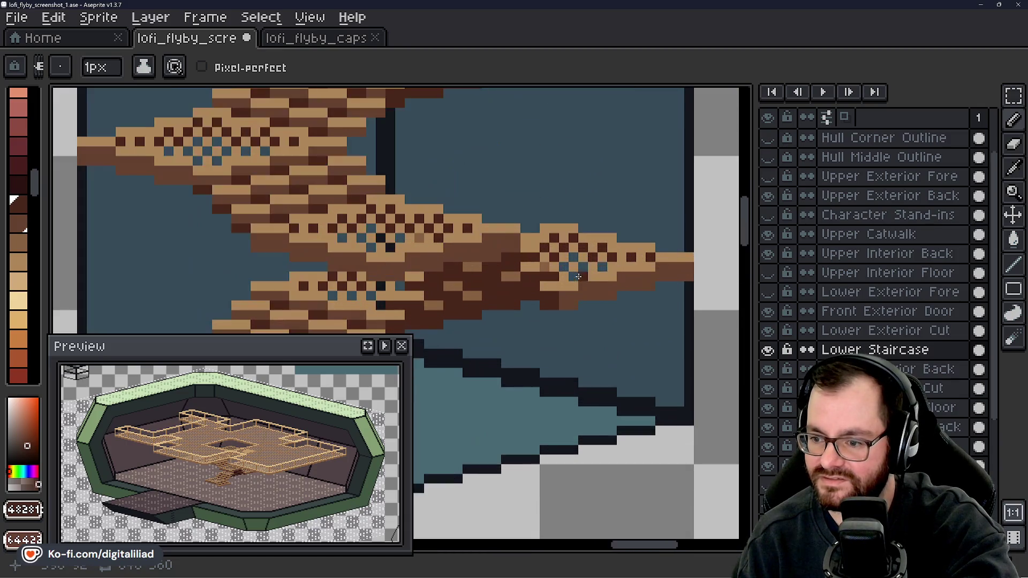
pyautogui.scroll(1, 569, 298)
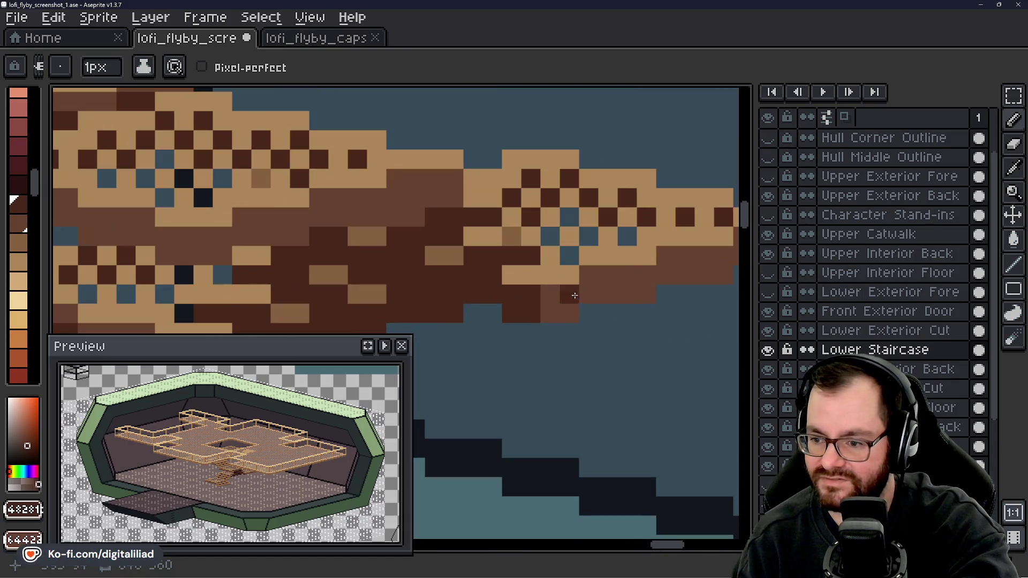
pyautogui.click(530, 275)
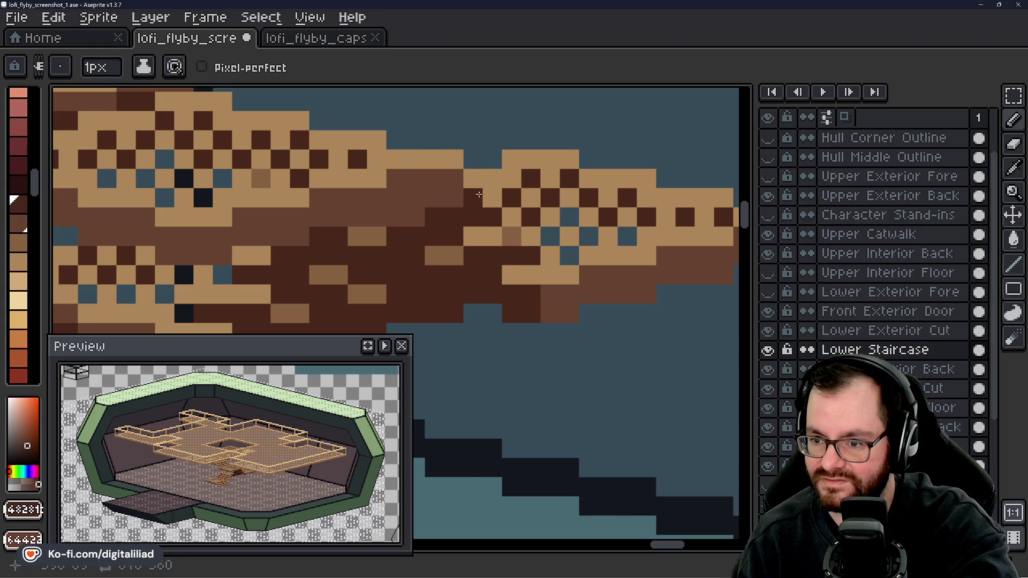
pyautogui.scroll(-6, 578, 263)
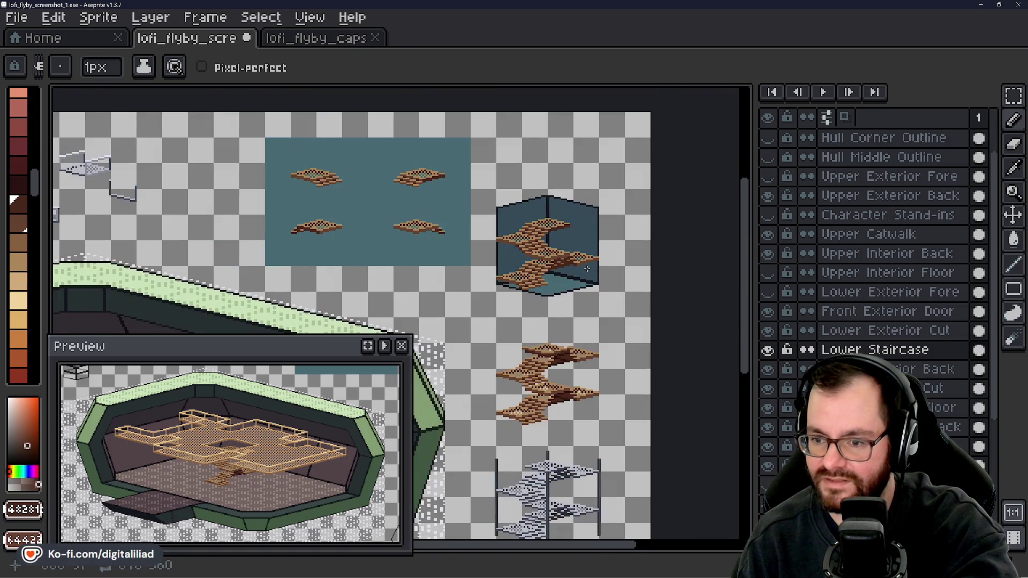
# - Draw dark pixels along a landing tile's light edge
pyautogui.scroll(5, 587, 269)
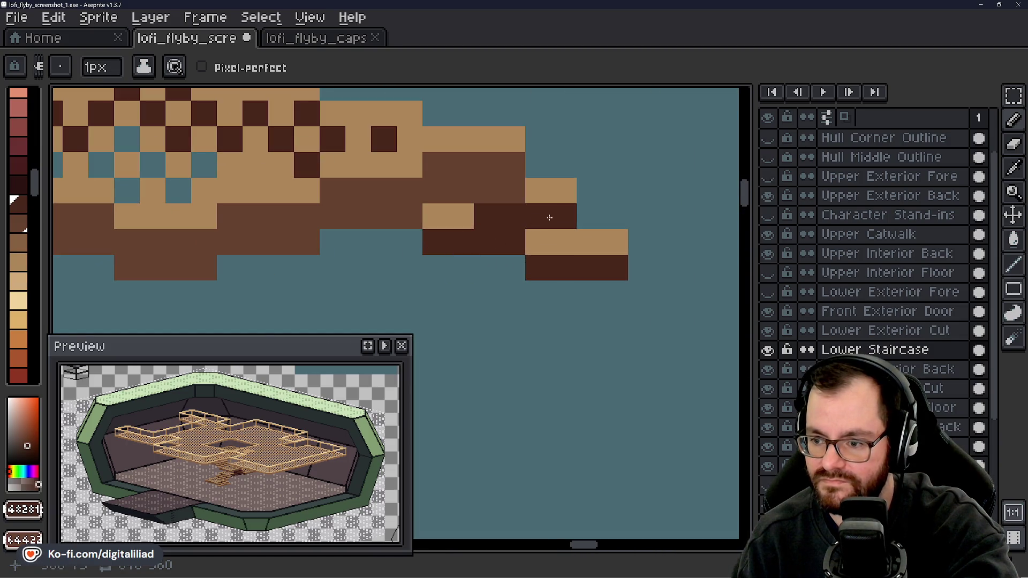
pyautogui.scroll(-3, 563, 310)
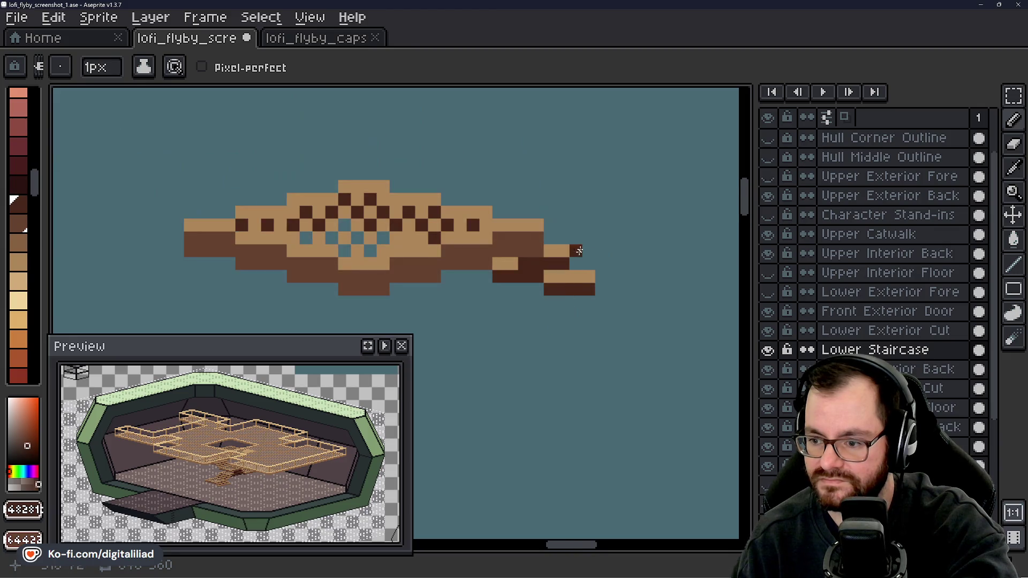
pyautogui.scroll(3, 577, 250)
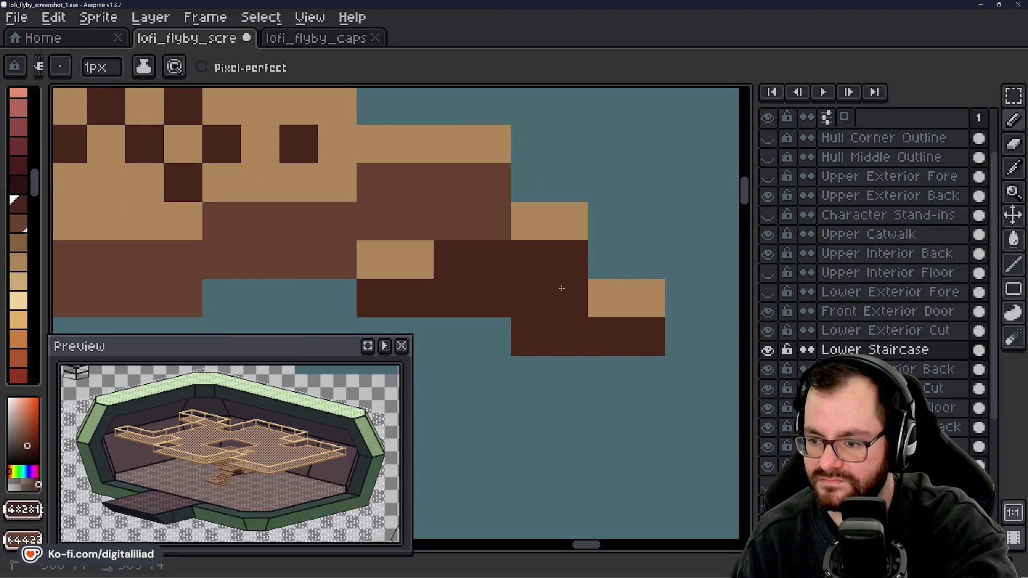
pyautogui.scroll(-1, 608, 220)
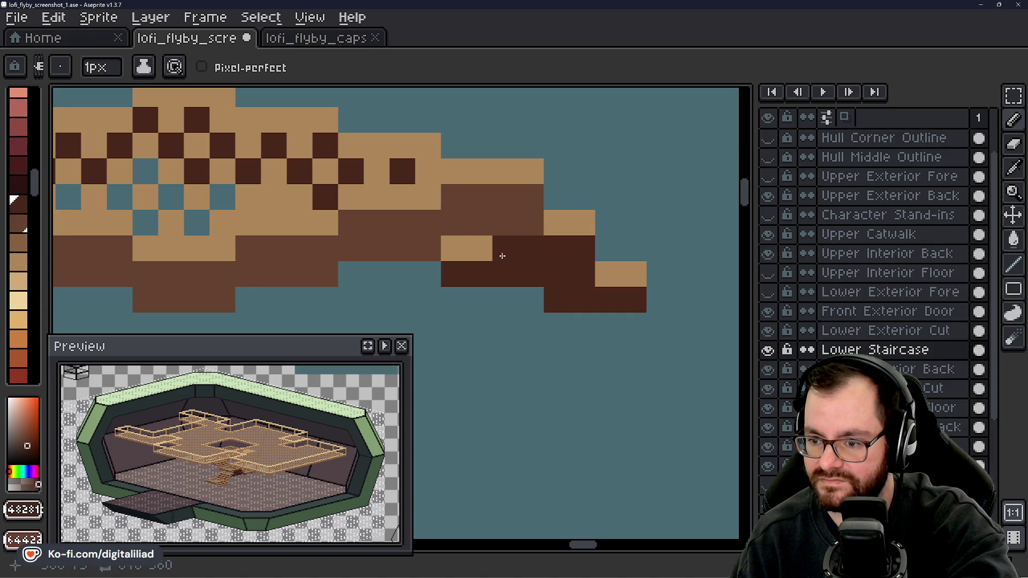
pyautogui.scroll(-1, 466, 255)
pyautogui.scroll(-3, 466, 255)
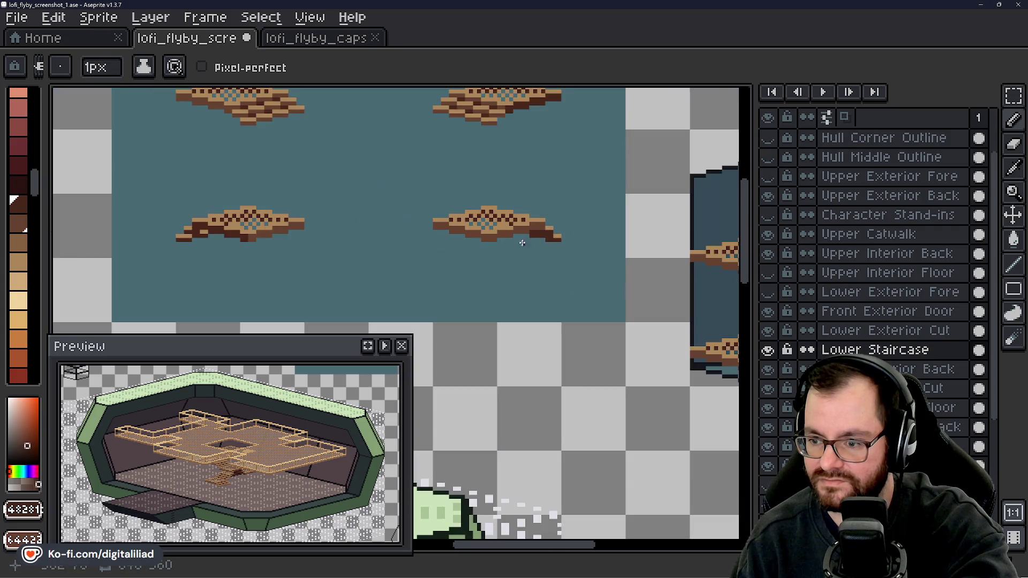
pyautogui.moveTo(524, 246); pyautogui.dragTo(502, 254)
pyautogui.scroll(-2, 503, 255)
pyautogui.scroll(4, 486, 208)
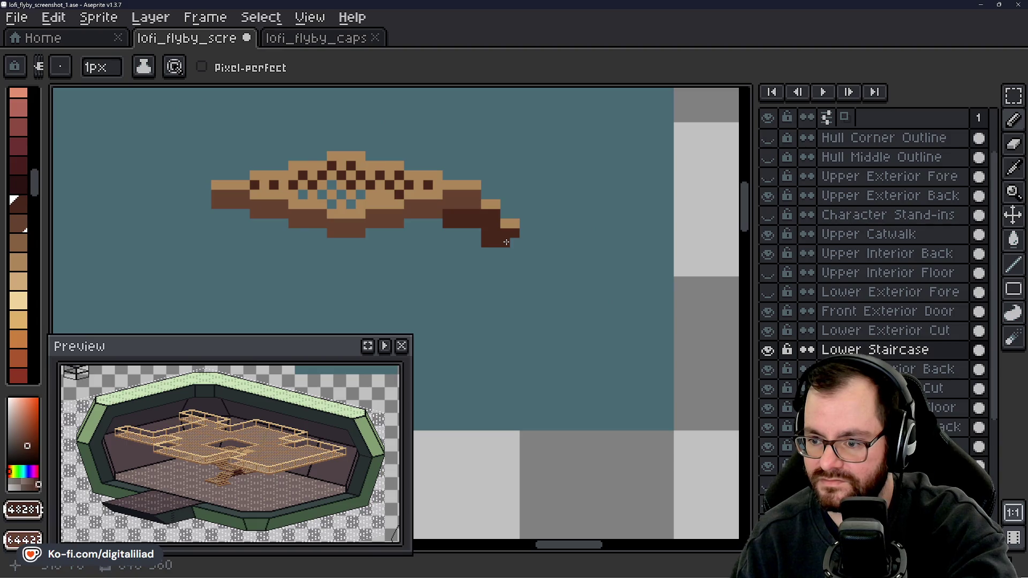
pyautogui.scroll(-3, 483, 217)
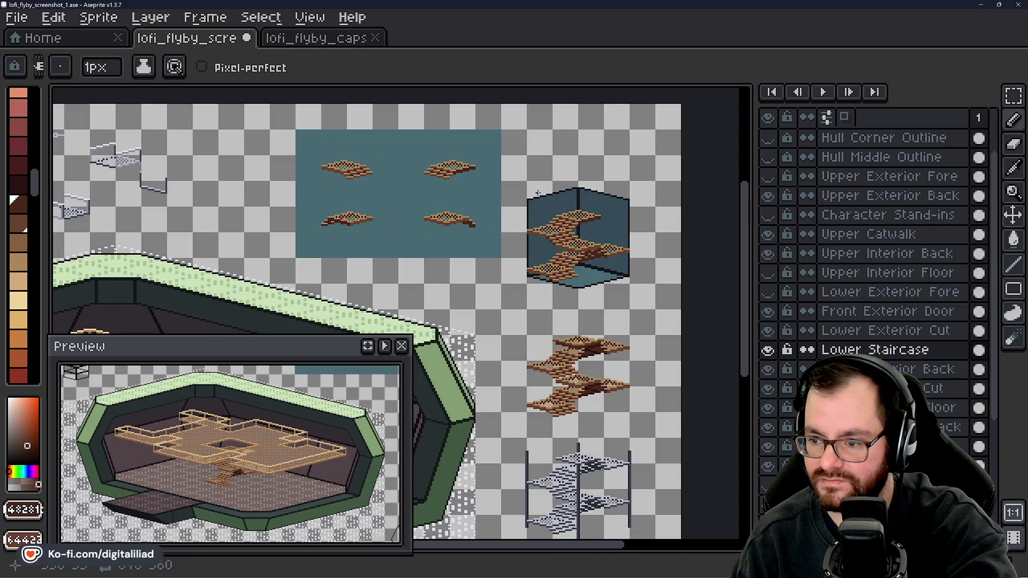
pyautogui.scroll(2, 538, 193)
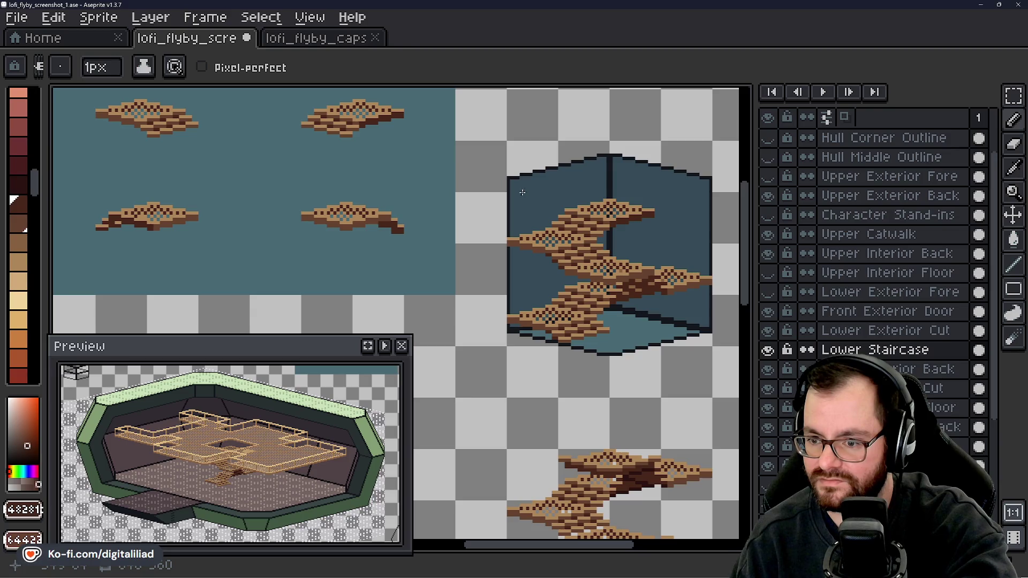
pyautogui.scroll(4, 415, 226)
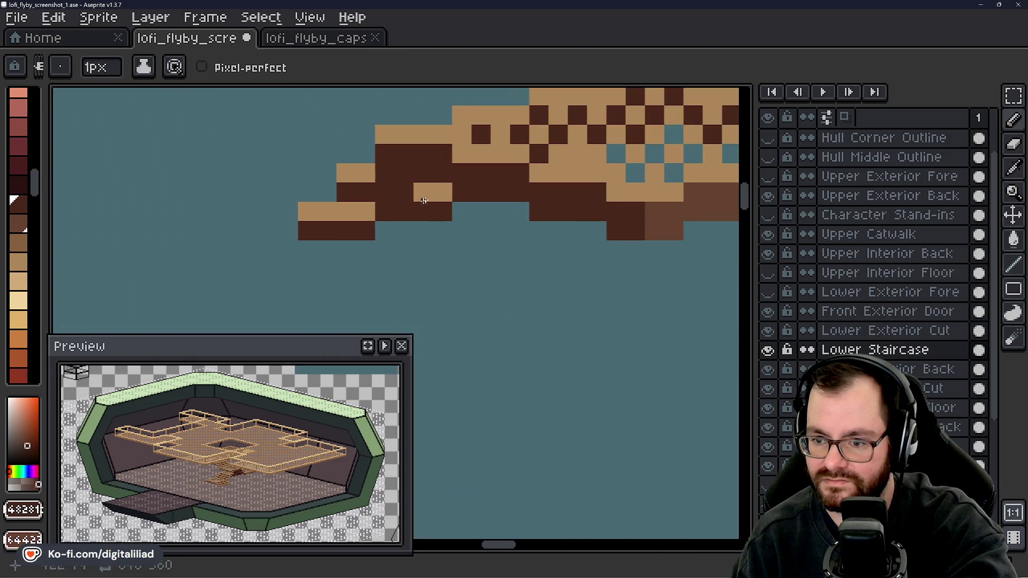
pyautogui.moveTo(427, 193); pyautogui.dragTo(345, 211)
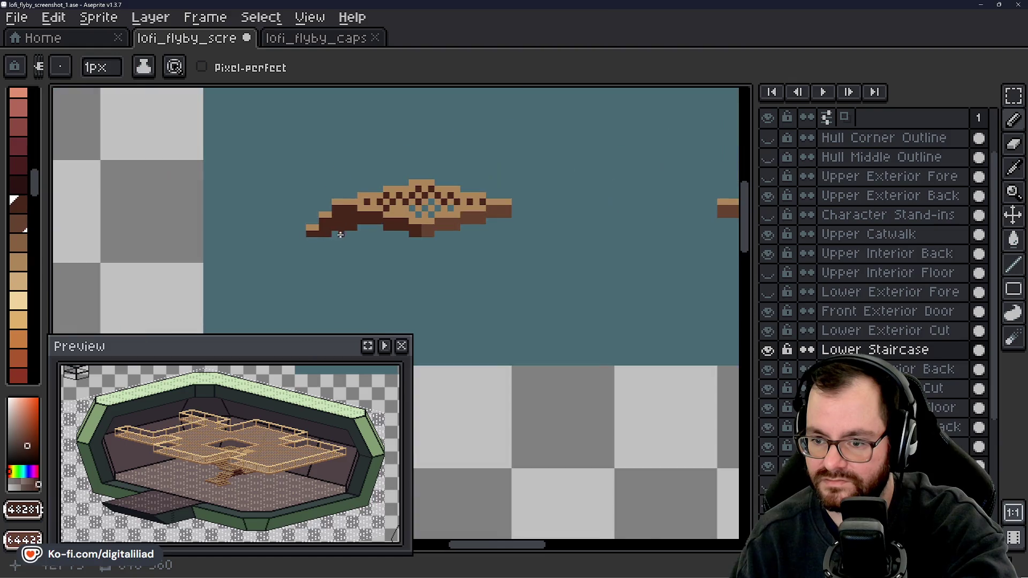
# - Add dark pixels along the landing tile's lower edge
pyautogui.scroll(-3, 345, 214)
pyautogui.moveTo(435, 211); pyautogui.dragTo(428, 220)
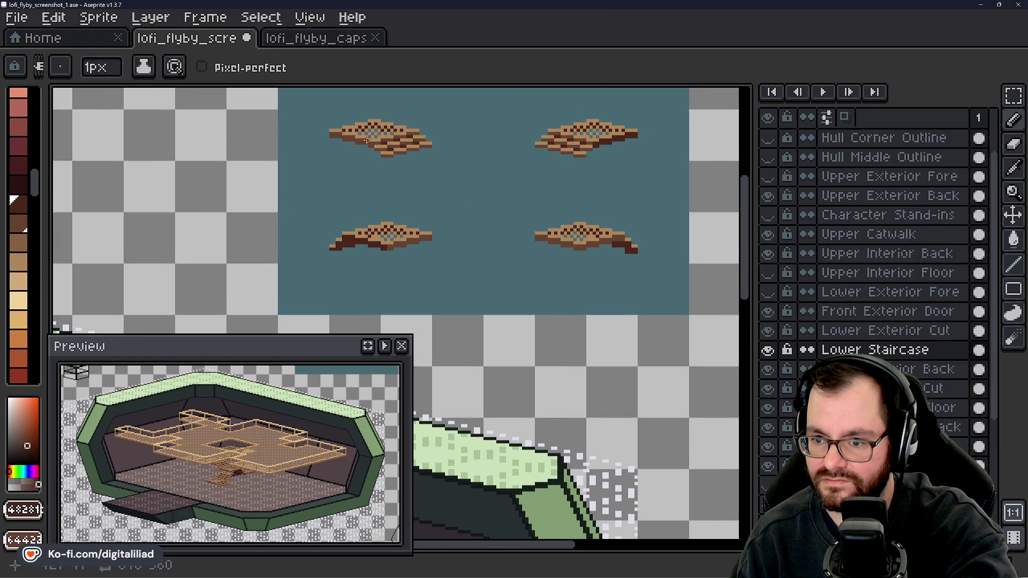
pyautogui.scroll(3, 367, 118)
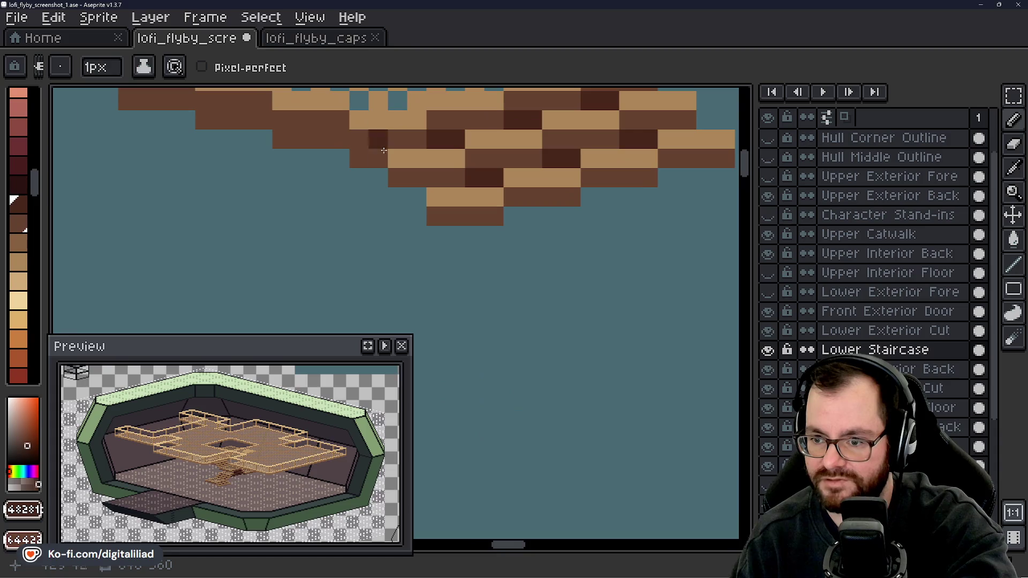
pyautogui.moveTo(378, 158)
pyautogui.mouseDown()
pyautogui.moveTo(358, 158)
pyautogui.moveTo(409, 197)
pyautogui.moveTo(437, 196)
pyautogui.mouseUp()
# - Pick the medium brown, draw it below another tile's edge, then undo that stroke
pyautogui.scroll(-4, 491, 222)
pyautogui.scroll(-3, 523, 236)
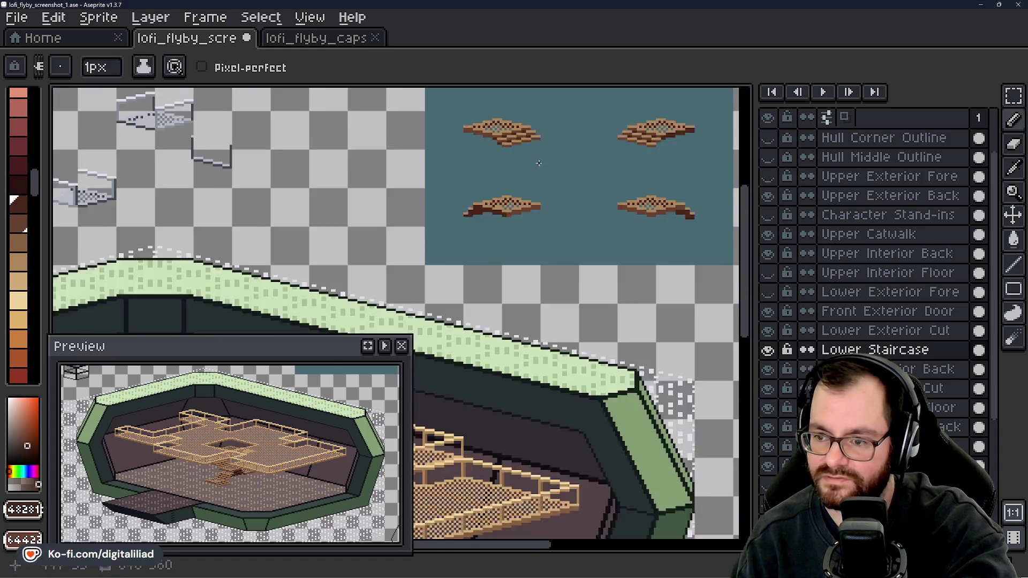
pyautogui.moveTo(568, 172); pyautogui.dragTo(503, 209)
pyautogui.scroll(5, 482, 214)
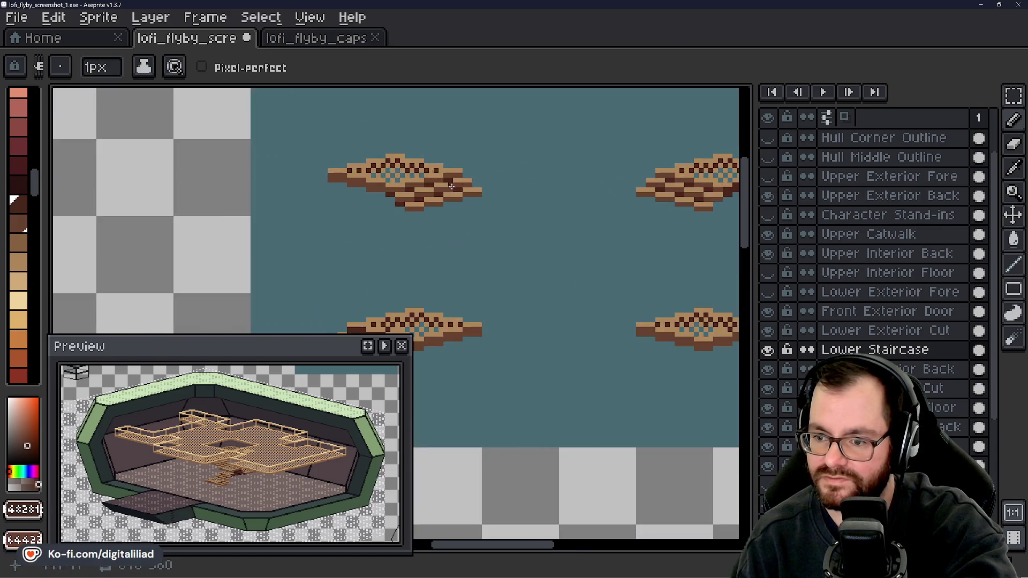
pyautogui.press('alt')
pyautogui.keyDown('alt'); pyautogui.click(374, 273); pyautogui.keyUp('alt')
pyautogui.moveTo(356, 299)
pyautogui.mouseDown()
pyautogui.moveTo(396, 303)
pyautogui.moveTo(437, 277)
pyautogui.moveTo(514, 273)
pyautogui.moveTo(541, 251)
pyautogui.moveTo(608, 246)
pyautogui.moveTo(666, 223)
pyautogui.moveTo(718, 225)
pyautogui.mouseUp()
pyautogui.scroll(-4, 496, 219)
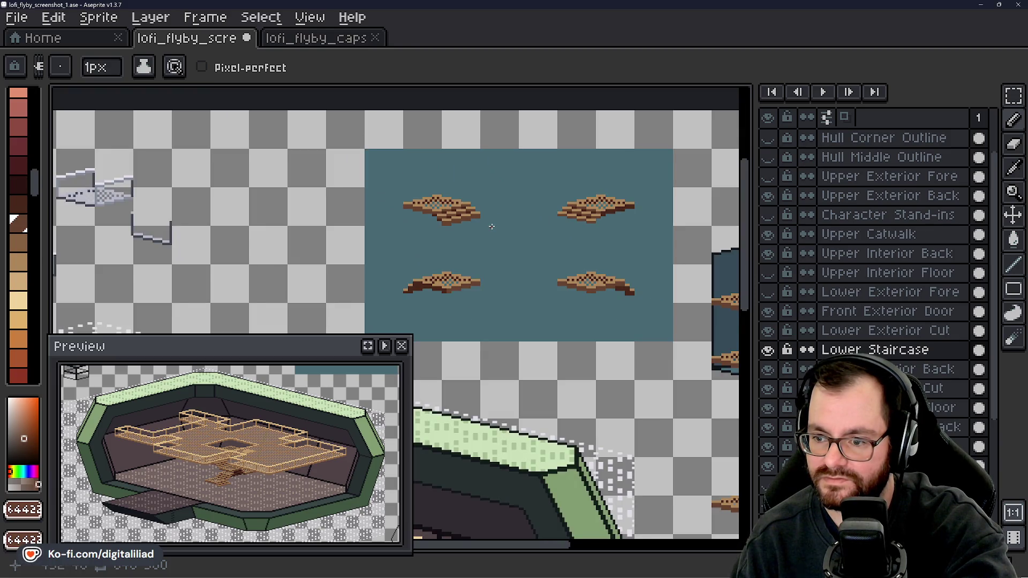
pyautogui.hotkey('ctrl', 'z')
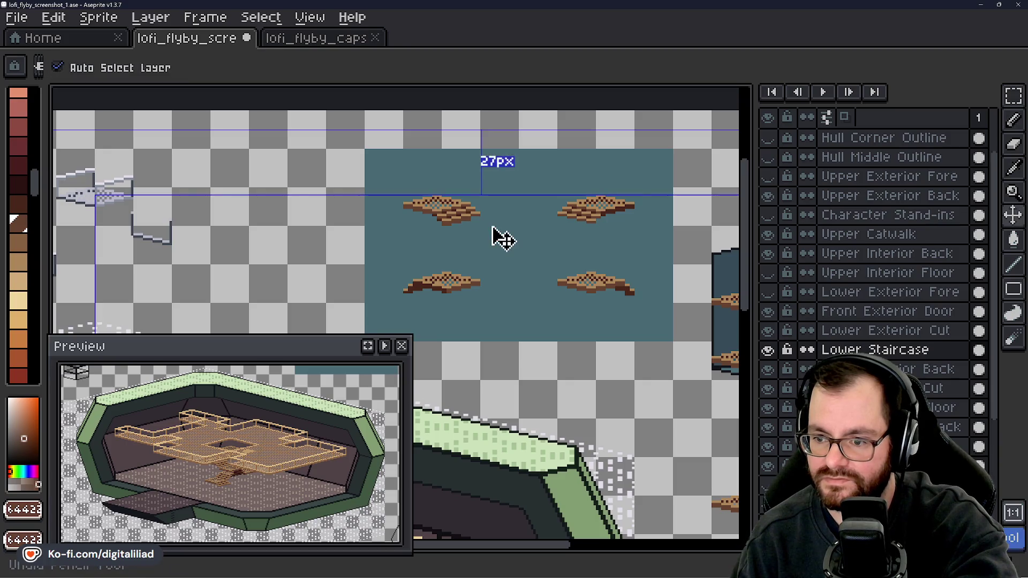
# - Paint two dark-brown pixels under the landing tile's edge
pyautogui.scroll(5, 493, 230)
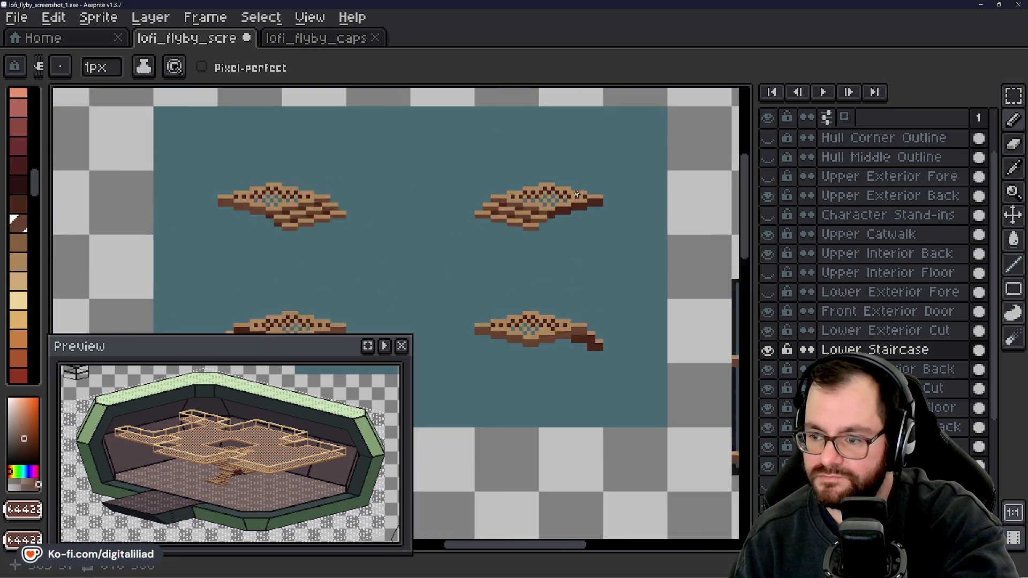
pyautogui.scroll(2, 544, 215)
pyautogui.press('alt')
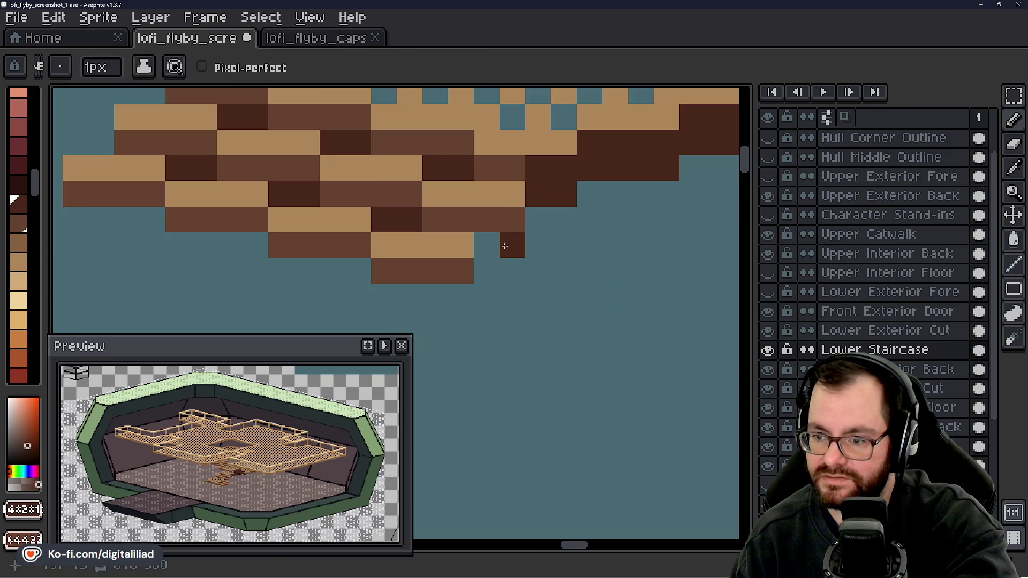
pyautogui.moveTo(484, 246); pyautogui.dragTo(509, 246)
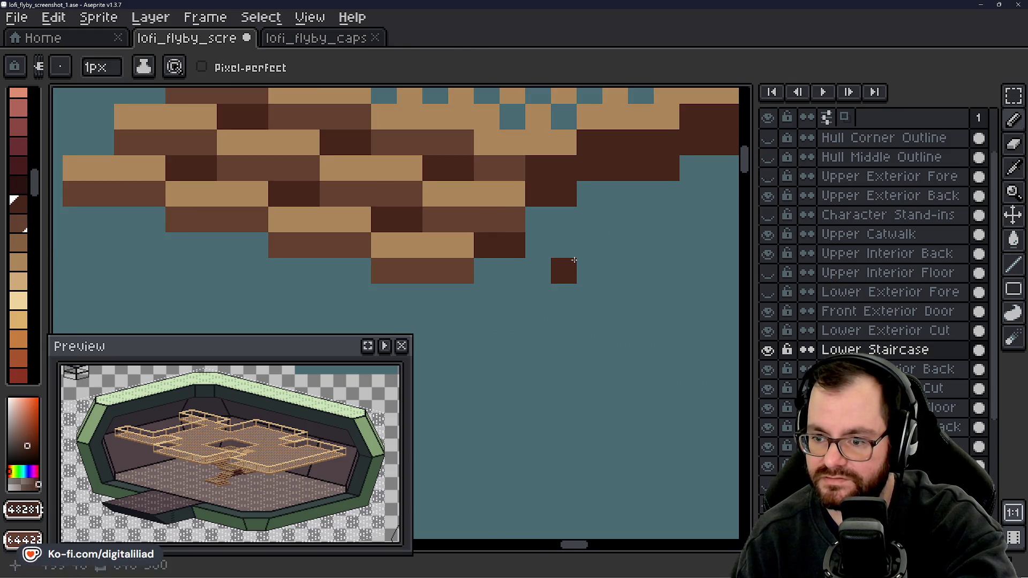
pyautogui.scroll(-1, 574, 261)
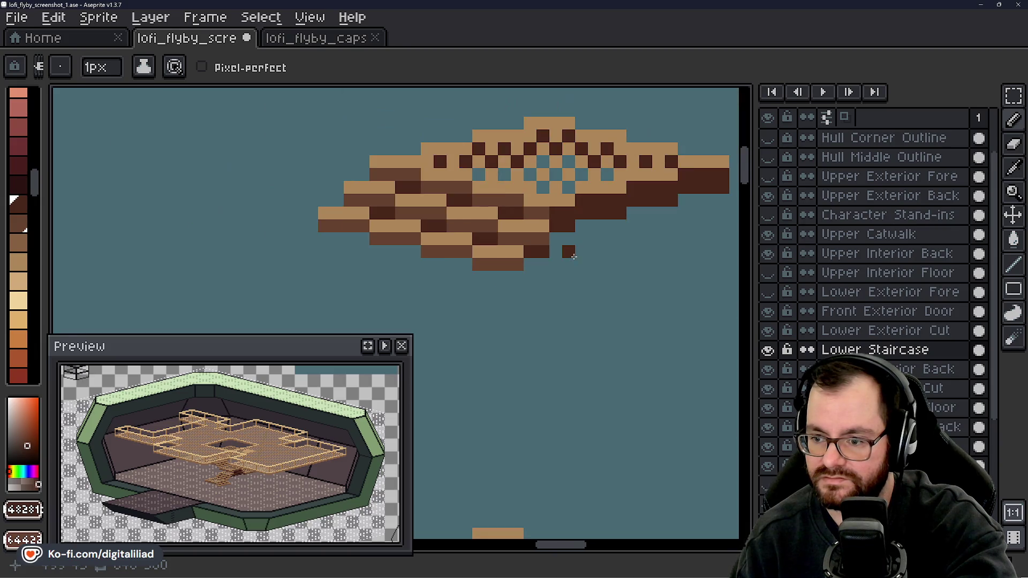
pyautogui.moveTo(565, 256); pyautogui.dragTo(576, 271)
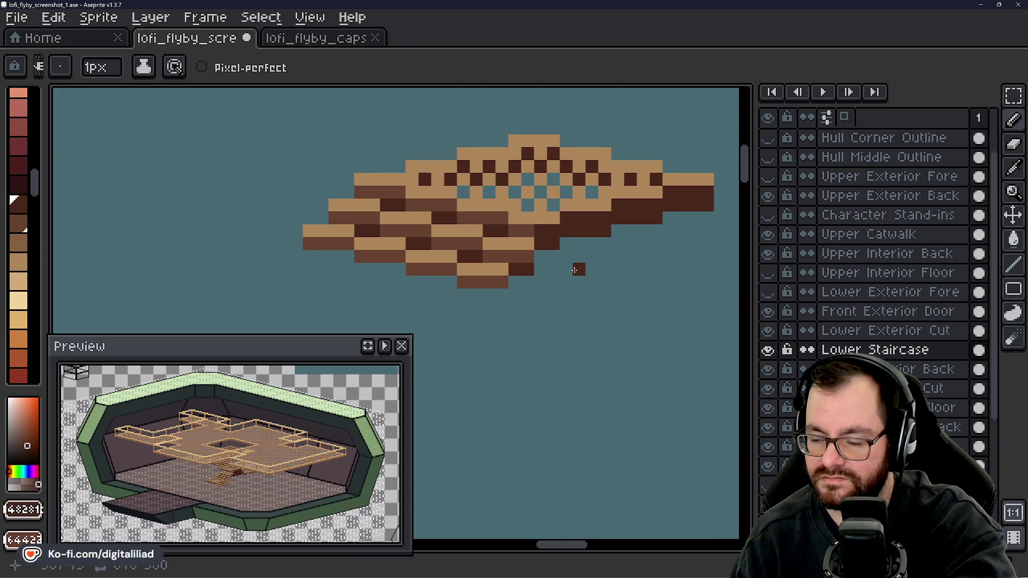
# - Pick the tile's brown and save lofi_flyby_screenshot_1.ase
pyautogui.keyDown('alt'); pyautogui.click(537, 230); pyautogui.keyUp('alt')
pyautogui.scroll(-1, 551, 233)
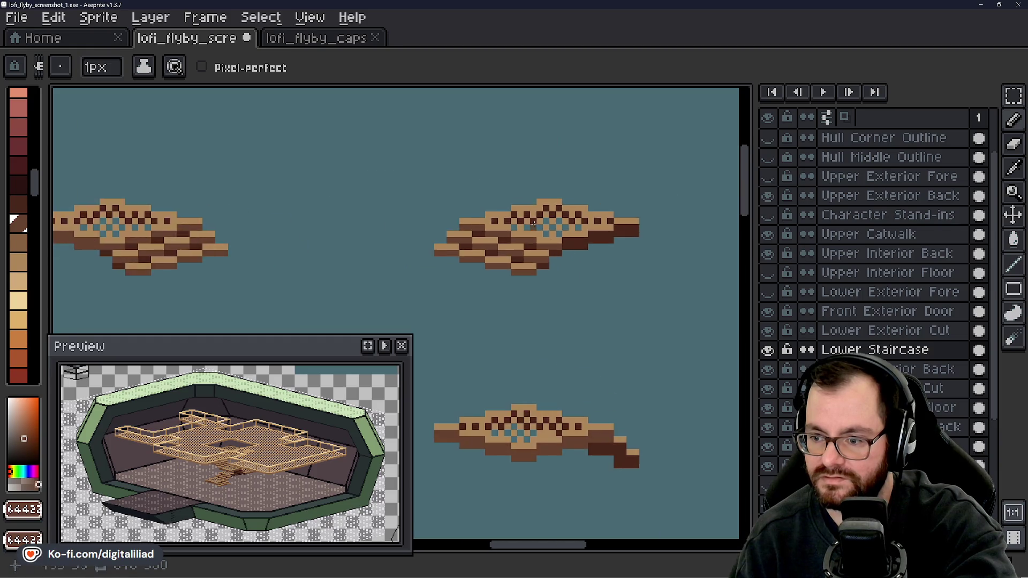
pyautogui.hscroll(-3, 455, 236)
pyautogui.scroll(-2, 490, 236)
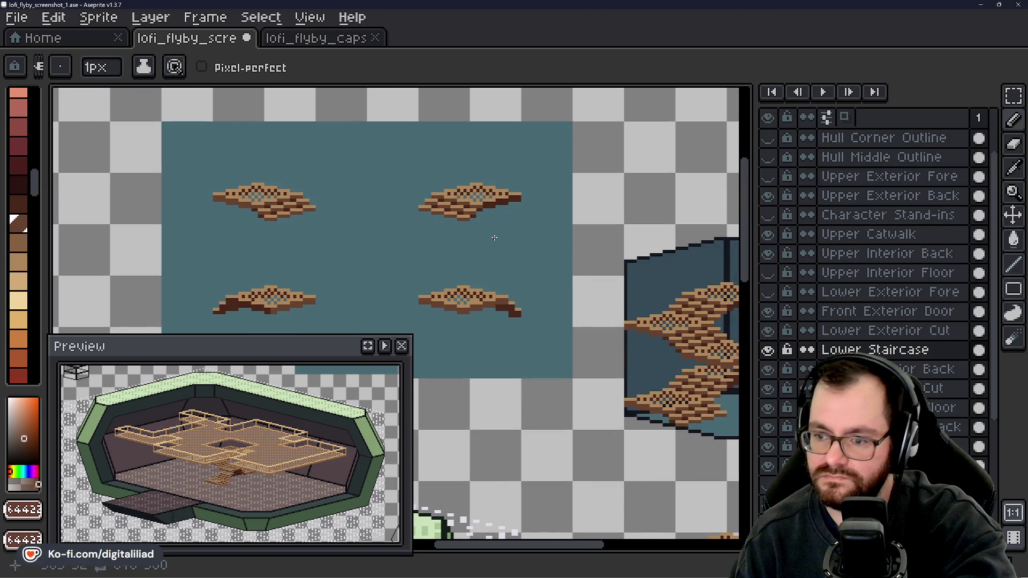
pyautogui.hotkey('ctrl', 's')
pyautogui.scroll(-2, 498, 236)
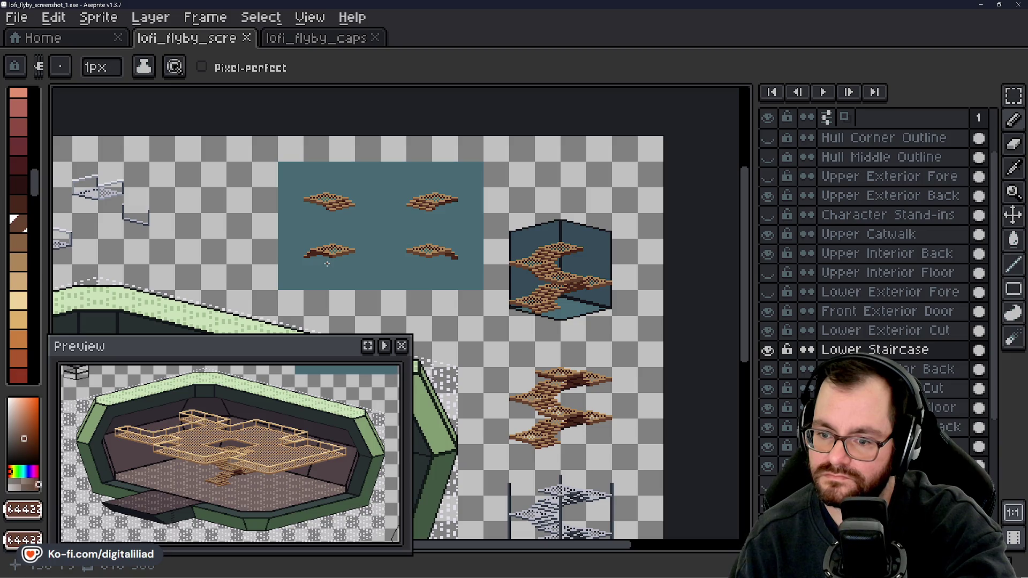
pyautogui.scroll(4, 313, 264)
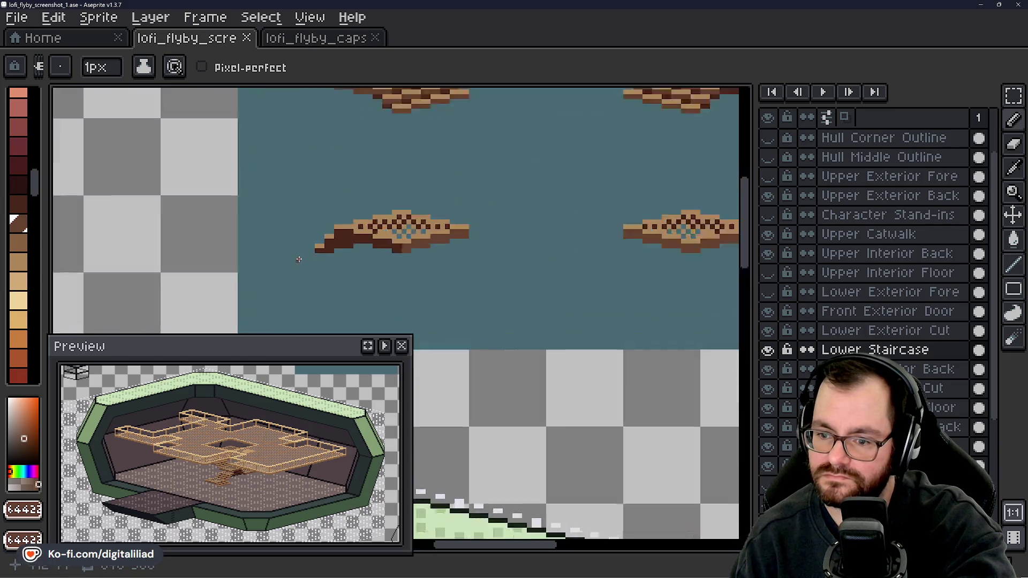
# - Paint dark-brown pixels along the bottom row under the lower-left step
pyautogui.moveTo(328, 256); pyautogui.dragTo(343, 253)
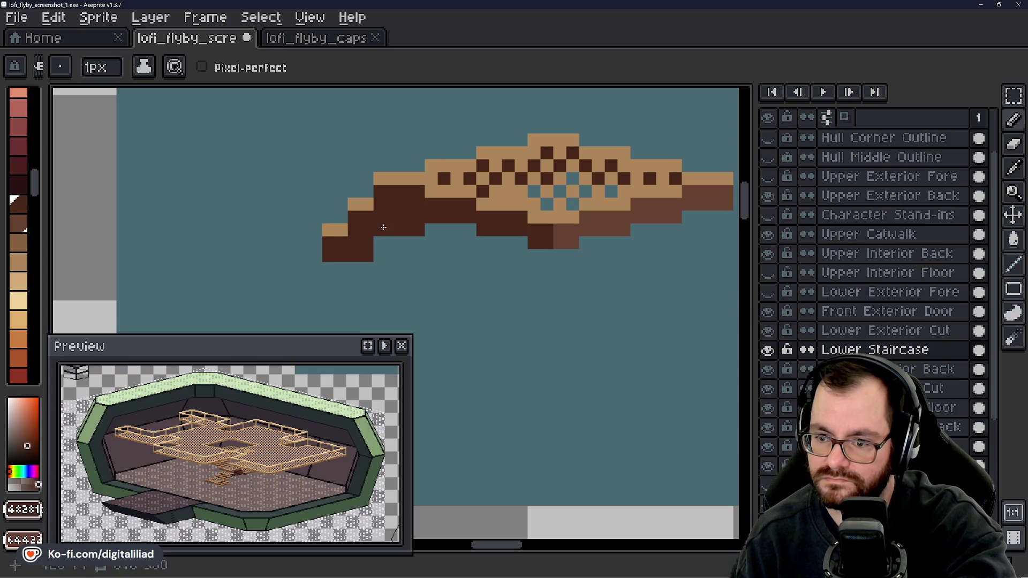
pyautogui.moveTo(378, 237); pyautogui.dragTo(419, 242)
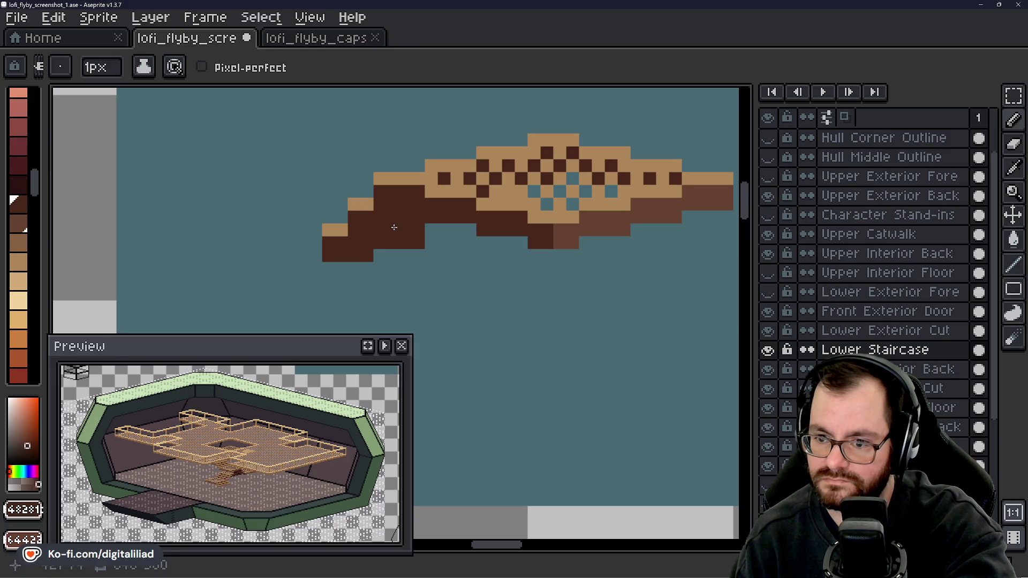
pyautogui.click(438, 241)
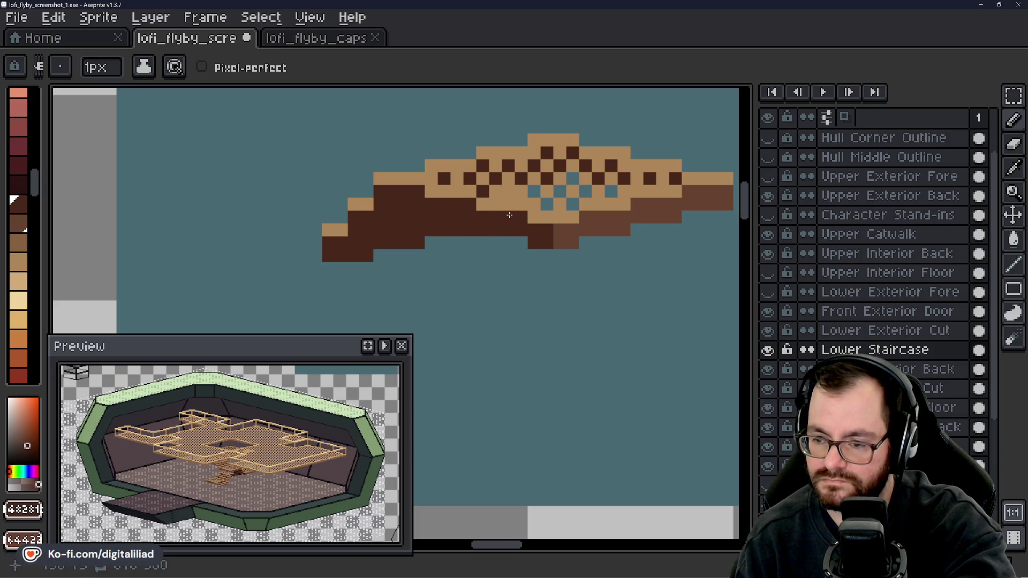
# - Erase a stray tan pixel on the underside and repaint it dark brown
pyautogui.press('e')
pyautogui.click(508, 192)
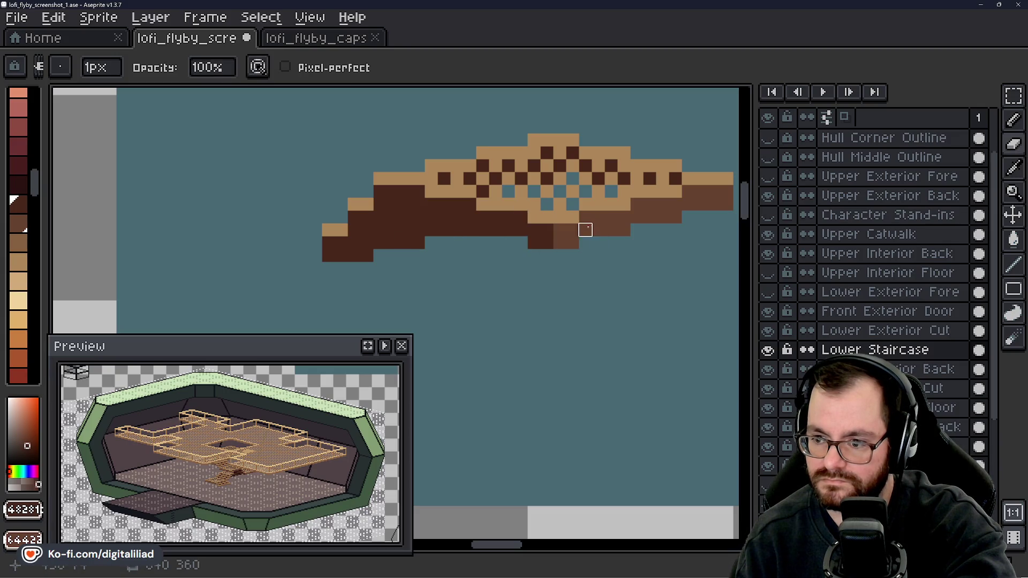
pyautogui.keyDown('alt'); pyautogui.click(604, 214); pyautogui.keyUp('alt')
pyautogui.keyDown('alt'); pyautogui.click(505, 168); pyautogui.keyUp('alt')
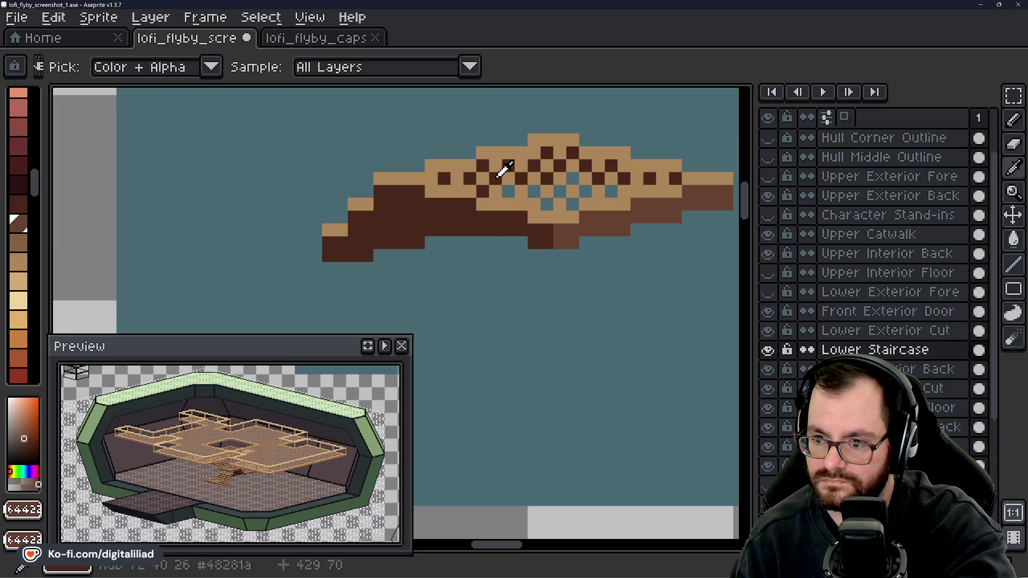
pyautogui.press('b')
pyautogui.click(508, 191)
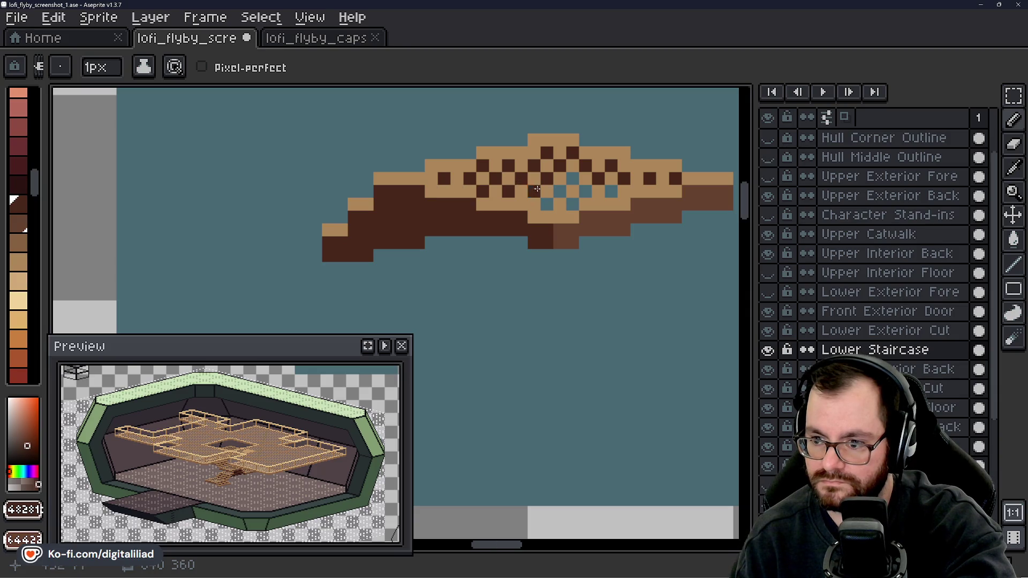
# - Extend the dark-brown underside leftward along the row and save the sprite
pyautogui.scroll(-3, 407, 222)
pyautogui.scroll(-2, 407, 222)
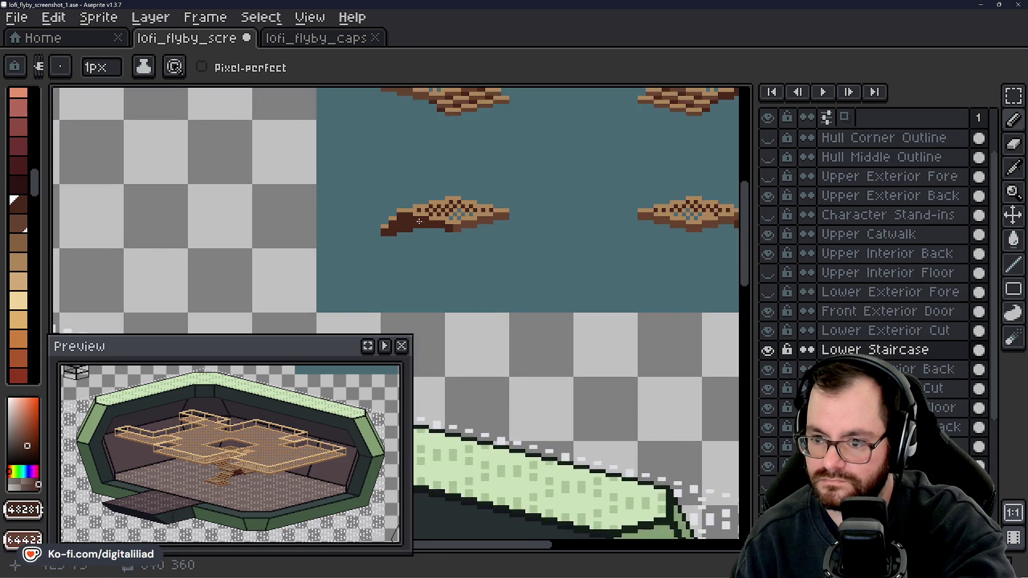
pyautogui.hscroll(4, 382, 208)
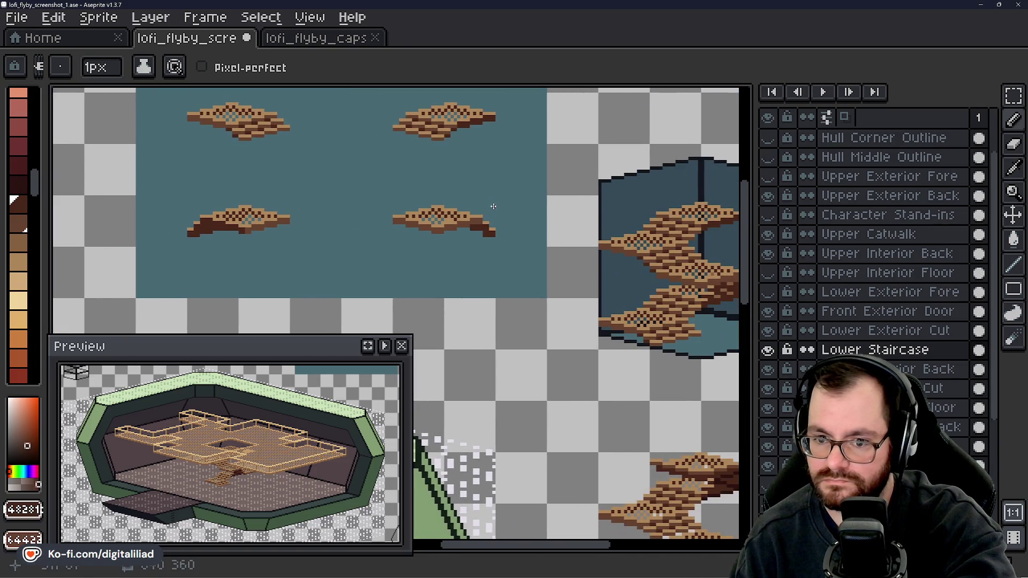
pyautogui.scroll(5, 492, 239)
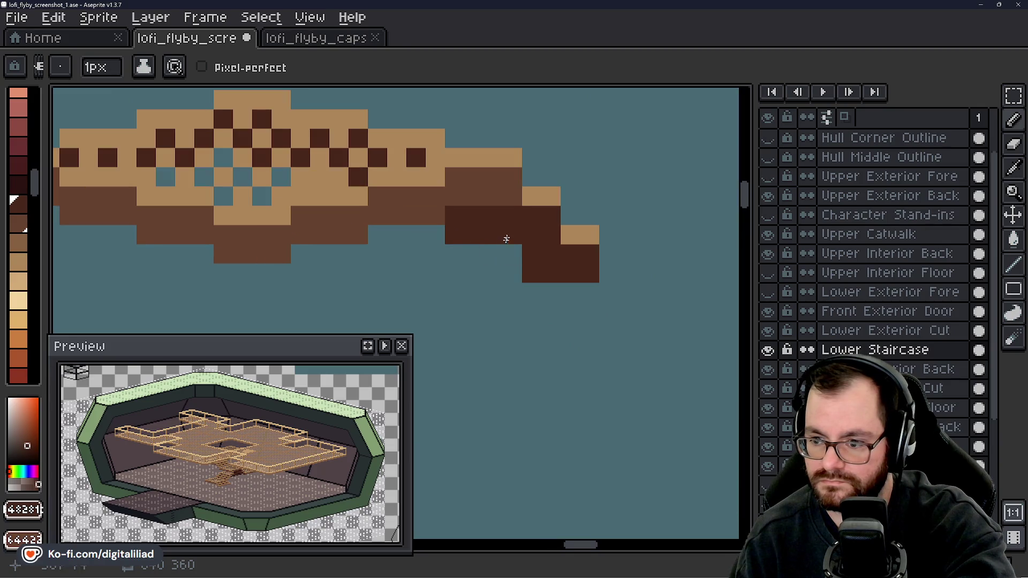
pyautogui.click(501, 262)
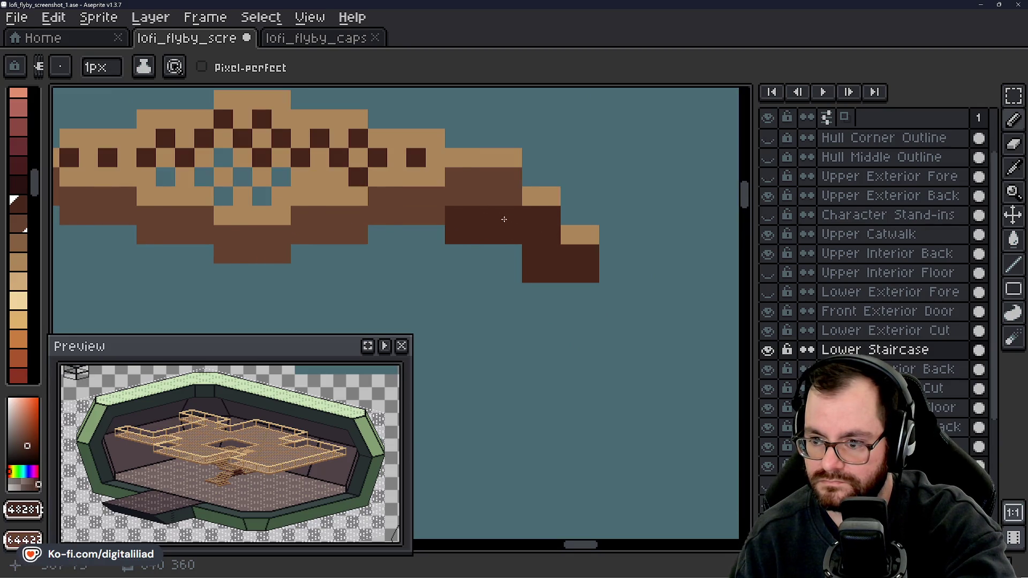
pyautogui.click(491, 245)
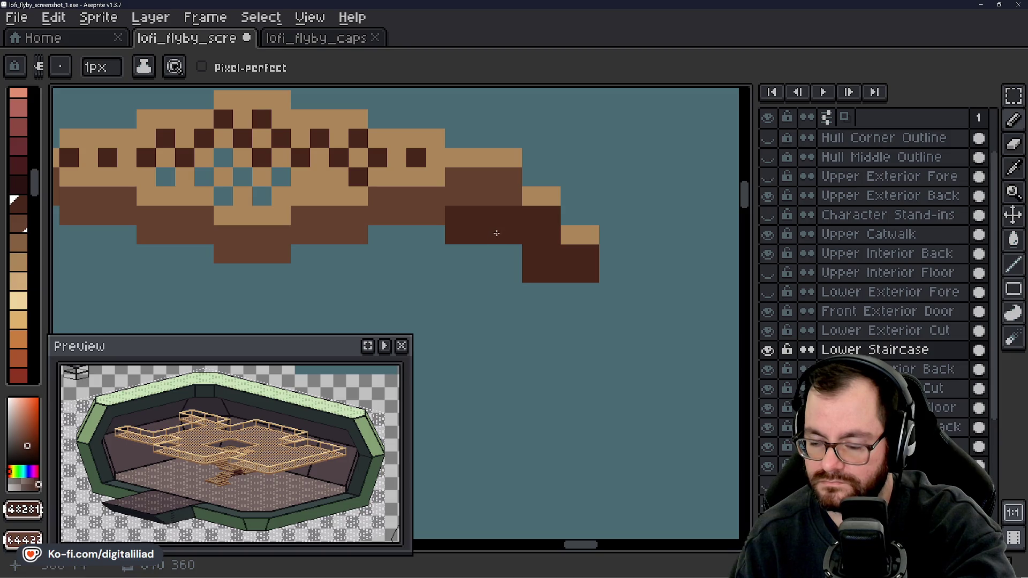
pyautogui.moveTo(509, 254)
pyautogui.mouseDown()
pyautogui.moveTo(412, 251)
pyautogui.moveTo(554, 293)
pyautogui.mouseUp()
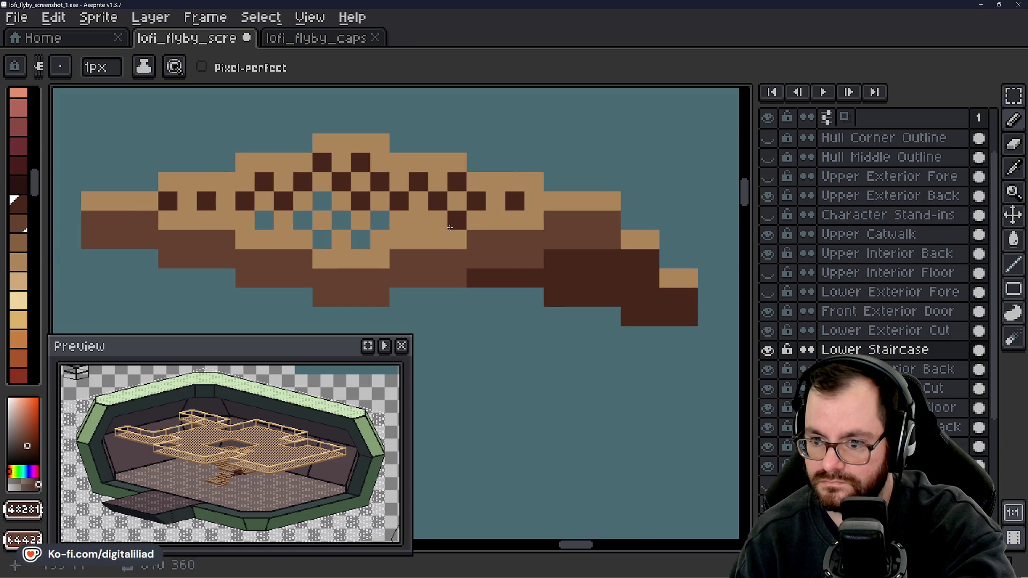
pyautogui.scroll(-3, 570, 245)
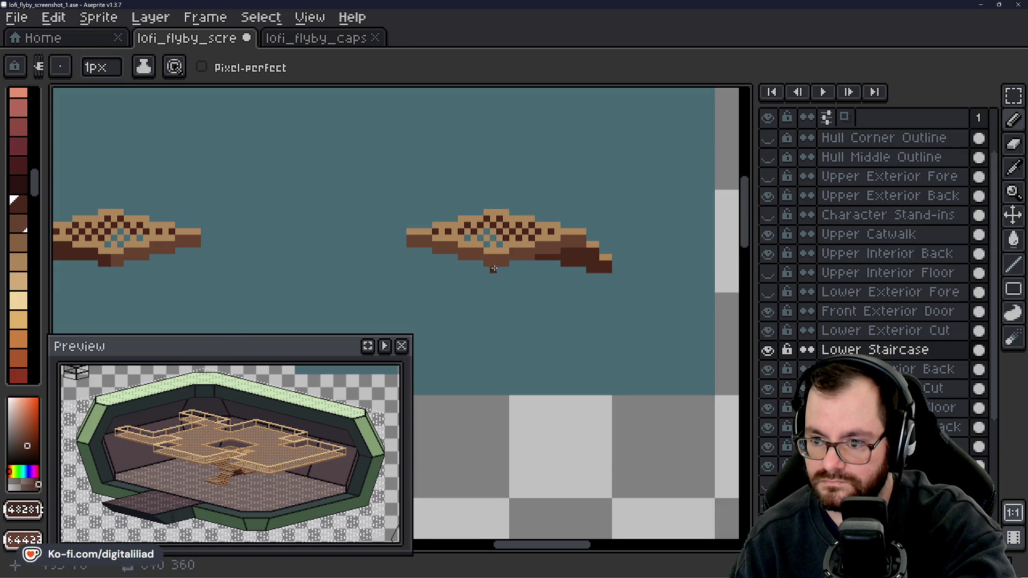
pyautogui.moveTo(493, 269)
pyautogui.mouseDown()
pyautogui.moveTo(582, 259)
pyautogui.moveTo(445, 223)
pyautogui.moveTo(403, 229)
pyautogui.moveTo(293, 211)
pyautogui.moveTo(423, 288)
pyautogui.moveTo(509, 251)
pyautogui.mouseUp()
pyautogui.hotkey('ctrl', 's')
# - Paint a brown pixel on a platform's underside and save again
pyautogui.scroll(-2, 513, 240)
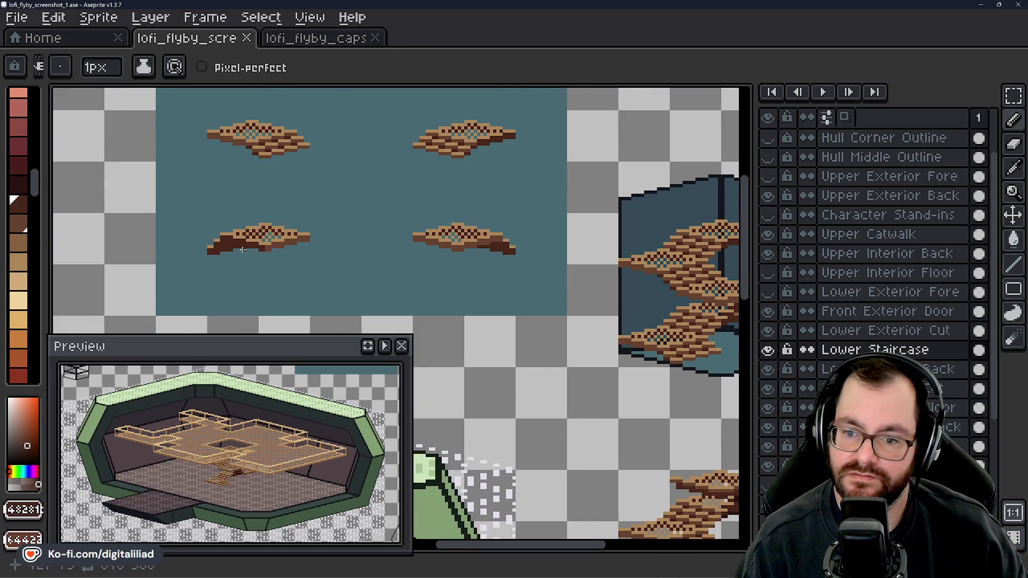
pyautogui.scroll(5, 242, 250)
pyautogui.press('v')
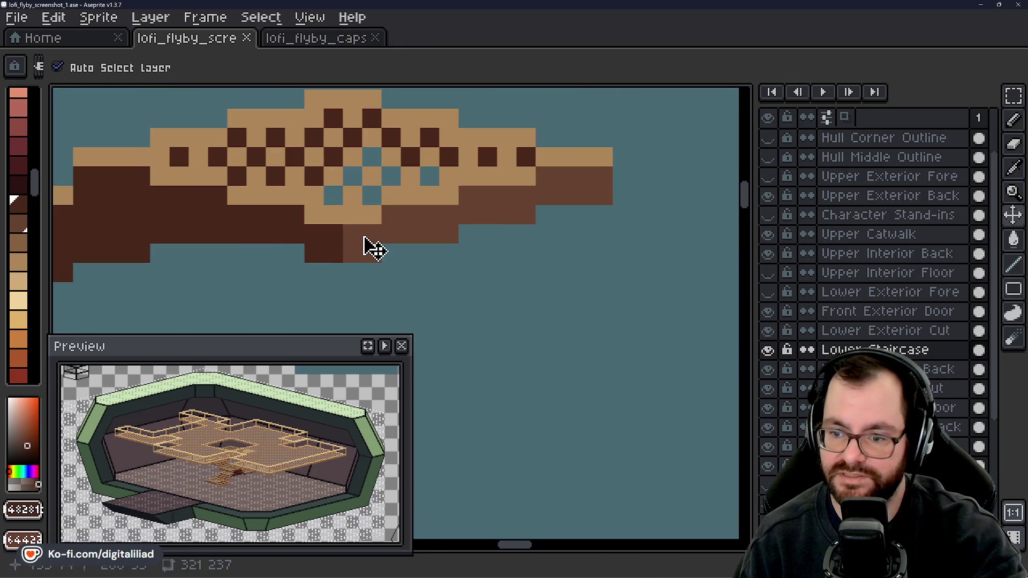
pyautogui.press('b')
pyautogui.keyDown('alt'); pyautogui.click(367, 223); pyautogui.keyUp('alt')
pyautogui.click(429, 272)
pyautogui.scroll(-2, 432, 260)
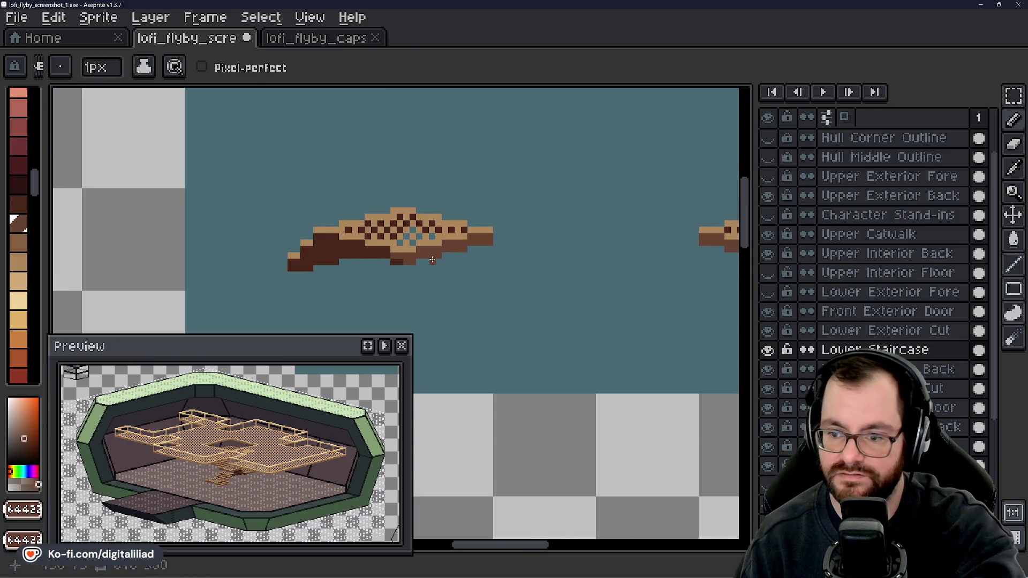
pyautogui.scroll(-1, 433, 260)
pyautogui.moveTo(471, 275); pyautogui.dragTo(397, 287)
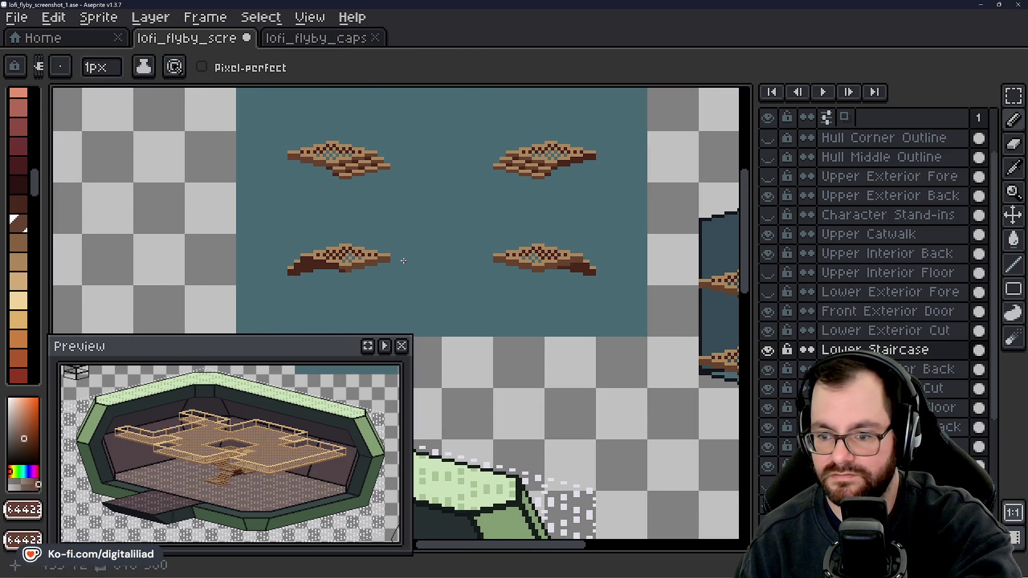
pyautogui.scroll(4, 403, 261)
pyautogui.hotkey('ctrl', 's')
# - Add a dark-brown pixel to the upper-right platform and save
pyautogui.scroll(-2, 233, 266)
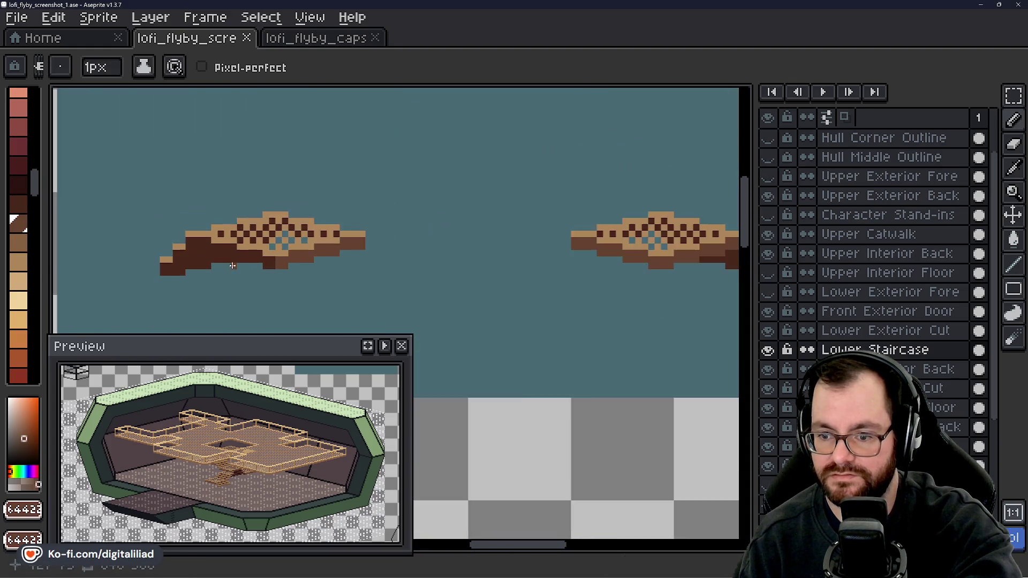
pyautogui.scroll(-2, 232, 265)
pyautogui.moveTo(406, 249); pyautogui.dragTo(379, 278)
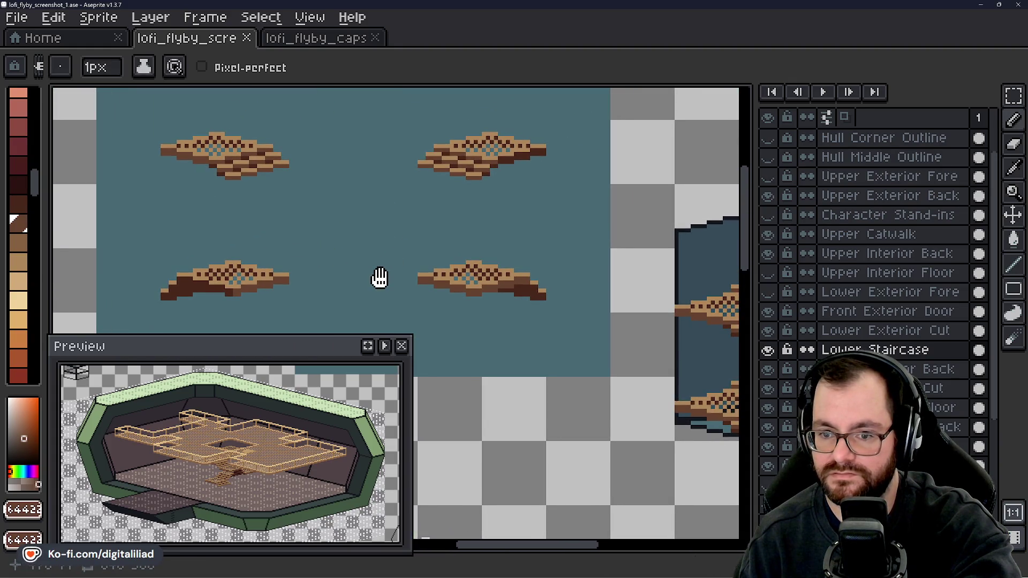
pyautogui.scroll(4, 493, 161)
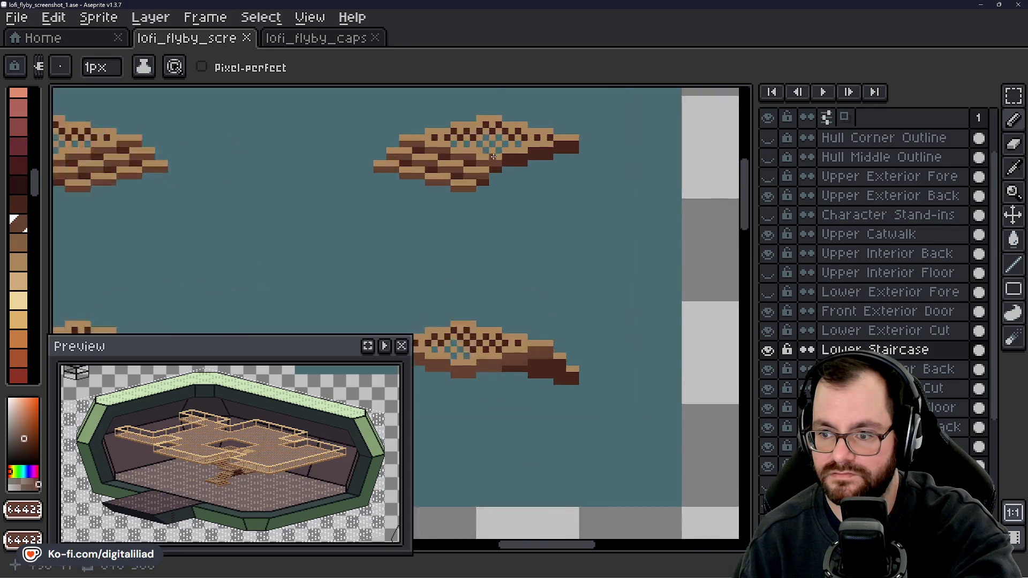
pyautogui.keyDown('alt'); pyautogui.click(544, 151); pyautogui.keyUp('alt')
pyautogui.click(504, 172)
pyautogui.scroll(-5, 503, 172)
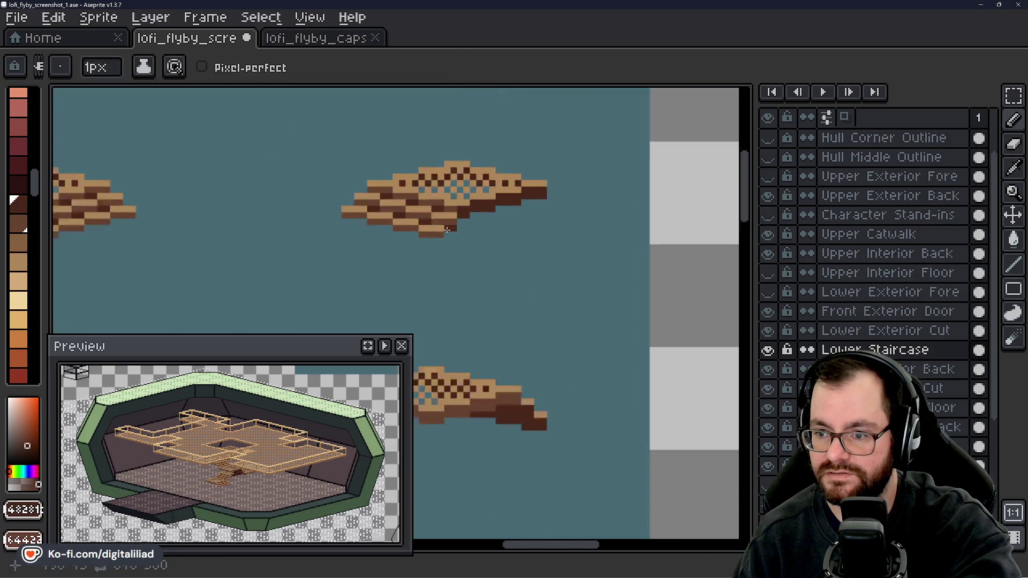
pyautogui.scroll(2, 464, 241)
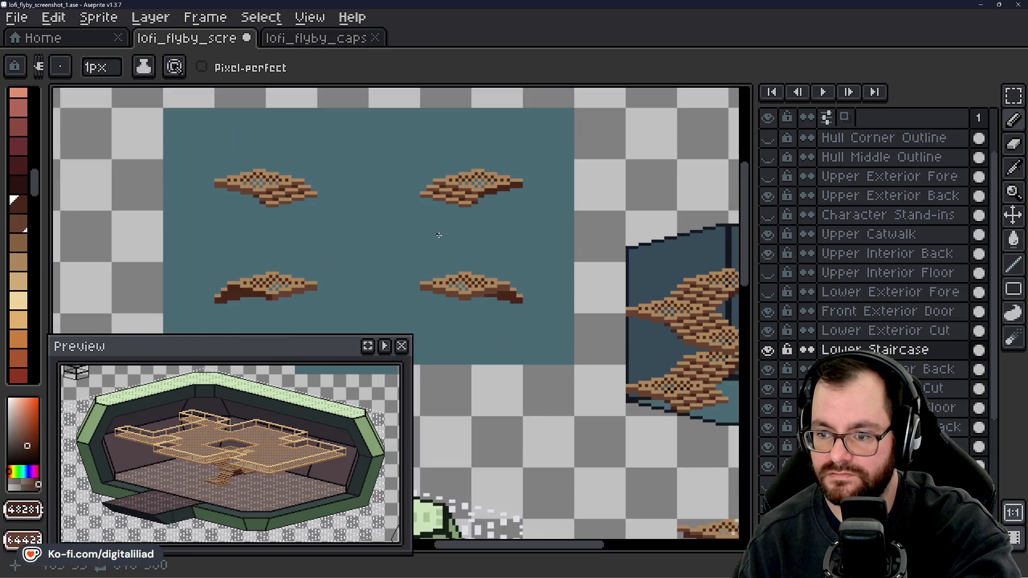
pyautogui.hotkey('ctrl', 's')
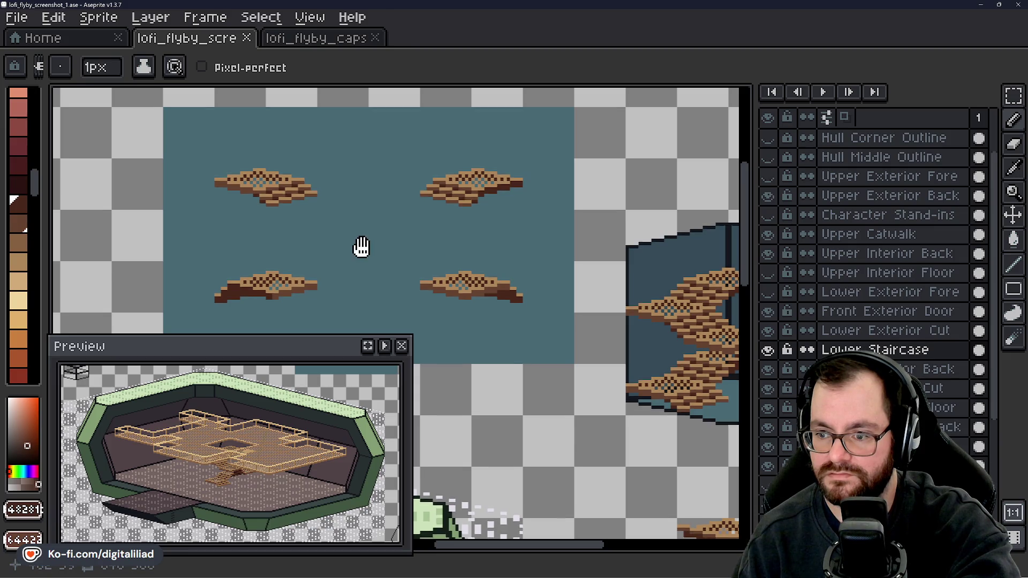
# - Save the sprite again and bring the stairwell box into view
pyautogui.moveTo(360, 248); pyautogui.dragTo(374, 223)
pyautogui.hotkey('ctrl', 's')
pyautogui.moveTo(413, 252)
pyautogui.mouseDown()
pyautogui.moveTo(367, 250)
pyautogui.moveTo(266, 202)
pyautogui.mouseUp()
pyautogui.hscroll(3, 598, 261)
# - Marquee-select the staircase tiles inside the stairwell box and delete them
pyautogui.press('m')
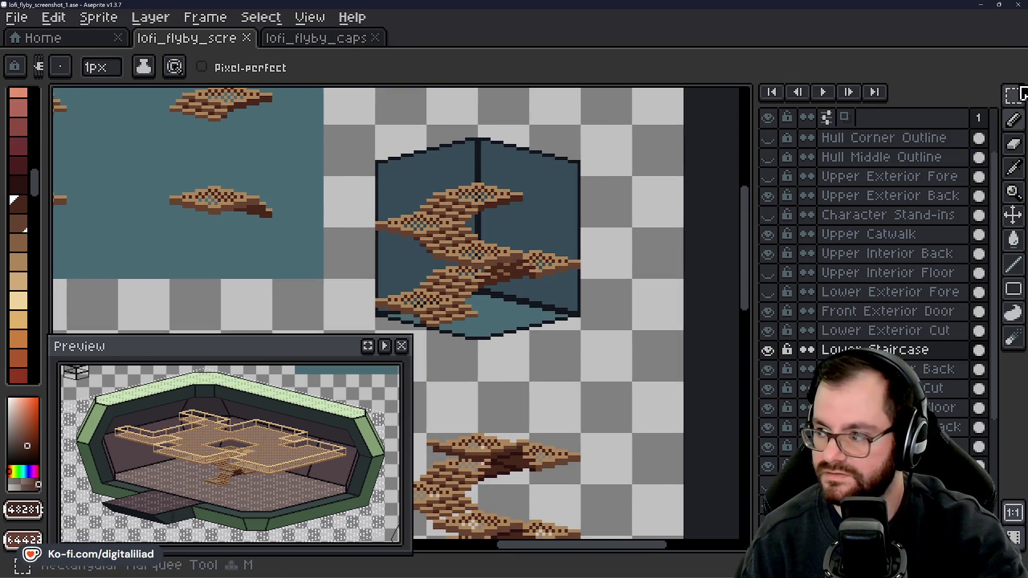
pyautogui.moveTo(618, 244); pyautogui.dragTo(632, 215)
pyautogui.scroll(3, 506, 228)
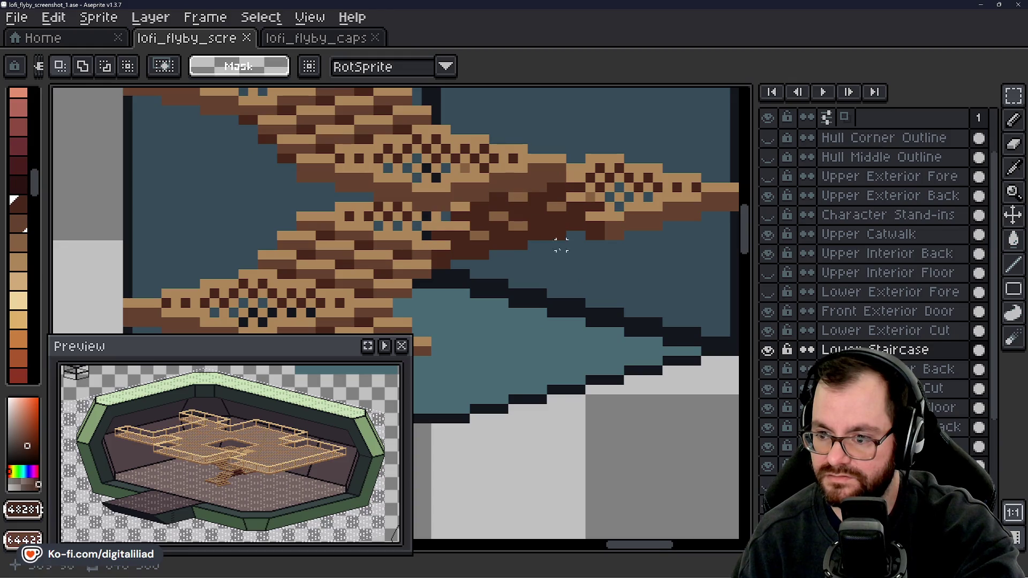
pyautogui.scroll(-2, 560, 243)
pyautogui.moveTo(402, 112); pyautogui.dragTo(665, 322)
pyautogui.press('Delete')
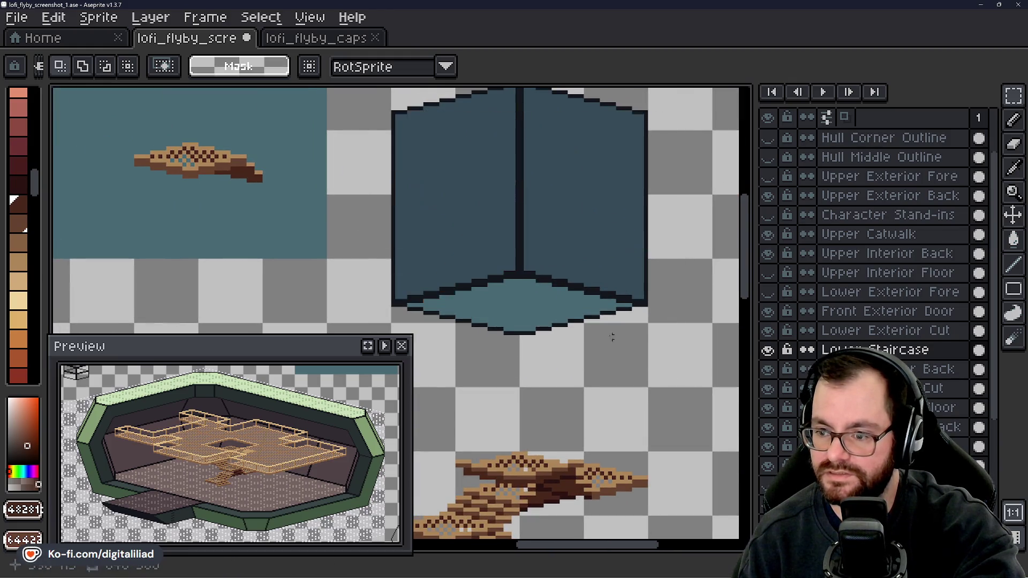
pyautogui.scroll(-3, 493, 202)
pyautogui.scroll(5, 582, 252)
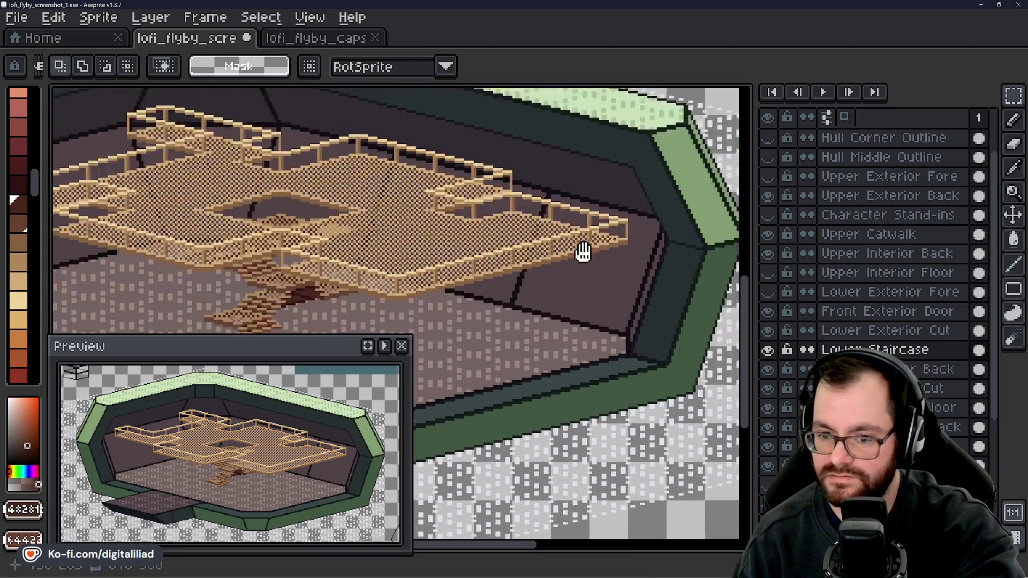
# - Zoom and pan to show more of the hull around the catwalk
pyautogui.scroll(-1, 537, 243)
pyautogui.scroll(1, 493, 232)
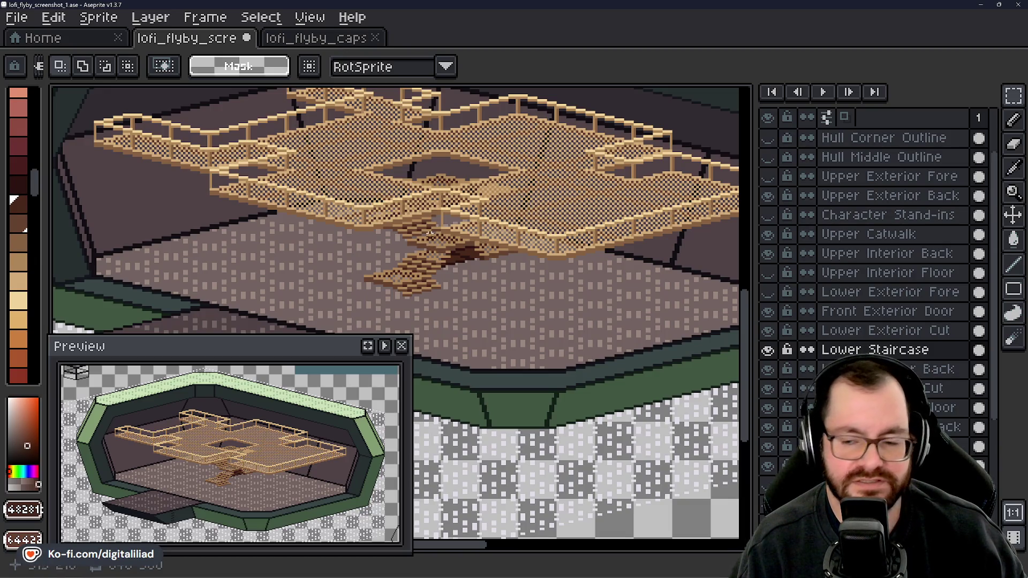
pyautogui.scroll(3, 456, 278)
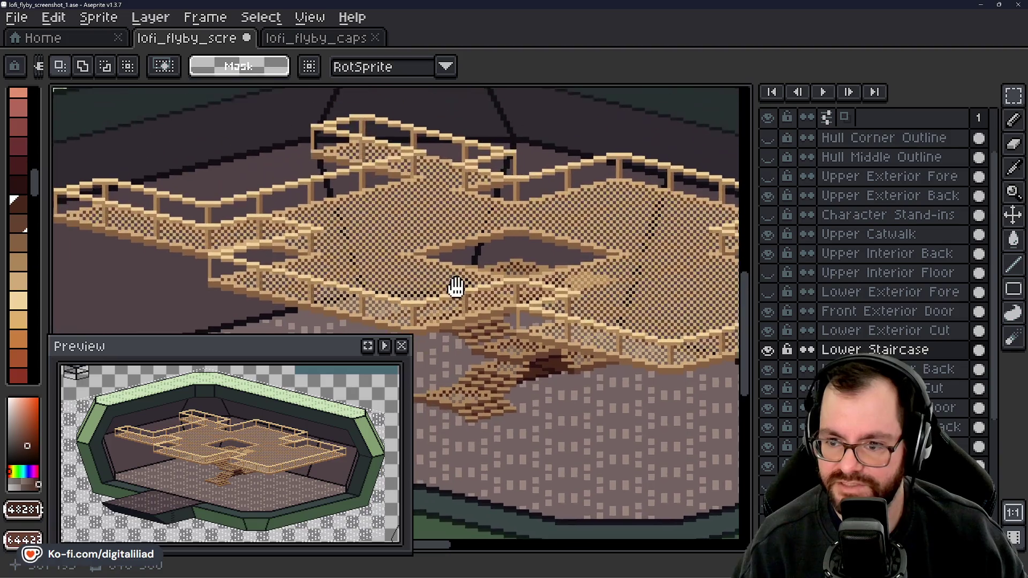
pyautogui.moveTo(456, 278)
pyautogui.mouseDown()
pyautogui.moveTo(450, 271)
pyautogui.moveTo(460, 282)
pyautogui.mouseUp()
pyautogui.scroll(-2, 461, 282)
pyautogui.moveTo(670, 299); pyautogui.dragTo(470, 246)
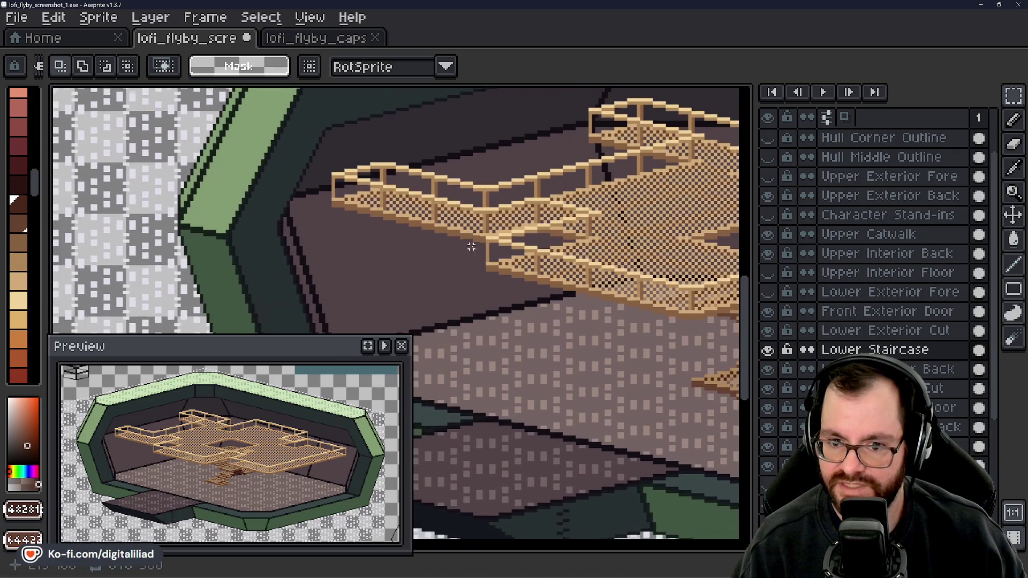
pyautogui.scroll(-2, 160, 211)
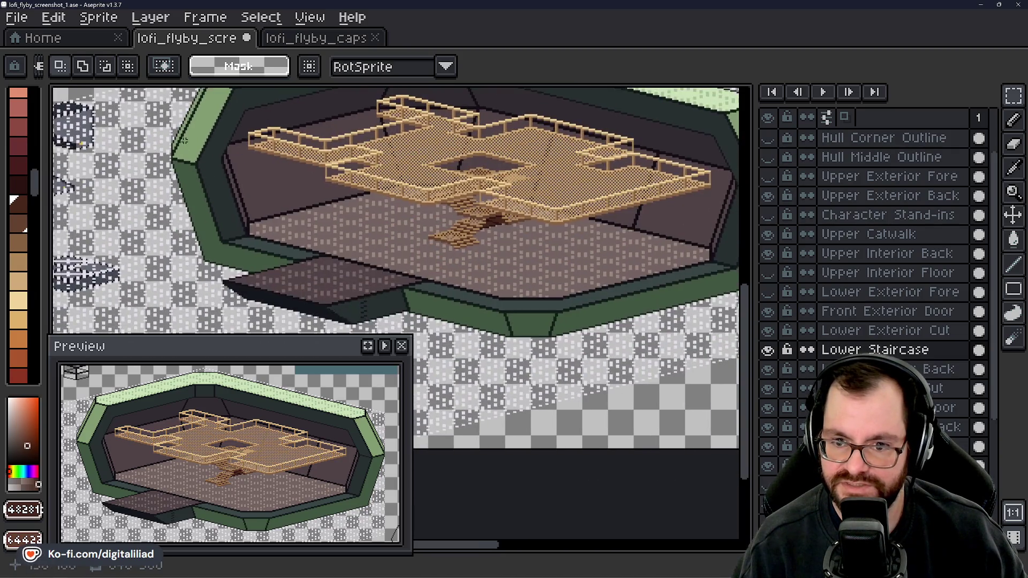
pyautogui.moveTo(288, 261); pyautogui.dragTo(159, 264)
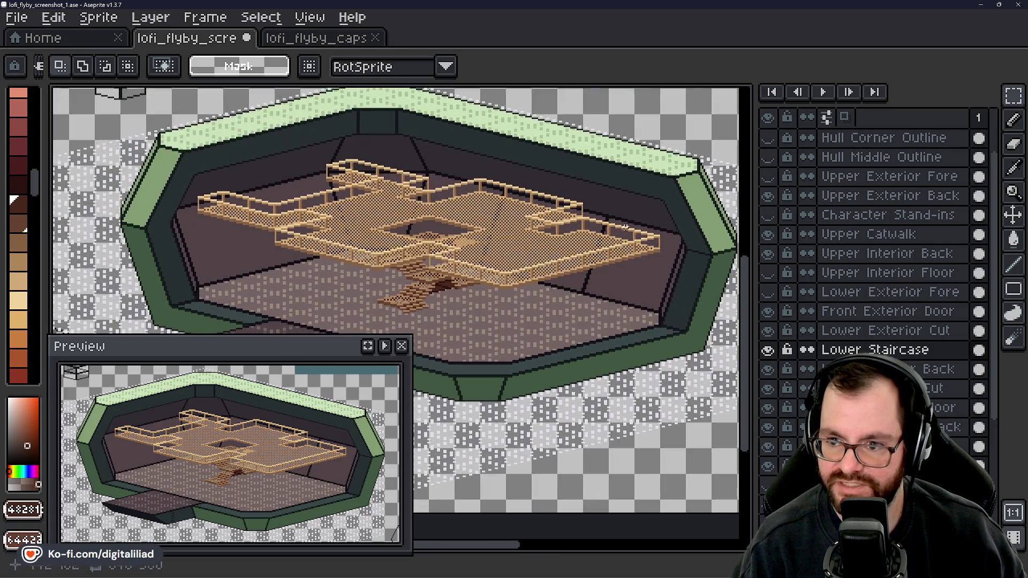
pyautogui.moveTo(273, 87); pyautogui.dragTo(354, 146)
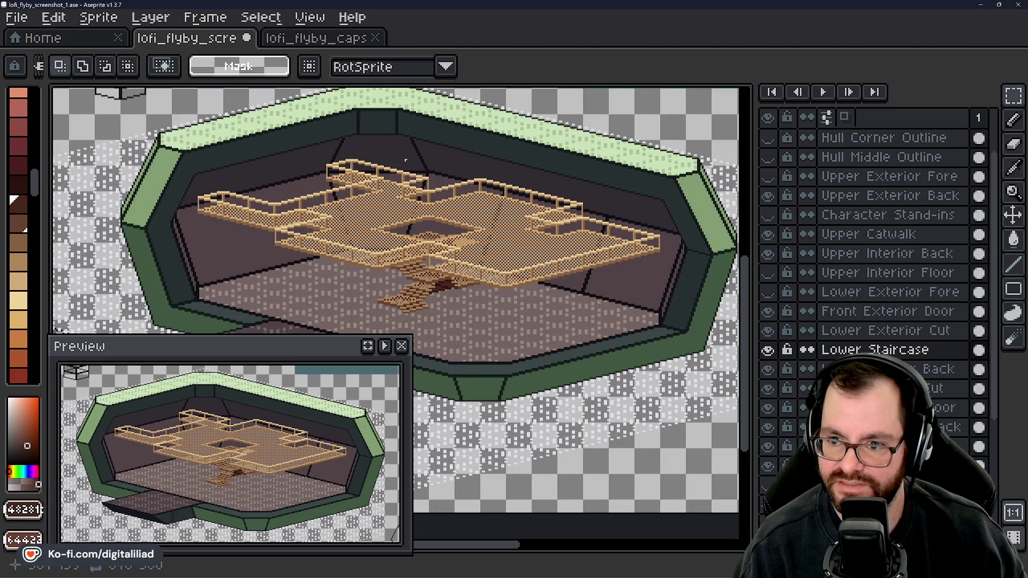
# - Pan past the hull's upper edge and right side to the staircase sprite pieces
pyautogui.moveTo(452, 310); pyautogui.dragTo(490, 342)
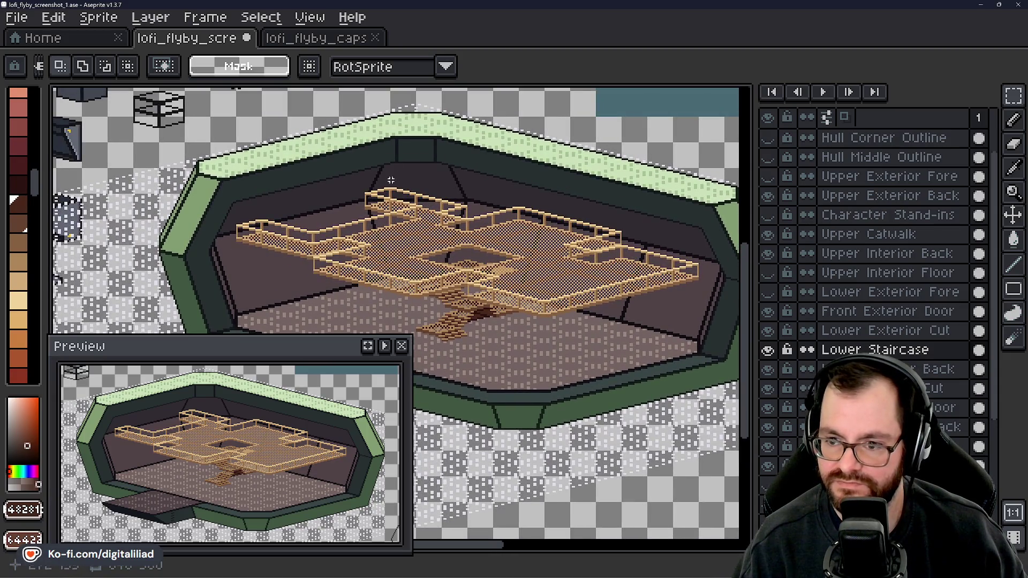
pyautogui.moveTo(366, 234); pyautogui.dragTo(452, 202)
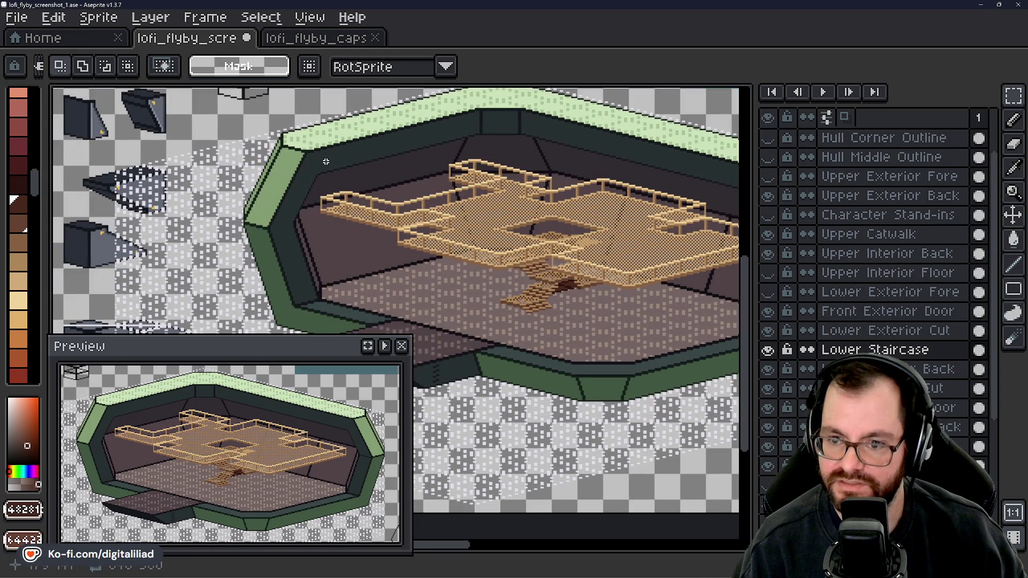
pyautogui.moveTo(440, 216)
pyautogui.mouseDown()
pyautogui.moveTo(299, 149)
pyautogui.moveTo(258, 178)
pyautogui.mouseUp()
pyautogui.moveTo(480, 239)
pyautogui.mouseDown()
pyautogui.moveTo(328, 282)
pyautogui.moveTo(319, 249)
pyautogui.mouseUp()
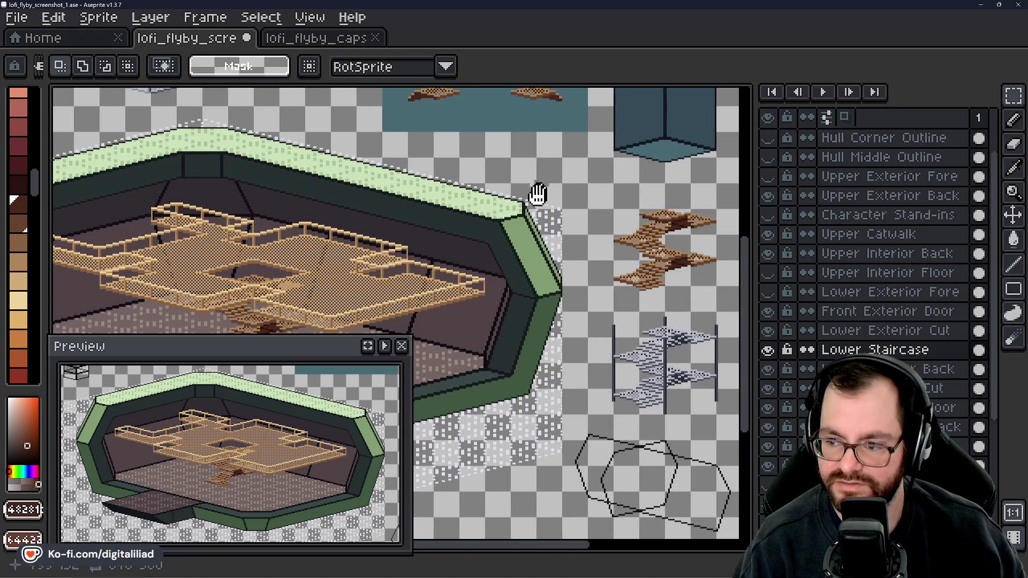
pyautogui.moveTo(537, 195)
pyautogui.mouseDown()
pyautogui.moveTo(441, 282)
pyautogui.moveTo(413, 268)
pyautogui.moveTo(384, 248)
pyautogui.moveTo(404, 114)
pyautogui.mouseUp()
# - Paste a copy of the top-left brown staircase tile onto the room box floor
pyautogui.scroll(2, 594, 155)
pyautogui.moveTo(494, 179); pyautogui.dragTo(509, 259)
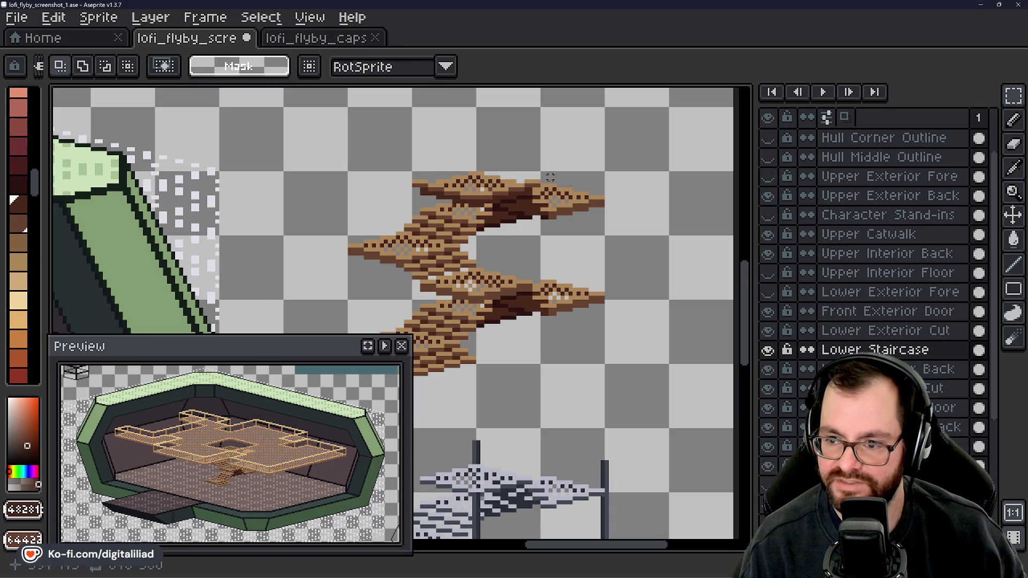
pyautogui.scroll(-3, 522, 226)
pyautogui.moveTo(522, 225); pyautogui.dragTo(452, 258)
pyautogui.scroll(1, 475, 282)
pyautogui.scroll(1, 475, 283)
pyautogui.moveTo(349, 213)
pyautogui.mouseDown()
pyautogui.moveTo(340, 179)
pyautogui.moveTo(305, 191)
pyautogui.mouseUp()
pyautogui.moveTo(169, 114)
pyautogui.mouseDown()
pyautogui.moveTo(320, 177)
pyautogui.moveTo(320, 194)
pyautogui.moveTo(246, 202)
pyautogui.moveTo(449, 245)
pyautogui.moveTo(535, 281)
pyautogui.moveTo(528, 271)
pyautogui.moveTo(541, 264)
pyautogui.mouseUp()
pyautogui.scroll(2, 536, 281)
pyautogui.hotkey('ctrl', 'v')
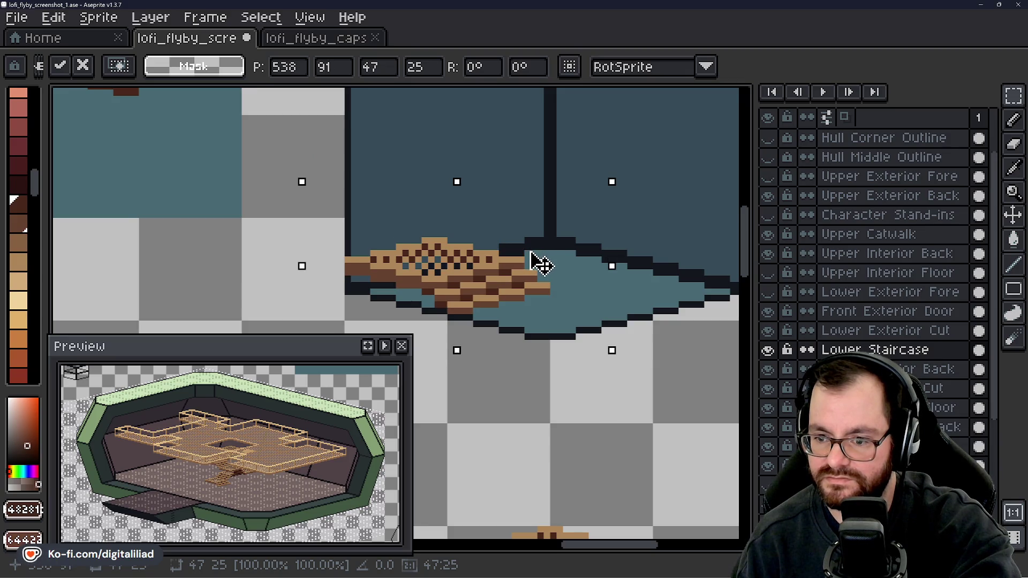
pyautogui.scroll(-1, 482, 266)
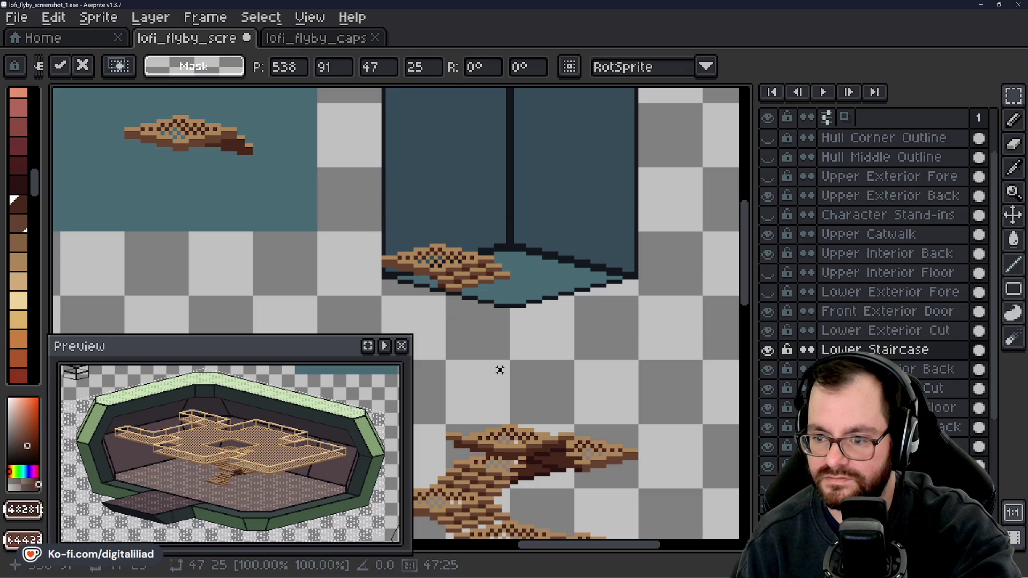
pyautogui.press('Return')
# - Copy the upper-right platform tile and place it stacked above the first landing tile
pyautogui.scroll(3, 464, 251)
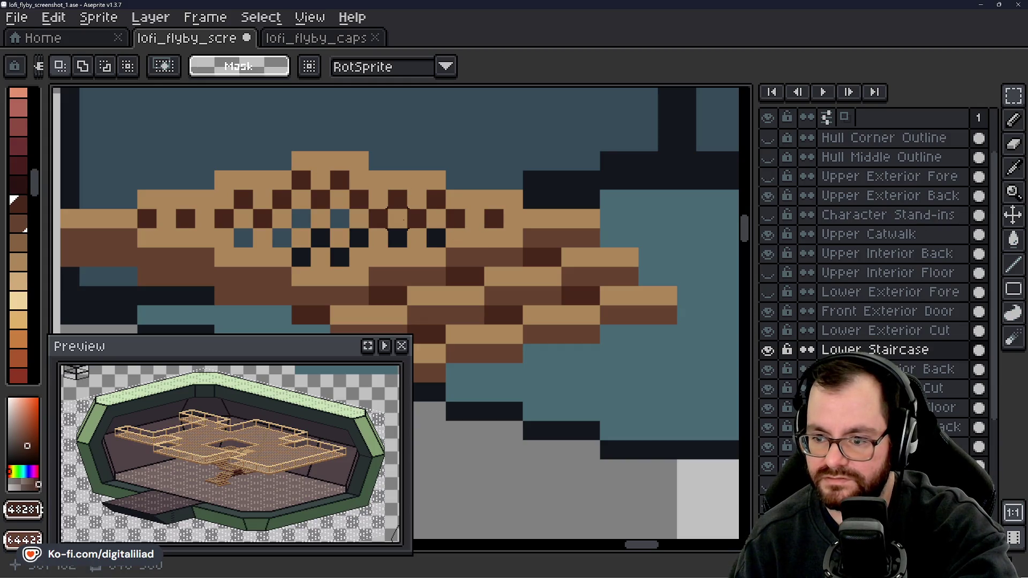
pyautogui.scroll(-5, 522, 295)
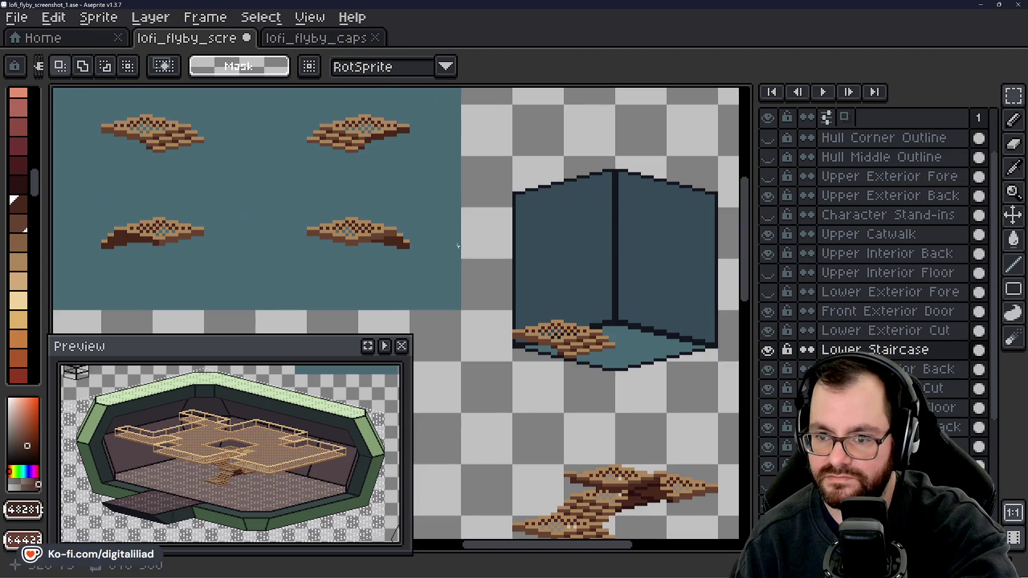
pyautogui.scroll(1, 298, 179)
pyautogui.moveTo(288, 157)
pyautogui.mouseDown()
pyautogui.moveTo(486, 248)
pyautogui.moveTo(615, 220)
pyautogui.moveTo(597, 234)
pyautogui.mouseUp()
pyautogui.hotkey('ctrl', 'c')
pyautogui.scroll(1, 445, 188)
pyautogui.hotkey('ctrl', 'v')
pyautogui.press('Return')
pyautogui.scroll(2, 510, 291)
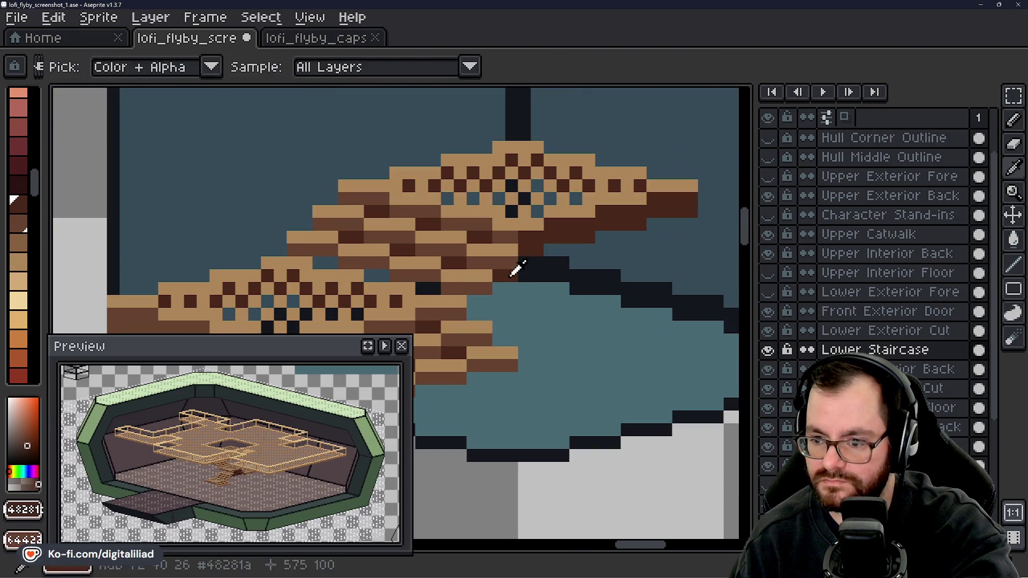
# - With a 1px pencil, paint the stray dark and teal pixels at the tile join brown
pyautogui.scroll(2, 455, 286)
pyautogui.press('b')
pyautogui.moveTo(502, 311); pyautogui.dragTo(528, 311)
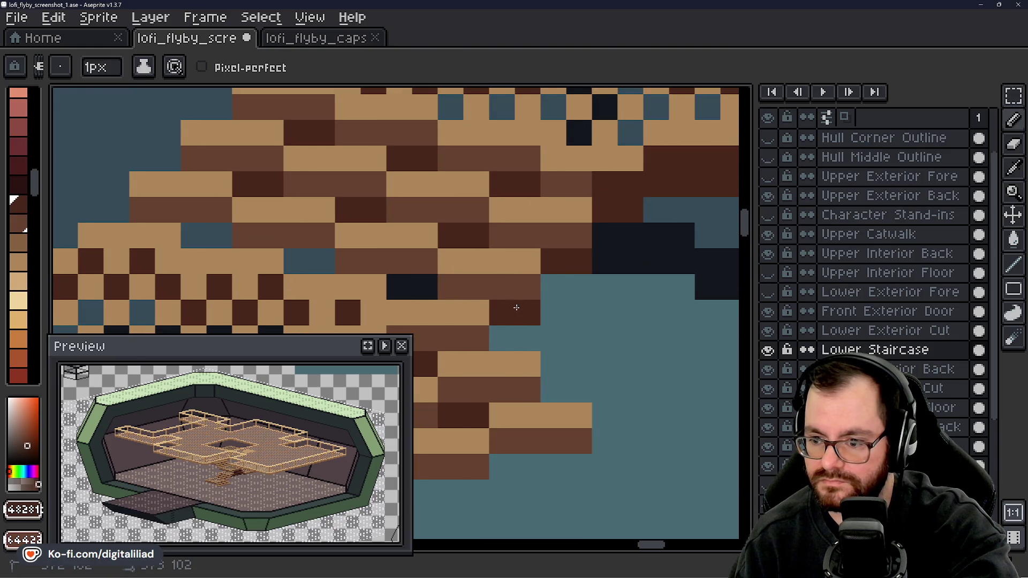
pyautogui.scroll(-1, 516, 269)
pyautogui.click(465, 280)
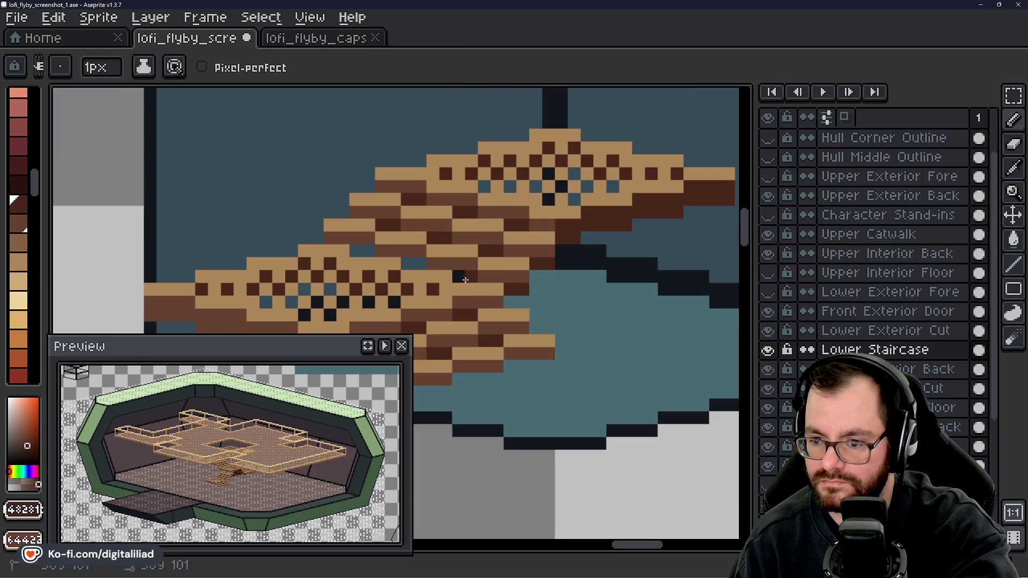
pyautogui.click(416, 263)
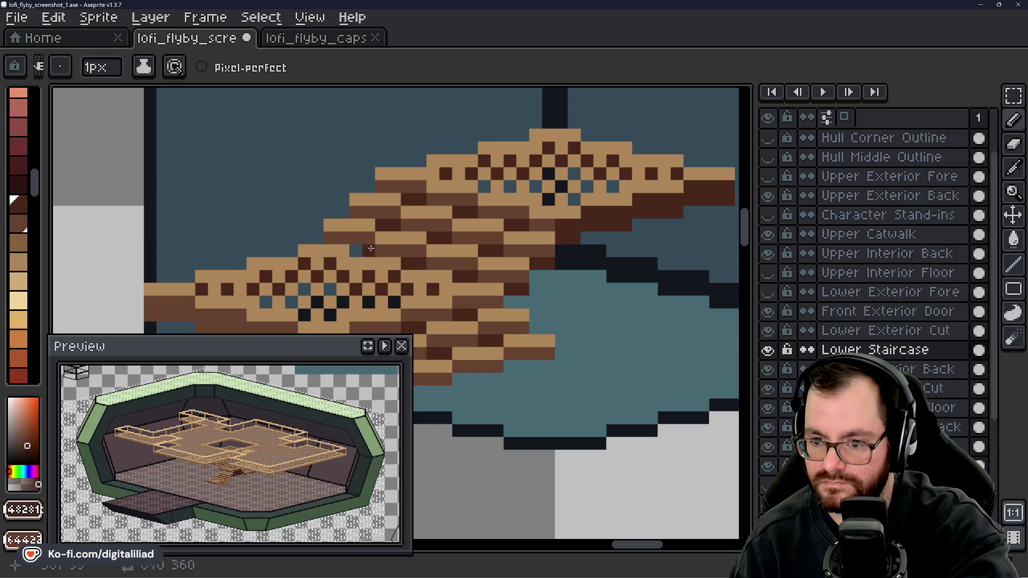
pyautogui.scroll(-5, 381, 226)
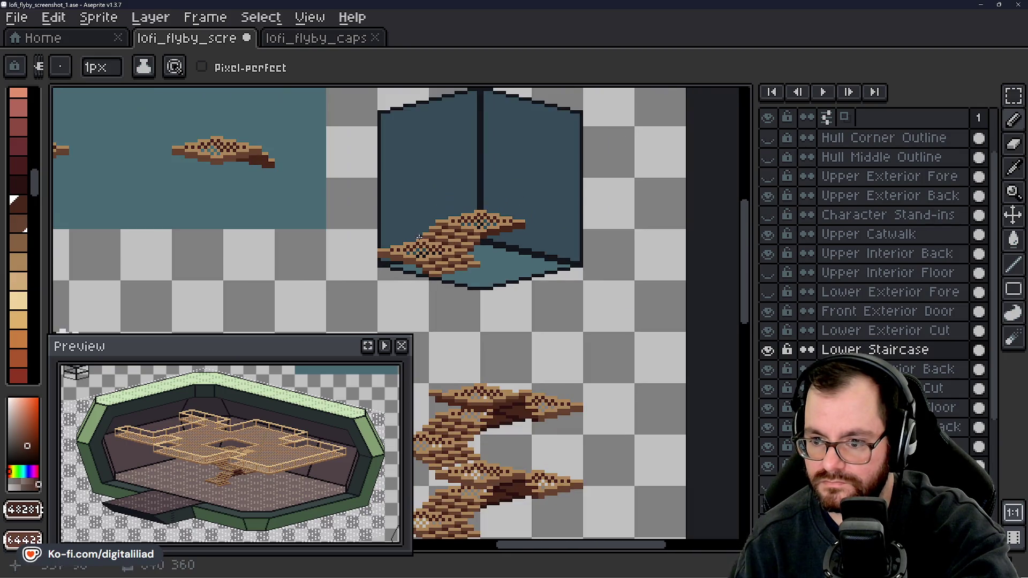
pyautogui.moveTo(338, 249)
pyautogui.mouseDown()
pyautogui.moveTo(390, 272)
pyautogui.moveTo(478, 259)
pyautogui.moveTo(530, 288)
pyautogui.mouseUp()
pyautogui.click(1014, 95)
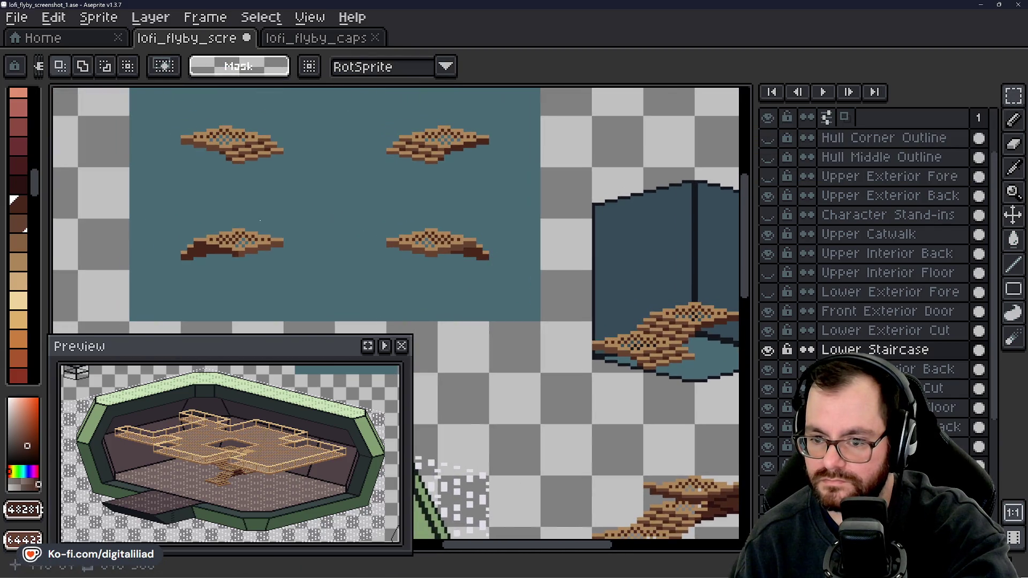
# - Marquee the lower-left staircase tile, deselect it, and zoom in on the placed staircase
pyautogui.moveTo(153, 207); pyautogui.dragTo(301, 275)
pyautogui.click(427, 278)
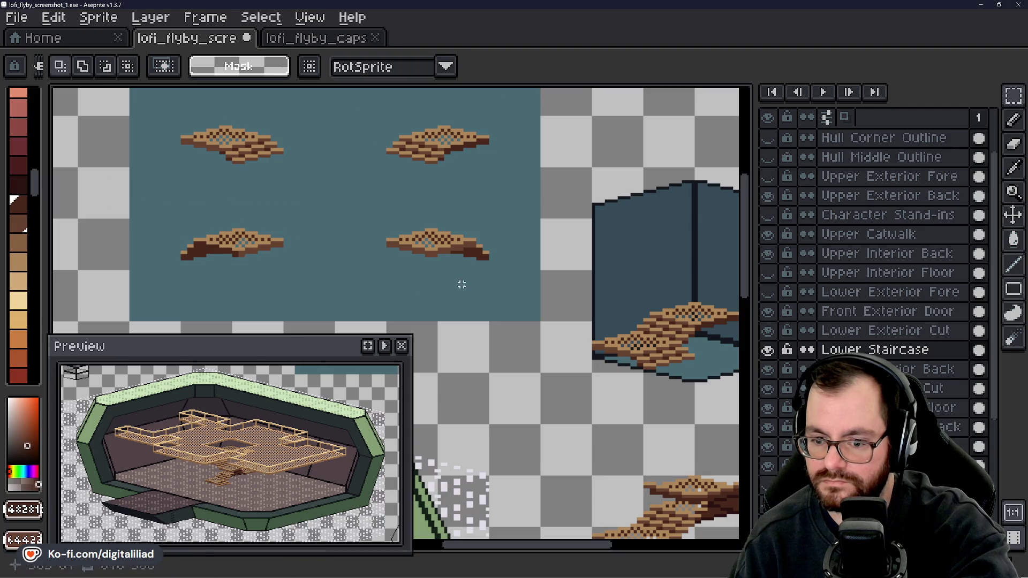
pyautogui.moveTo(493, 299); pyautogui.dragTo(480, 298)
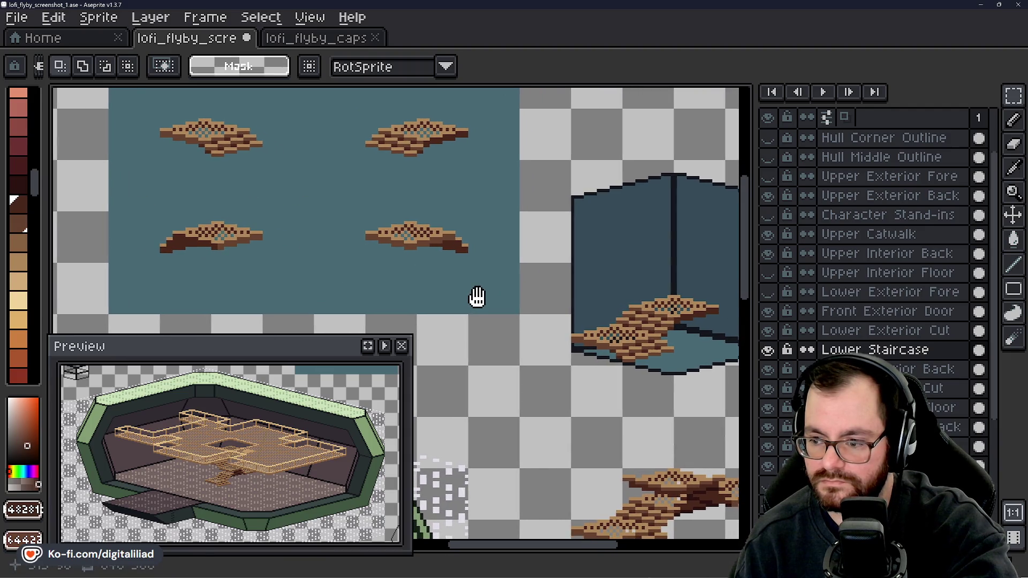
pyautogui.scroll(5, 549, 309)
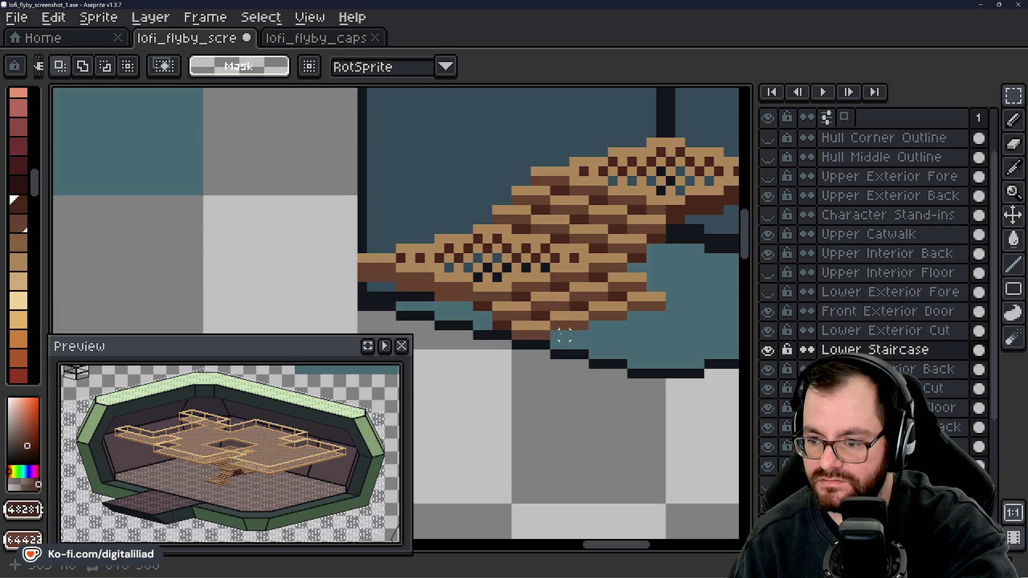
pyautogui.scroll(-4, 557, 335)
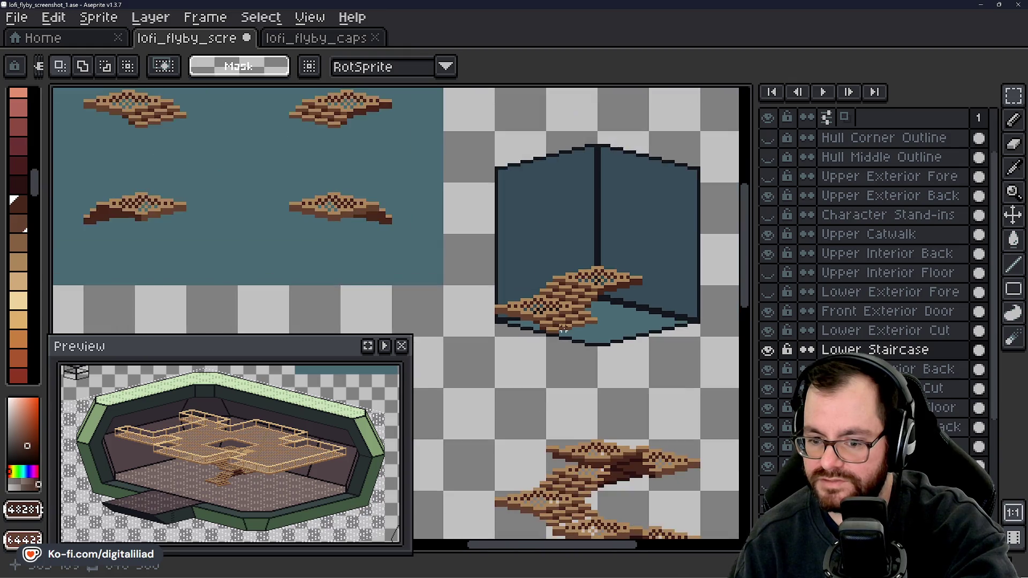
pyautogui.scroll(3, 550, 332)
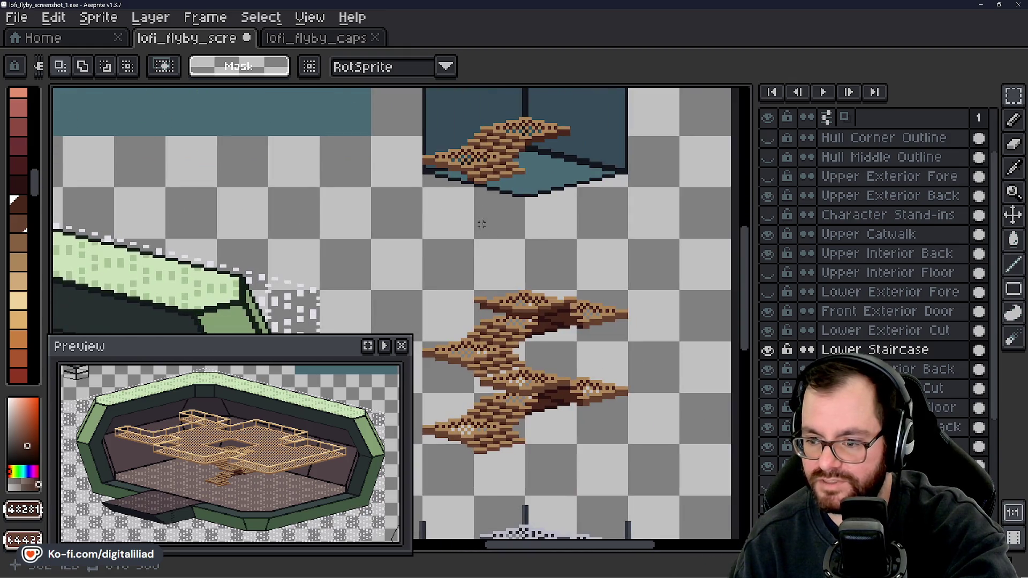
pyautogui.scroll(2, 508, 289)
pyautogui.moveTo(510, 284); pyautogui.dragTo(505, 257)
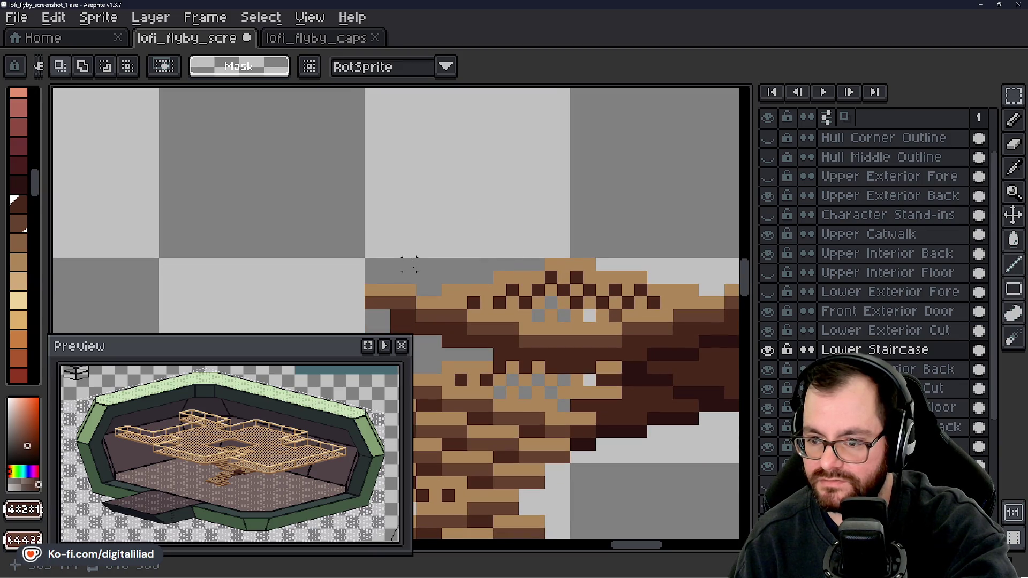
# - Zoom out and center the full hull cutaway with its tan catwalk deck and staircase
pyautogui.scroll(-2, 422, 276)
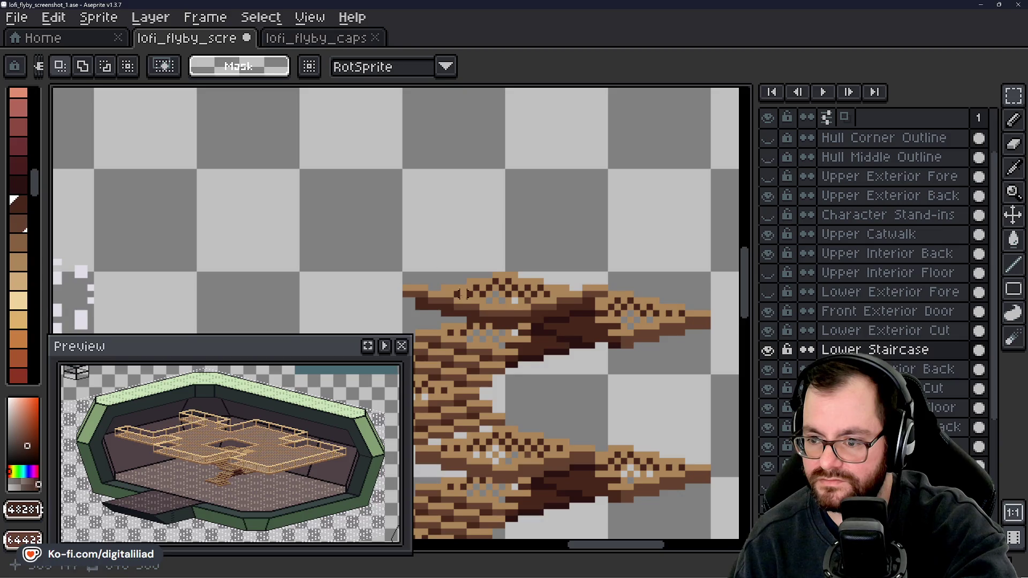
pyautogui.scroll(-2, 462, 294)
pyautogui.moveTo(462, 294); pyautogui.dragTo(487, 200)
pyautogui.scroll(2, 542, 326)
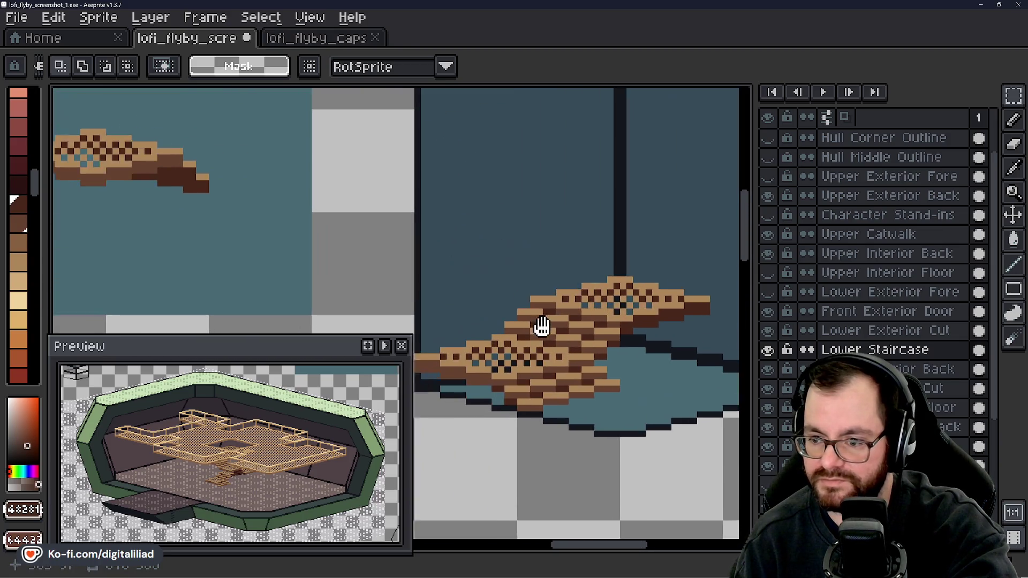
pyautogui.scroll(-3, 542, 326)
pyautogui.scroll(1, 661, 264)
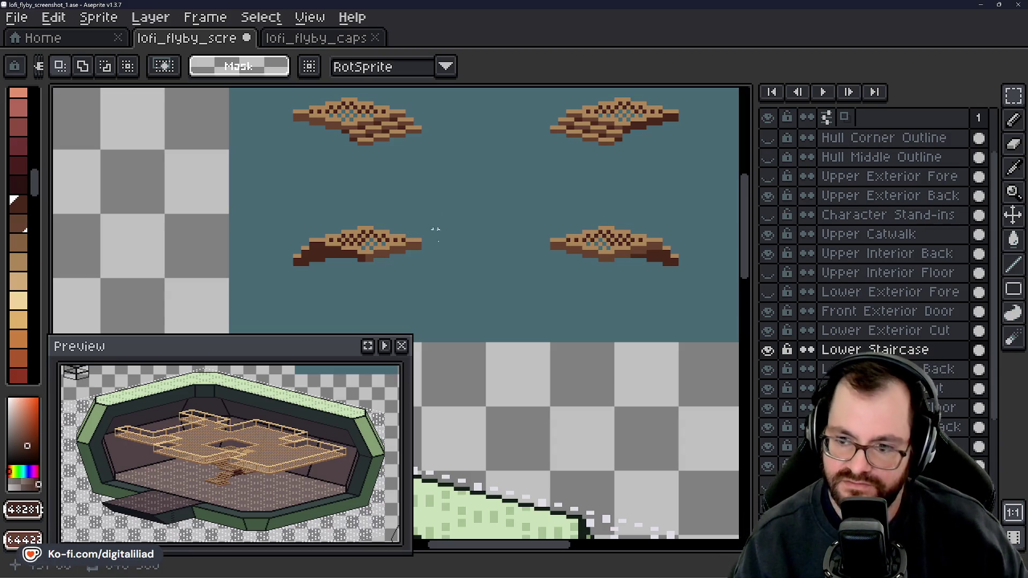
pyautogui.scroll(-1, 436, 229)
pyautogui.moveTo(436, 229)
pyautogui.mouseDown()
pyautogui.moveTo(731, 176)
pyautogui.moveTo(709, 162)
pyautogui.mouseUp()
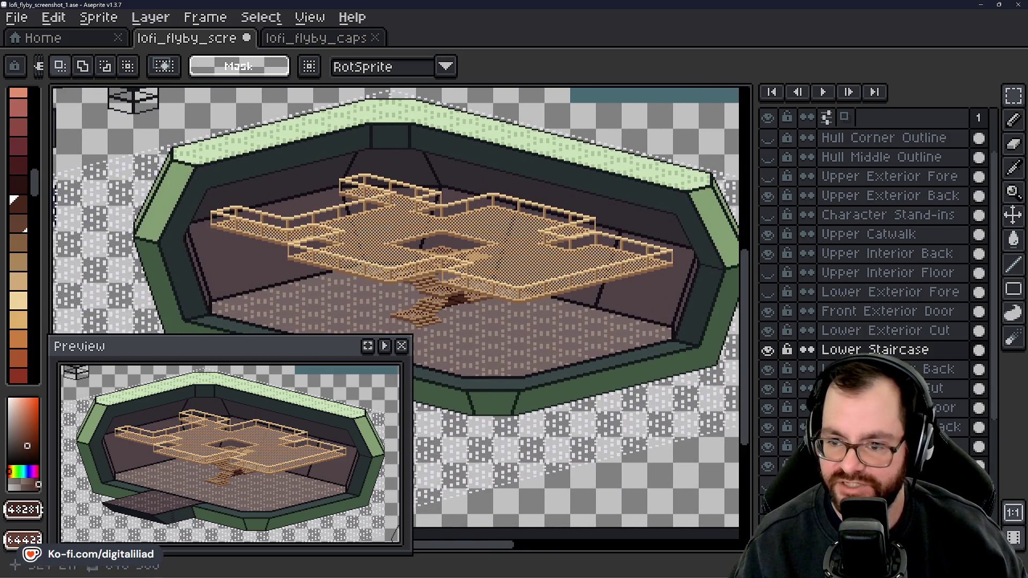
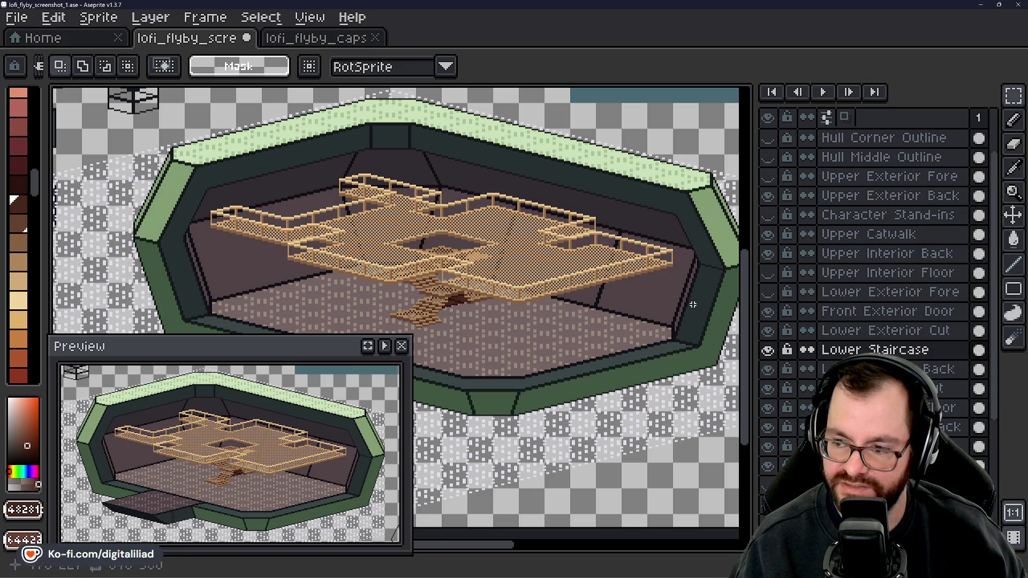
# - Marquee-select sections of the hull's left edge and corner to inspect them, then deselect
pyautogui.scroll(5, 432, 230)
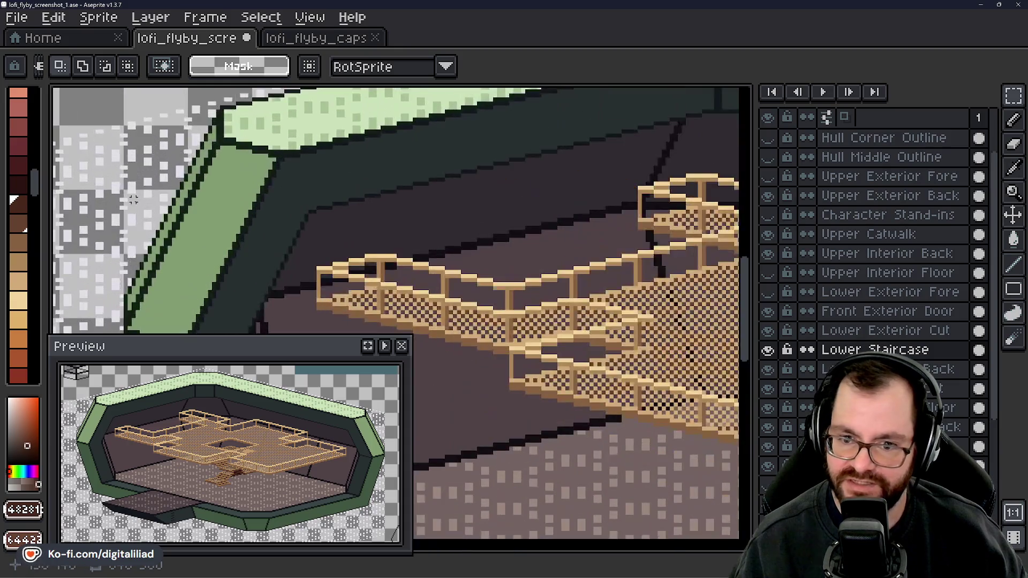
pyautogui.moveTo(423, 257); pyautogui.dragTo(516, 115)
pyautogui.moveTo(523, 390); pyautogui.dragTo(466, 215)
pyautogui.moveTo(342, 160)
pyautogui.mouseDown()
pyautogui.moveTo(482, 275)
pyautogui.moveTo(524, 380)
pyautogui.mouseUp()
pyautogui.hotkey('ctrl', 'd')
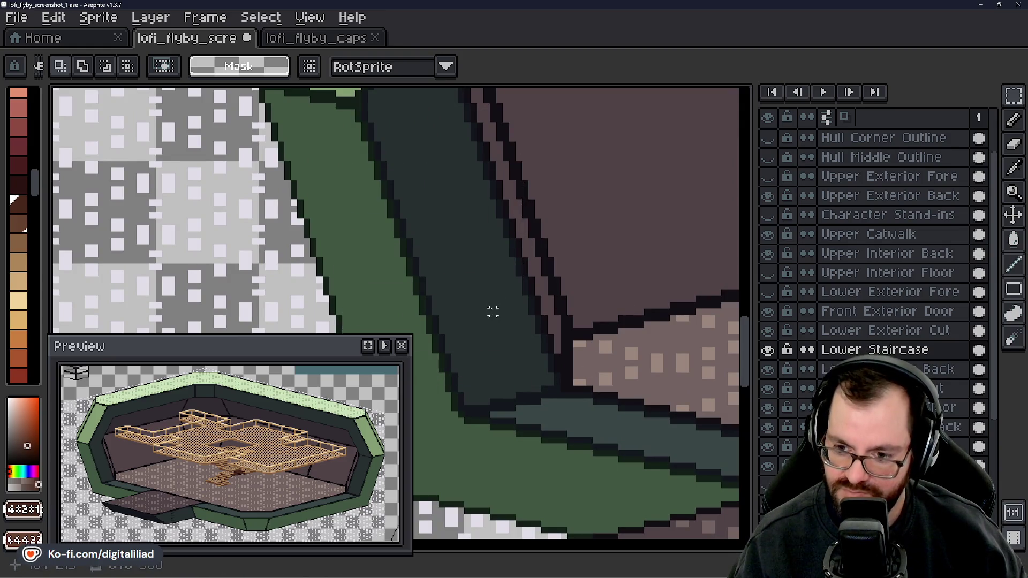
pyautogui.scroll(-1, 545, 365)
pyautogui.moveTo(552, 371); pyautogui.dragTo(574, 429)
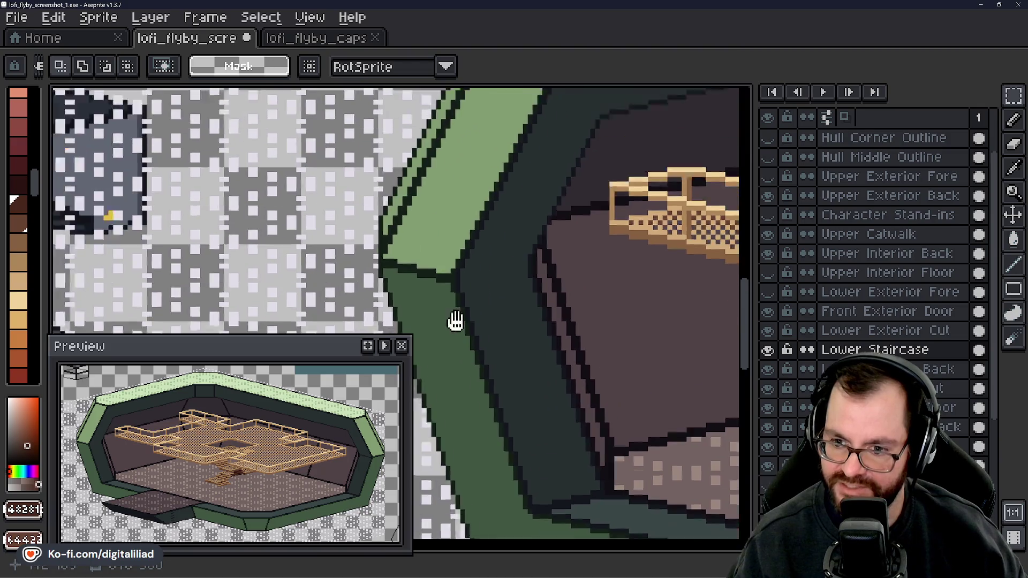
pyautogui.moveTo(455, 321); pyautogui.dragTo(488, 390)
pyautogui.moveTo(338, 184)
pyautogui.mouseDown()
pyautogui.moveTo(511, 425)
pyautogui.moveTo(601, 459)
pyautogui.moveTo(579, 377)
pyautogui.mouseUp()
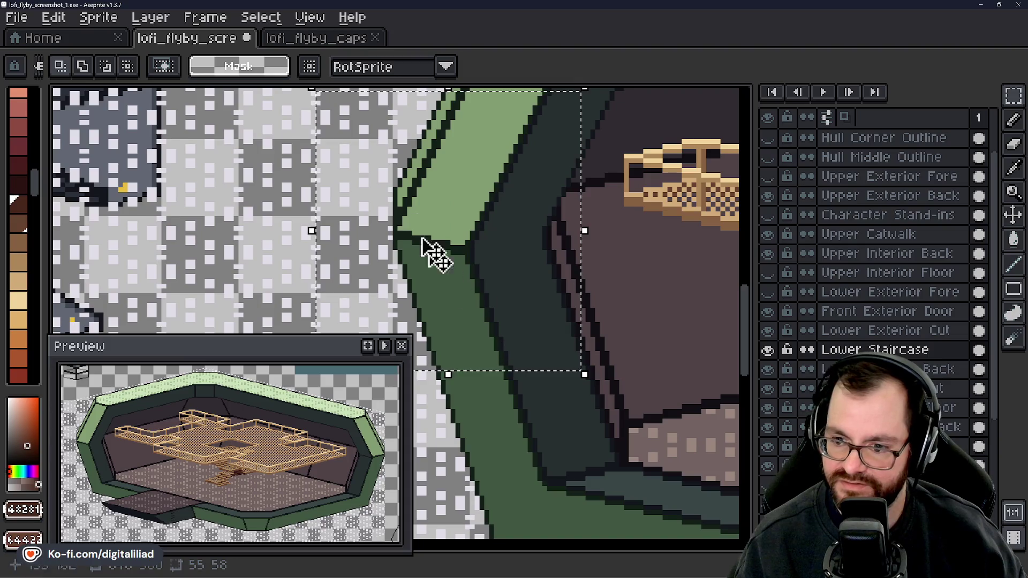
pyautogui.hotkey('ctrl', 'd')
pyautogui.scroll(4, 384, 250)
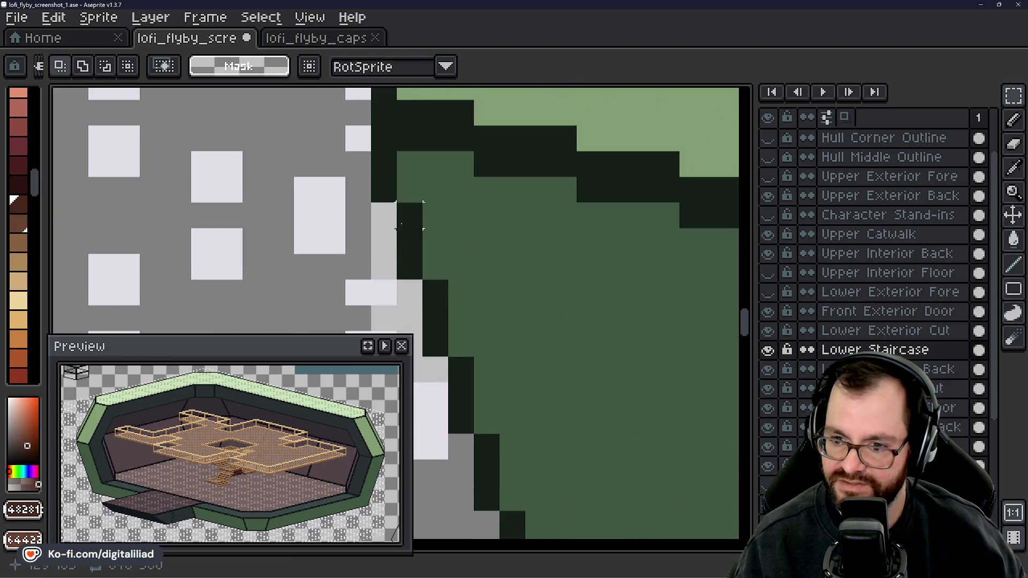
pyautogui.moveTo(410, 216)
pyautogui.mouseDown()
pyautogui.moveTo(429, 287)
pyautogui.moveTo(408, 239)
pyautogui.mouseUp()
pyautogui.scroll(-4, 429, 287)
pyautogui.hotkey('ctrl', 'd')
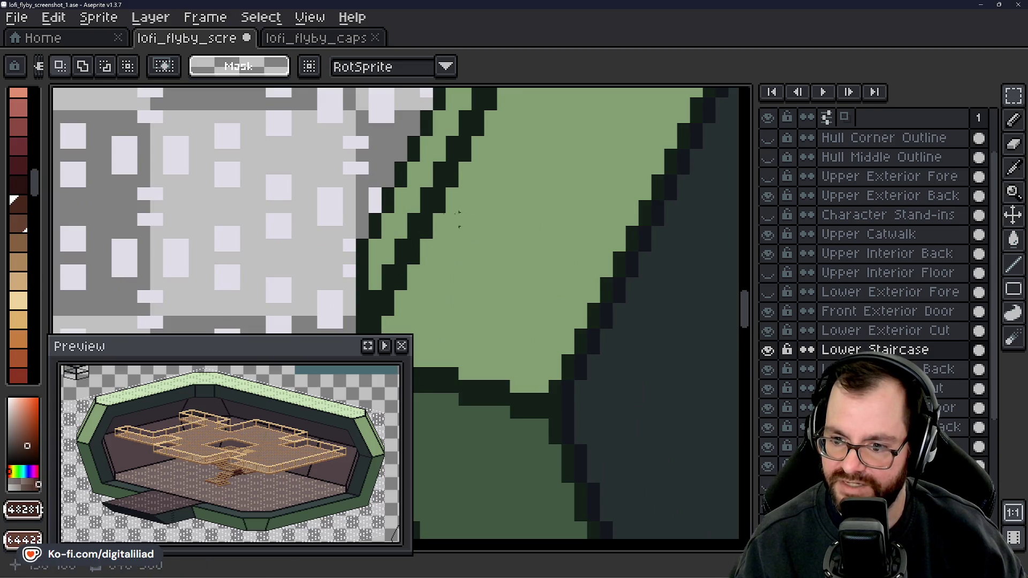
# - Select the dark outline pixels along the hull's inner corner, then clear the selection
pyautogui.scroll(-3, 458, 219)
pyautogui.moveTo(459, 220); pyautogui.dragTo(394, 276)
pyautogui.moveTo(237, 133)
pyautogui.mouseDown()
pyautogui.moveTo(437, 220)
pyautogui.moveTo(542, 308)
pyautogui.mouseUp()
pyautogui.scroll(4, 393, 239)
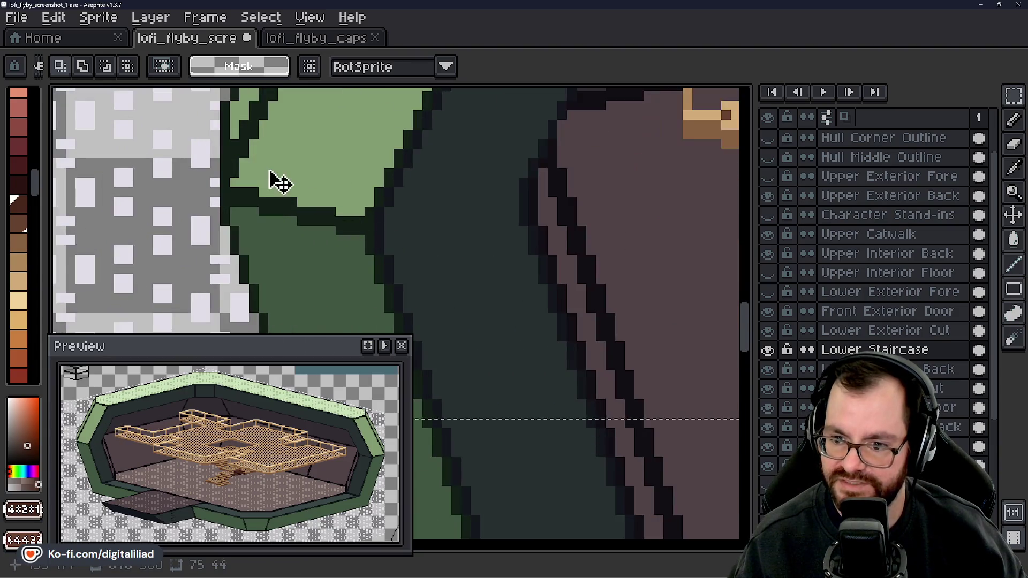
pyautogui.moveTo(278, 182); pyautogui.dragTo(375, 253)
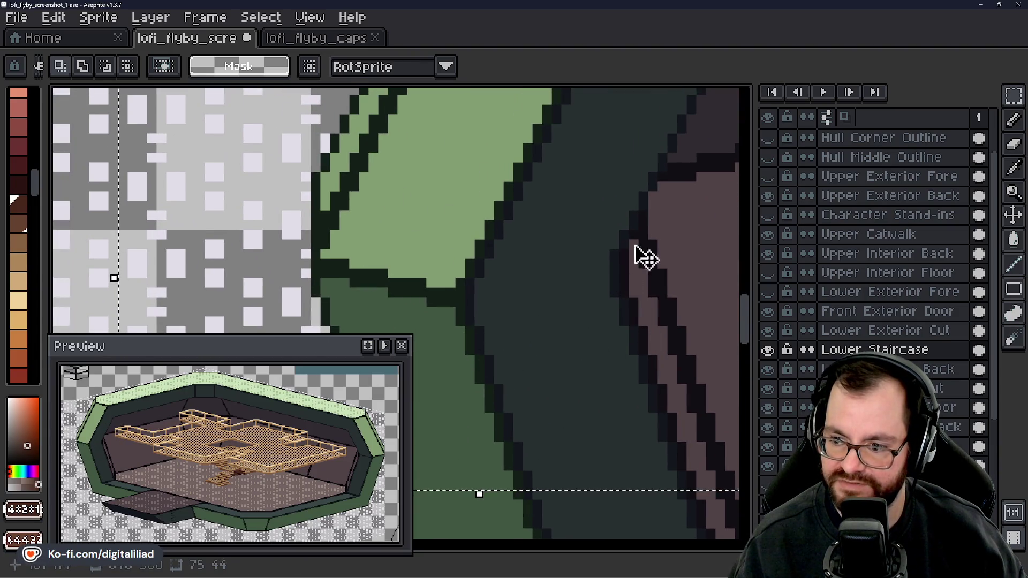
pyautogui.scroll(-2, 509, 230)
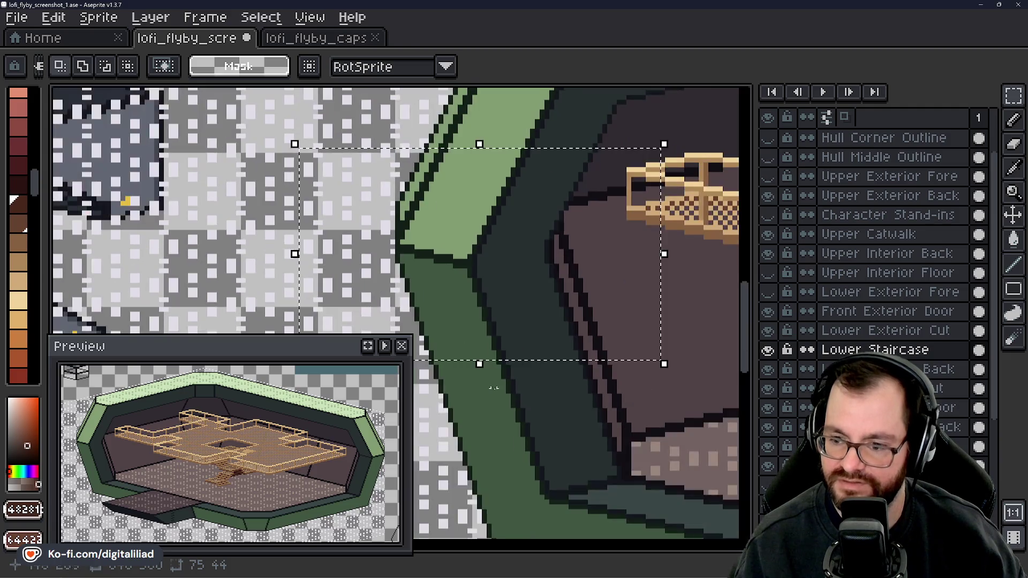
pyautogui.scroll(3, 463, 248)
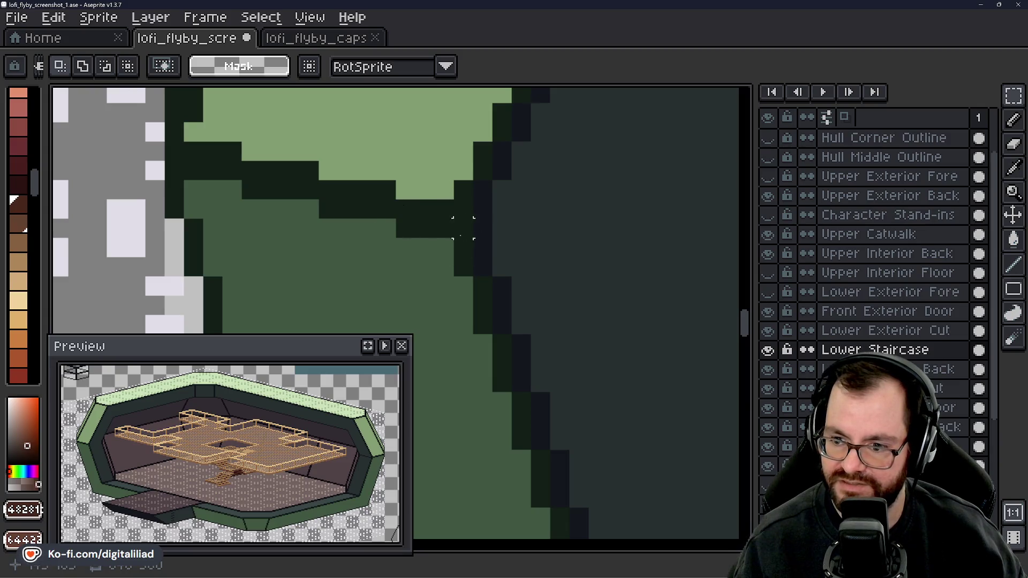
pyautogui.moveTo(464, 228)
pyautogui.mouseDown()
pyautogui.moveTo(493, 234)
pyautogui.moveTo(510, 279)
pyautogui.mouseUp()
pyautogui.click(482, 190)
pyautogui.moveTo(451, 177)
pyautogui.mouseDown()
pyautogui.moveTo(525, 294)
pyautogui.moveTo(418, 267)
pyautogui.moveTo(218, 173)
pyautogui.moveTo(434, 282)
pyautogui.mouseUp()
pyautogui.scroll(-3, 514, 294)
pyautogui.click(394, 225)
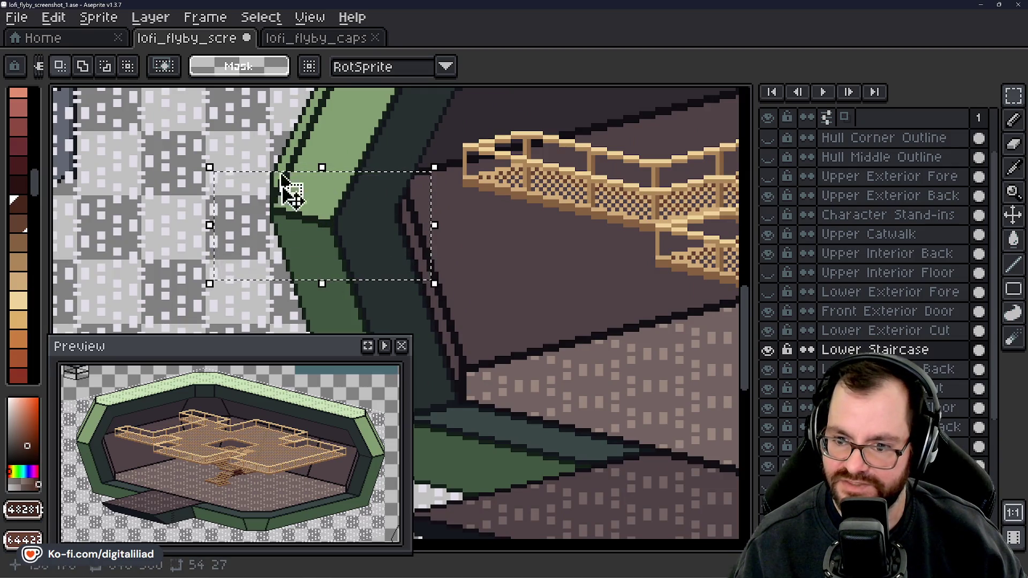
pyautogui.click(348, 138)
pyautogui.scroll(-3, 348, 138)
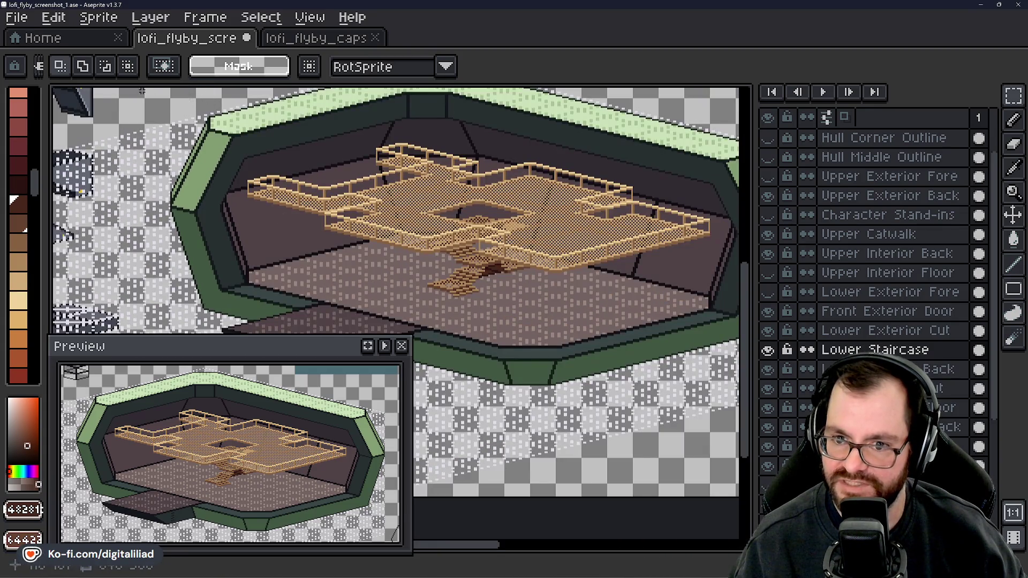
# - Pan across the catwalk to survey the sprites above the hull
pyautogui.moveTo(174, 94)
pyautogui.mouseDown()
pyautogui.moveTo(500, 230)
pyautogui.moveTo(736, 407)
pyautogui.moveTo(732, 423)
pyautogui.mouseUp()
pyautogui.moveTo(428, 262); pyautogui.dragTo(592, 402)
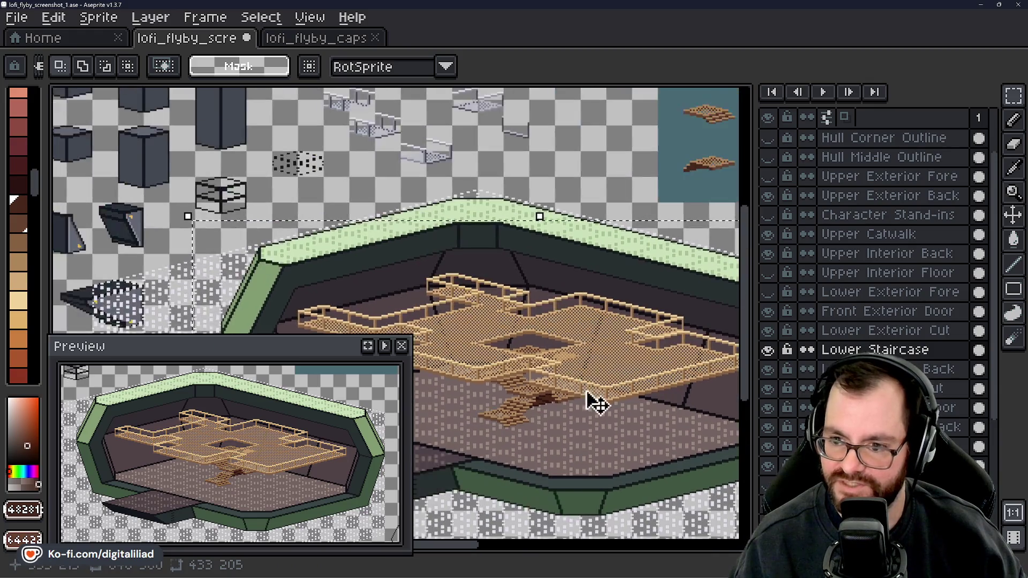
pyautogui.scroll(3, 524, 310)
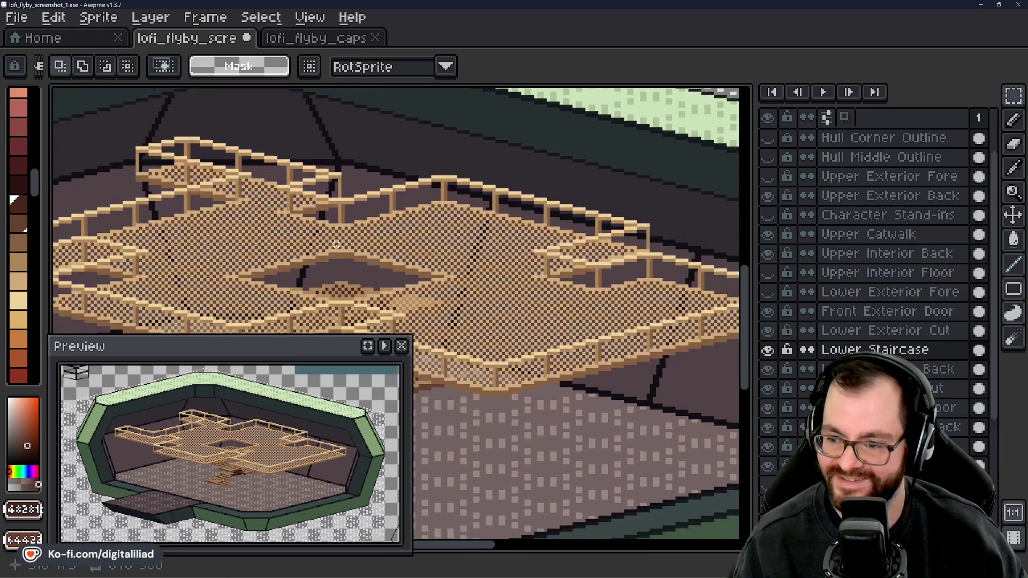
pyautogui.moveTo(504, 239)
pyautogui.mouseDown()
pyautogui.moveTo(455, 217)
pyautogui.moveTo(502, 190)
pyautogui.moveTo(608, 198)
pyautogui.mouseUp()
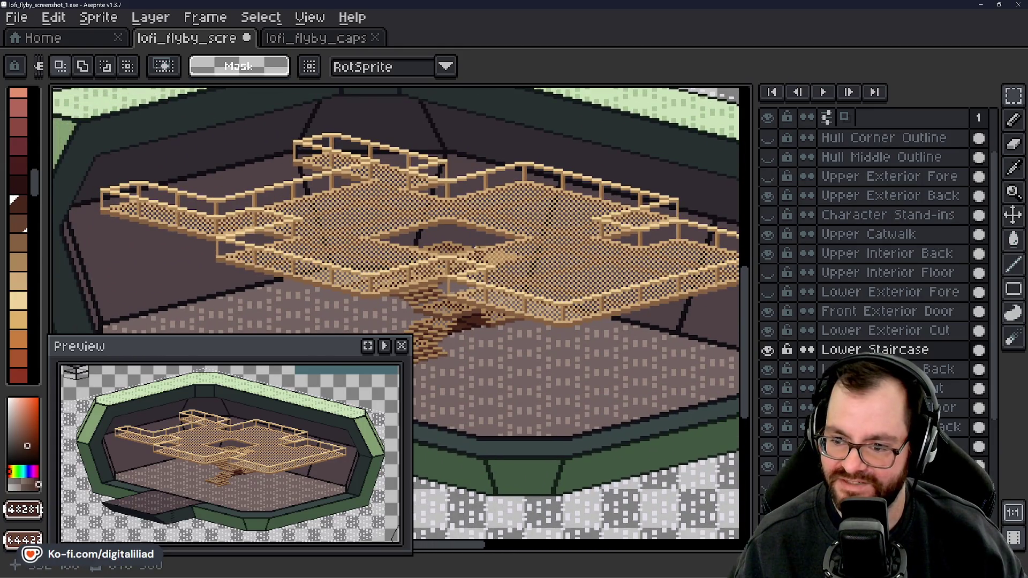
pyautogui.scroll(-1, 566, 236)
pyautogui.moveTo(491, 220); pyautogui.dragTo(509, 211)
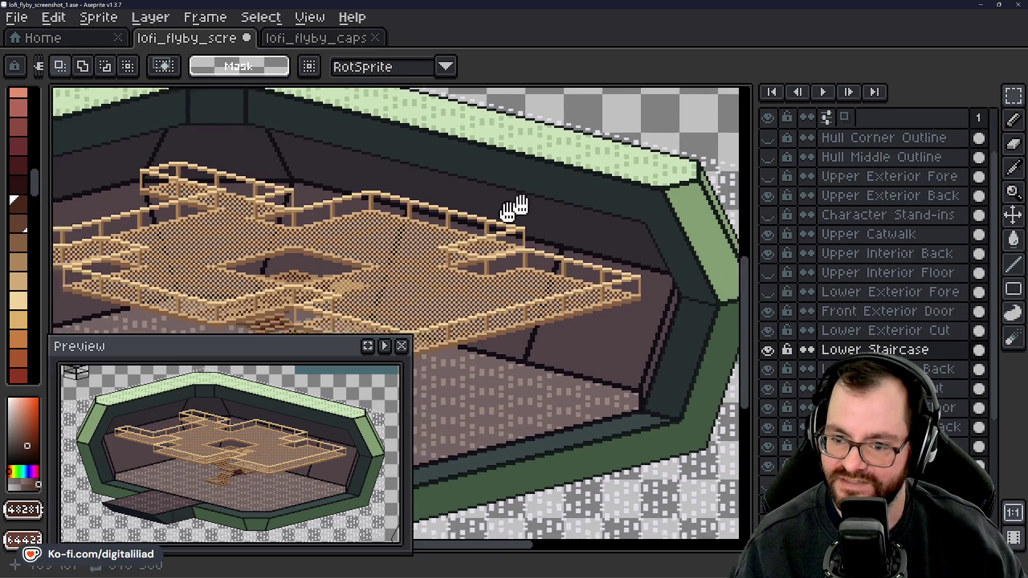
pyautogui.scroll(1, 473, 236)
pyautogui.scroll(3, 473, 235)
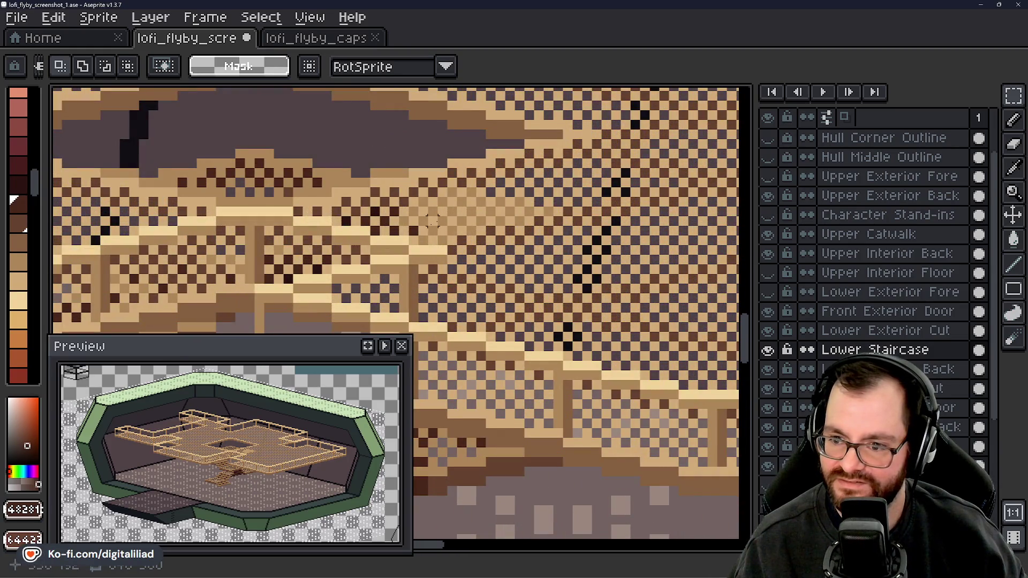
pyautogui.scroll(-3, 209, 172)
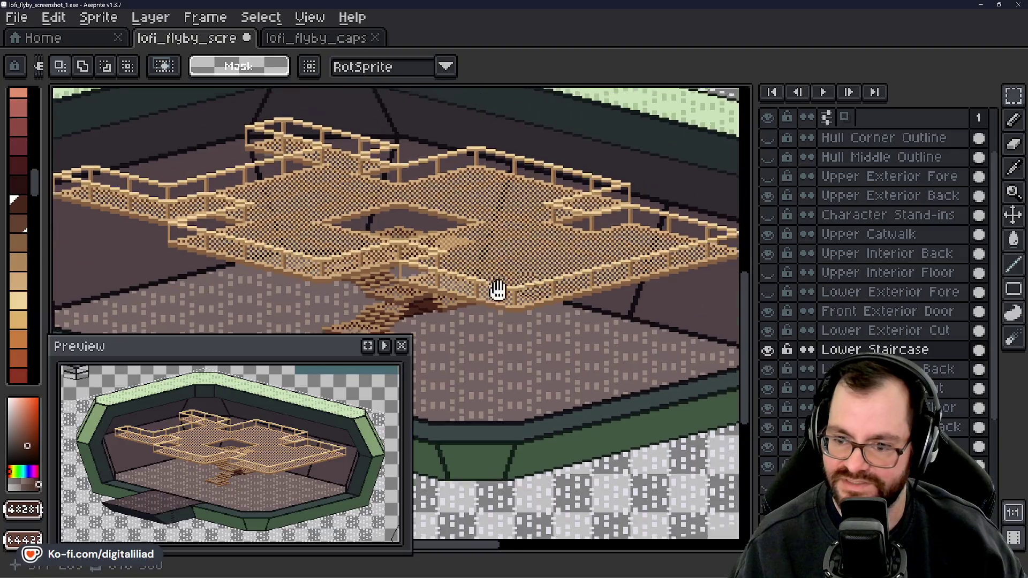
# - Select one step platform on the blue sheet and shift it slightly left
pyautogui.moveTo(493, 291)
pyautogui.mouseDown()
pyautogui.moveTo(407, 241)
pyautogui.moveTo(321, 230)
pyautogui.mouseUp()
pyautogui.scroll(2, 382, 230)
pyautogui.scroll(-1, 383, 230)
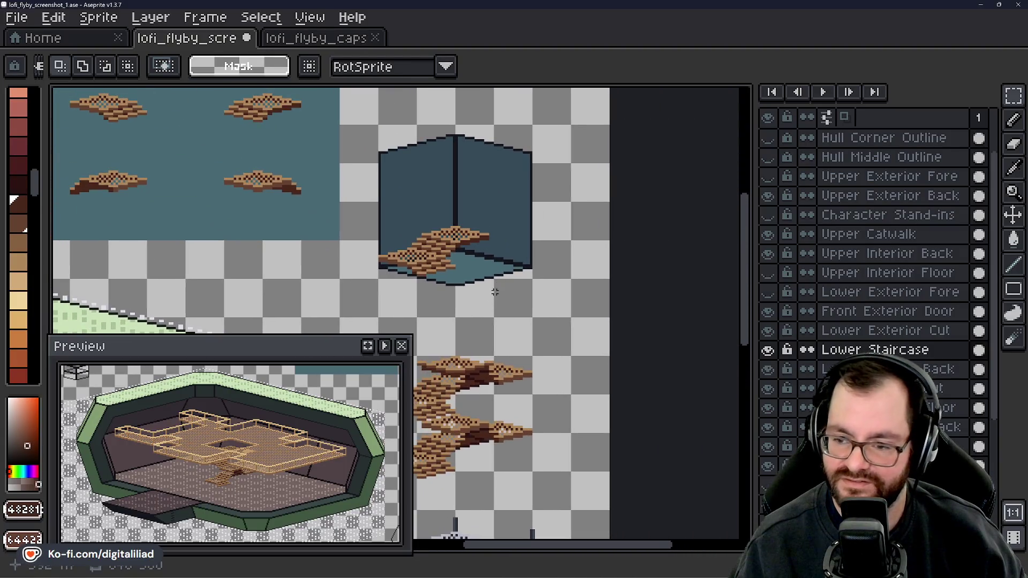
pyautogui.moveTo(386, 187); pyautogui.dragTo(439, 231)
pyautogui.scroll(1, 232, 263)
pyautogui.scroll(2, 232, 262)
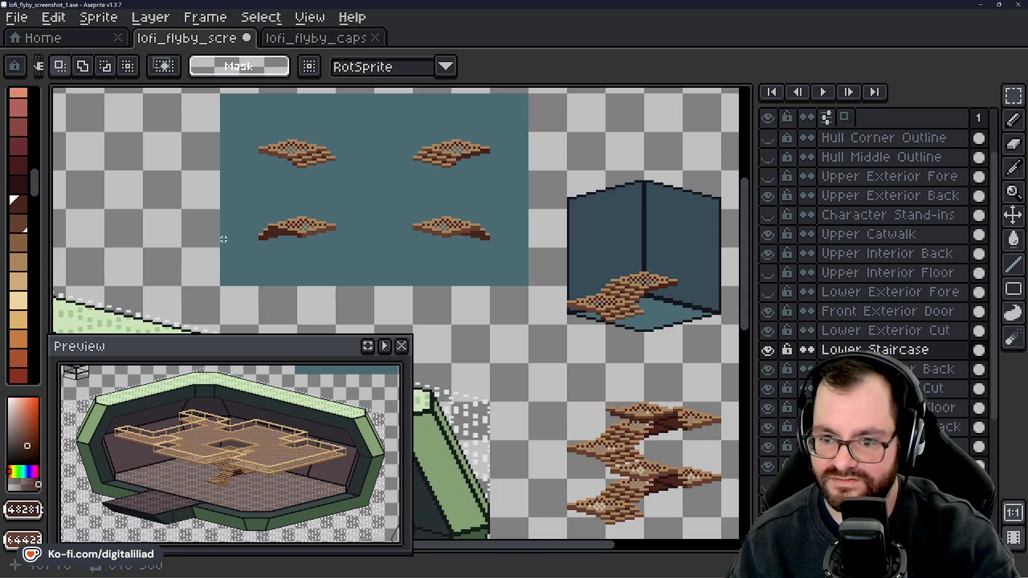
pyautogui.moveTo(241, 158); pyautogui.dragTo(523, 289)
pyautogui.scroll(1, 351, 198)
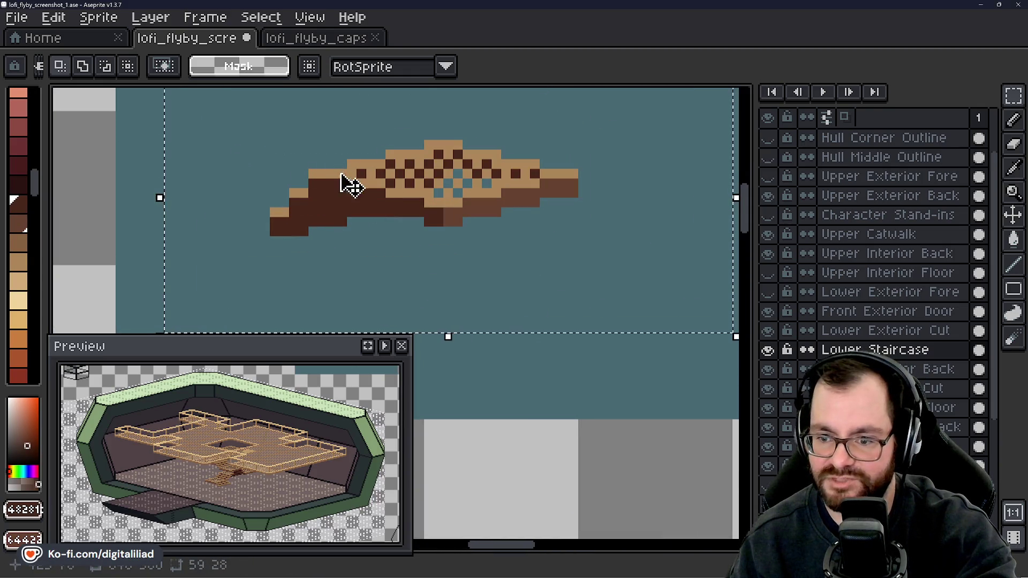
pyautogui.click(347, 238)
pyautogui.moveTo(411, 249); pyautogui.dragTo(368, 248)
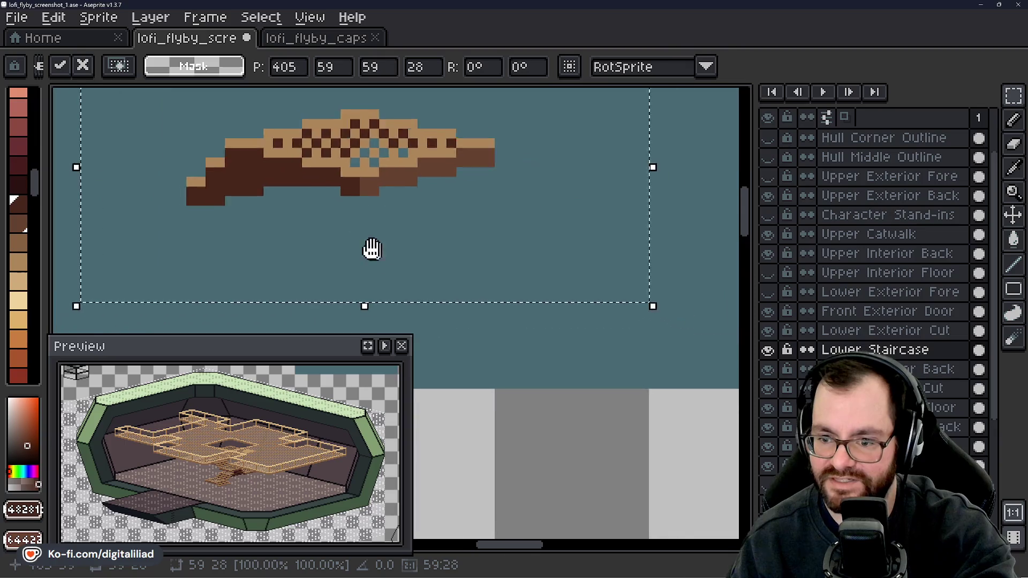
pyautogui.click(528, 380)
# - Move the upper step piece down and to the right on the staircase in the box
pyautogui.scroll(-2, 264, 246)
pyautogui.scroll(-1, 489, 278)
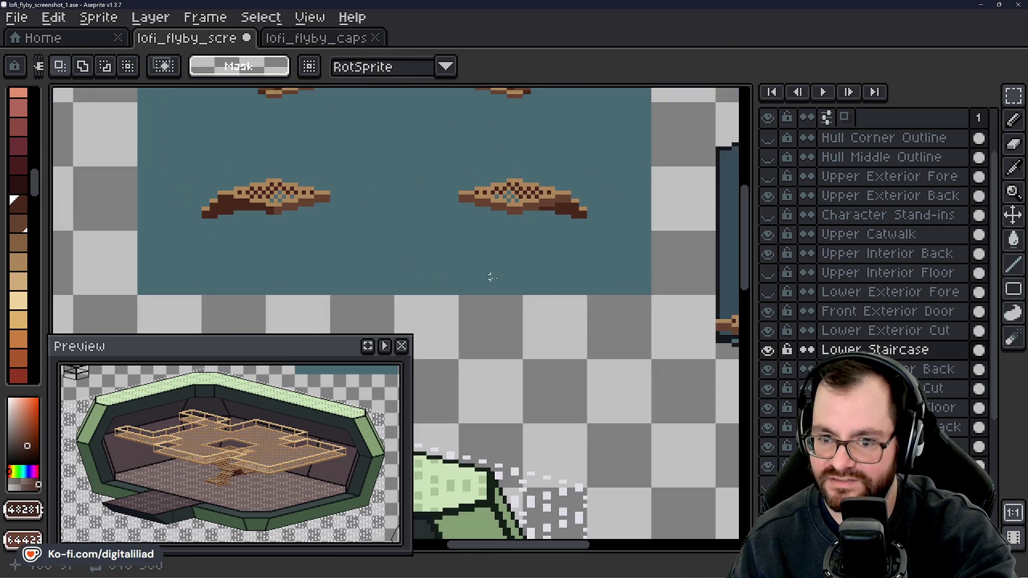
pyautogui.scroll(1, 436, 278)
pyautogui.scroll(-1, 419, 276)
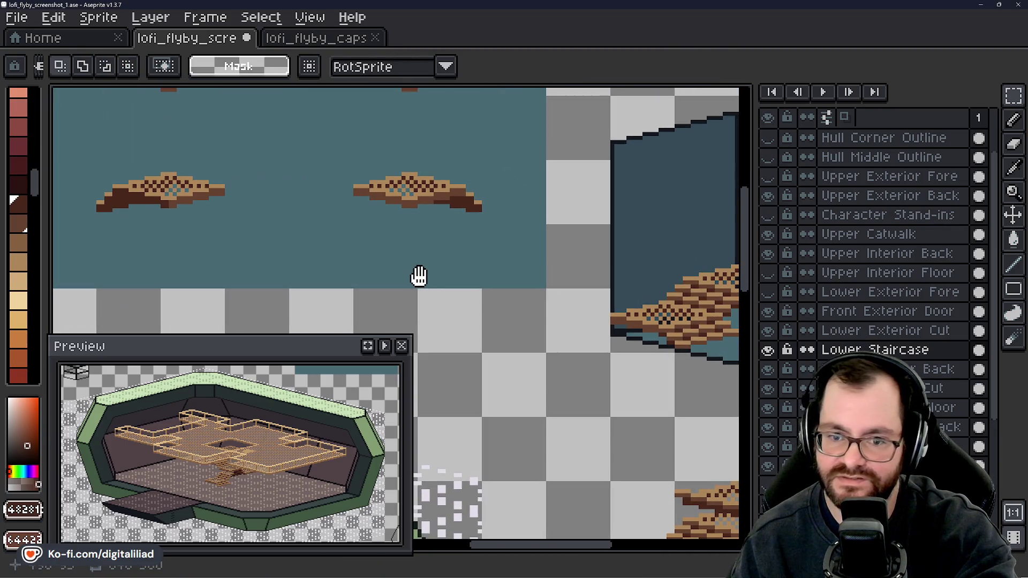
pyautogui.moveTo(419, 276); pyautogui.dragTo(151, 223)
pyautogui.scroll(1, 418, 184)
pyautogui.scroll(2, 418, 183)
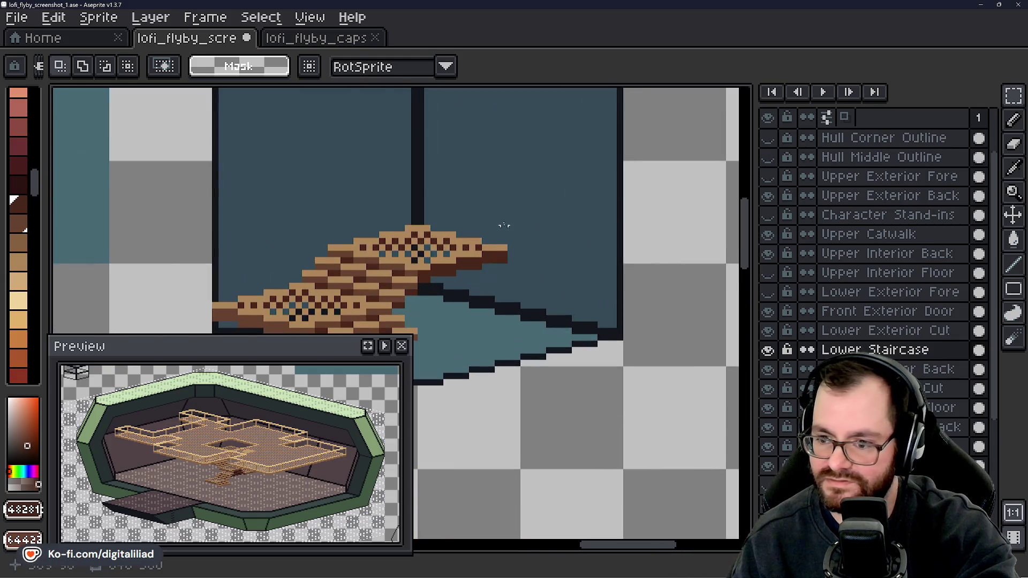
pyautogui.click(418, 184)
pyautogui.moveTo(418, 184)
pyautogui.mouseDown()
pyautogui.moveTo(558, 218)
pyautogui.moveTo(569, 259)
pyautogui.moveTo(557, 278)
pyautogui.moveTo(580, 310)
pyautogui.moveTo(555, 275)
pyautogui.moveTo(564, 291)
pyautogui.moveTo(571, 271)
pyautogui.moveTo(555, 279)
pyautogui.mouseUp()
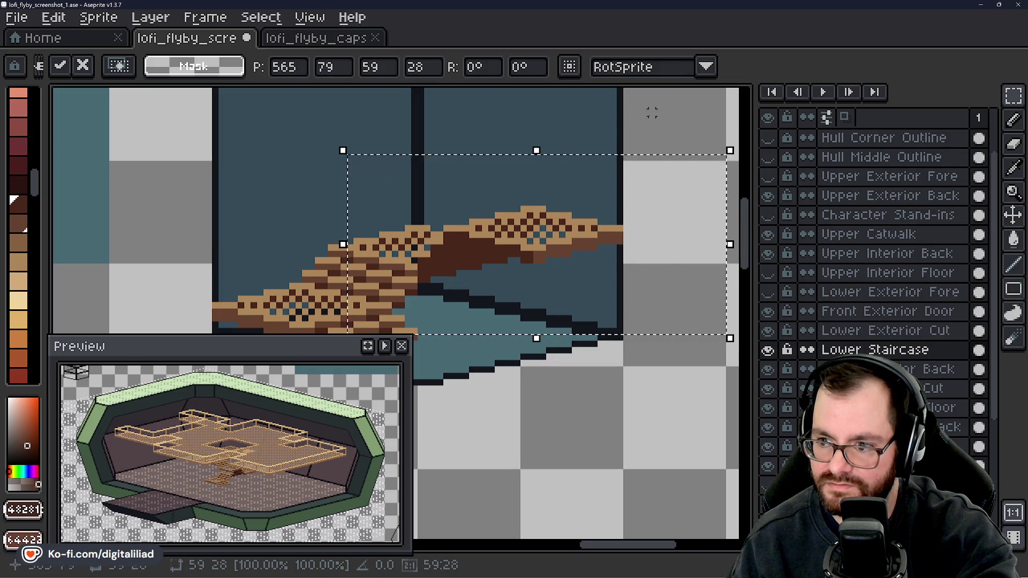
pyautogui.click(649, 108)
pyautogui.scroll(-2, 570, 251)
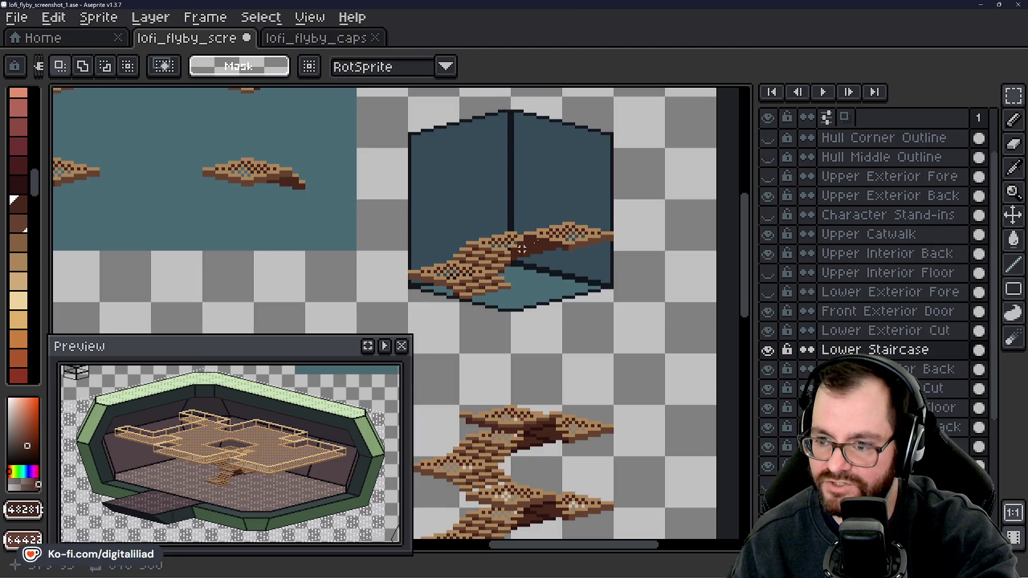
# - Drag another step piece from the blue sheet onto the staircase, then undo the pasted copy
pyautogui.moveTo(306, 211); pyautogui.dragTo(468, 280)
pyautogui.moveTo(337, 203); pyautogui.dragTo(496, 304)
pyautogui.scroll(1, 367, 310)
pyautogui.click(182, 153)
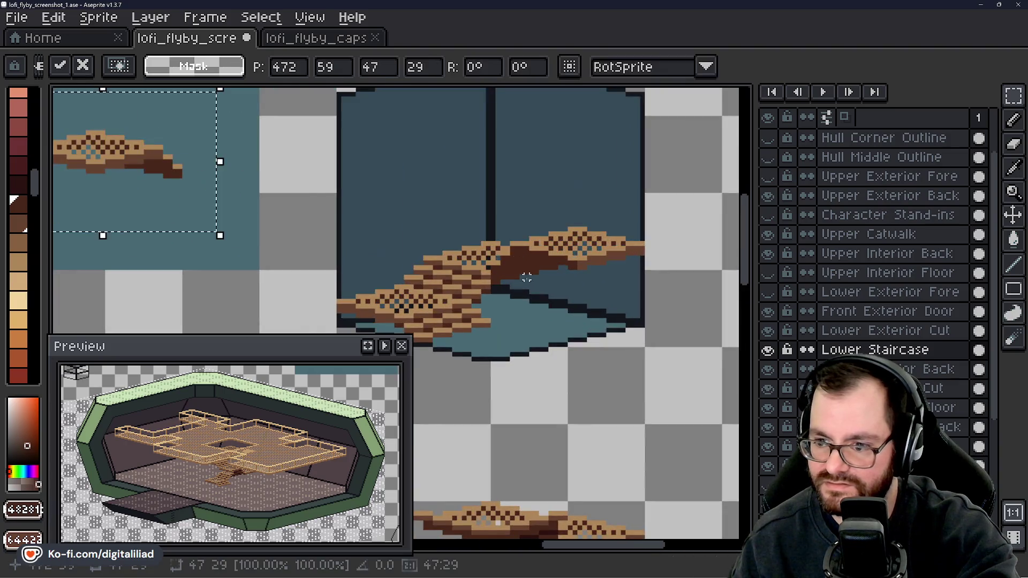
pyautogui.moveTo(173, 140)
pyautogui.mouseDown()
pyautogui.moveTo(470, 225)
pyautogui.moveTo(572, 211)
pyautogui.moveTo(555, 221)
pyautogui.mouseUp()
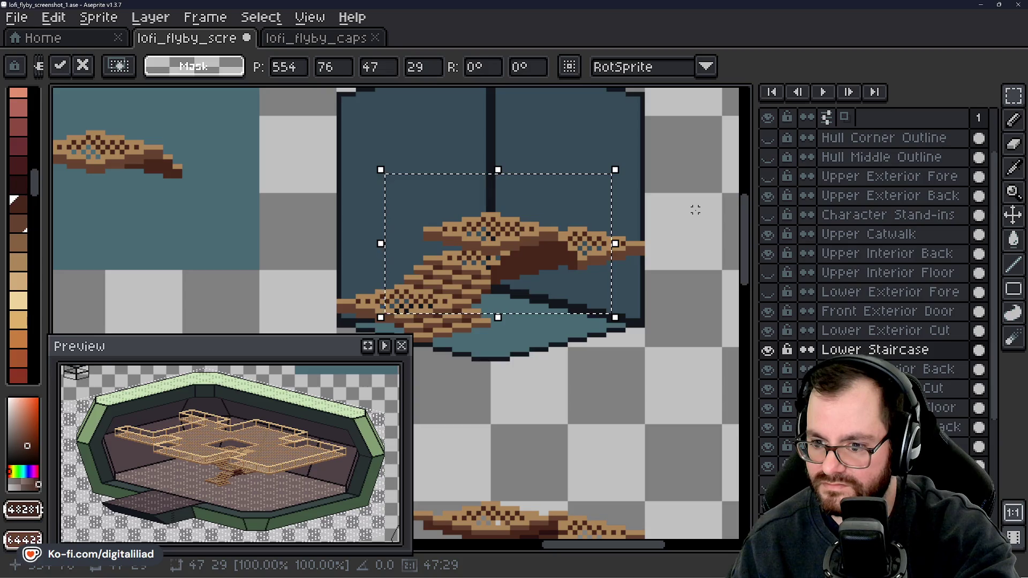
pyautogui.hotkey('ctrl', 'z')
# - Measure a 16×8 area of steps and a 17×4 strip along the catwalk with marquees
pyautogui.scroll(1, 412, 289)
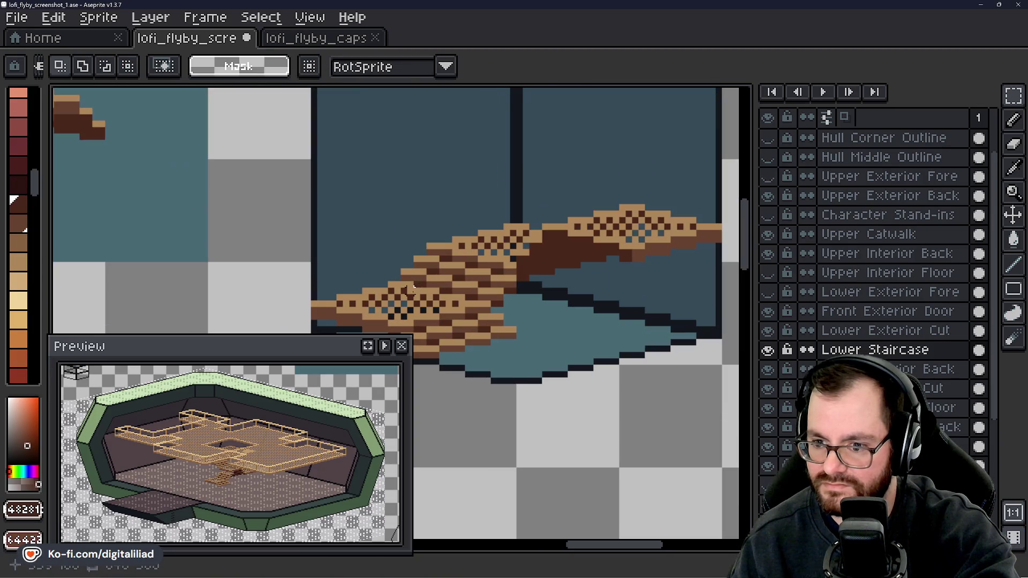
pyautogui.scroll(1, 403, 276)
pyautogui.moveTo(389, 279); pyautogui.dragTo(582, 189)
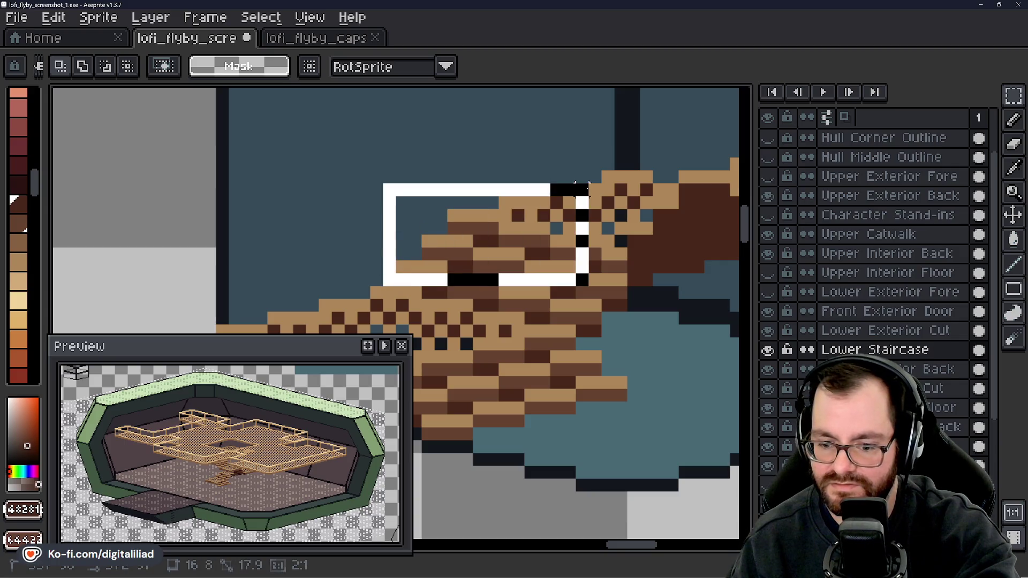
pyautogui.scroll(-3, 375, 209)
pyautogui.scroll(3, 428, 209)
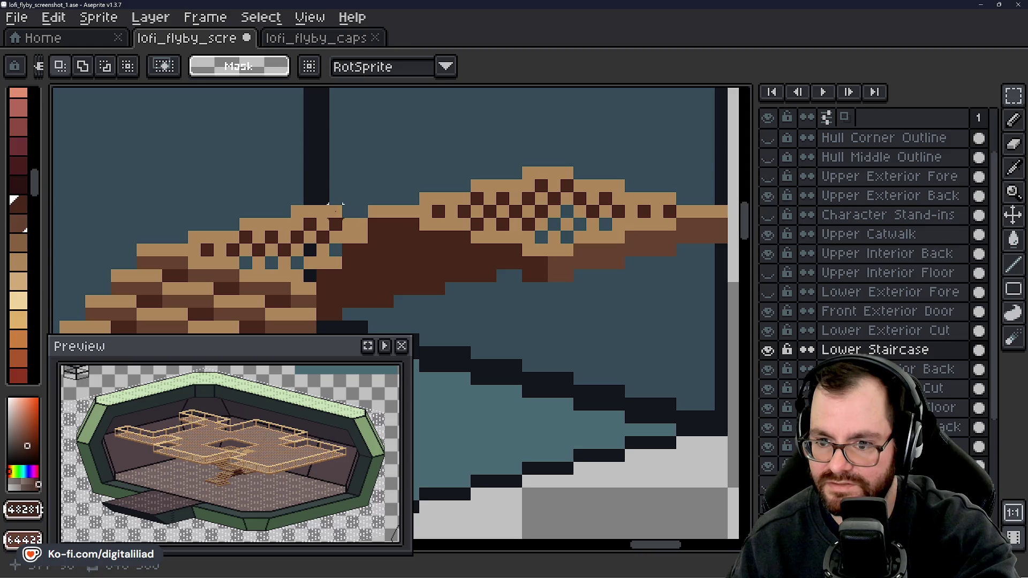
pyautogui.moveTo(337, 205)
pyautogui.mouseDown()
pyautogui.moveTo(509, 188)
pyautogui.moveTo(543, 176)
pyautogui.moveTo(541, 166)
pyautogui.mouseUp()
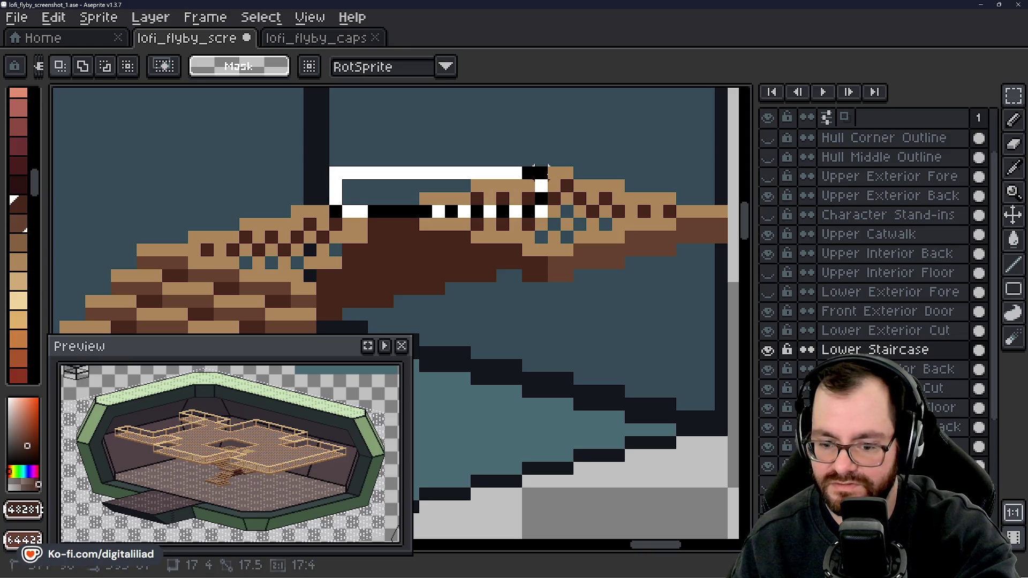
pyautogui.click(129, 248)
# - Measure a 20×10 staircase area and a 20×4 strip of steps, then deselect
pyautogui.moveTo(128, 248); pyautogui.dragTo(298, 178)
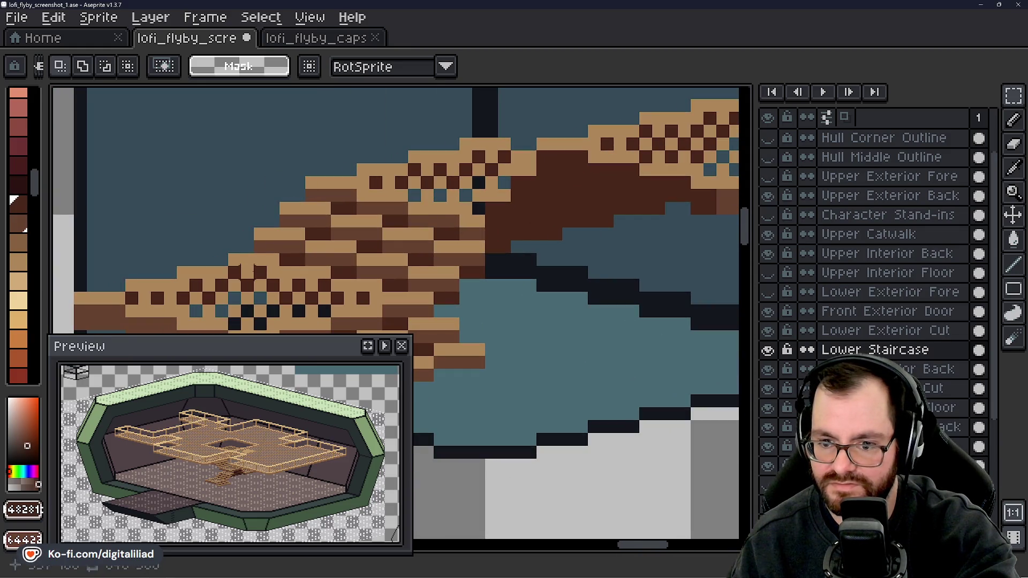
pyautogui.moveTo(247, 266); pyautogui.dragTo(490, 141)
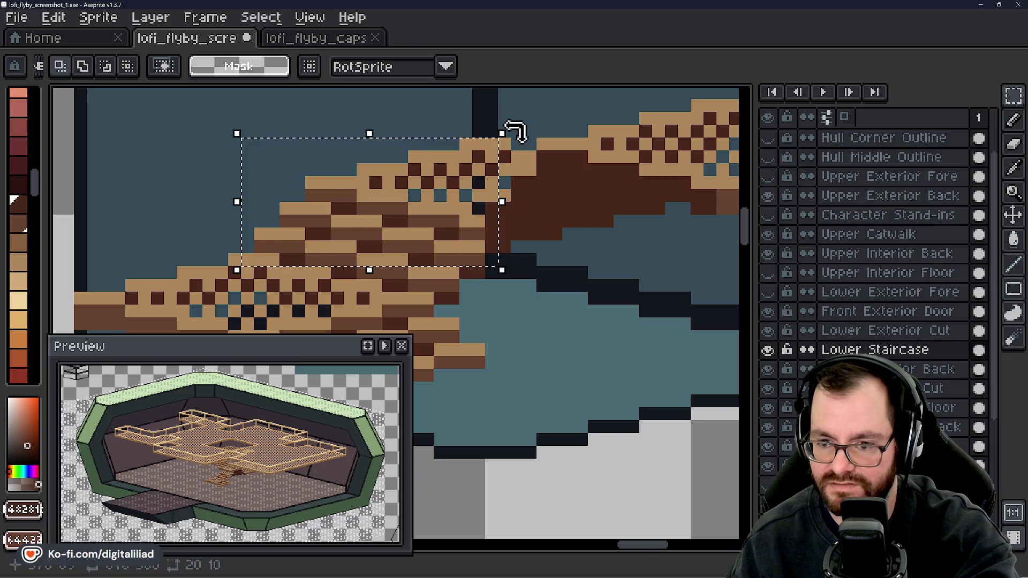
pyautogui.scroll(-1, 312, 219)
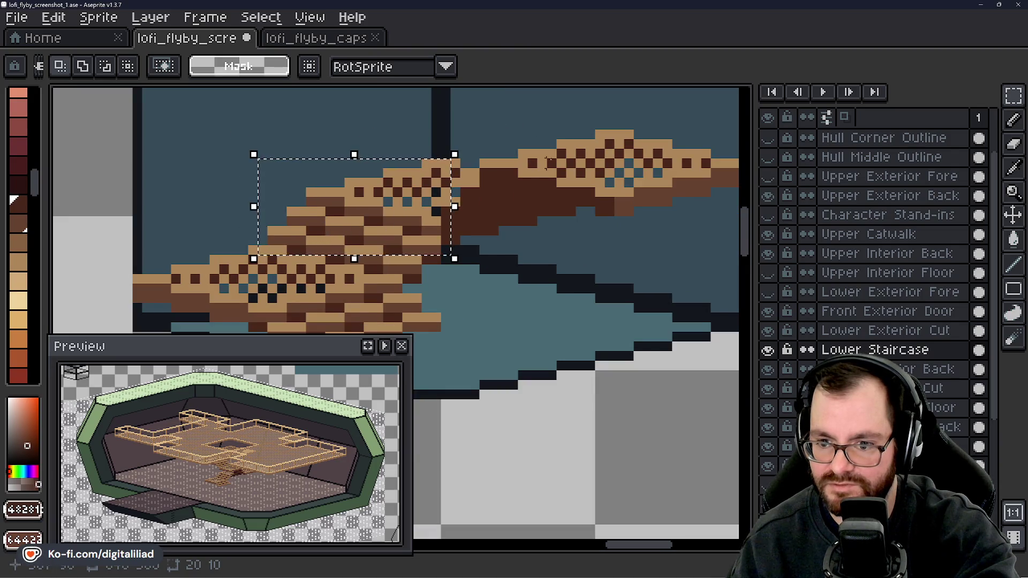
pyautogui.hotkey('ctrl', 'd')
pyautogui.hscroll(3, 367, 202)
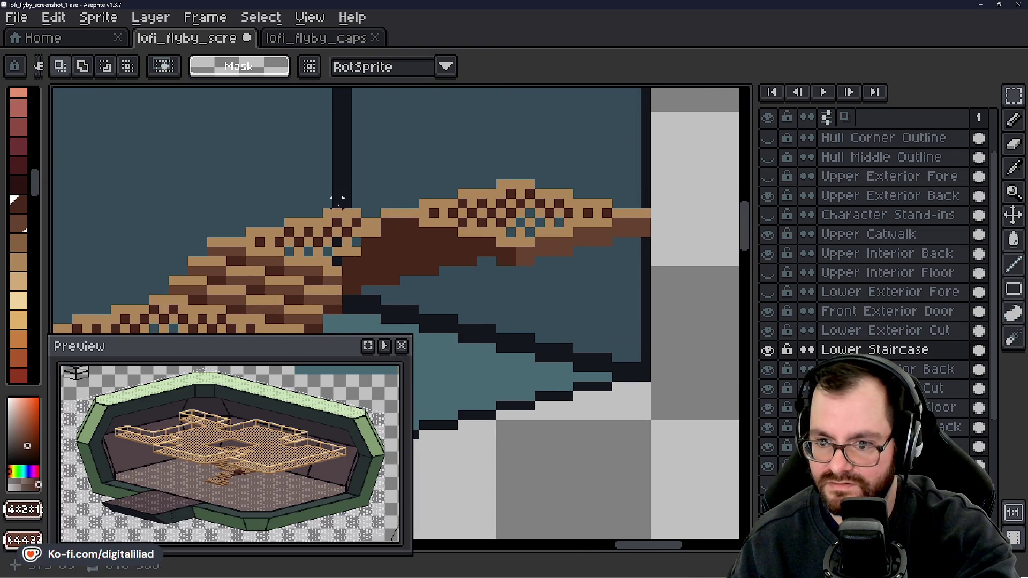
pyautogui.moveTo(337, 203)
pyautogui.mouseDown()
pyautogui.moveTo(343, 213)
pyautogui.moveTo(519, 181)
pyautogui.mouseUp()
pyautogui.hotkey('ctrl', 'd')
pyautogui.moveTo(330, 275); pyautogui.dragTo(371, 233)
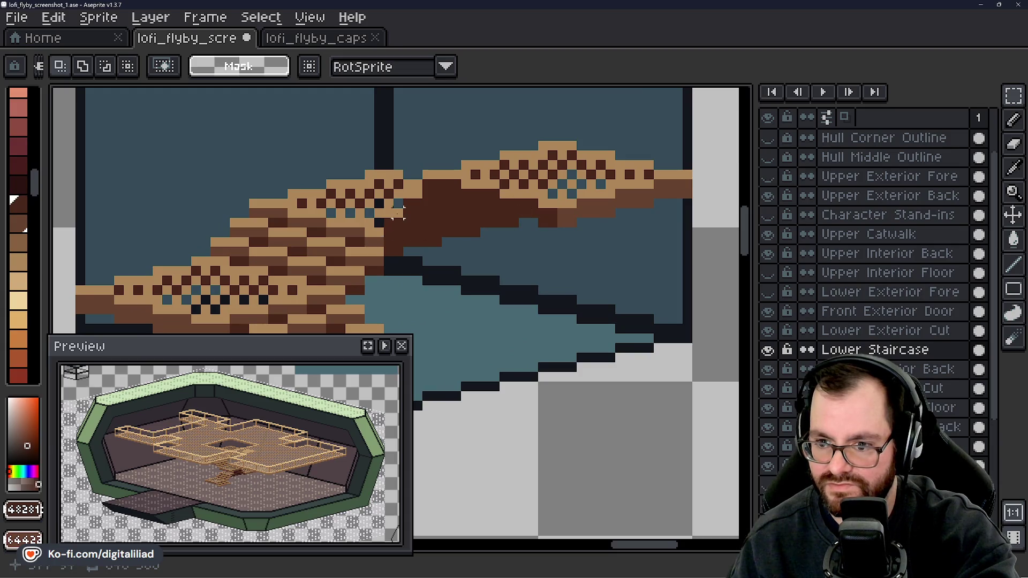
pyautogui.scroll(-5, 432, 184)
pyautogui.moveTo(198, 214); pyautogui.dragTo(225, 238)
pyautogui.scroll(3, 365, 192)
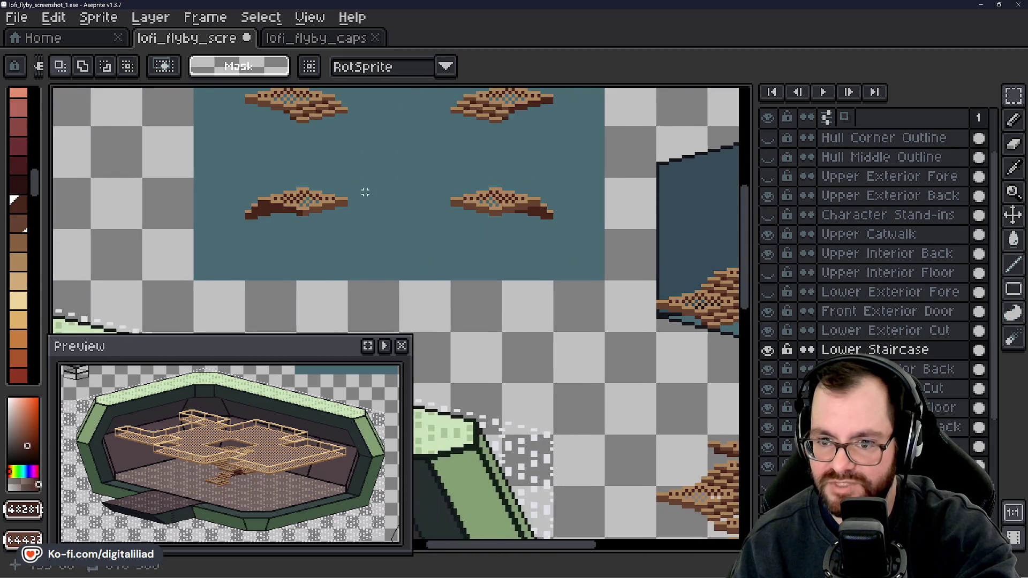
pyautogui.scroll(1, 398, 219)
pyautogui.scroll(3, 290, 235)
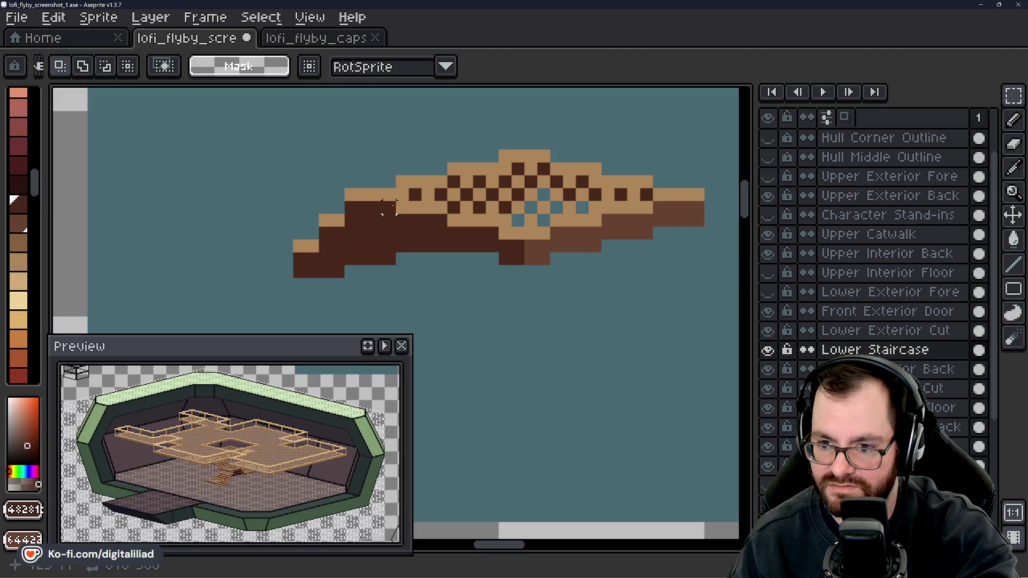
pyautogui.scroll(-4, 390, 208)
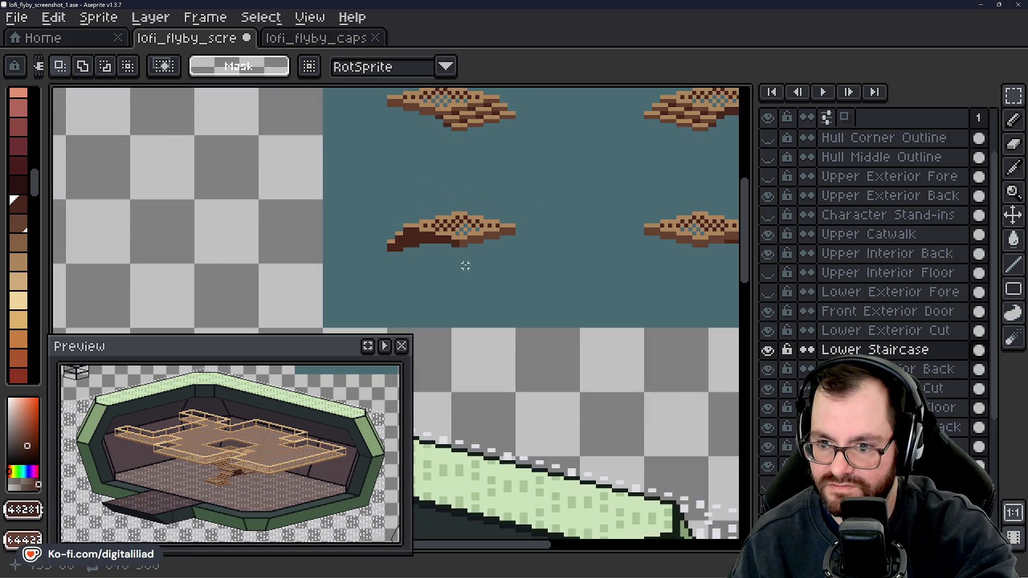
pyautogui.moveTo(466, 264); pyautogui.dragTo(437, 302)
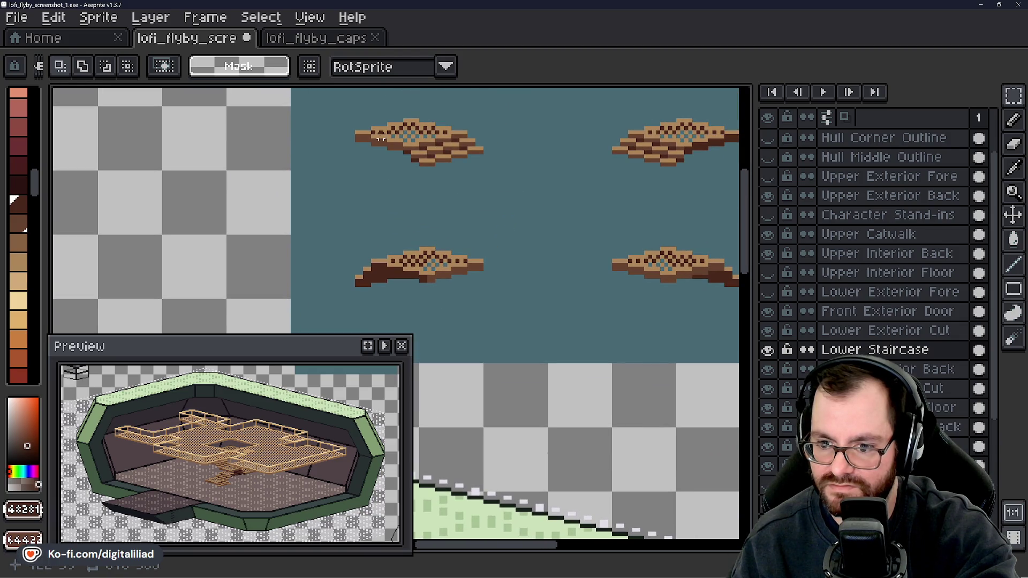
pyautogui.scroll(4, 381, 138)
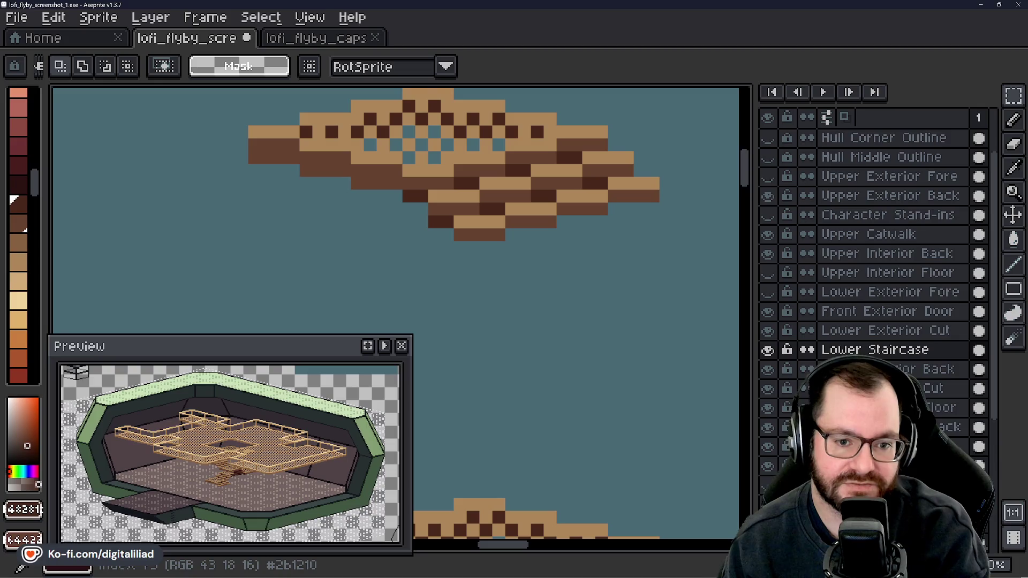
pyautogui.scroll(-1, 342, 222)
pyautogui.scroll(-2, 375, 214)
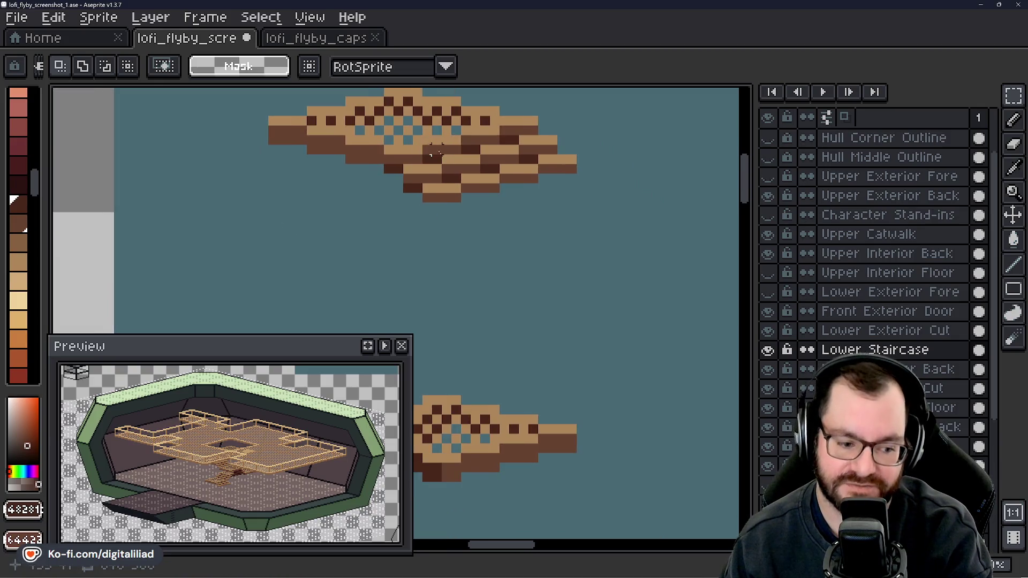
pyautogui.scroll(-1, 468, 197)
pyautogui.scroll(3, 500, 275)
pyautogui.moveTo(600, 407)
pyautogui.mouseDown()
pyautogui.moveTo(549, 158)
pyautogui.moveTo(542, 294)
pyautogui.moveTo(471, 143)
pyautogui.moveTo(421, 245)
pyautogui.mouseUp()
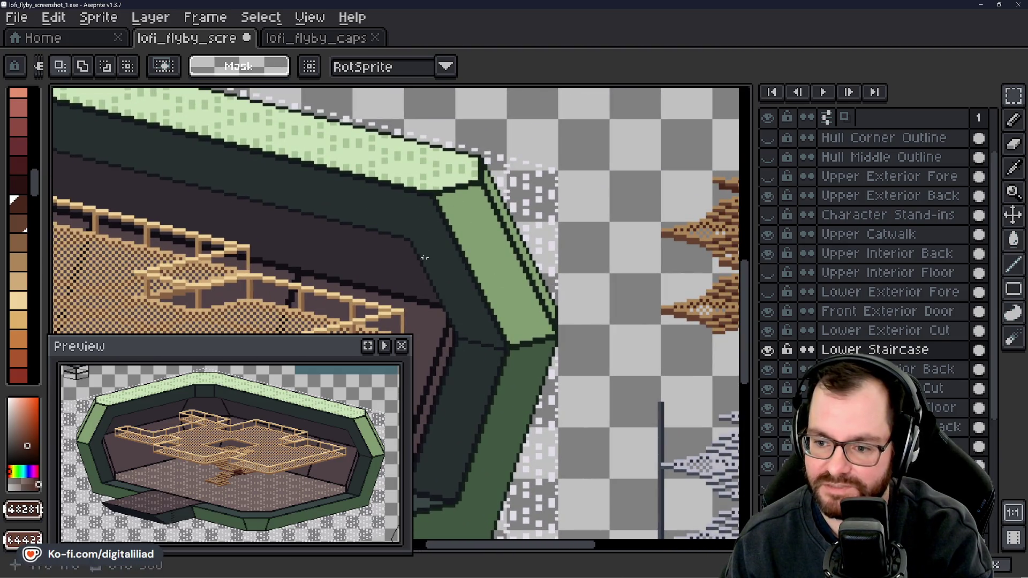
pyautogui.moveTo(448, 368); pyautogui.dragTo(552, 251)
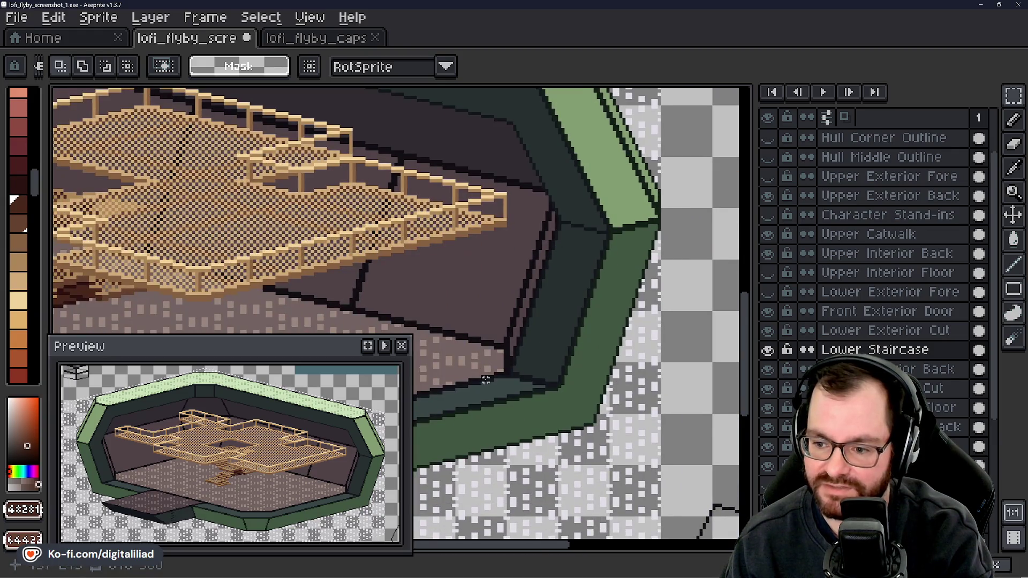
pyautogui.scroll(2, 514, 282)
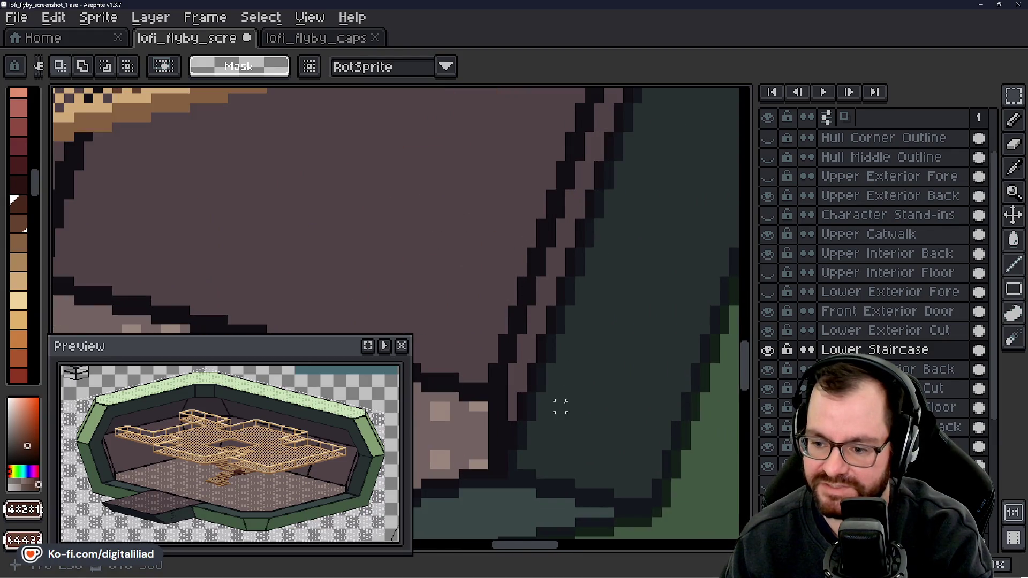
pyautogui.scroll(-2, 561, 405)
pyautogui.scroll(2, 537, 388)
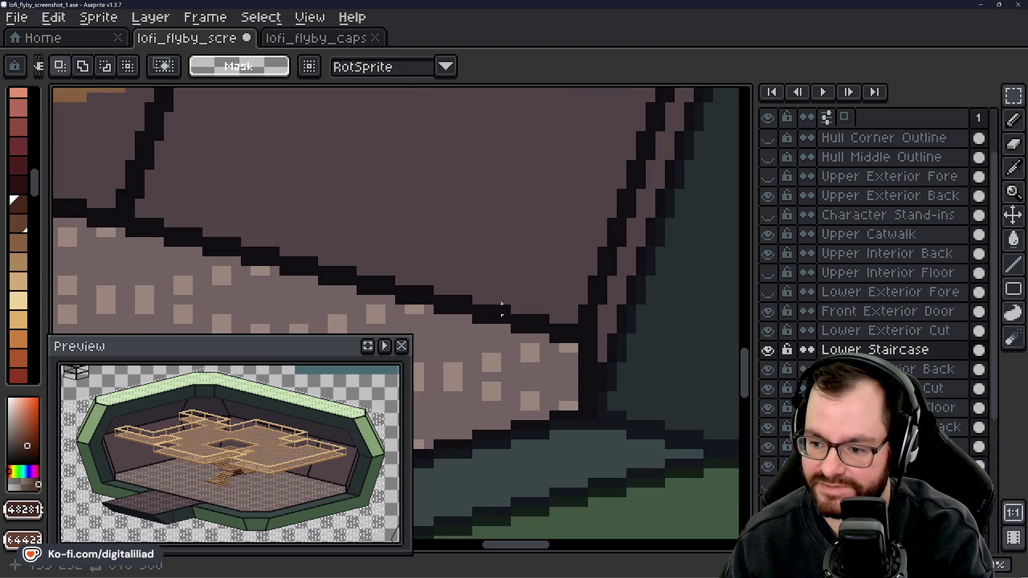
pyautogui.moveTo(491, 208); pyautogui.dragTo(705, 517)
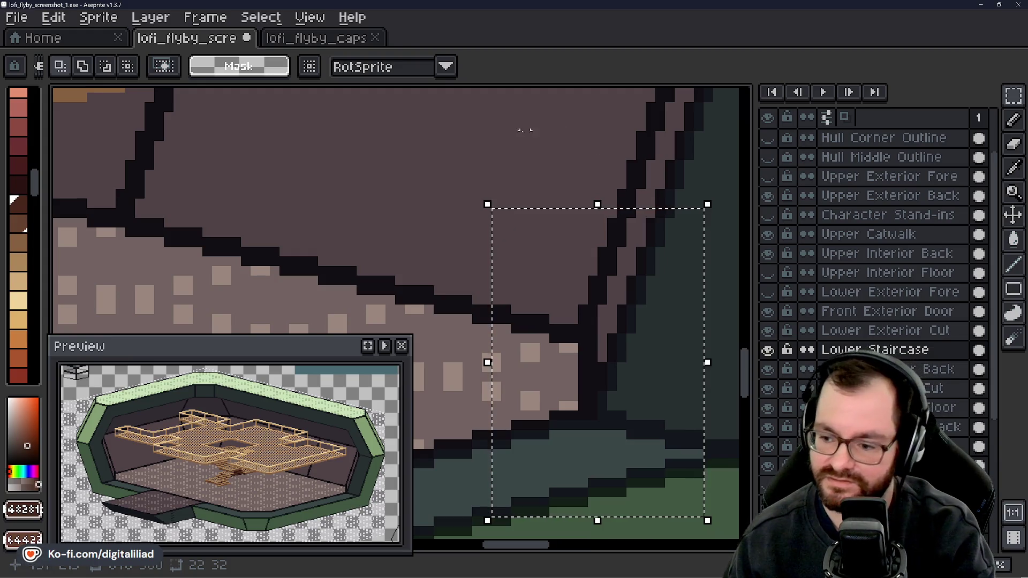
pyautogui.hotkey('ctrl', 'd')
pyautogui.scroll(-2, 514, 133)
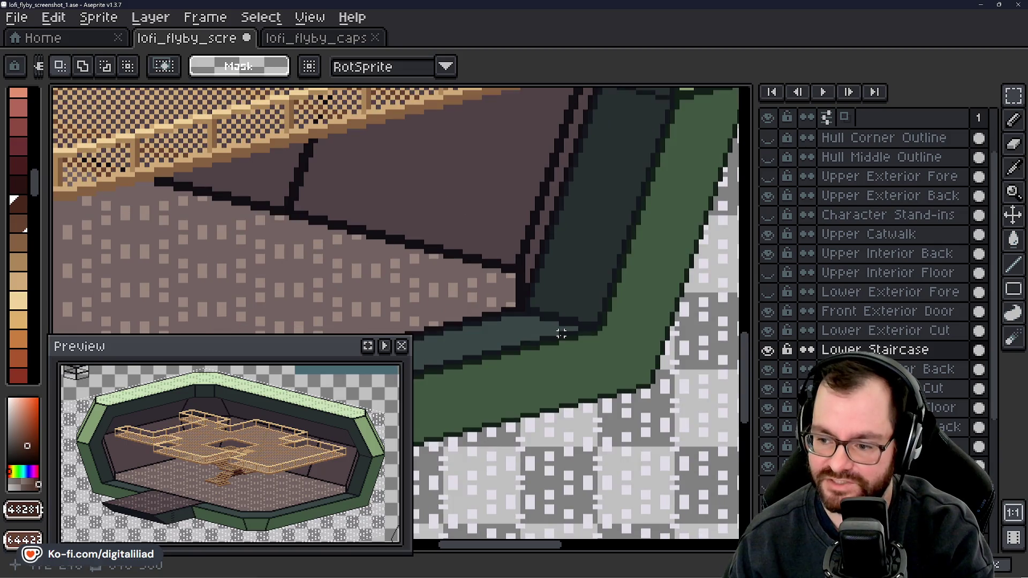
pyautogui.scroll(-1, 561, 333)
pyautogui.scroll(4, 619, 367)
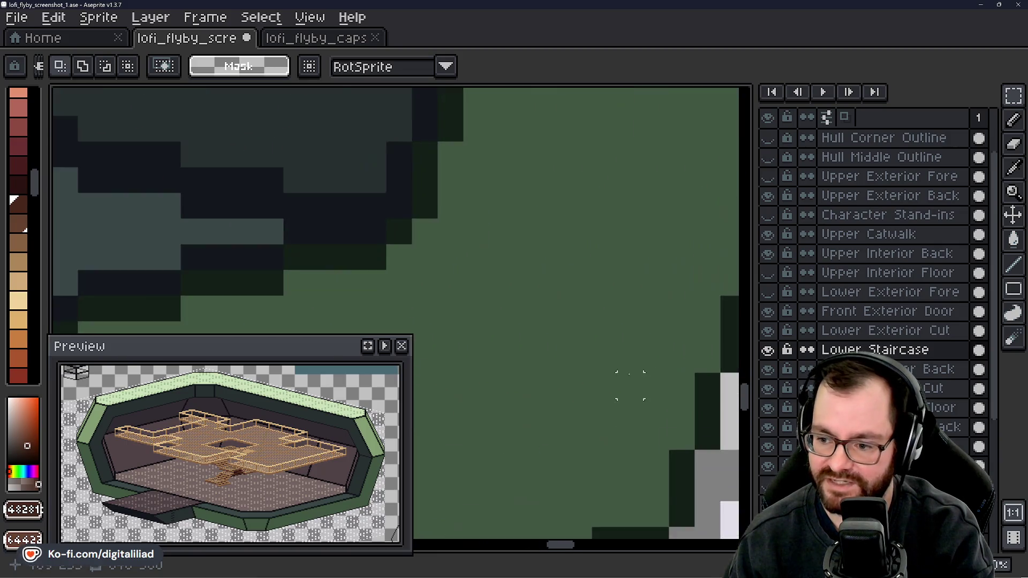
pyautogui.scroll(-2, 630, 385)
pyautogui.moveTo(339, 131); pyautogui.dragTo(556, 309)
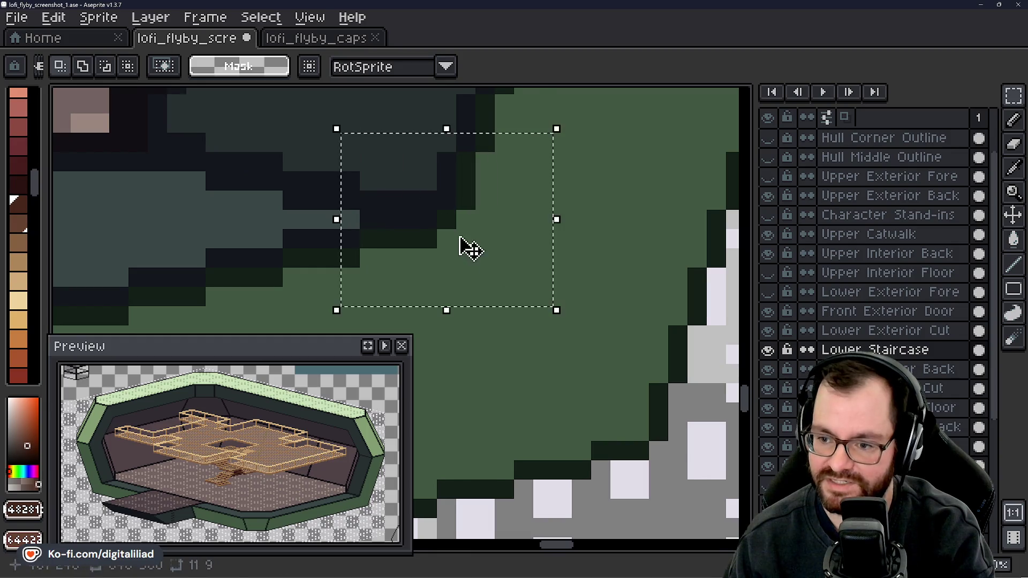
pyautogui.hotkey('ctrl', 'd')
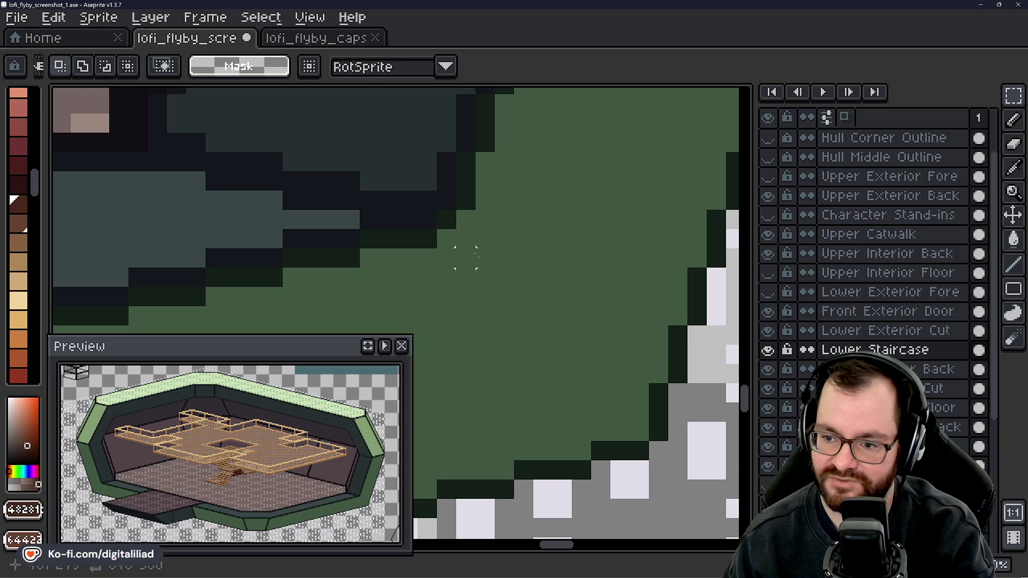
pyautogui.moveTo(397, 183)
pyautogui.mouseDown()
pyautogui.moveTo(514, 291)
pyautogui.moveTo(379, 192)
pyautogui.moveTo(356, 148)
pyautogui.mouseUp()
pyautogui.hotkey('ctrl', 'd')
pyautogui.hotkey('ctrl', 'd')
pyautogui.moveTo(553, 306); pyautogui.dragTo(301, 133)
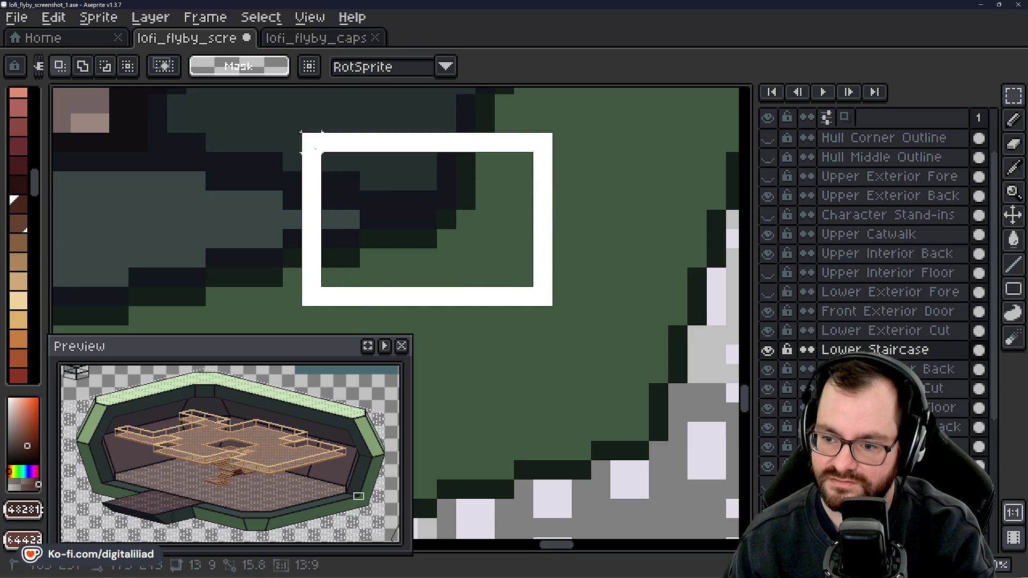
pyautogui.hotkey('ctrl', 'd')
pyautogui.scroll(-2, 596, 278)
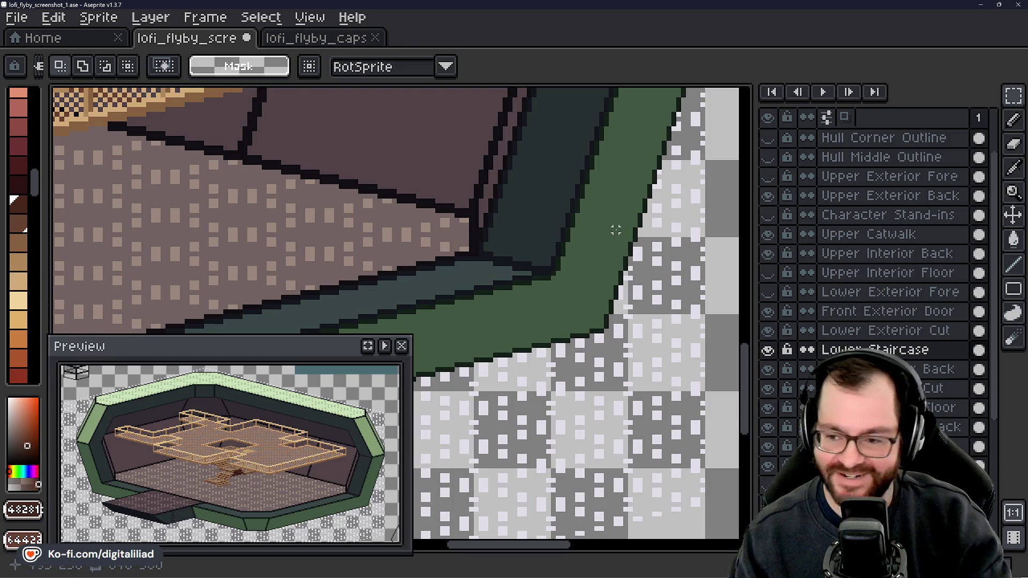
pyautogui.scroll(-4, 644, 217)
pyautogui.moveTo(591, 253)
pyautogui.mouseDown()
pyautogui.moveTo(589, 287)
pyautogui.moveTo(573, 264)
pyautogui.moveTo(626, 289)
pyautogui.mouseUp()
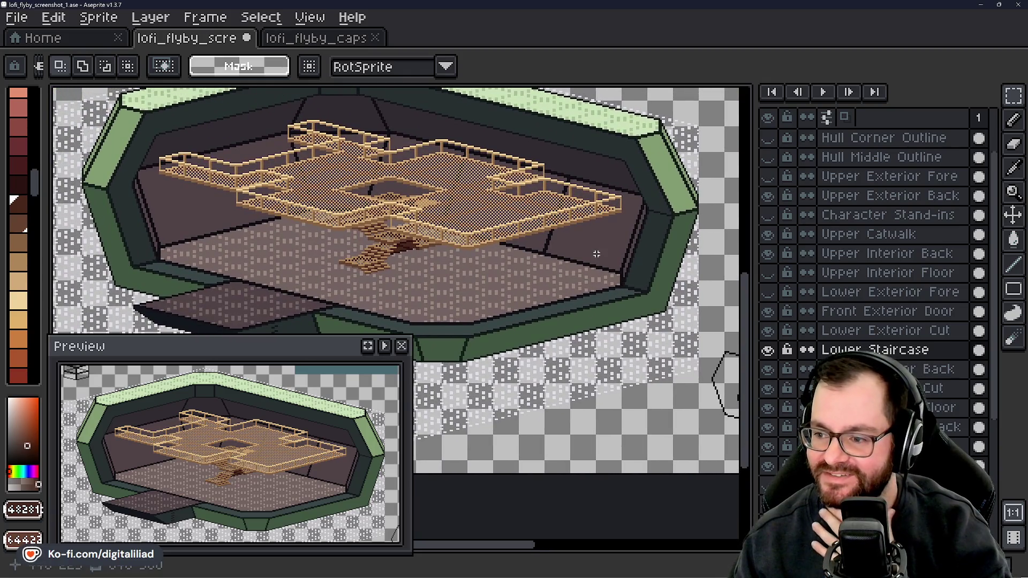
pyautogui.scroll(8, 615, 235)
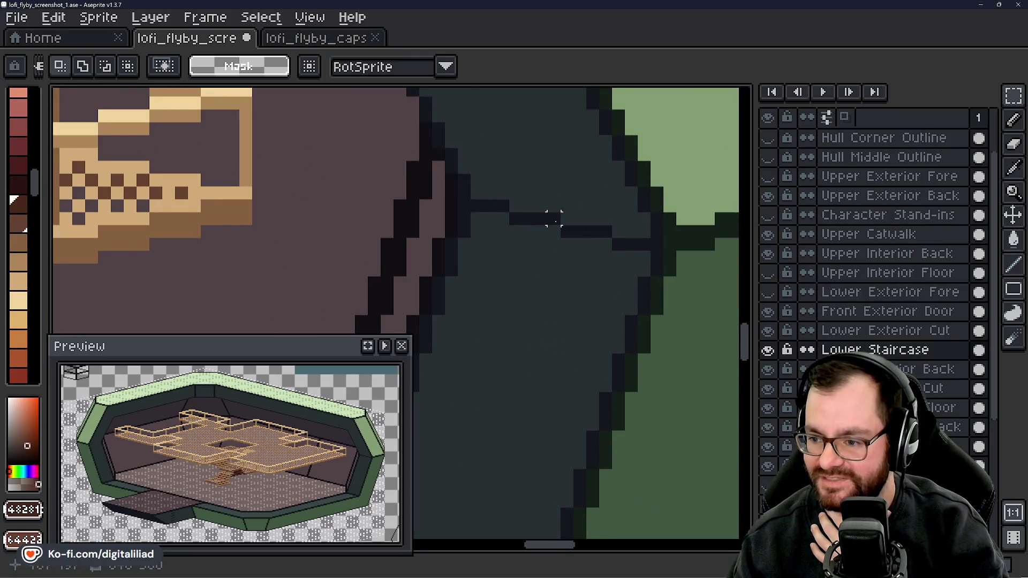
pyautogui.click(773, 261)
pyautogui.click(775, 261)
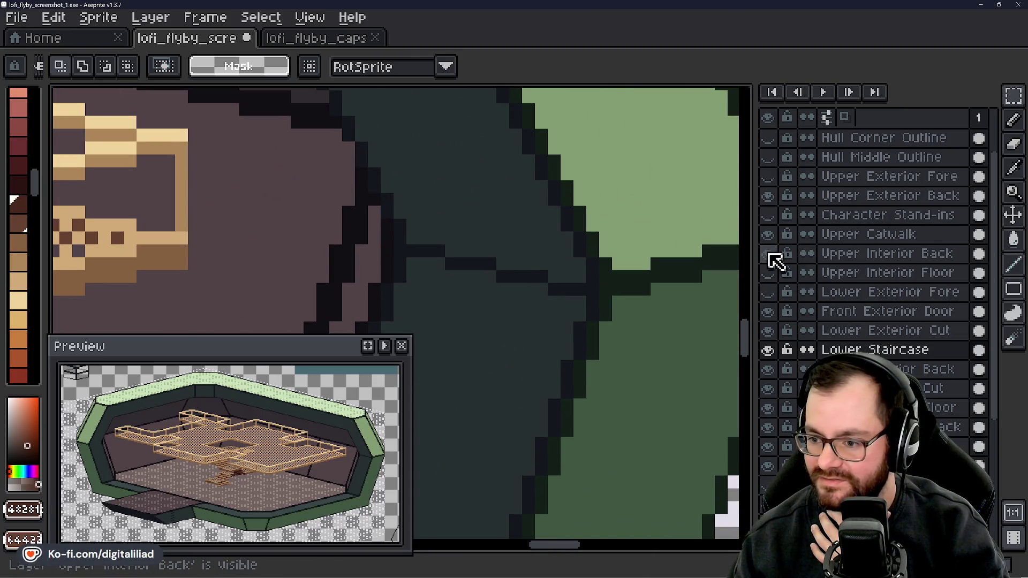
pyautogui.click(773, 203)
pyautogui.click(773, 204)
pyautogui.click(773, 204)
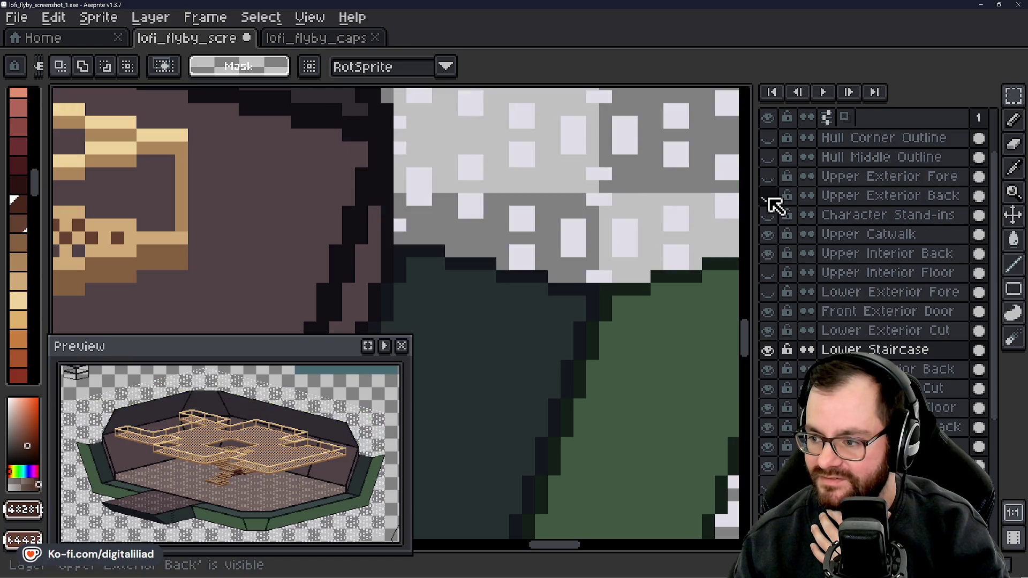
pyautogui.click(773, 204)
pyautogui.click(776, 259)
pyautogui.click(776, 259)
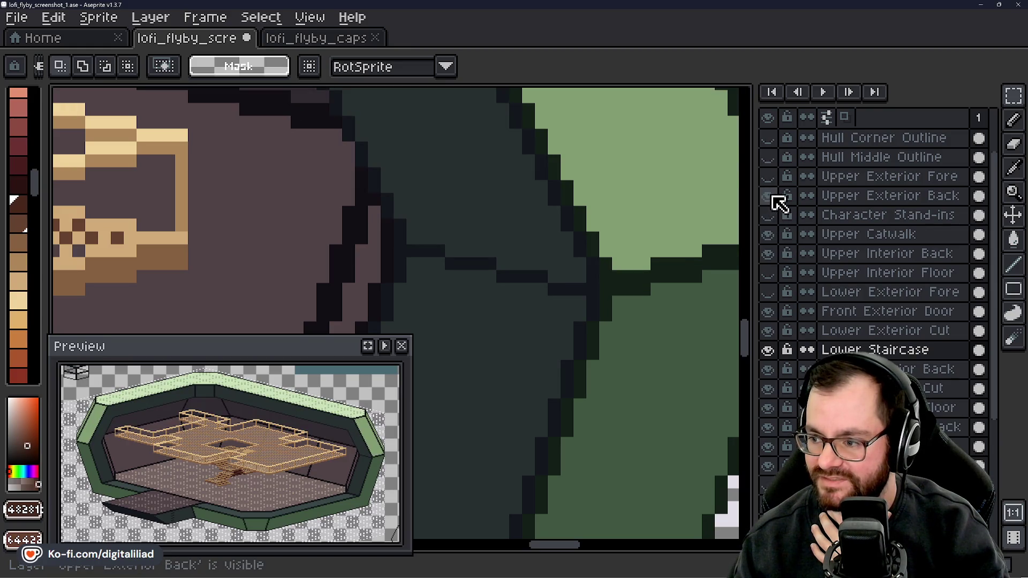
pyautogui.click(772, 203)
pyautogui.click(773, 203)
pyautogui.click(776, 259)
pyautogui.click(776, 261)
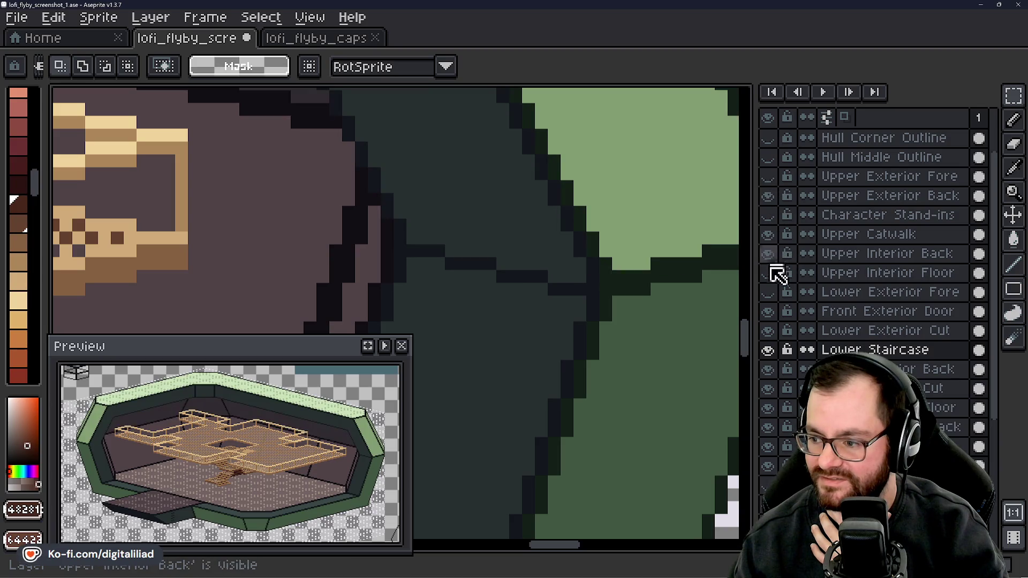
pyautogui.click(771, 317)
pyautogui.click(771, 317)
pyautogui.click(771, 335)
pyautogui.click(771, 335)
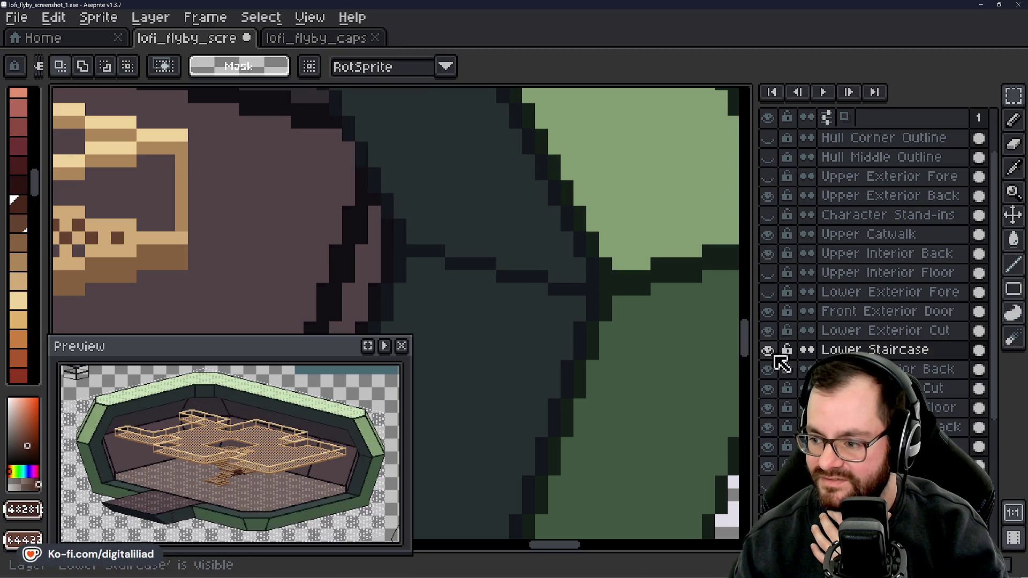
pyautogui.click(771, 368)
pyautogui.click(771, 369)
pyautogui.click(772, 368)
pyautogui.click(771, 369)
pyautogui.click(768, 390)
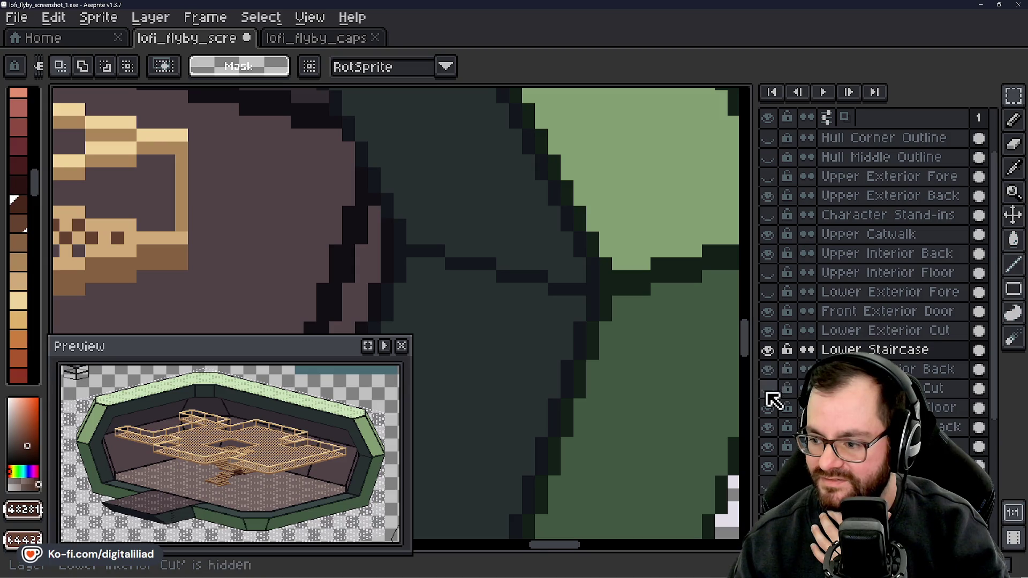
pyautogui.click(768, 407)
pyautogui.click(768, 407)
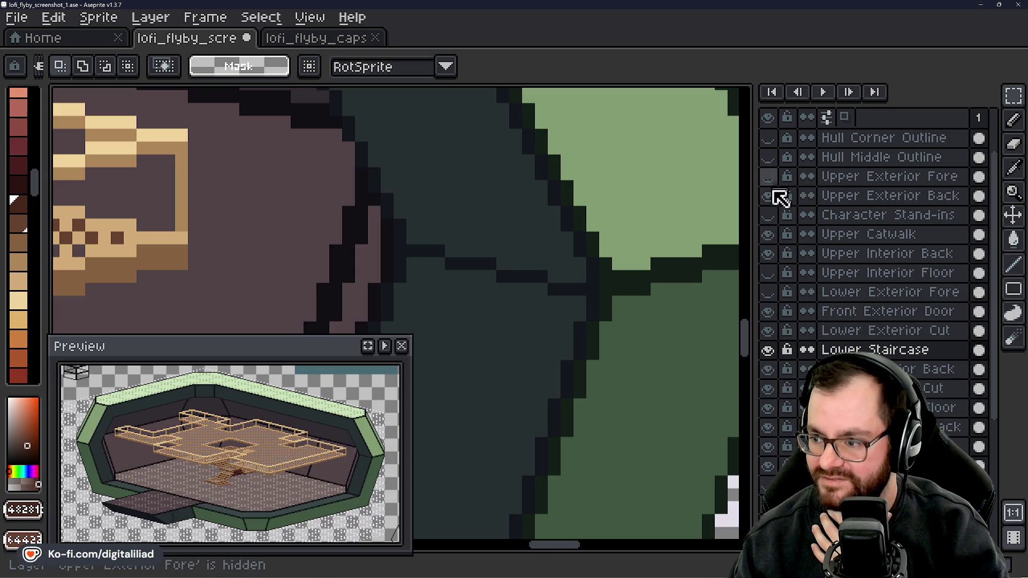
pyautogui.click(769, 196)
pyautogui.click(769, 196)
pyautogui.click(769, 196)
pyautogui.click(769, 196)
pyautogui.click(769, 196)
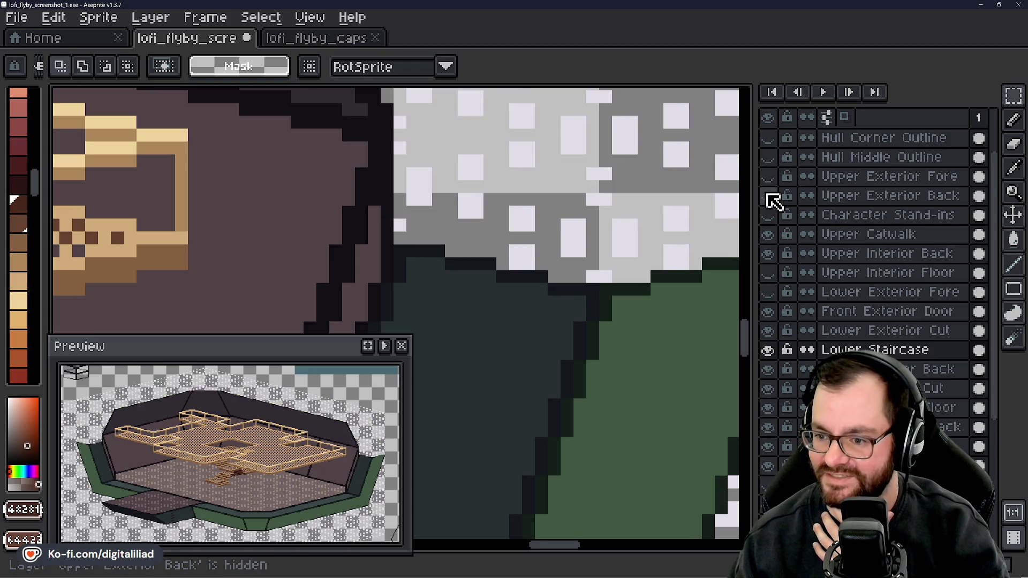
pyautogui.click(769, 196)
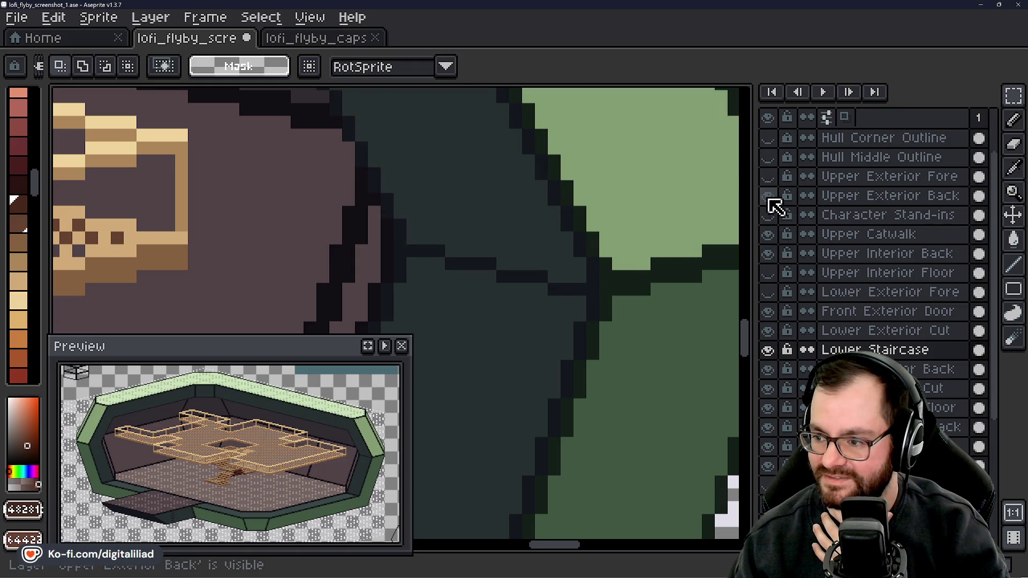
pyautogui.click(769, 196)
pyautogui.click(769, 196)
pyautogui.scroll(-3, 383, 207)
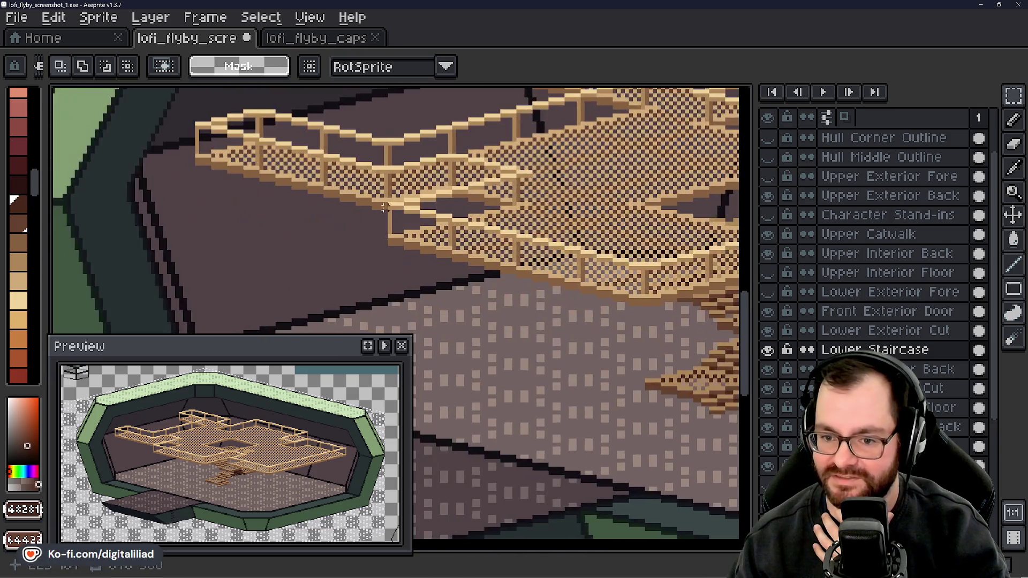
pyautogui.hscroll(-3, 384, 207)
pyautogui.click(769, 196)
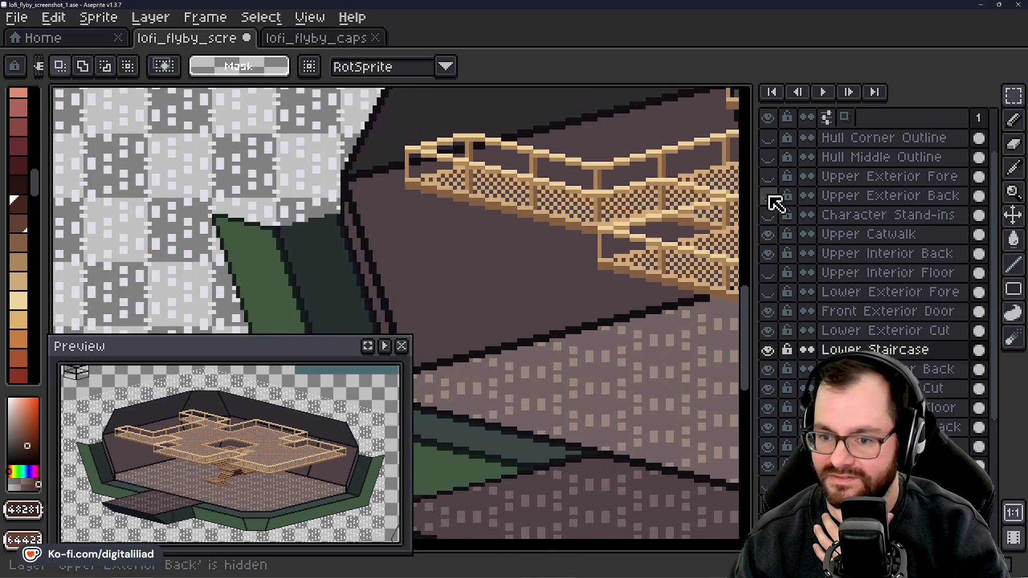
pyautogui.click(769, 196)
pyautogui.click(769, 196)
pyautogui.click(769, 196)
pyautogui.hscroll(5, 498, 275)
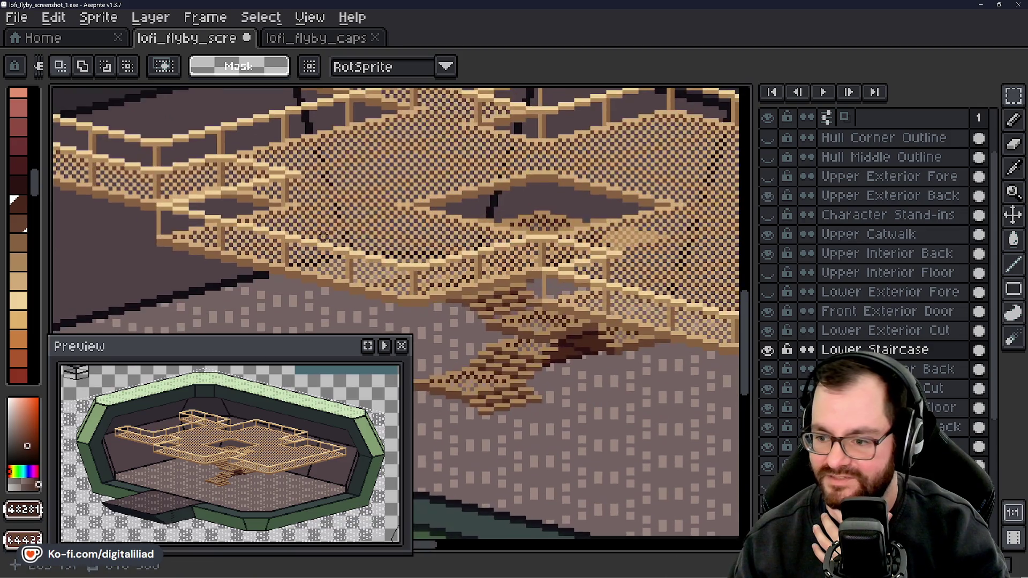
pyautogui.hscroll(5, 310, 222)
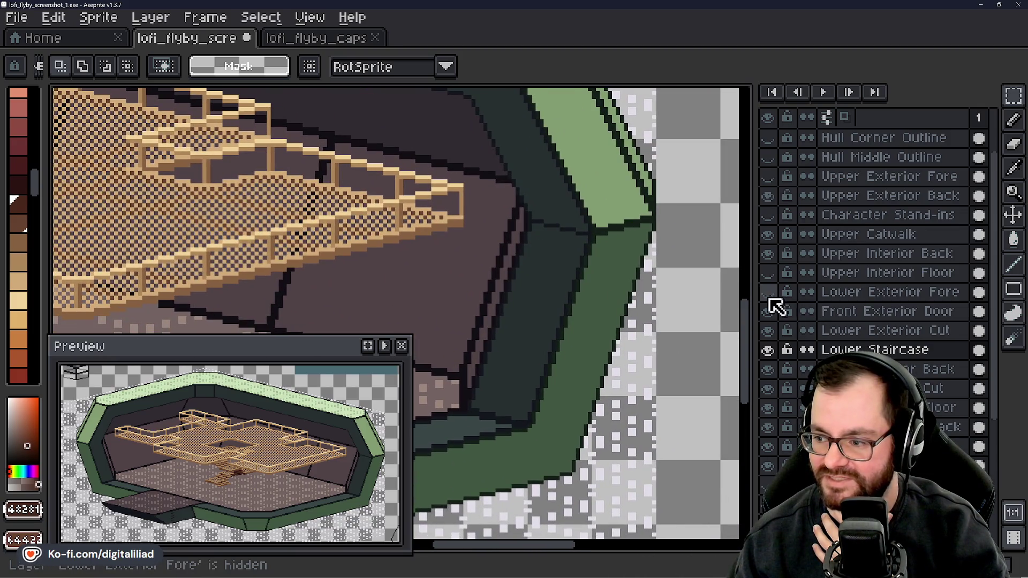
pyautogui.click(769, 293)
pyautogui.click(768, 293)
pyautogui.click(769, 293)
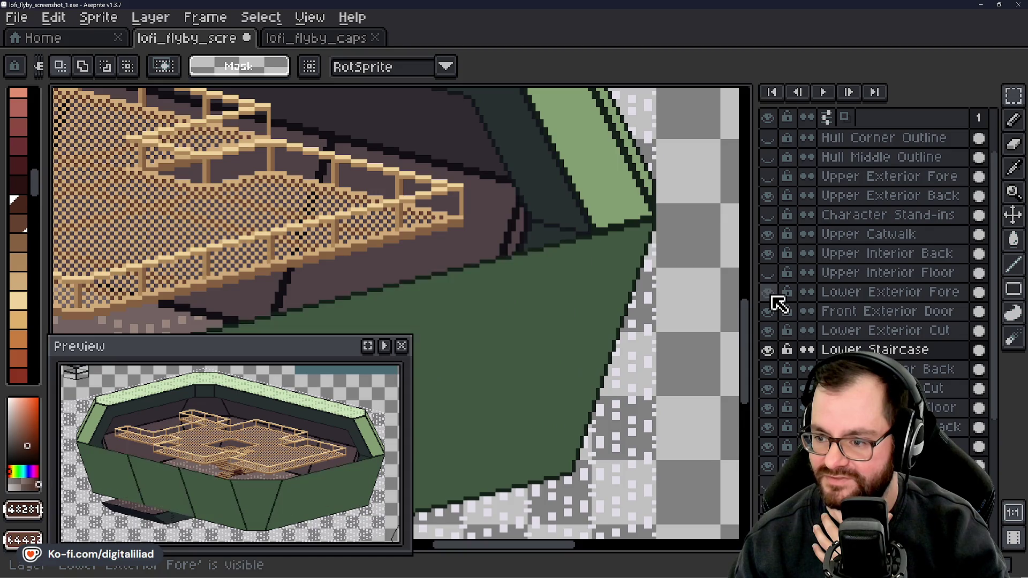
pyautogui.click(769, 294)
pyautogui.click(772, 330)
pyautogui.click(772, 331)
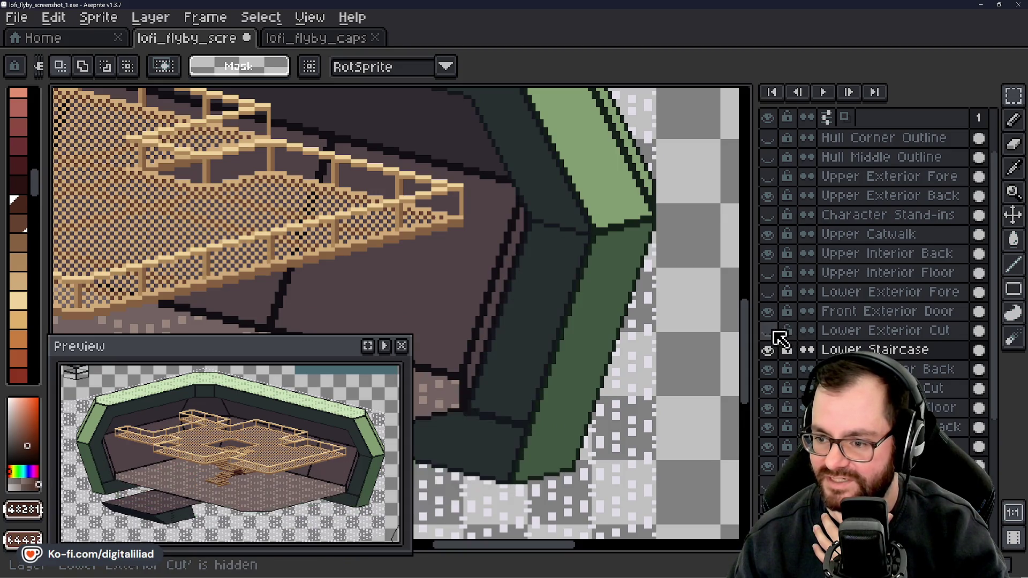
pyautogui.click(773, 330)
pyautogui.click(773, 331)
pyautogui.click(774, 332)
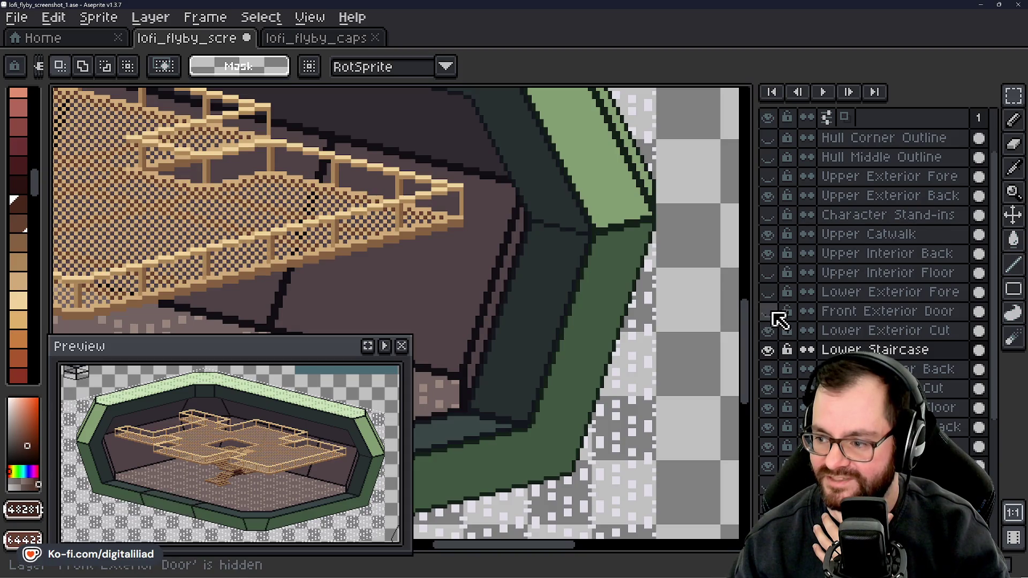
pyautogui.click(774, 370)
pyautogui.click(774, 371)
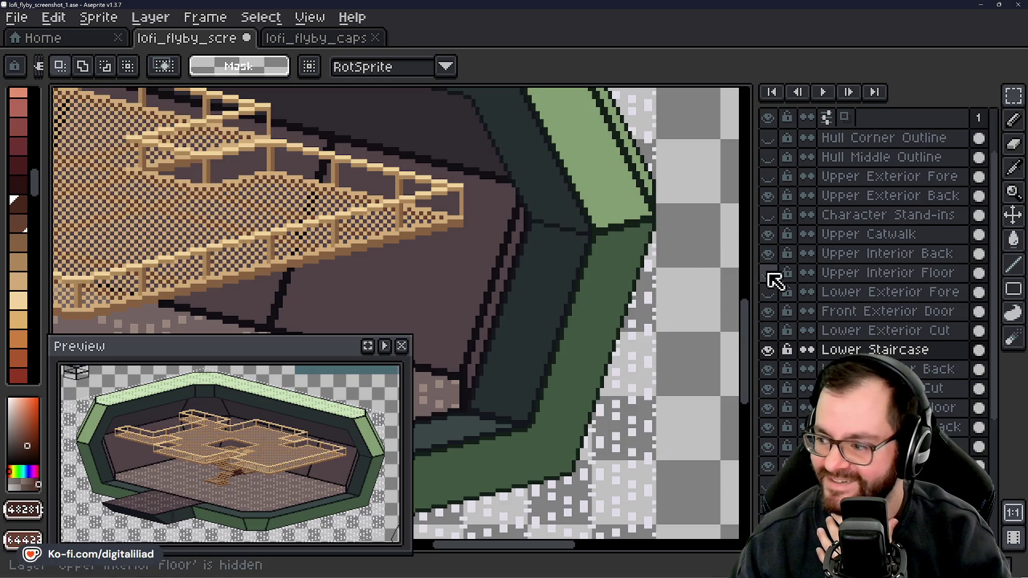
pyautogui.click(766, 197)
pyautogui.click(765, 197)
pyautogui.click(766, 197)
pyautogui.click(766, 197)
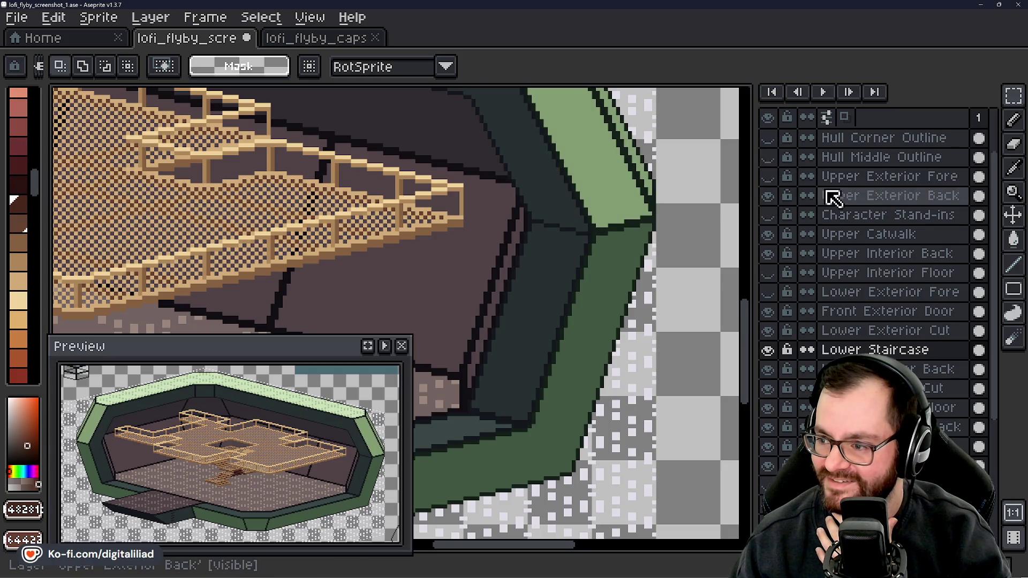
pyautogui.scroll(2, 782, 203)
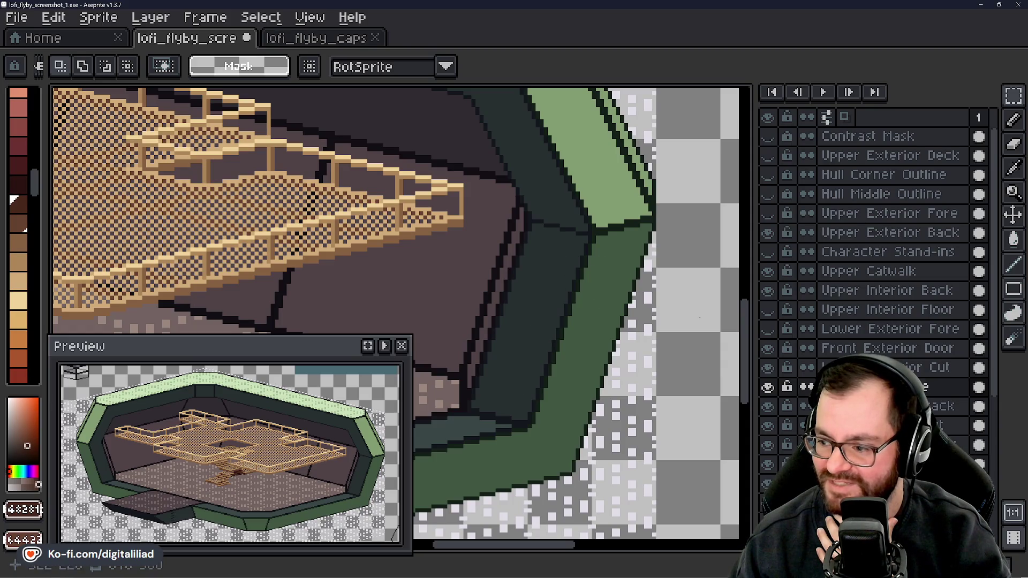
pyautogui.scroll(-1, 766, 426)
pyautogui.click(770, 409)
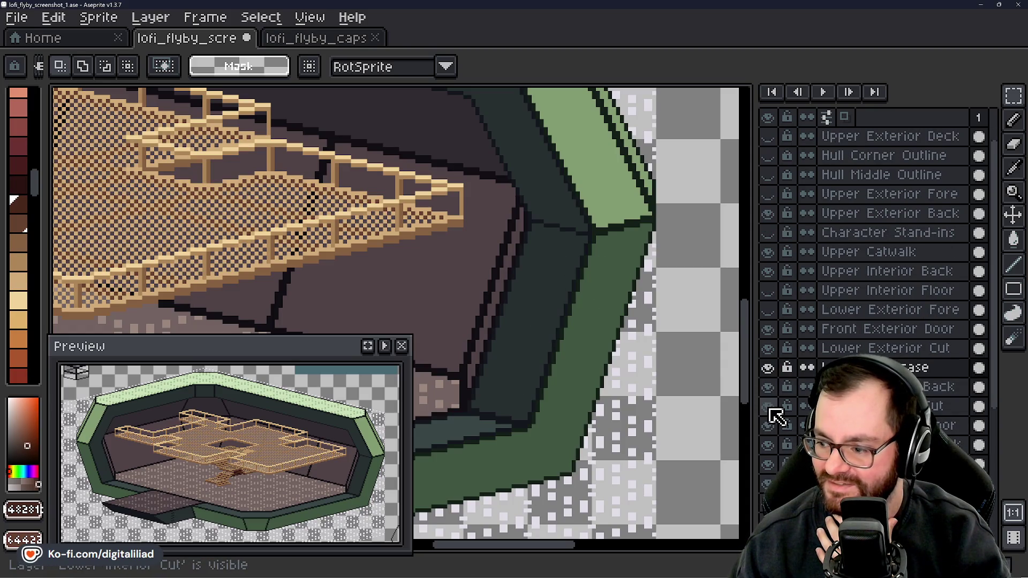
pyautogui.click(767, 445)
pyautogui.click(768, 445)
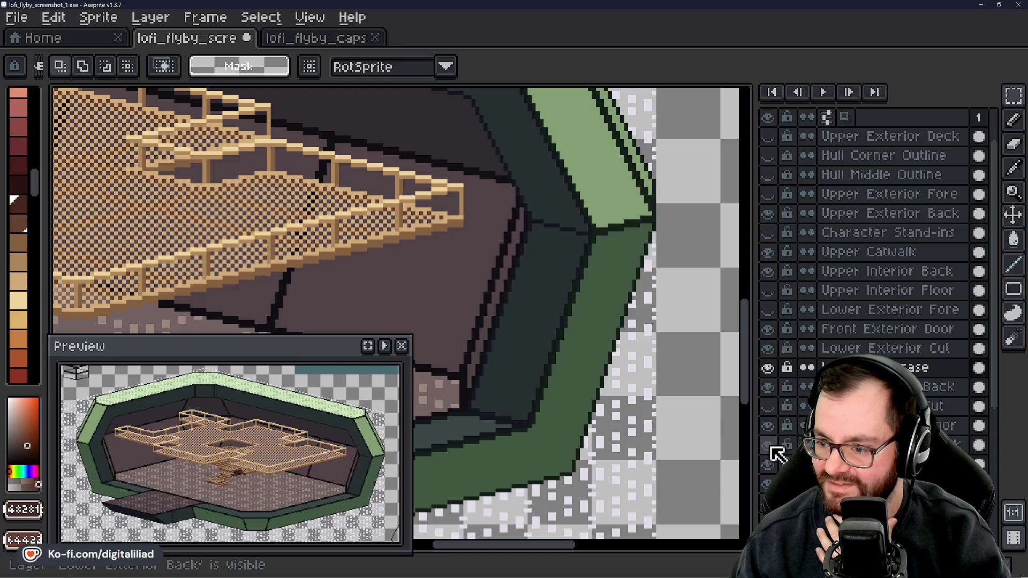
pyautogui.click(767, 445)
pyautogui.click(771, 448)
pyautogui.click(771, 448)
pyautogui.click(771, 448)
pyautogui.click(771, 447)
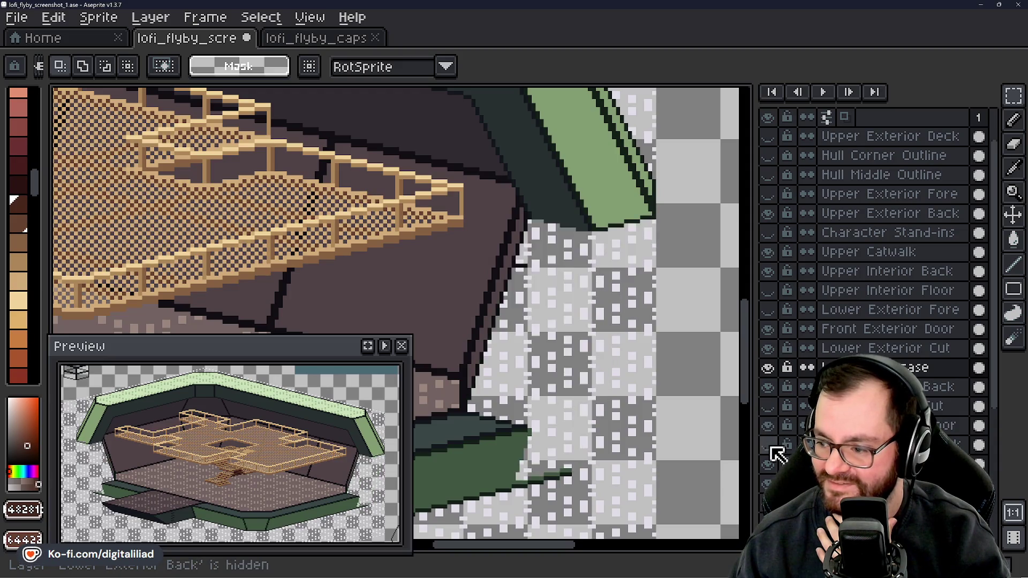
pyautogui.click(771, 448)
pyautogui.click(771, 448)
pyautogui.click(771, 448)
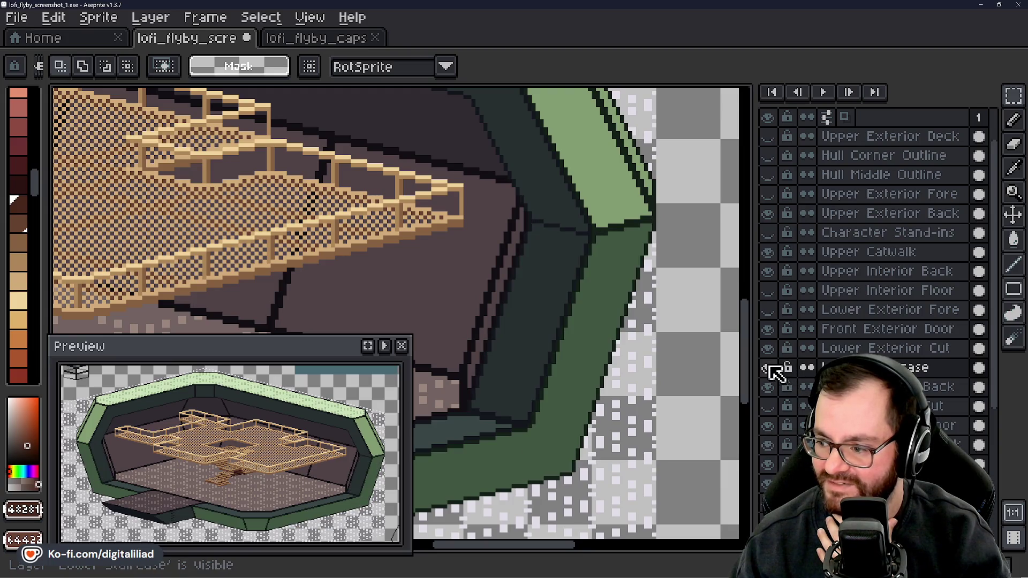
pyautogui.click(769, 407)
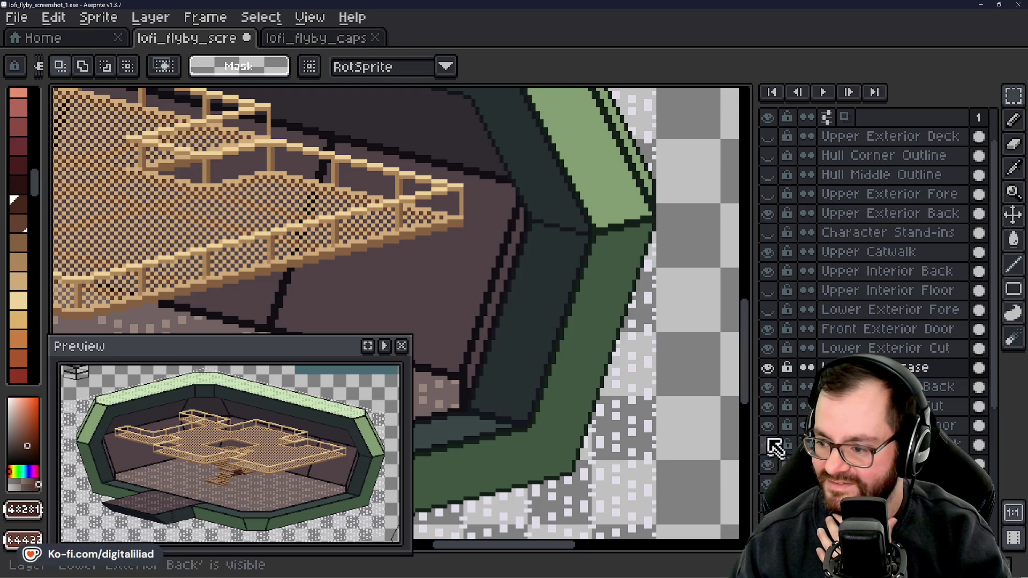
pyautogui.click(769, 407)
pyautogui.press('-')
pyautogui.press('-')
pyautogui.press('-')
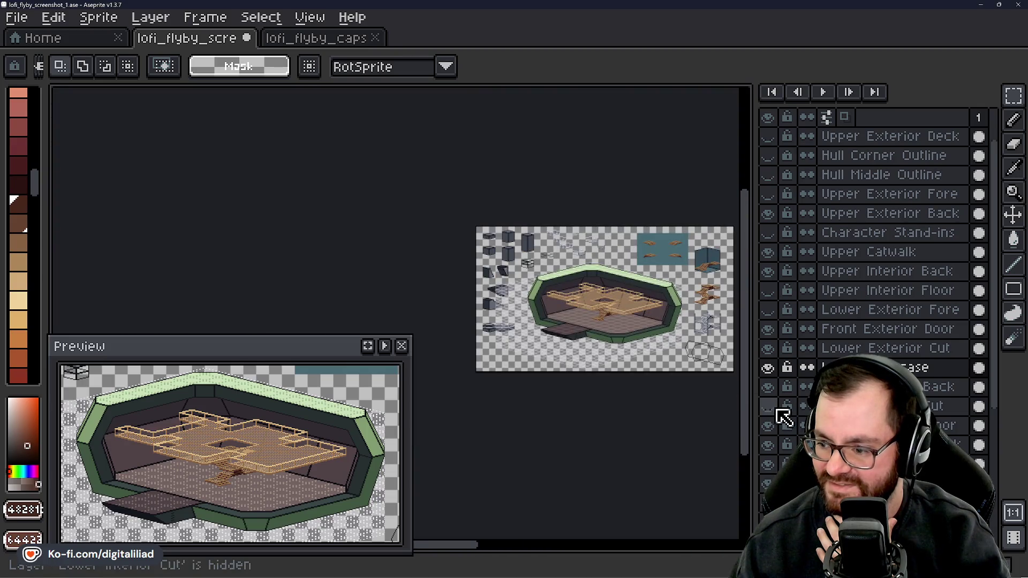
# - Toggle visibility of Lower Interior Cut and a lower layer to check the wall
pyautogui.click(777, 411)
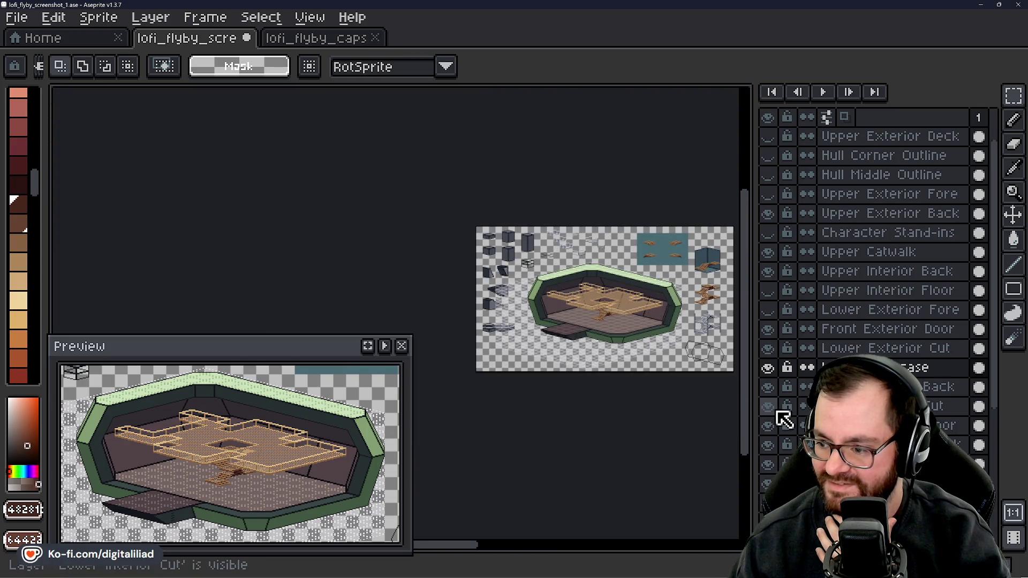
pyautogui.click(778, 412)
pyautogui.scroll(4, 492, 293)
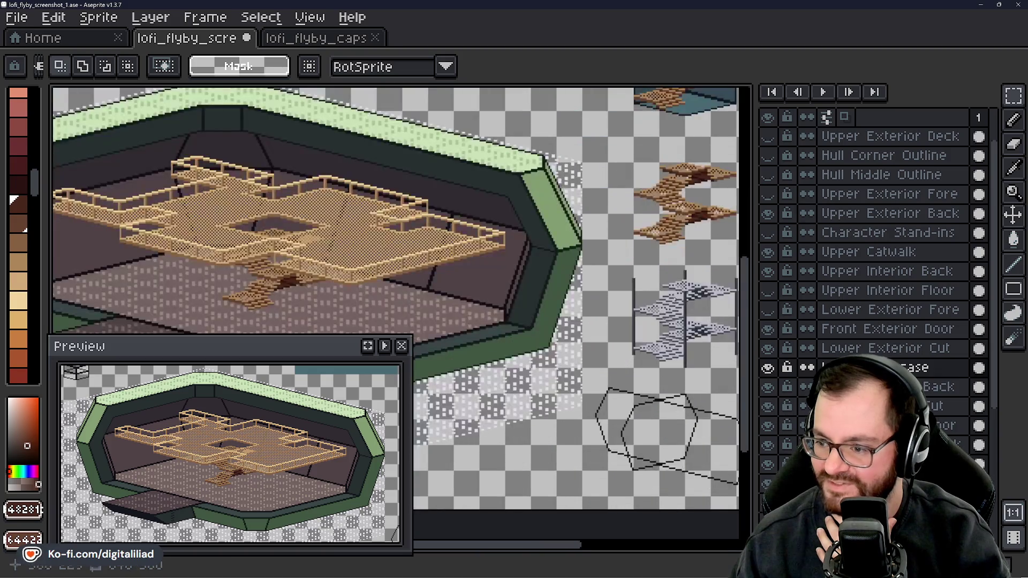
pyautogui.scroll(2, 491, 293)
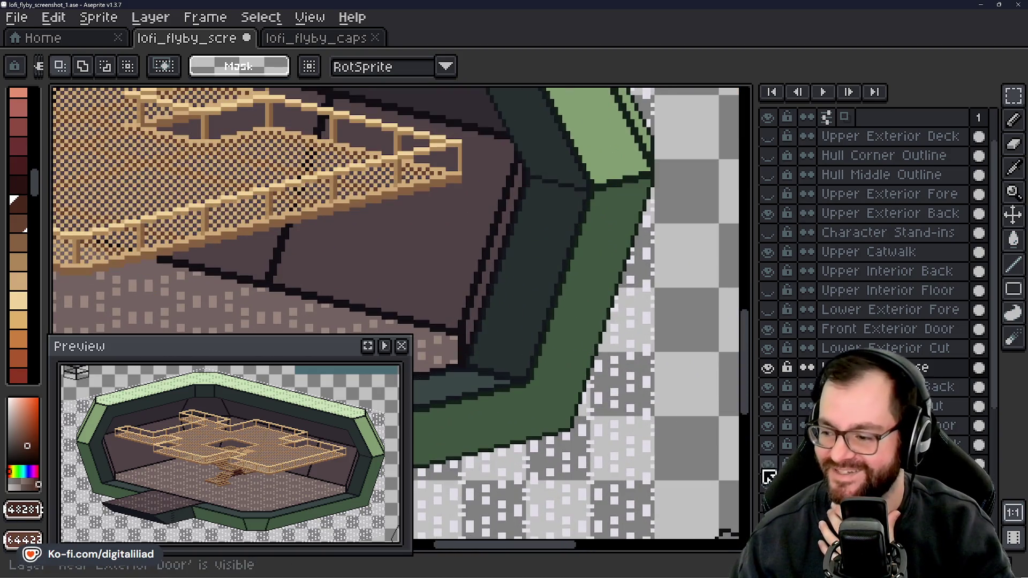
pyautogui.doubleClick(778, 451)
pyautogui.scroll(3, 546, 277)
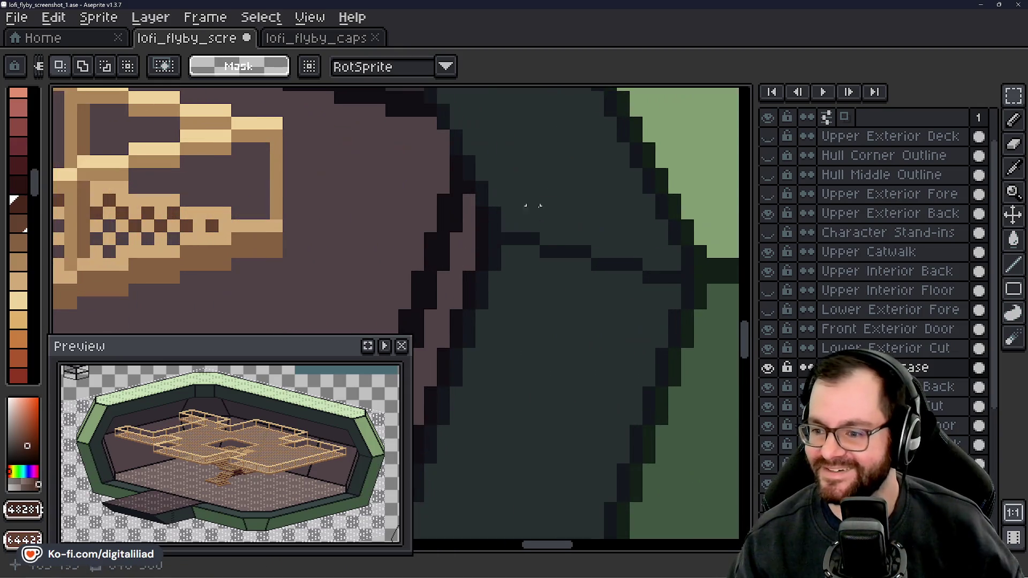
# - Pick the wall's teal and paint over the dark line across the inner wall
pyautogui.keyDown('alt'); pyautogui.click(519, 246); pyautogui.keyUp('alt')
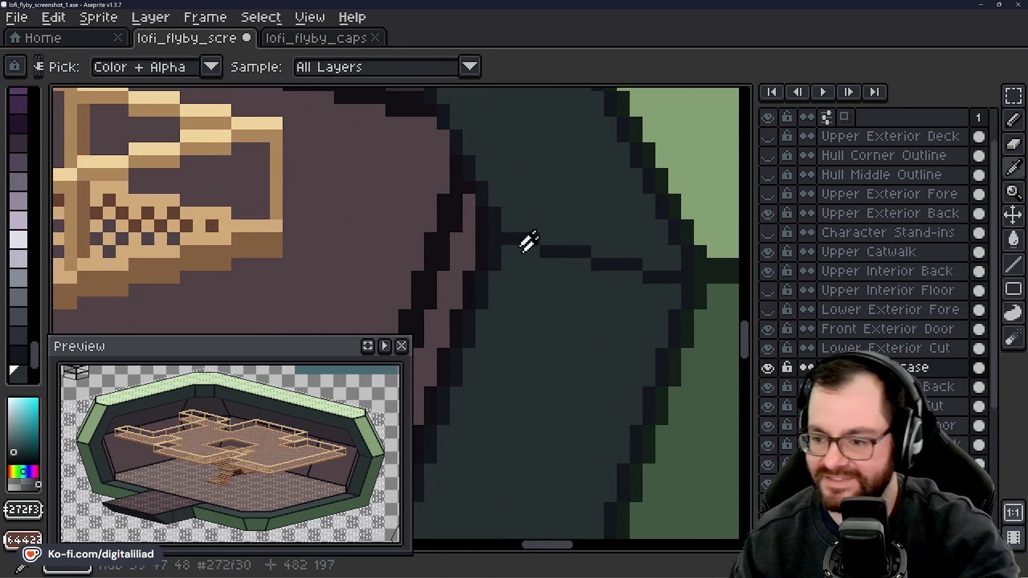
pyautogui.click(518, 235)
pyautogui.hotkey('ctrl', 'z')
pyautogui.click(513, 239)
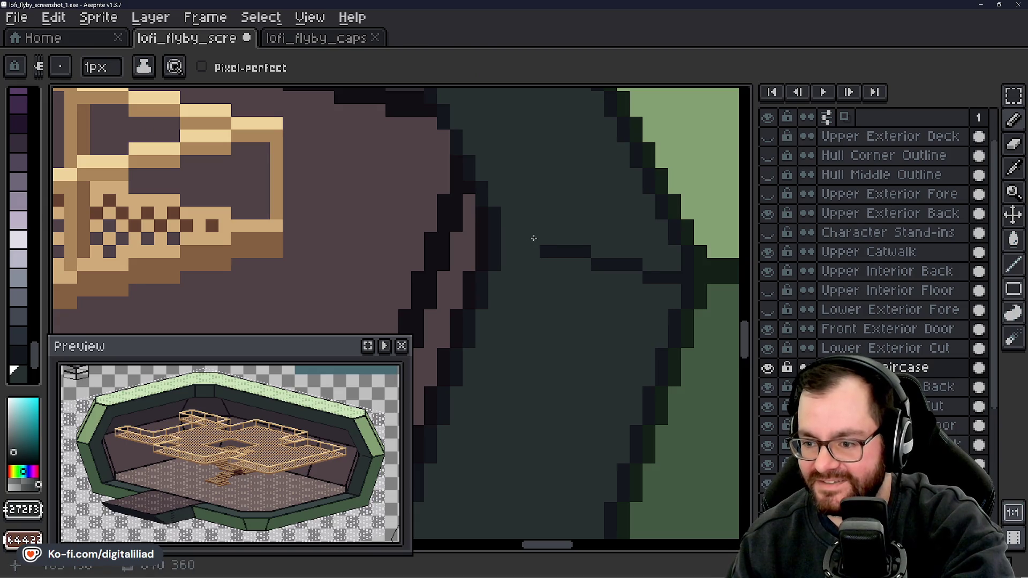
pyautogui.hotkey('ctrl', 'z')
pyautogui.click(559, 252)
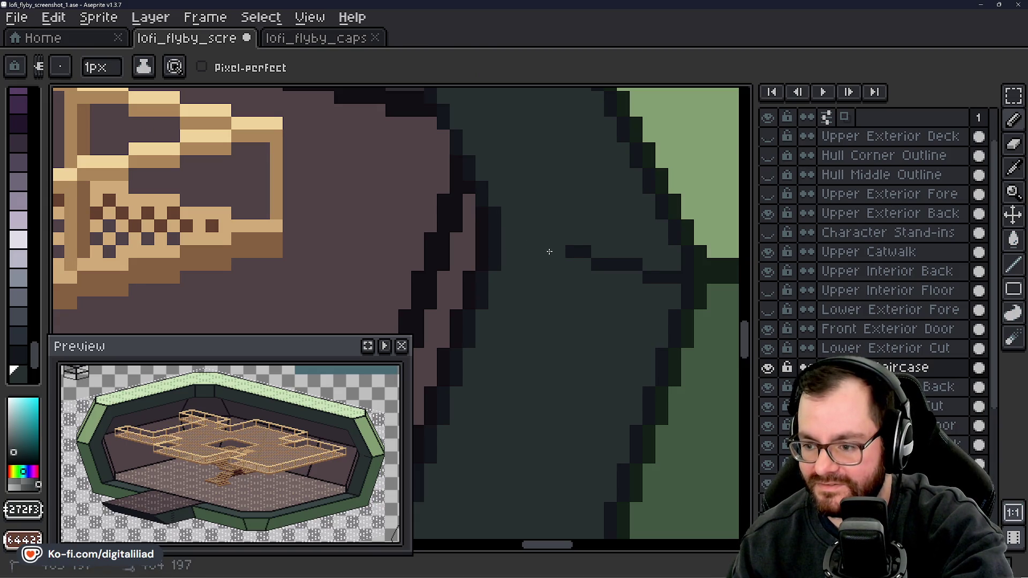
pyautogui.moveTo(577, 253); pyautogui.dragTo(672, 277)
# - Save lofi_flyby_screenshot_1.ase
pyautogui.scroll(-4, 618, 266)
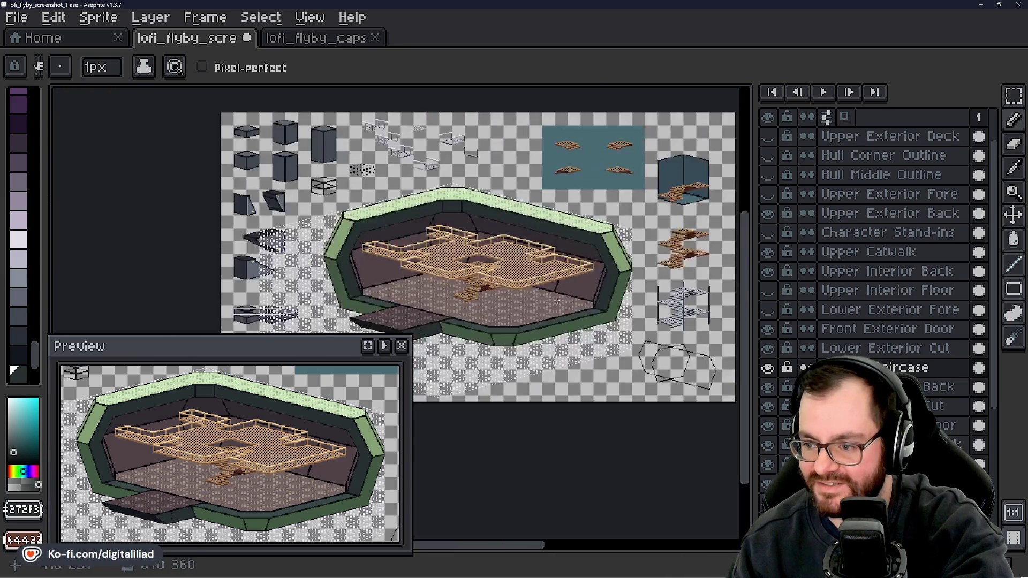
pyautogui.scroll(2, 571, 291)
pyautogui.scroll(1, 571, 290)
pyautogui.hotkey('ctrl', 's')
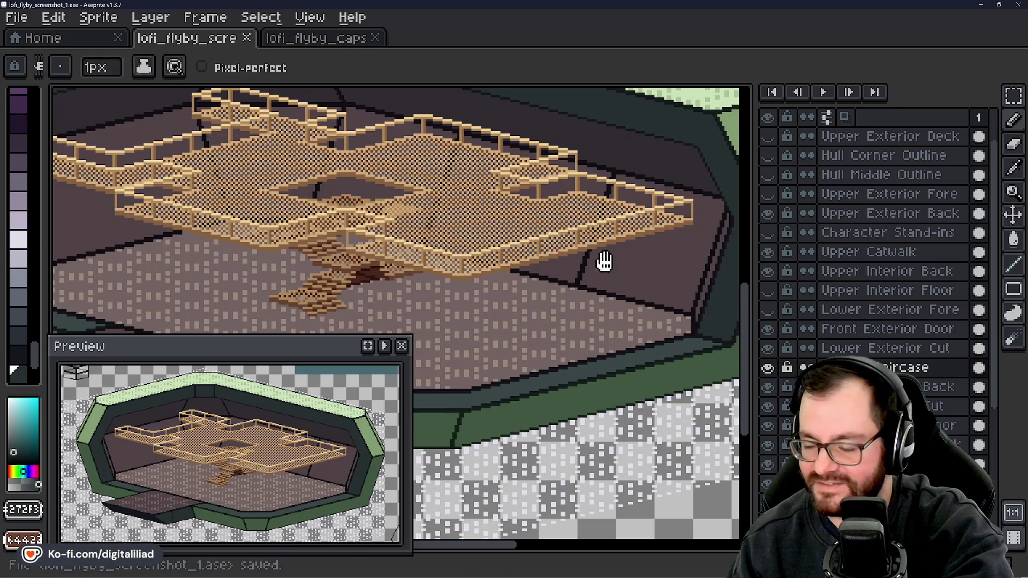
pyautogui.moveTo(603, 259); pyautogui.dragTo(525, 265)
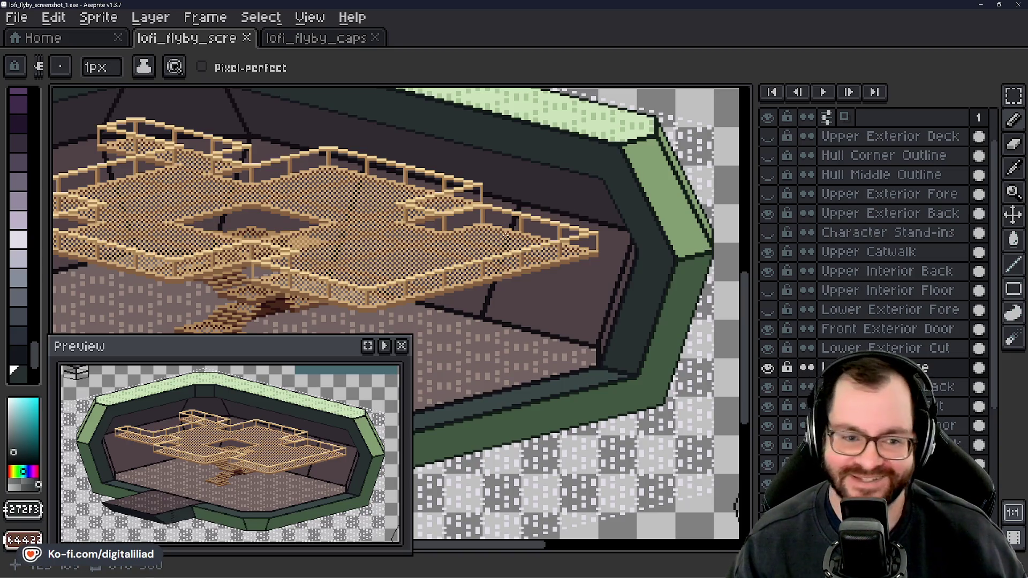
pyautogui.moveTo(503, 232); pyautogui.dragTo(544, 223)
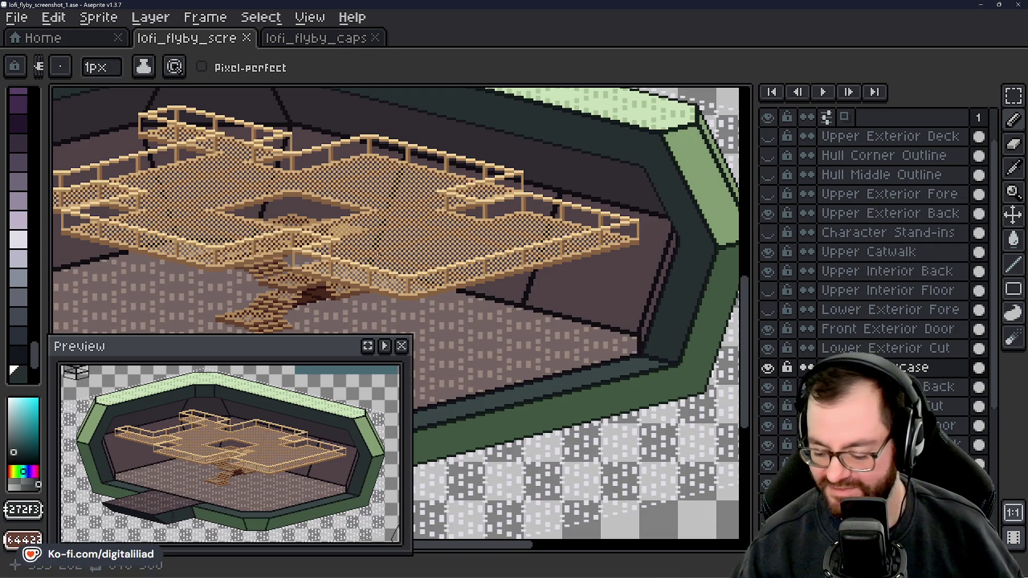
pyautogui.moveTo(418, 256); pyautogui.dragTo(439, 261)
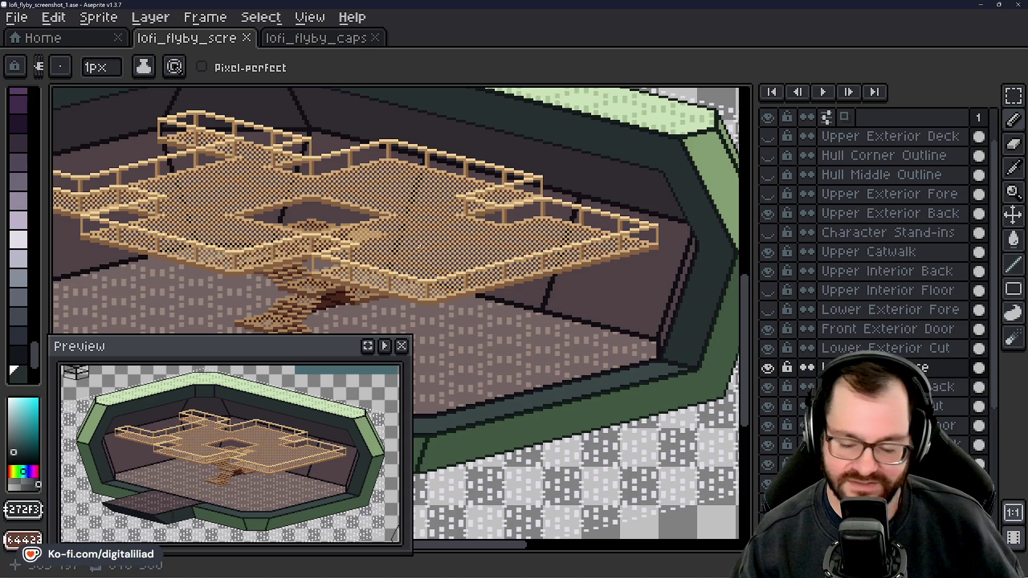
# - Choose the Rectangular Marquee tool and pan to the teal sheet with the four step tiles
pyautogui.click(1013, 95)
pyautogui.moveTo(560, 321)
pyautogui.mouseDown()
pyautogui.moveTo(506, 296)
pyautogui.moveTo(537, 319)
pyautogui.moveTo(613, 294)
pyautogui.moveTo(634, 307)
pyautogui.moveTo(521, 374)
pyautogui.moveTo(528, 364)
pyautogui.mouseUp()
pyautogui.moveTo(591, 231); pyautogui.dragTo(508, 434)
pyautogui.moveTo(519, 246)
pyautogui.mouseDown()
pyautogui.moveTo(519, 282)
pyautogui.moveTo(449, 294)
pyautogui.mouseUp()
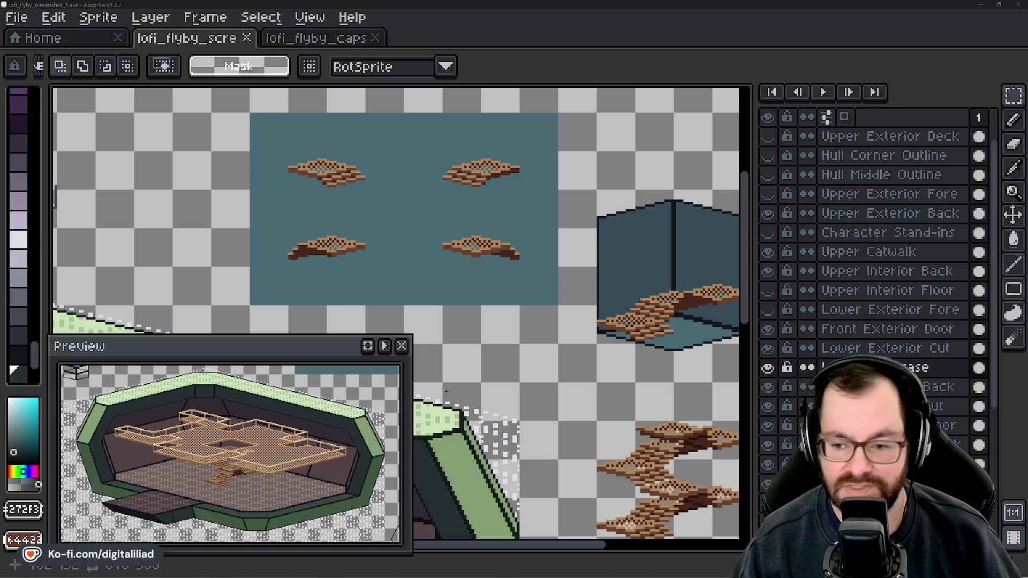
pyautogui.moveTo(535, 456)
pyautogui.mouseDown()
pyautogui.moveTo(562, 294)
pyautogui.moveTo(596, 301)
pyautogui.moveTo(552, 262)
pyautogui.mouseUp()
pyautogui.scroll(2, 548, 252)
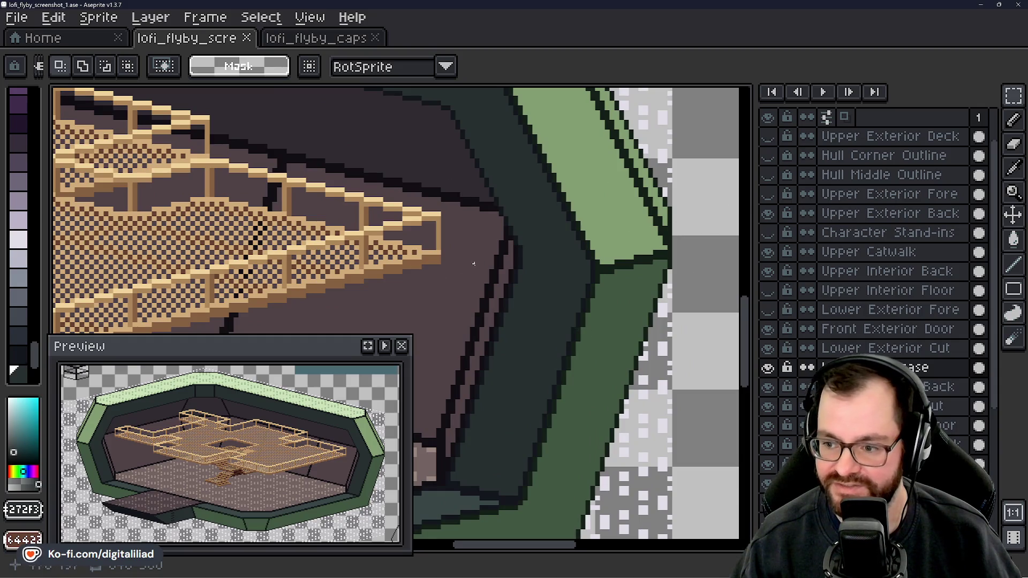
pyautogui.moveTo(496, 219)
pyautogui.mouseDown()
pyautogui.moveTo(573, 385)
pyautogui.moveTo(491, 256)
pyautogui.mouseUp()
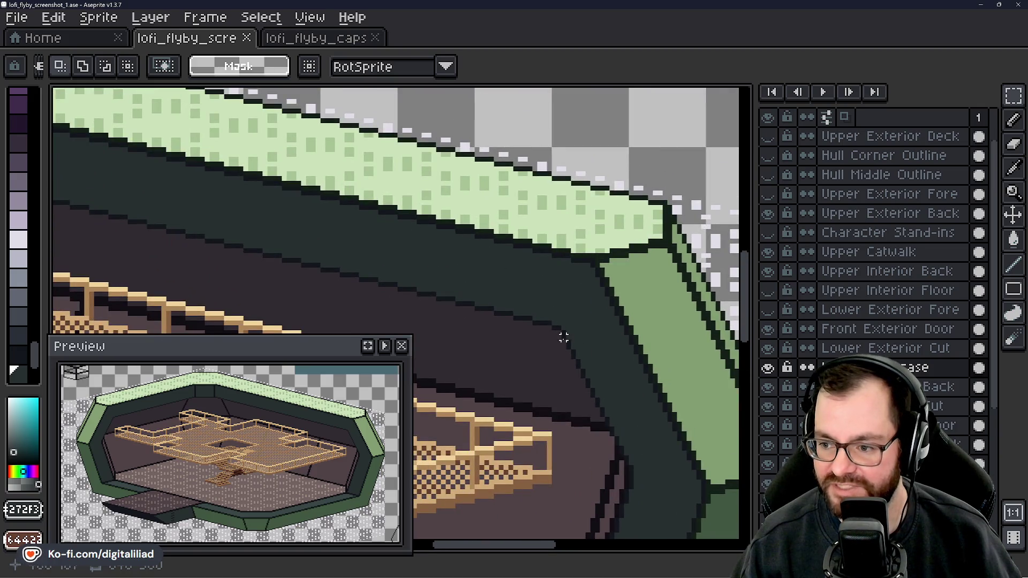
pyautogui.moveTo(564, 337); pyautogui.dragTo(511, 269)
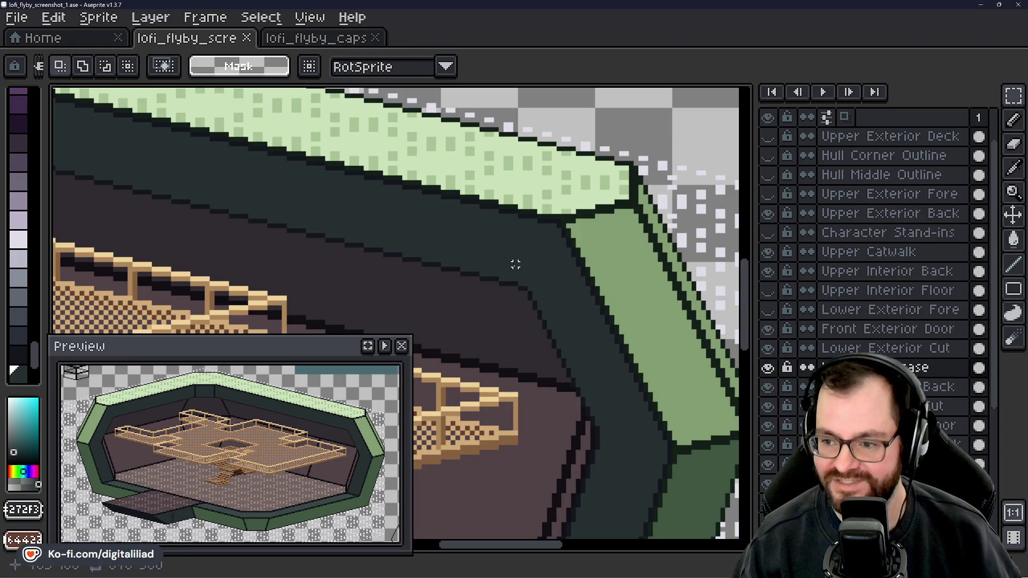
pyautogui.scroll(4, 511, 264)
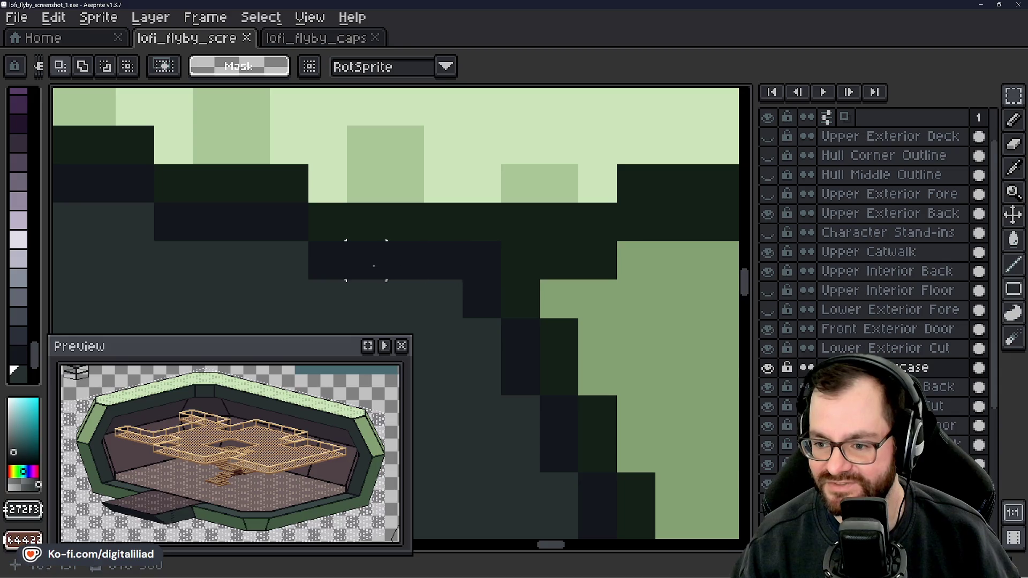
pyautogui.scroll(-5, 405, 222)
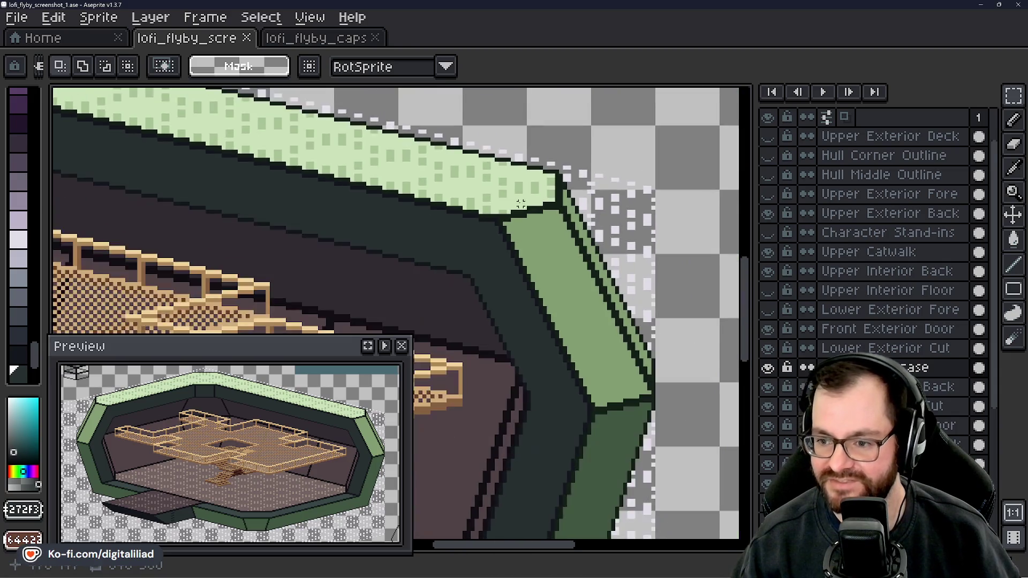
pyautogui.scroll(1, 590, 203)
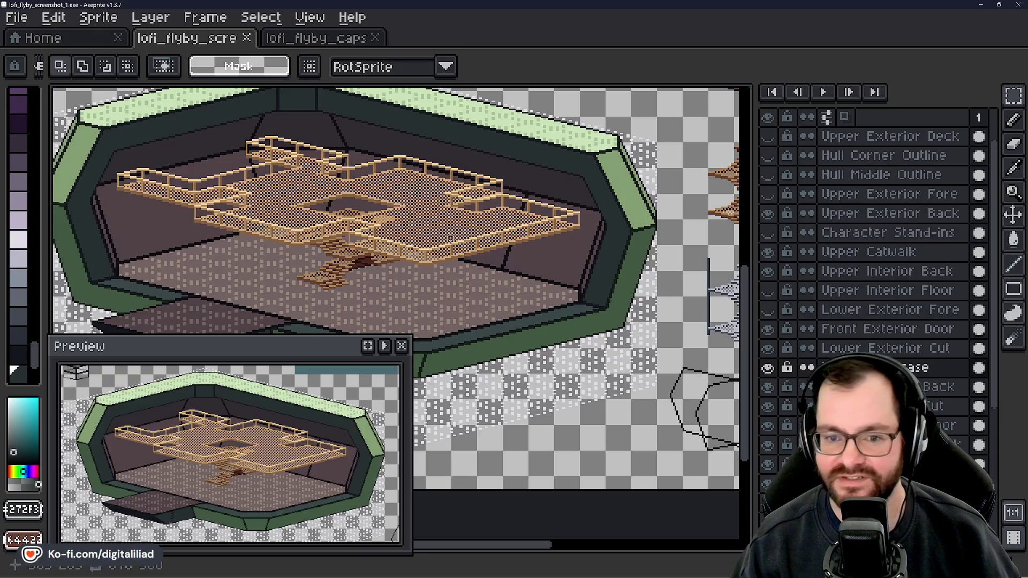
pyautogui.scroll(1, 452, 231)
pyautogui.scroll(3, 259, 171)
pyautogui.scroll(2, 260, 172)
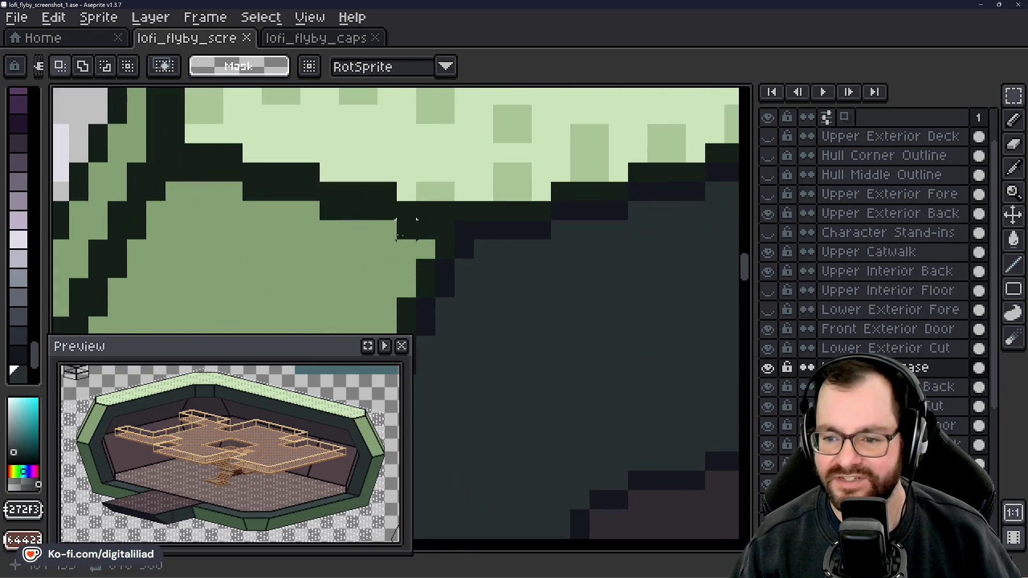
pyautogui.scroll(-3, 226, 179)
pyautogui.scroll(-4, 435, 212)
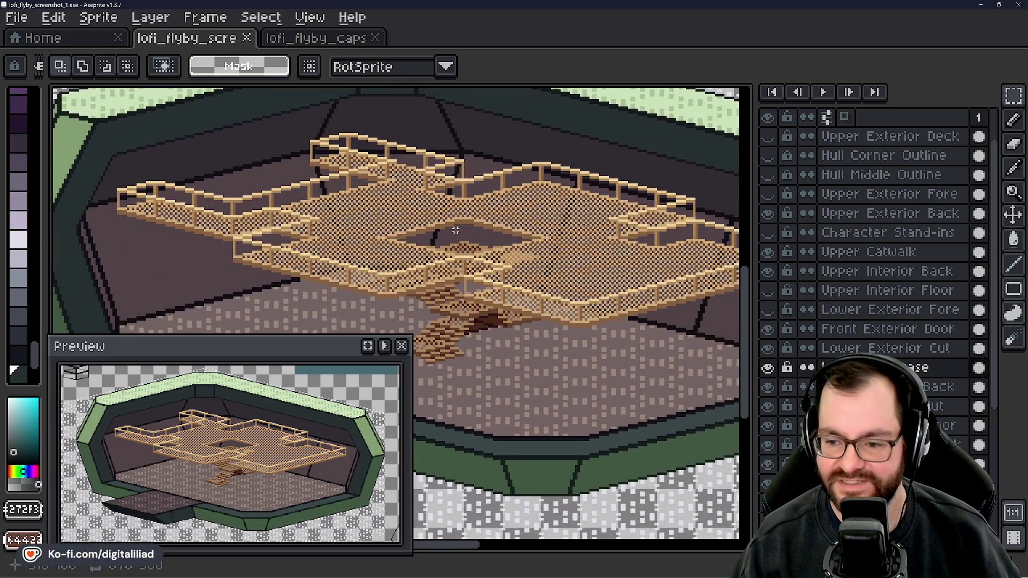
pyautogui.moveTo(455, 230)
pyautogui.mouseDown()
pyautogui.moveTo(172, 294)
pyautogui.moveTo(207, 335)
pyautogui.moveTo(390, 232)
pyautogui.mouseUp()
pyautogui.scroll(4, 440, 246)
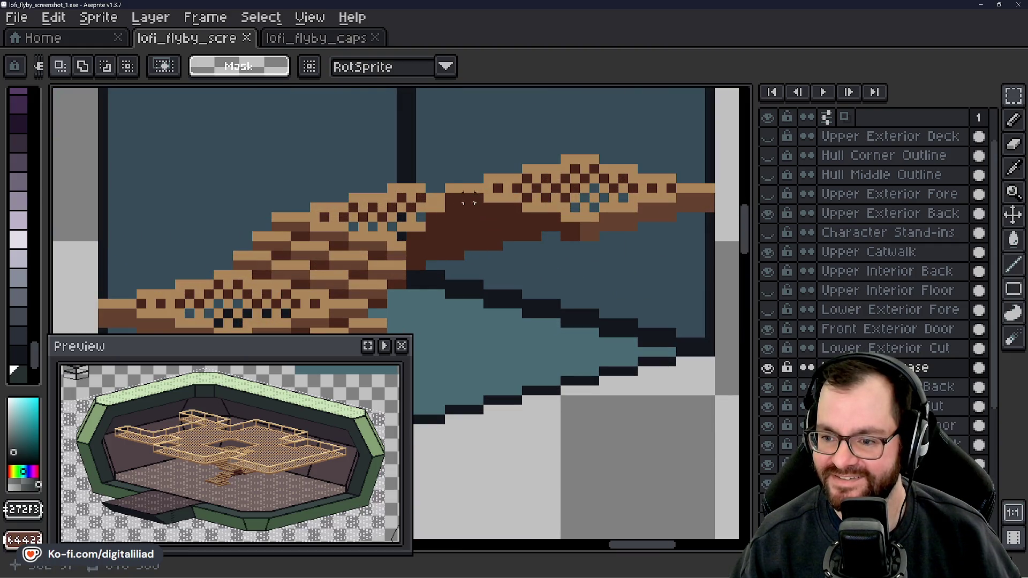
pyautogui.scroll(-4, 507, 227)
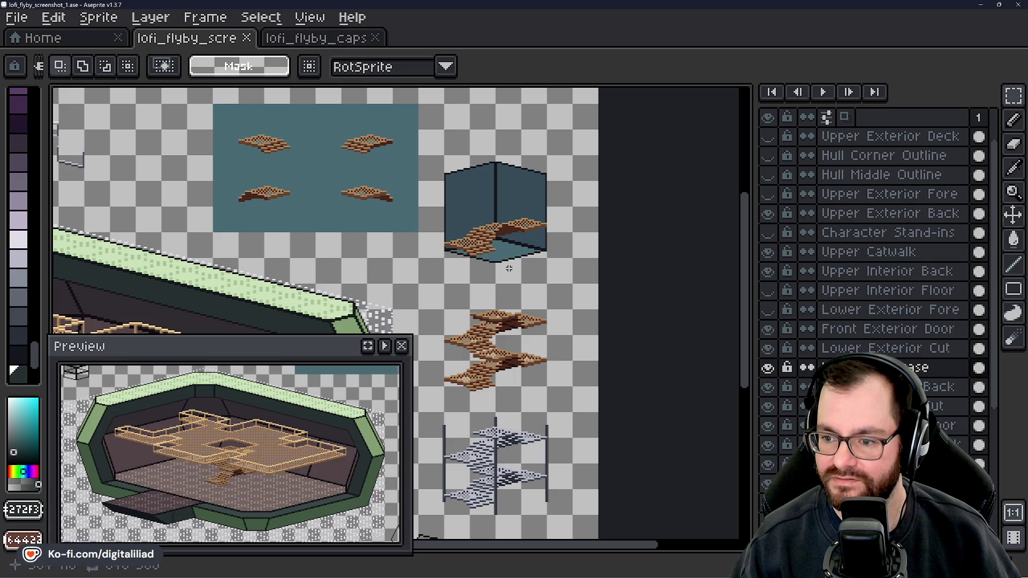
pyautogui.scroll(5, 355, 184)
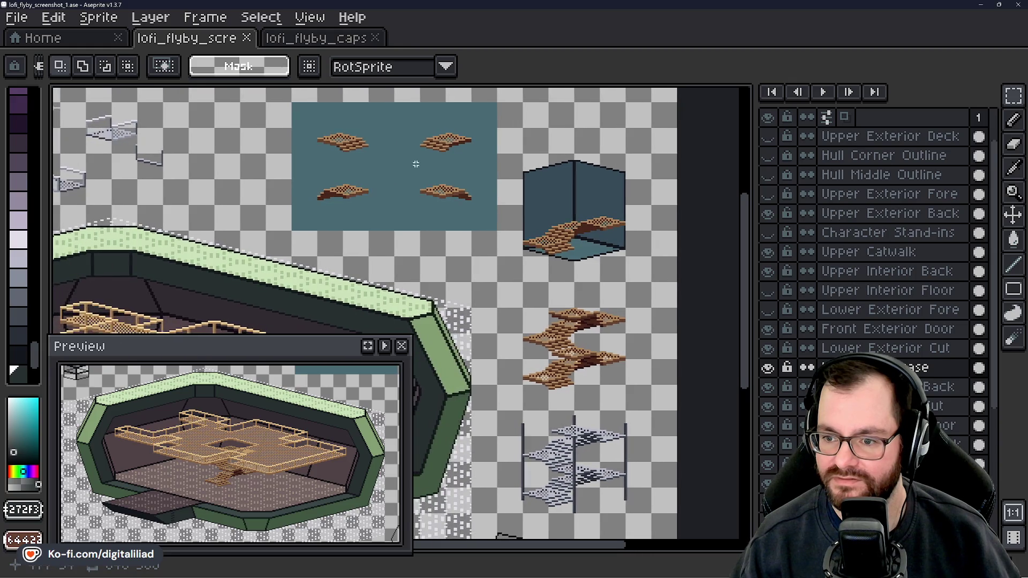
pyautogui.scroll(-1, 470, 195)
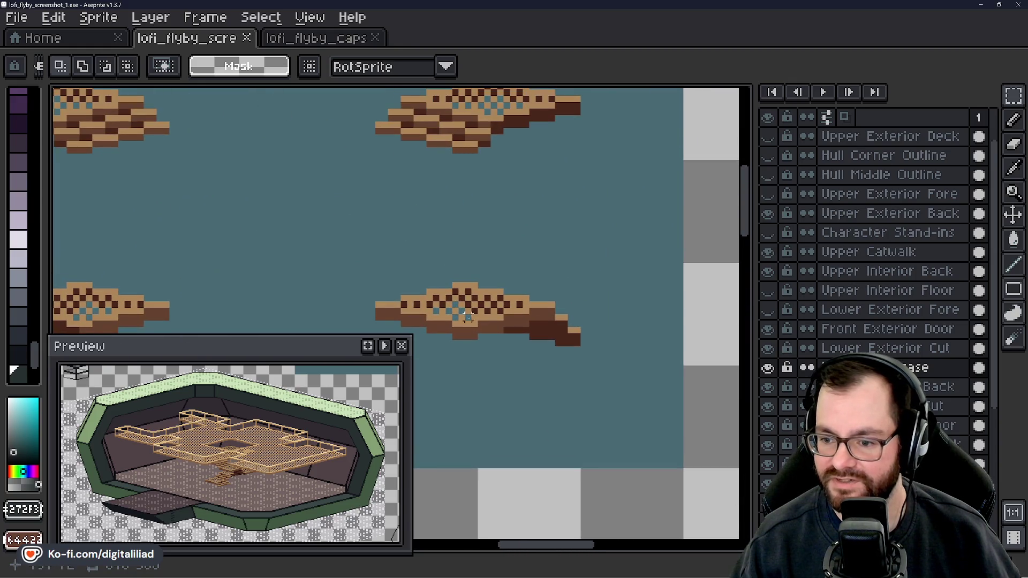
pyautogui.scroll(1, 487, 278)
pyautogui.scroll(-1, 510, 235)
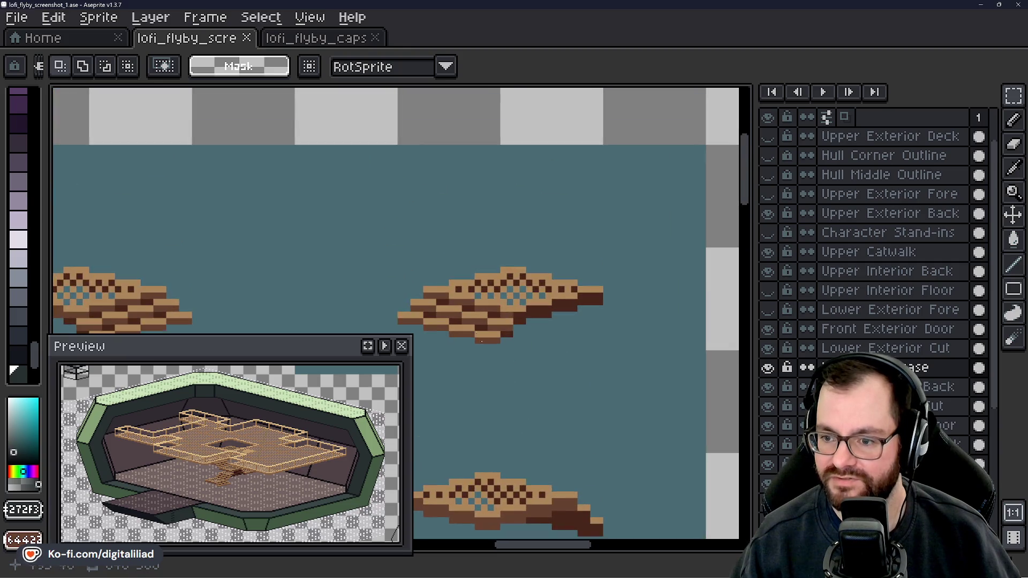
pyautogui.scroll(3, 364, 306)
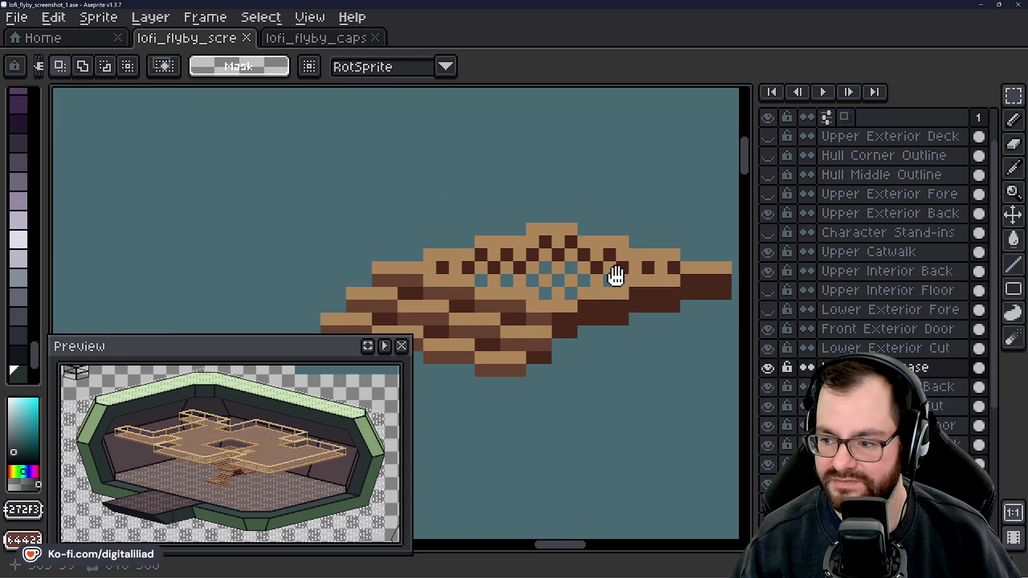
pyautogui.moveTo(614, 271); pyautogui.dragTo(441, 278)
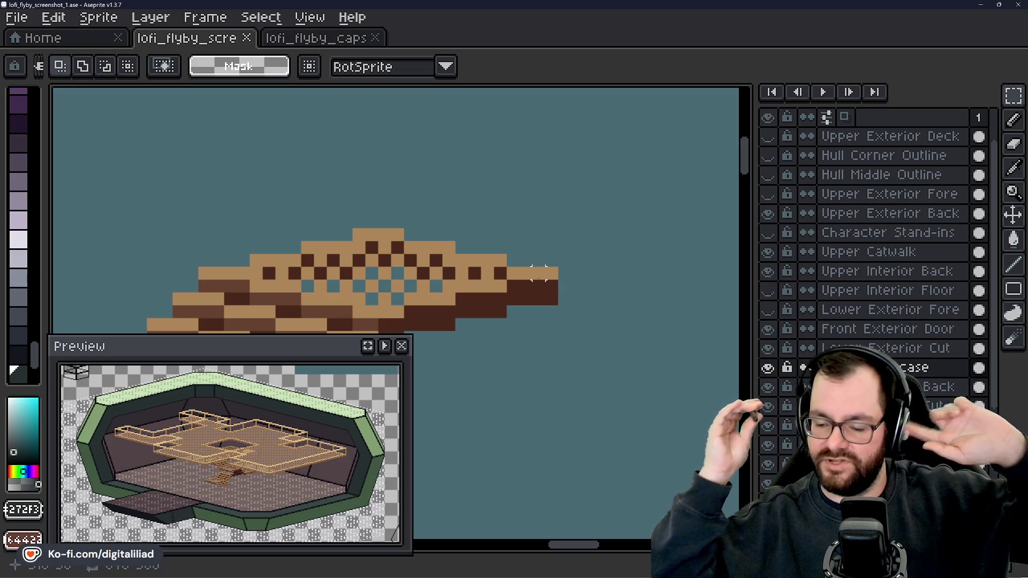
pyautogui.scroll(-5, 565, 222)
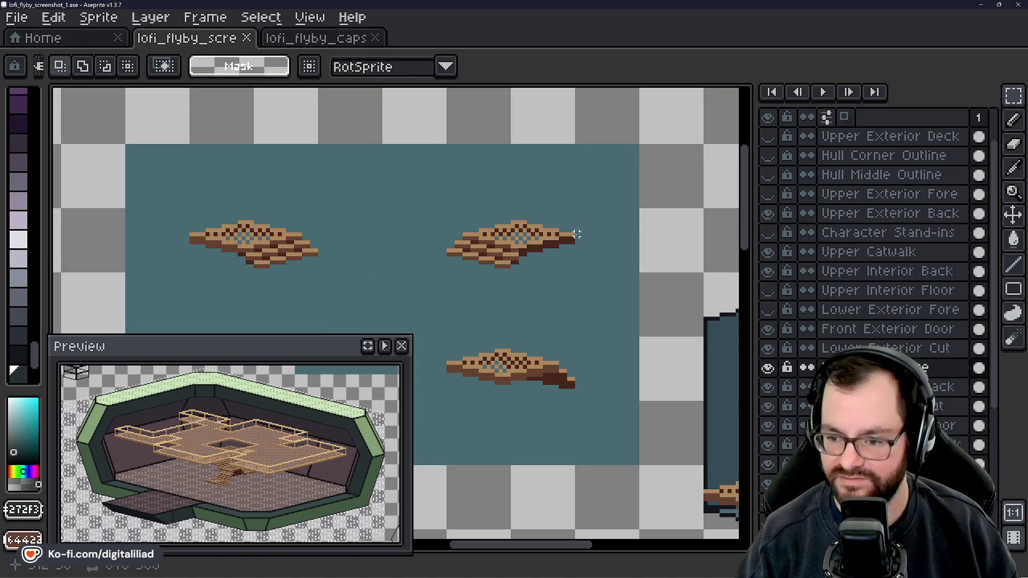
pyautogui.moveTo(253, 308)
pyautogui.mouseDown()
pyautogui.moveTo(353, 230)
pyautogui.moveTo(391, 234)
pyautogui.moveTo(410, 218)
pyautogui.moveTo(421, 255)
pyautogui.mouseUp()
pyautogui.scroll(1, 311, 254)
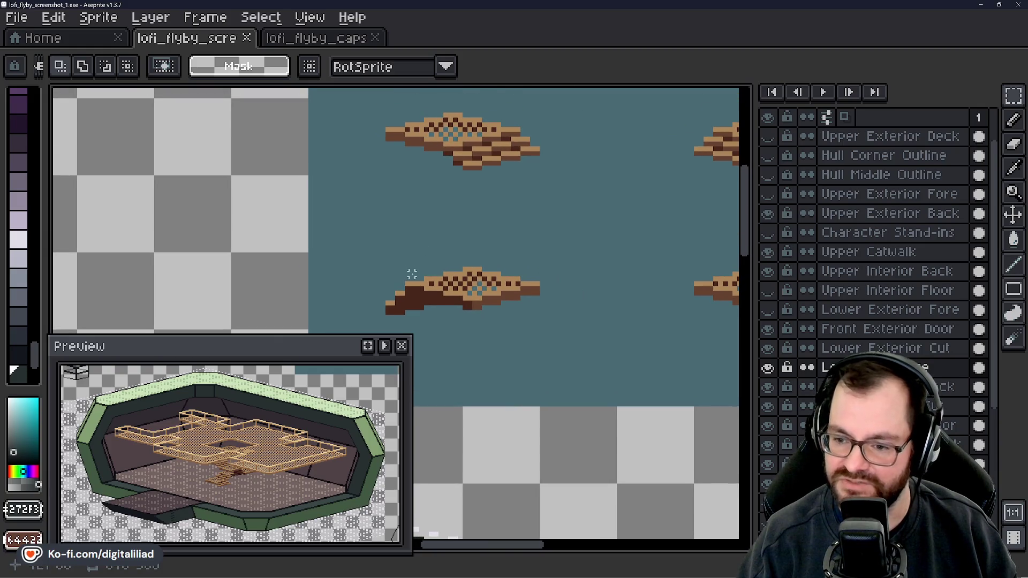
pyautogui.scroll(1, 412, 274)
pyautogui.scroll(1, 411, 273)
pyautogui.scroll(-1, 397, 314)
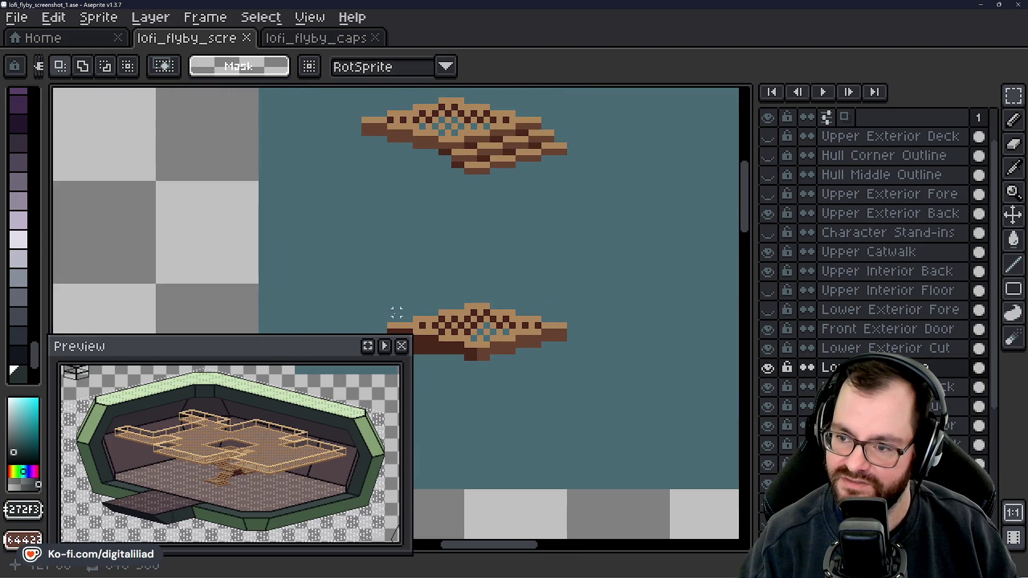
pyautogui.scroll(3, 409, 274)
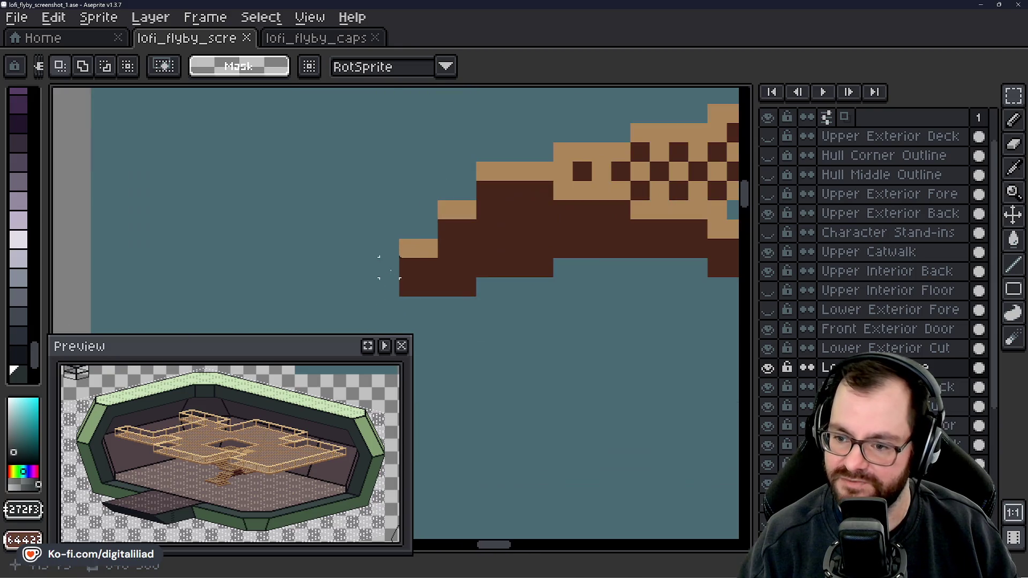
# - Raise the deck tile's left tip one pixel by nudging three selected blocks up
pyautogui.moveTo(409, 248); pyautogui.dragTo(466, 295)
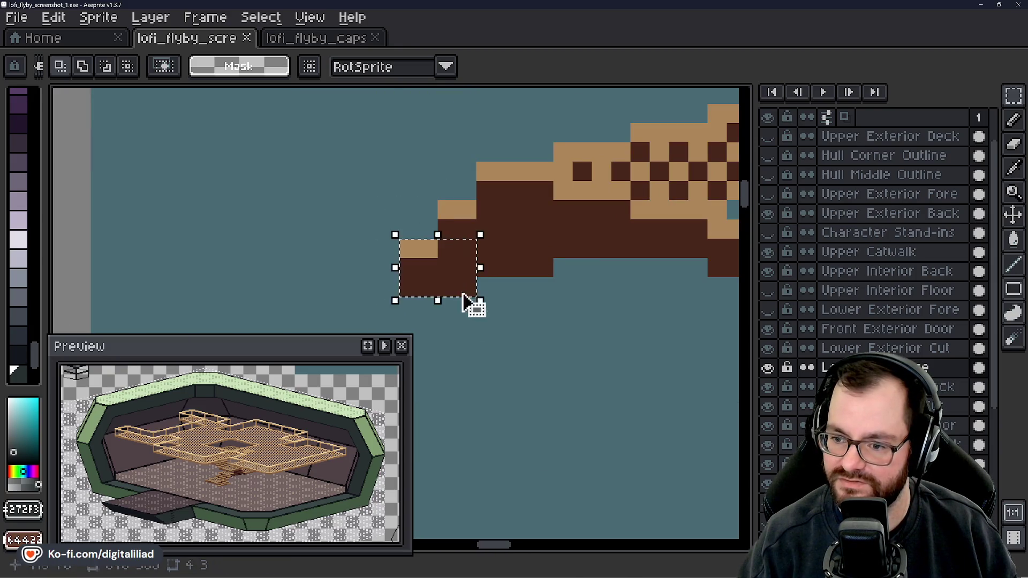
pyautogui.click(461, 287)
pyautogui.press('Up')
pyautogui.click(486, 229)
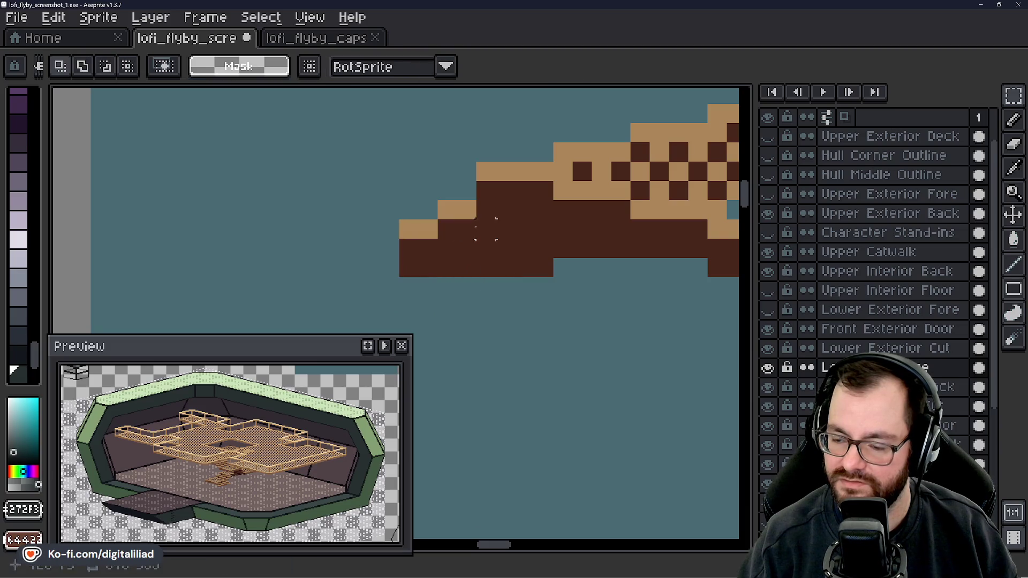
pyautogui.moveTo(448, 209)
pyautogui.mouseDown()
pyautogui.moveTo(511, 270)
pyautogui.moveTo(498, 241)
pyautogui.mouseUp()
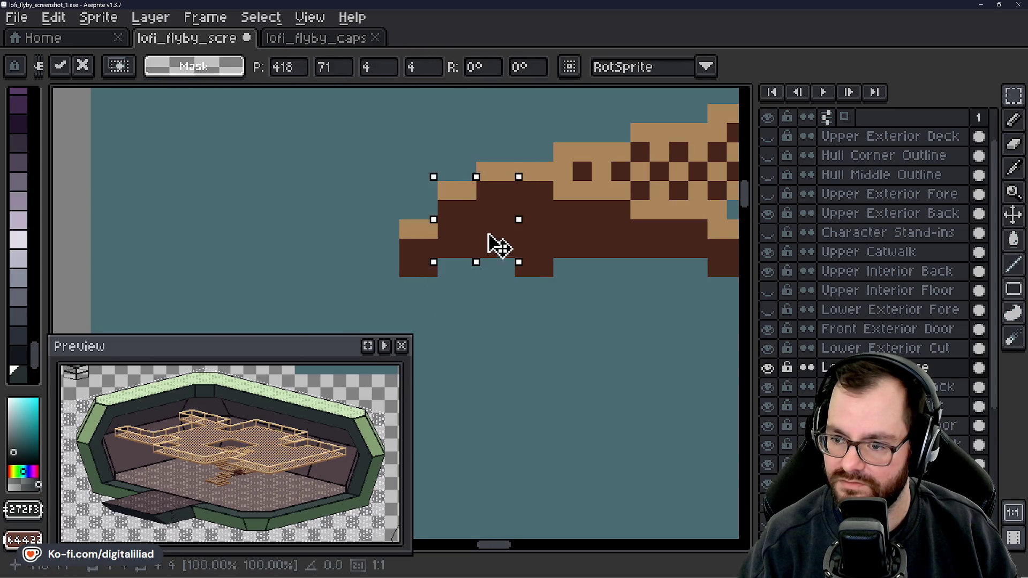
pyautogui.click(505, 325)
pyautogui.moveTo(399, 217)
pyautogui.mouseDown()
pyautogui.moveTo(438, 279)
pyautogui.moveTo(437, 259)
pyautogui.moveTo(390, 257)
pyautogui.moveTo(468, 277)
pyautogui.moveTo(468, 258)
pyautogui.moveTo(562, 259)
pyautogui.mouseUp()
pyautogui.click(489, 271)
# - Erase the tip's dark bottom row and fill the gap with sampled dark brown
pyautogui.press('e')
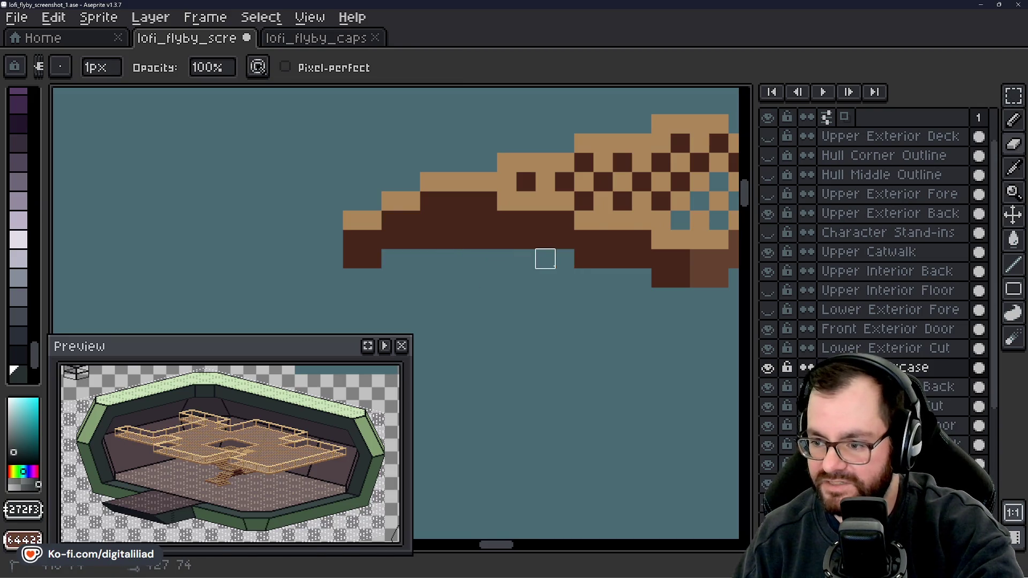
pyautogui.moveTo(561, 307); pyautogui.dragTo(561, 312)
pyautogui.scroll(2, 391, 305)
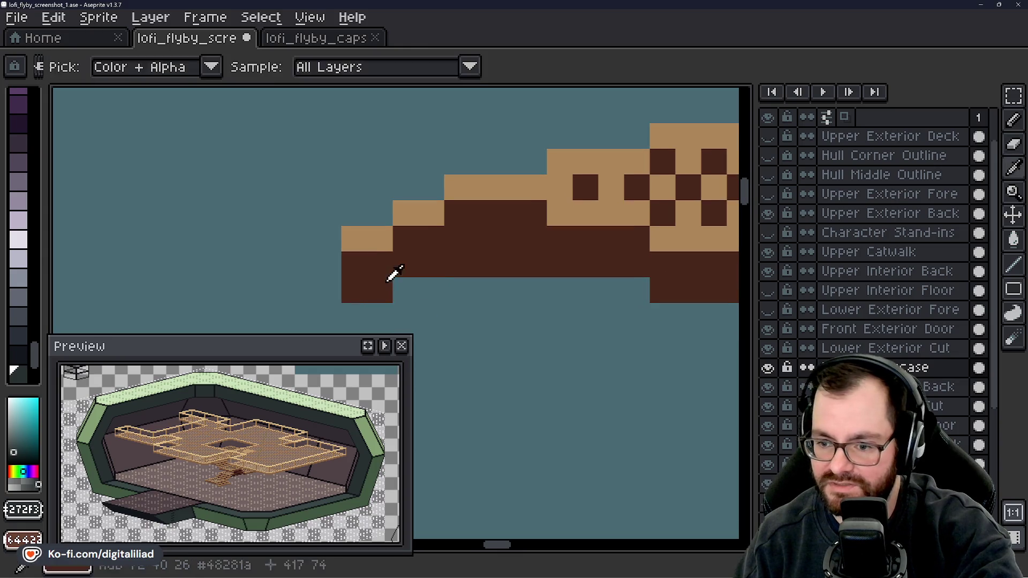
pyautogui.keyDown('alt'); pyautogui.click(388, 281); pyautogui.keyUp('alt')
pyautogui.press('b')
pyautogui.click(409, 291)
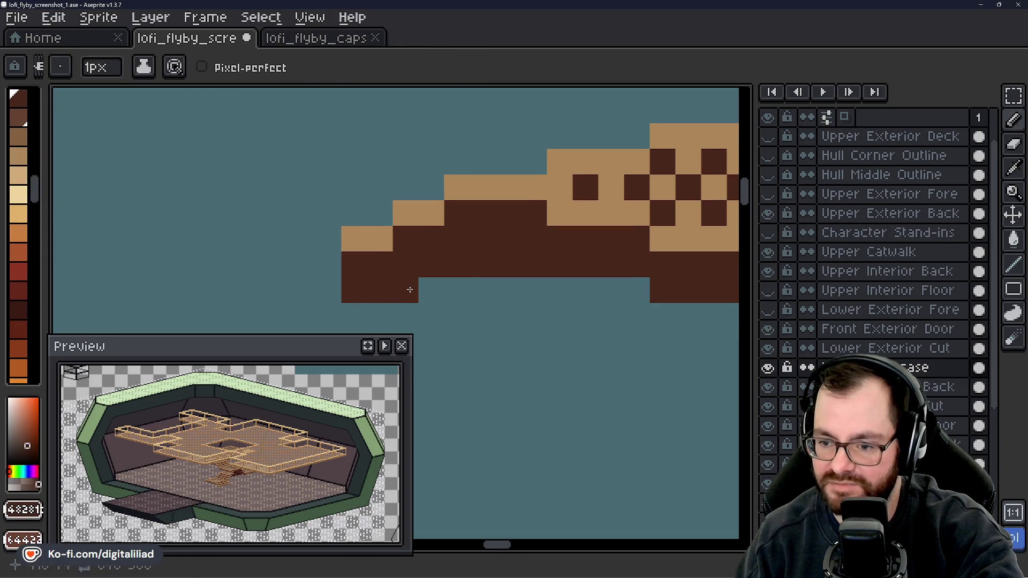
pyautogui.click(509, 290)
pyautogui.moveTo(509, 293); pyautogui.dragTo(429, 284)
pyautogui.hotkey('ctrl', 'z')
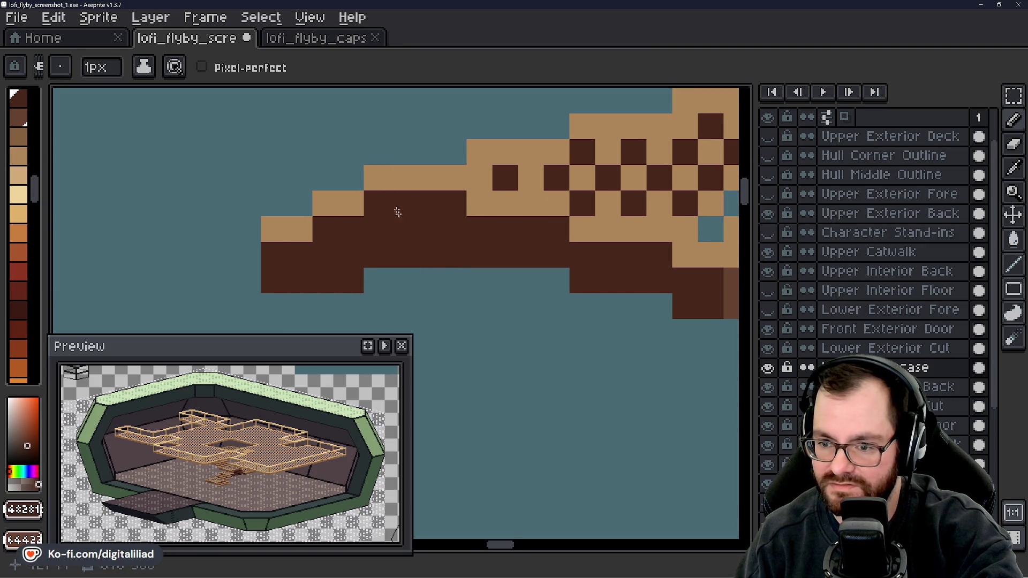
pyautogui.scroll(-5, 397, 211)
pyautogui.scroll(-1, 446, 274)
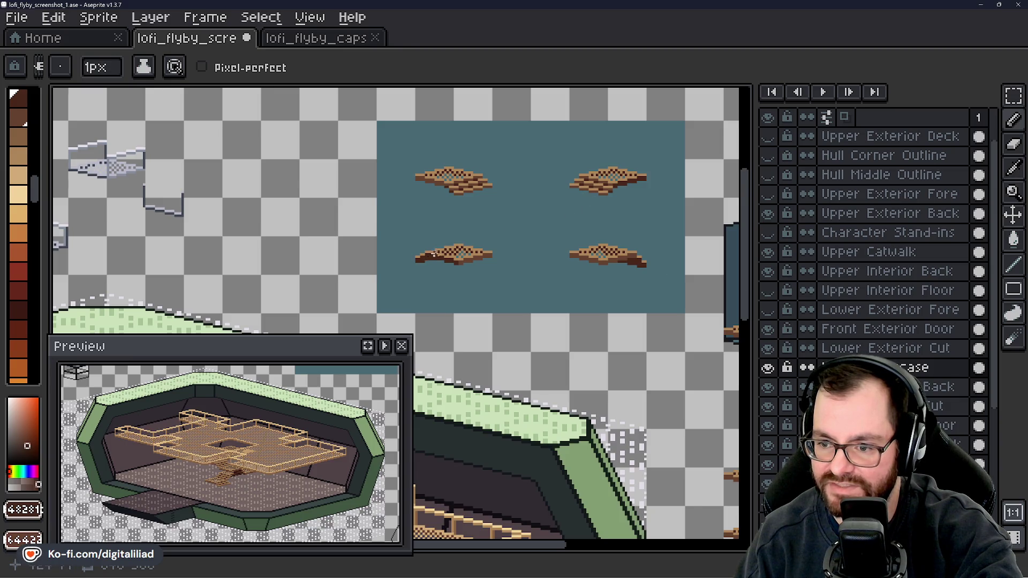
# - Erase two dark checker pixels into teal holes and paint one tan square dark brown
pyautogui.scroll(5, 433, 254)
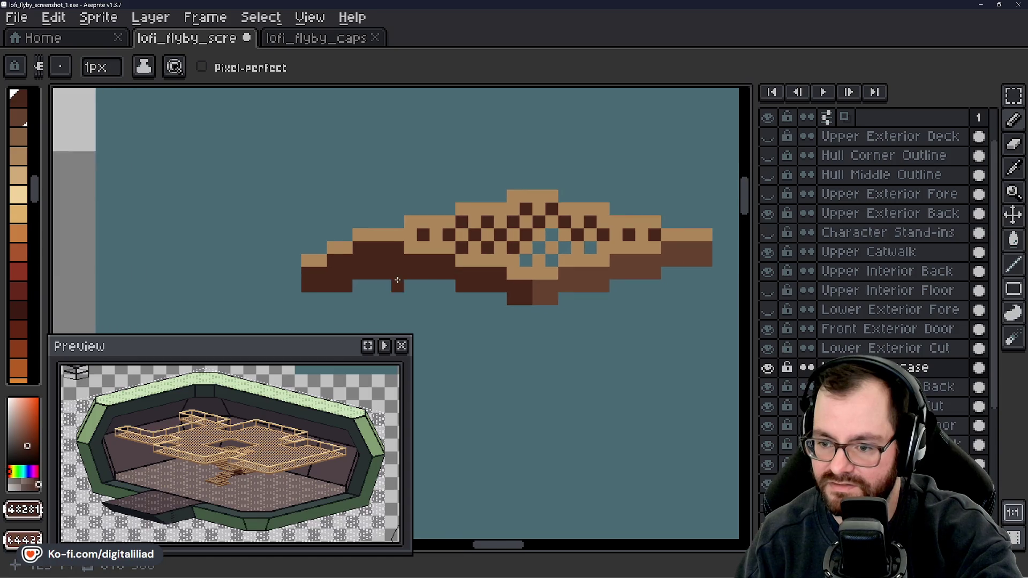
pyautogui.scroll(2, 397, 280)
pyautogui.moveTo(490, 277); pyautogui.dragTo(392, 305)
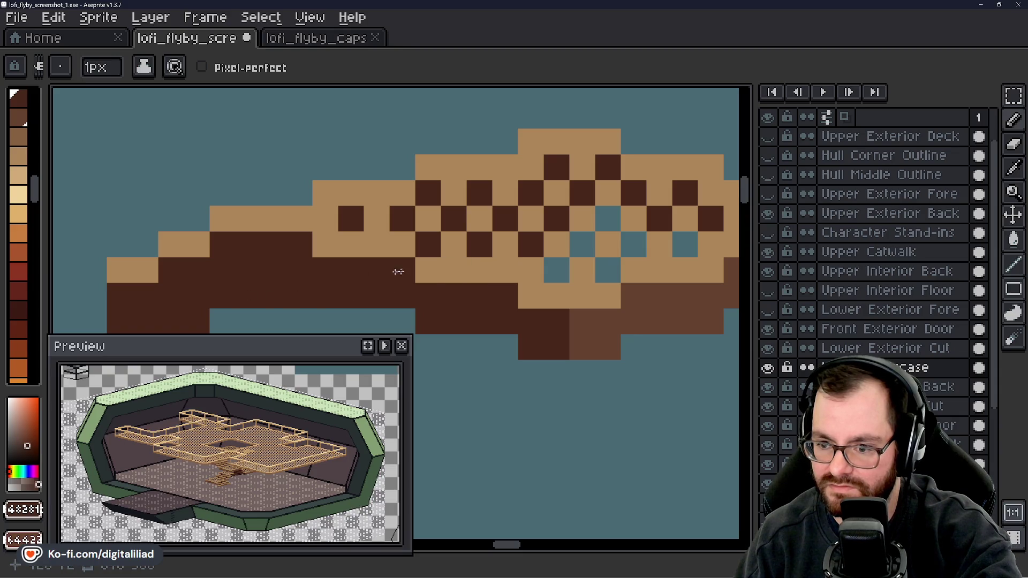
pyautogui.press('e')
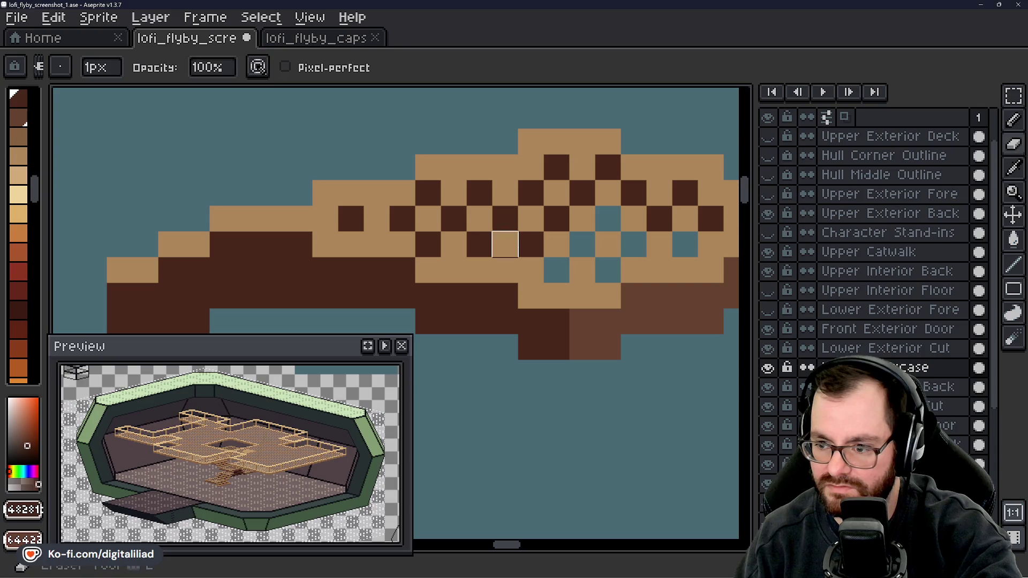
pyautogui.click(530, 245)
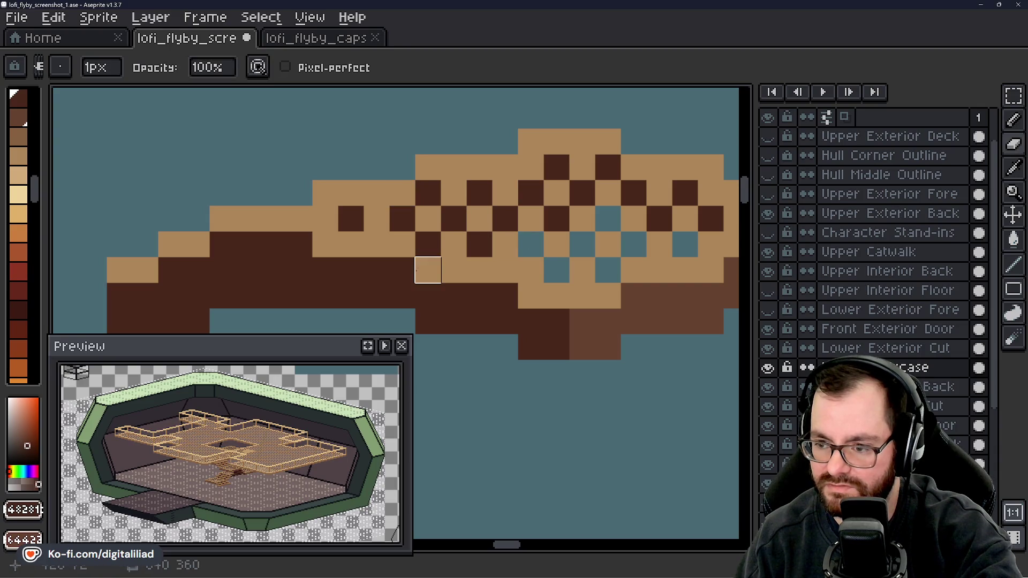
pyautogui.click(557, 218)
pyautogui.moveTo(415, 255); pyautogui.dragTo(469, 213)
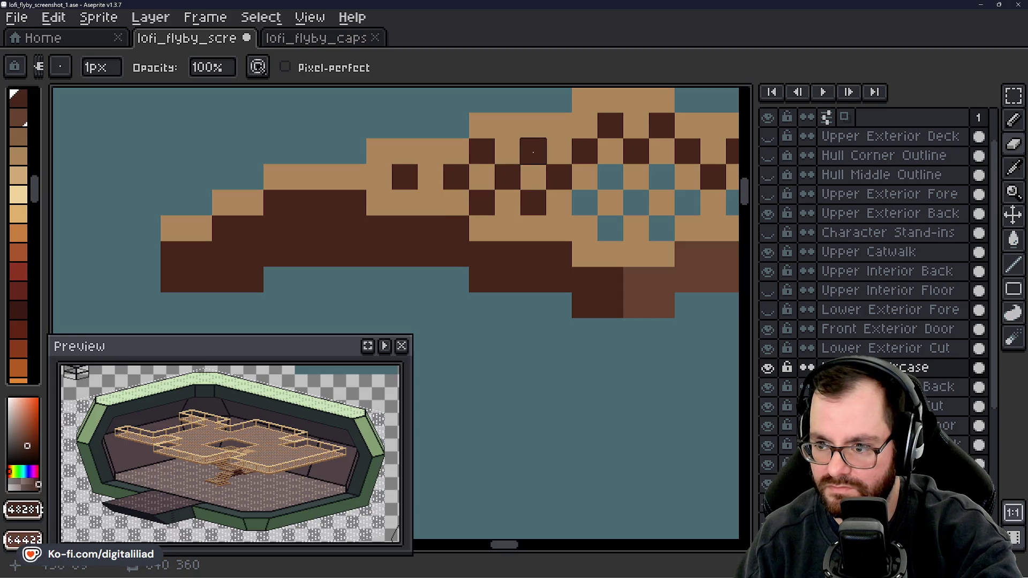
pyautogui.press('b')
pyautogui.click(609, 175)
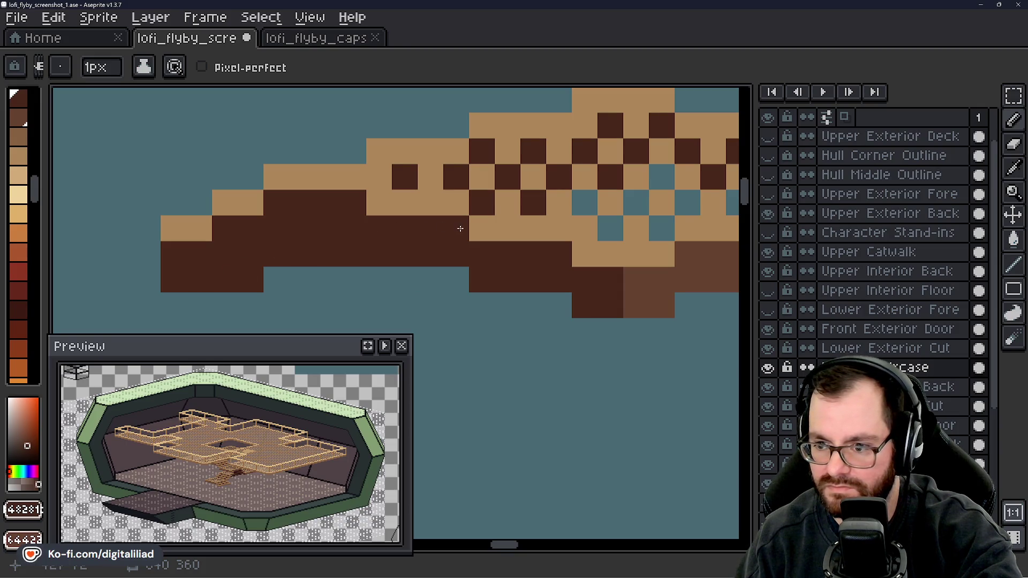
pyautogui.scroll(-5, 534, 205)
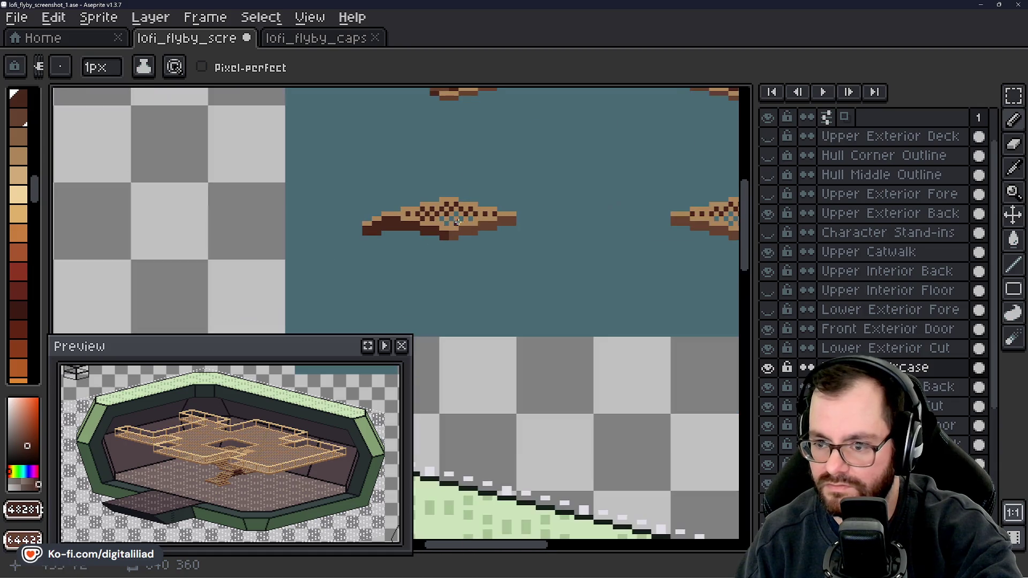
# - Save the ship file, then darken the hull tip's bottom row and underside with a darker brown
pyautogui.hotkey('ctrl', 's')
pyautogui.press('v')
pyautogui.press('b')
pyautogui.scroll(3, 397, 254)
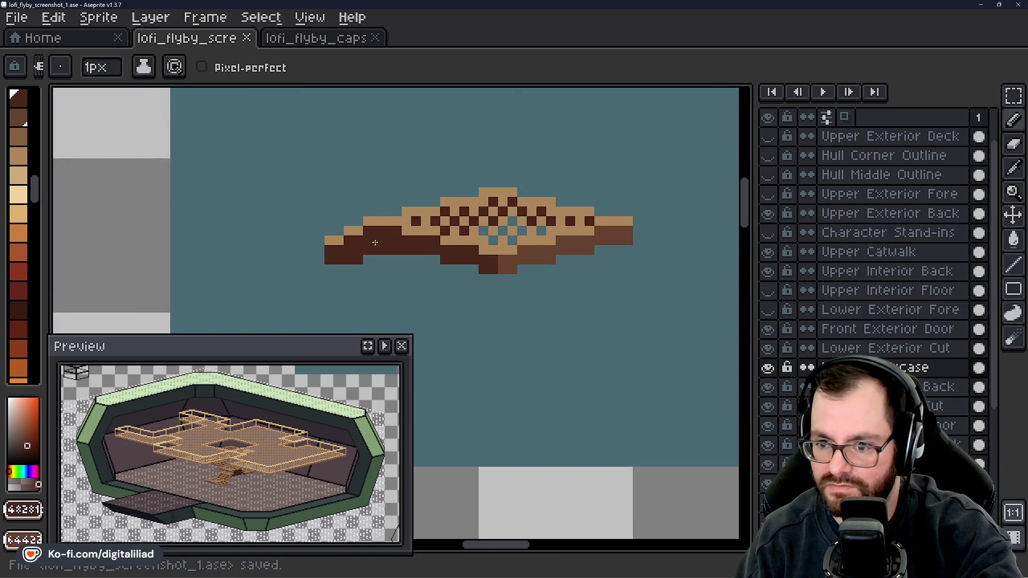
pyautogui.scroll(2, 397, 254)
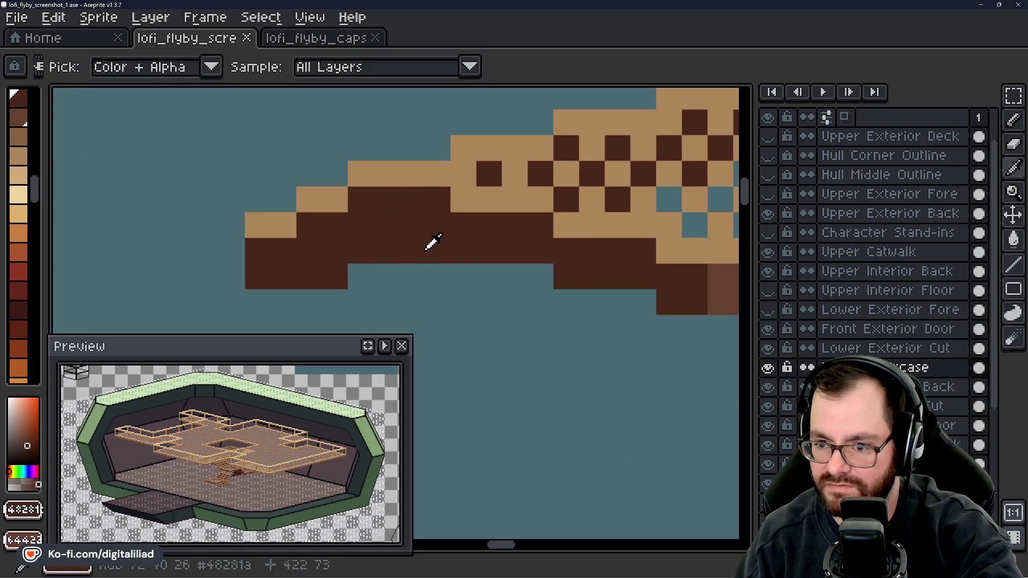
pyautogui.press('alt')
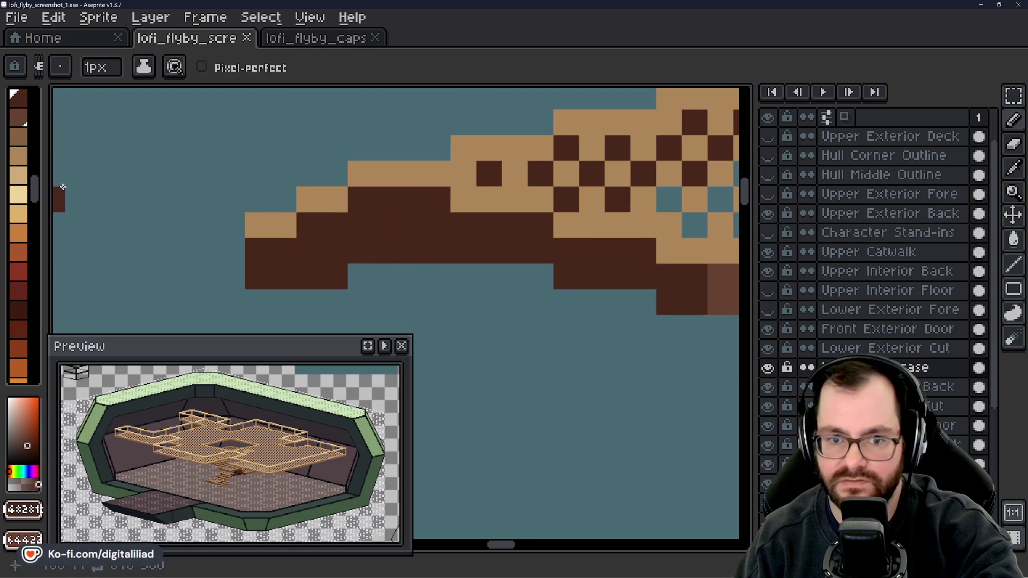
pyautogui.scroll(3, 32, 177)
pyautogui.click(19, 182)
pyautogui.moveTo(281, 276)
pyautogui.mouseDown()
pyautogui.moveTo(257, 277)
pyautogui.moveTo(333, 274)
pyautogui.mouseUp()
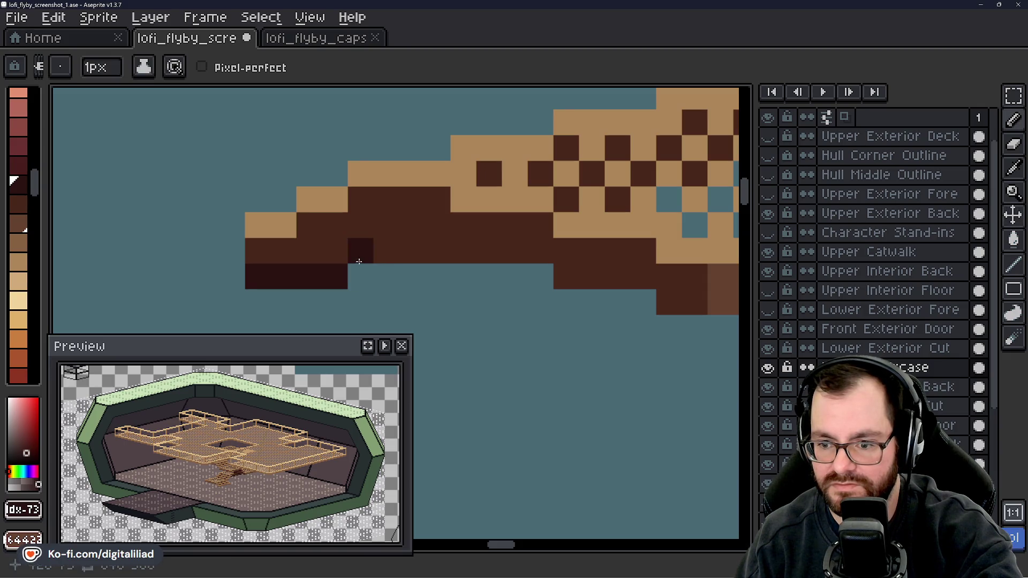
pyautogui.moveTo(359, 261)
pyautogui.mouseDown()
pyautogui.moveTo(420, 252)
pyautogui.moveTo(461, 273)
pyautogui.mouseUp()
# - Touch up the hull side, undoing two darkened pixels and adding one dark underside pixel
pyautogui.scroll(-3, 452, 266)
pyautogui.scroll(-2, 453, 266)
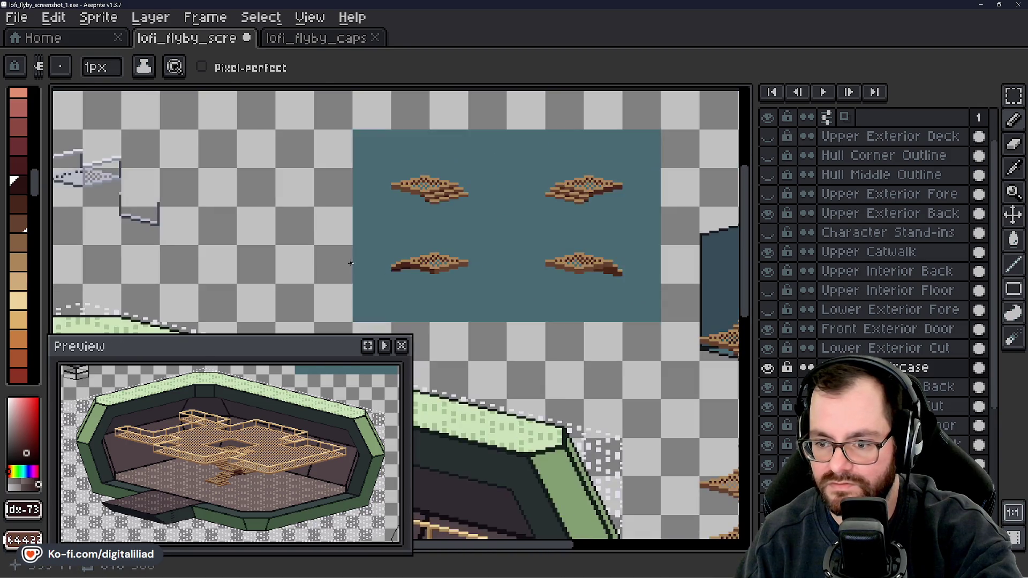
pyautogui.scroll(5, 410, 297)
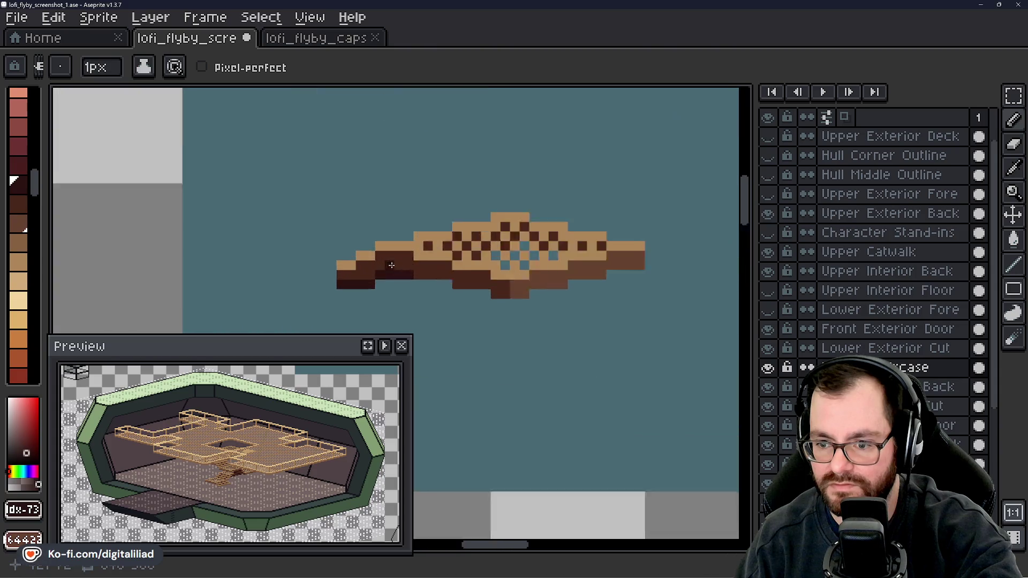
pyautogui.moveTo(336, 296); pyautogui.dragTo(357, 281)
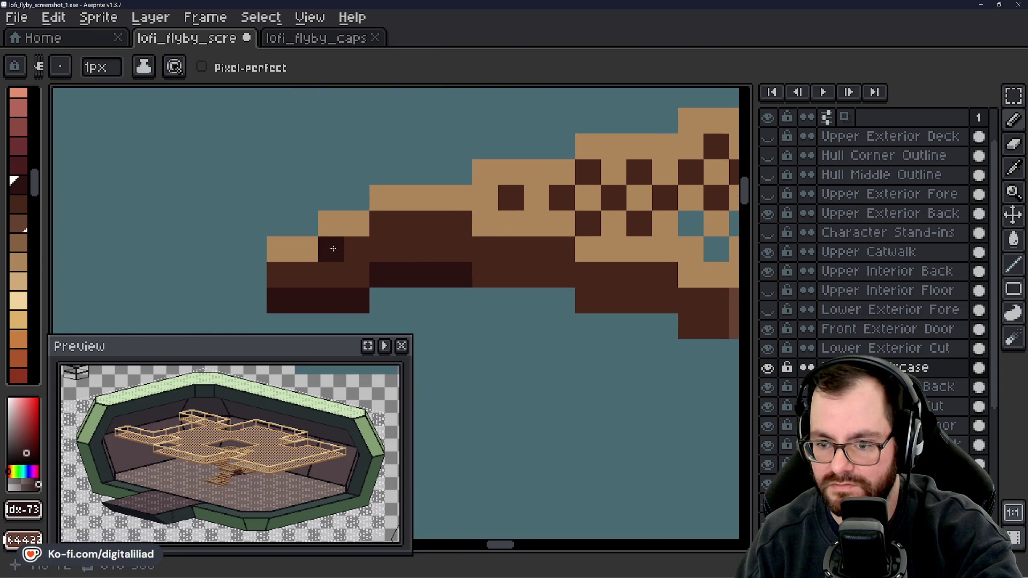
pyautogui.click(305, 274)
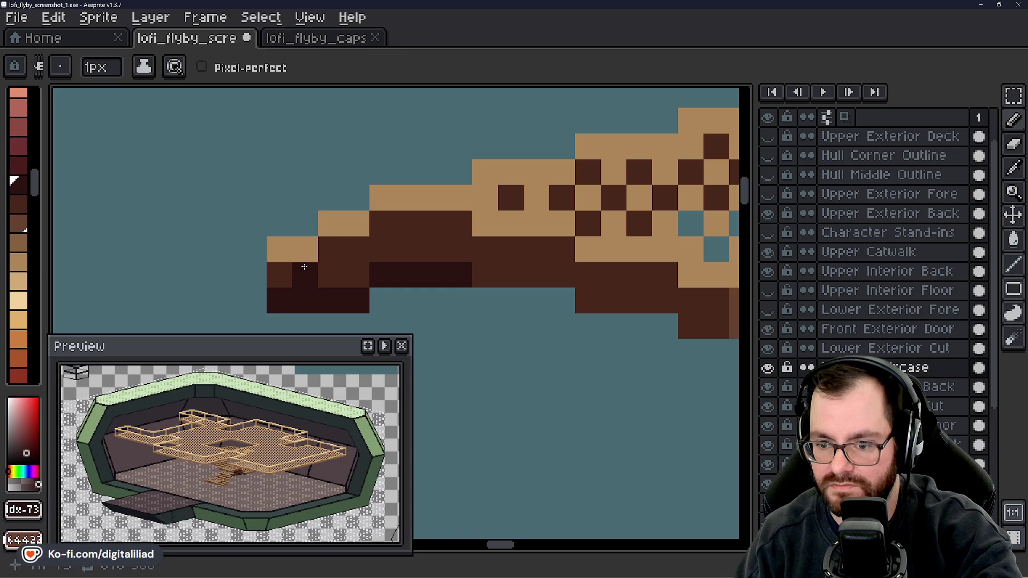
pyautogui.click(288, 272)
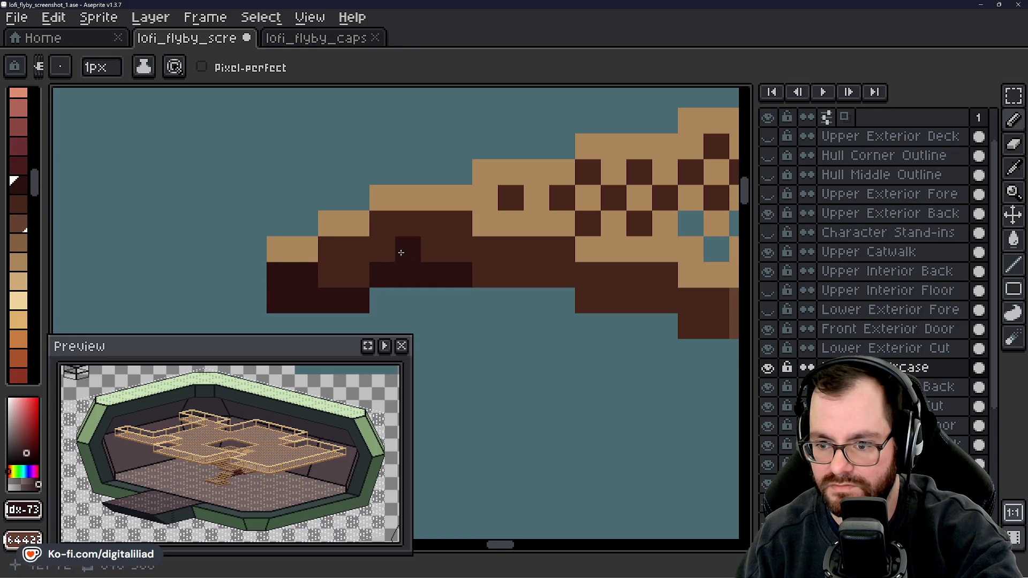
pyautogui.hotkey('ctrl', 'z')
pyautogui.hotkey('ctrl', 'z')
pyautogui.hotkey('ctrl', 'z')
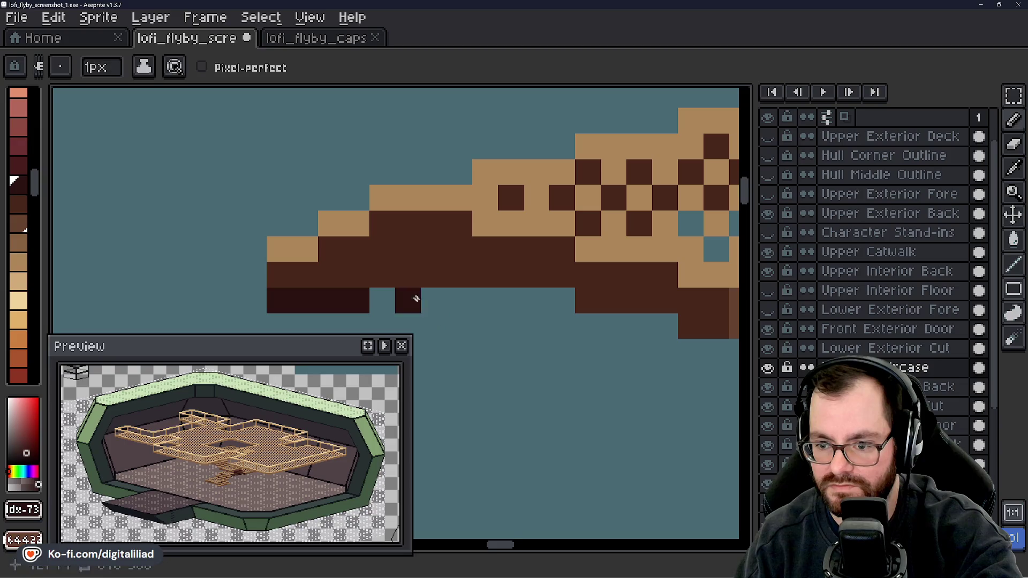
pyautogui.click(436, 272)
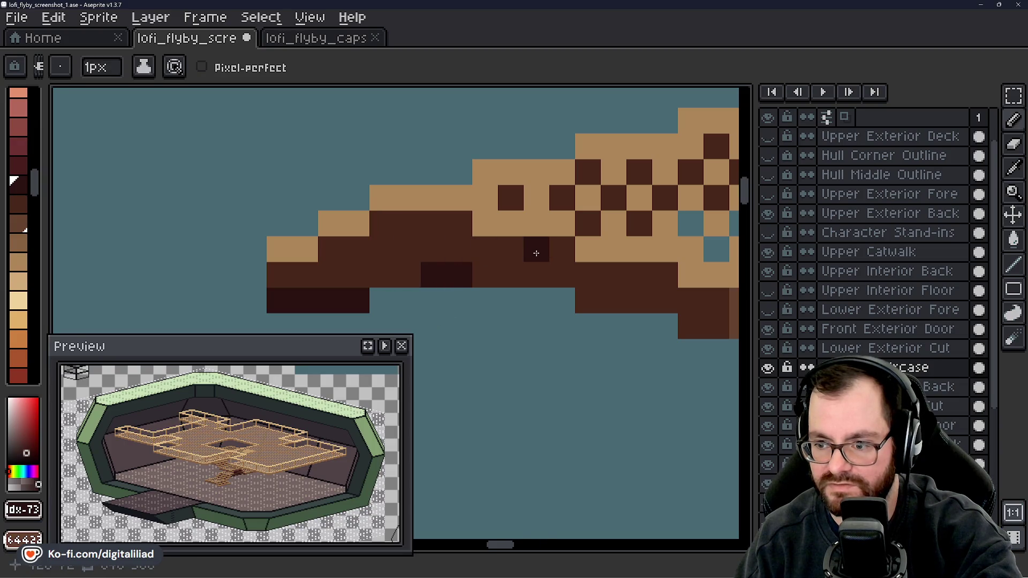
# - Check the staircase tiles, undo and redo the last pencil stroke, and save the file
pyautogui.scroll(-5, 497, 287)
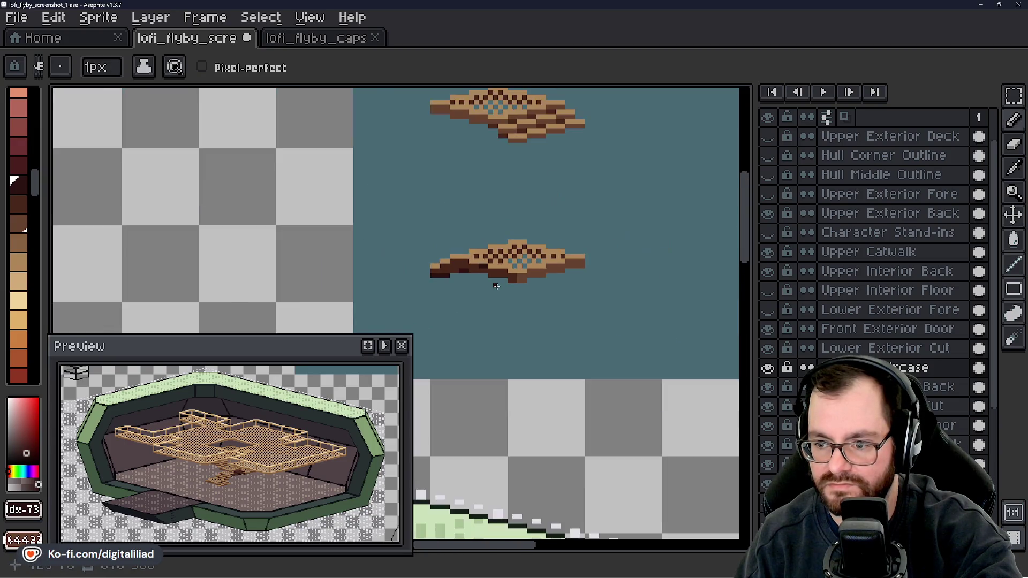
pyautogui.press('ctrl')
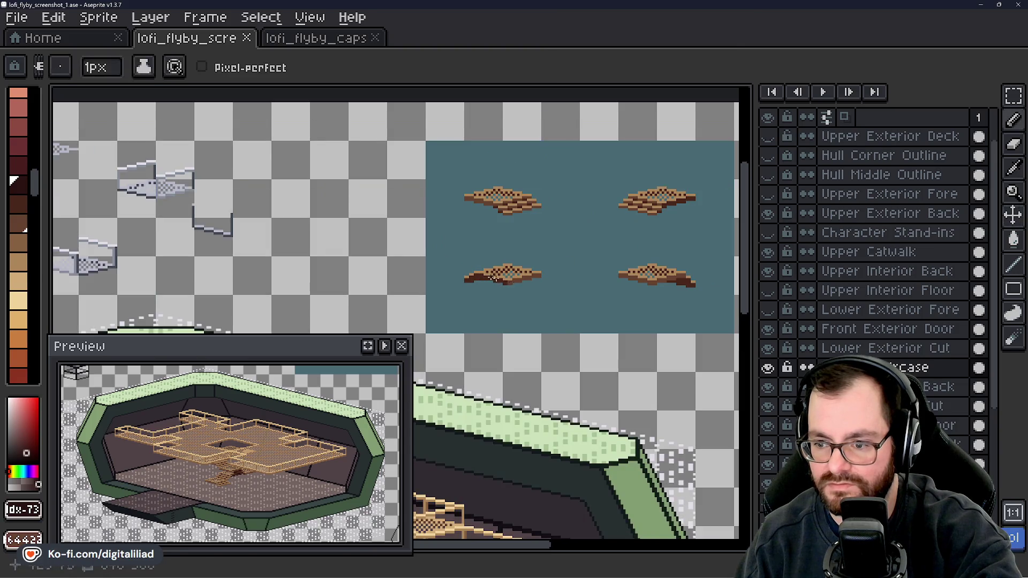
pyautogui.moveTo(467, 275); pyautogui.dragTo(298, 229)
pyautogui.moveTo(448, 249); pyautogui.dragTo(417, 254)
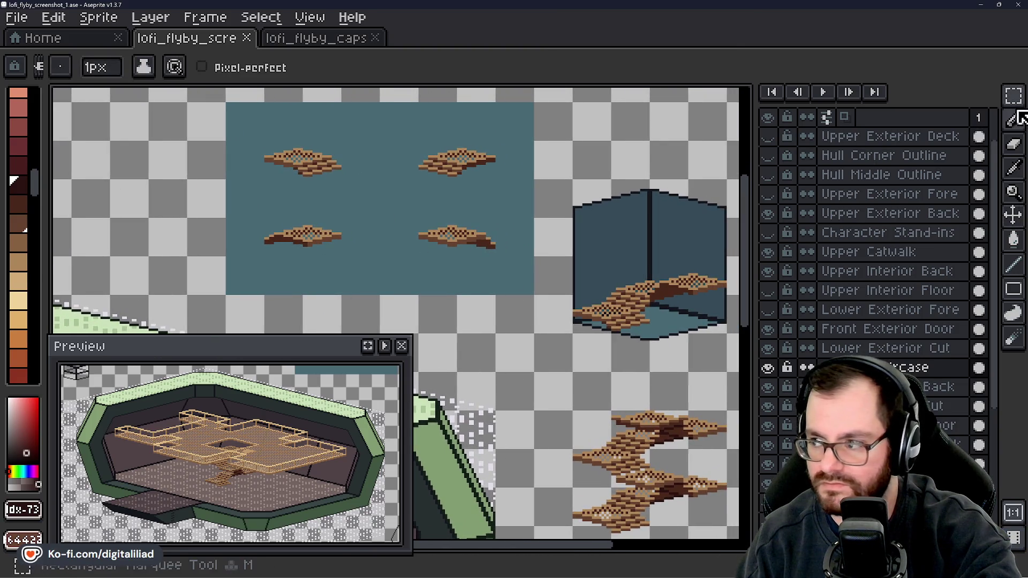
pyautogui.hotkey('ctrl', 'z')
pyautogui.hotkey('ctrl', 'z')
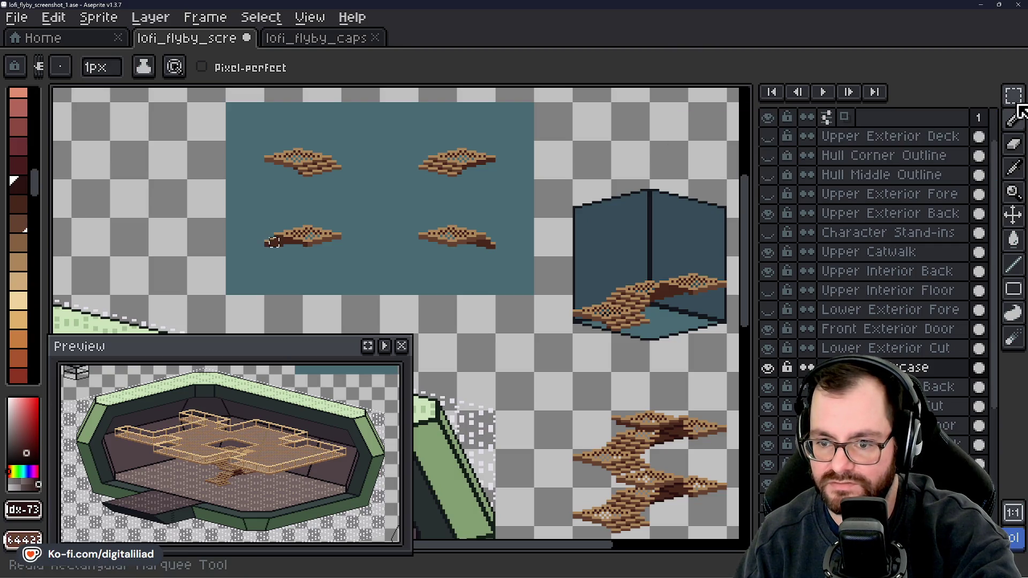
pyautogui.hotkey('ctrl', 'y')
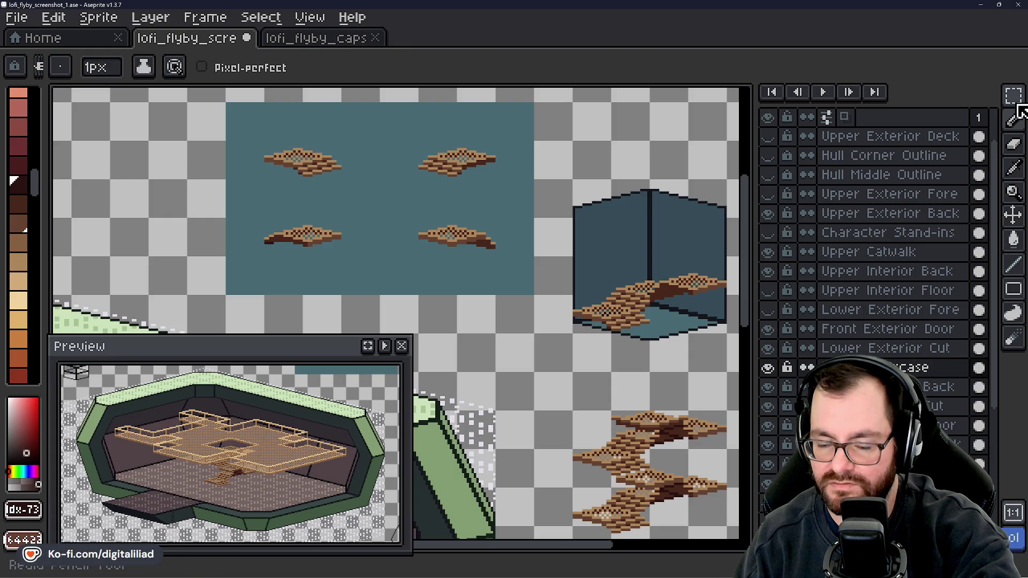
pyautogui.hotkey('ctrl', 's')
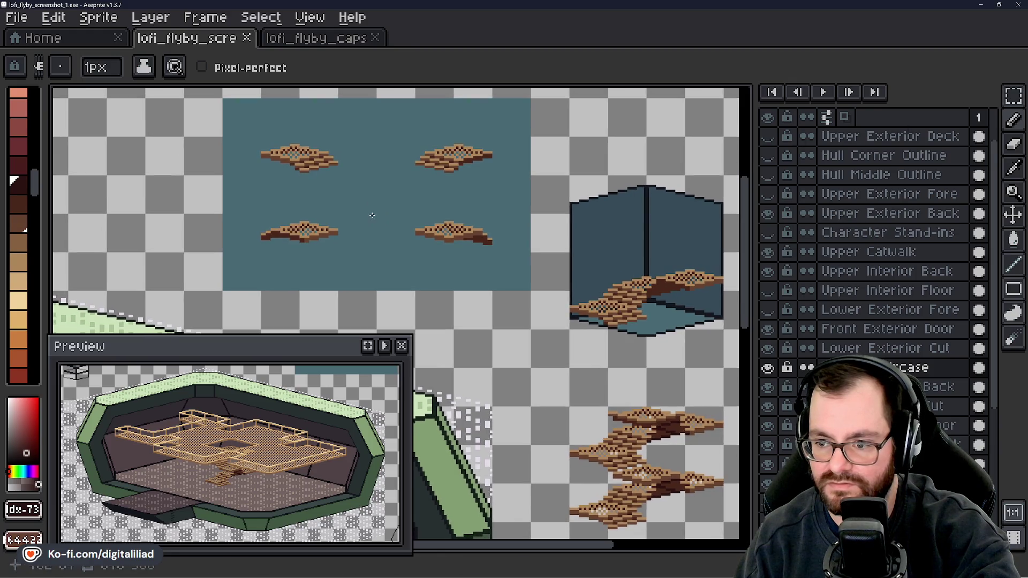
# - Select the lower-left stair piece and move it lower
pyautogui.moveTo(372, 215); pyautogui.dragTo(396, 216)
pyautogui.click(1013, 95)
pyautogui.scroll(2, 203, 220)
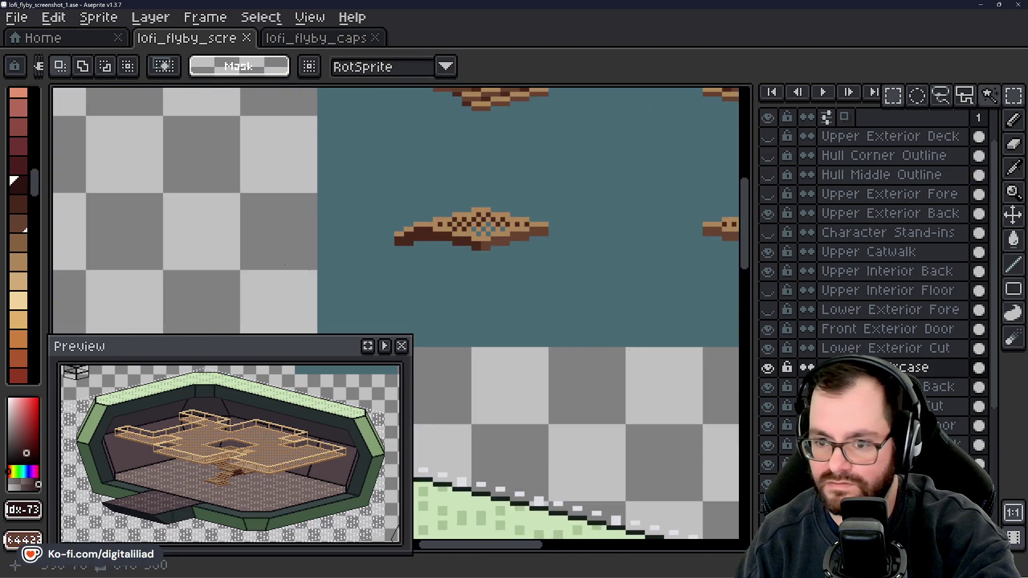
pyautogui.scroll(3, 488, 241)
pyautogui.scroll(-4, 514, 214)
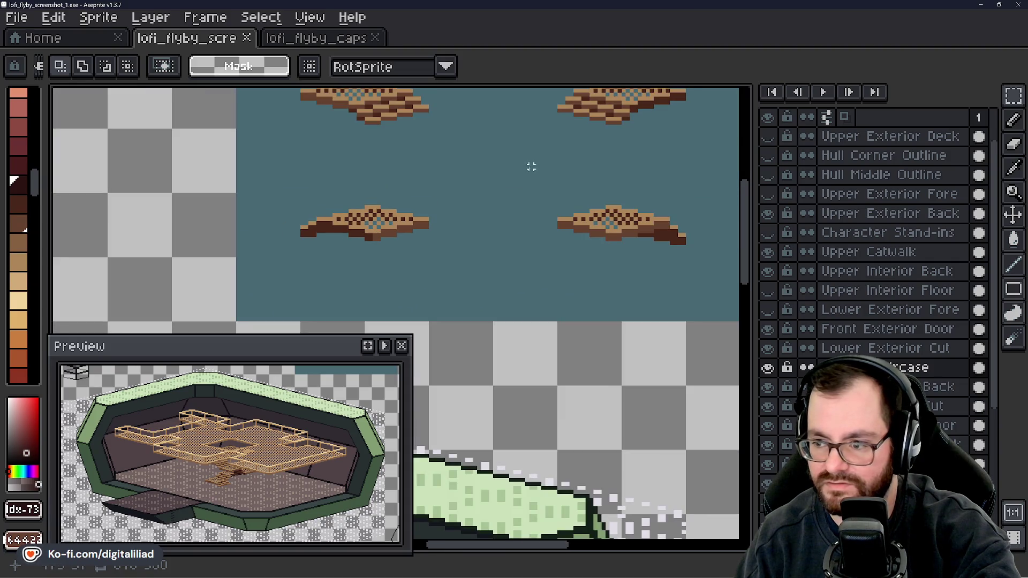
pyautogui.moveTo(531, 167)
pyautogui.mouseDown()
pyautogui.moveTo(667, 259)
pyautogui.moveTo(708, 271)
pyautogui.mouseUp()
pyautogui.moveTo(273, 199); pyautogui.dragTo(485, 272)
pyautogui.scroll(-3, 471, 247)
pyautogui.moveTo(436, 172)
pyautogui.mouseDown()
pyautogui.moveTo(444, 199)
pyautogui.moveTo(436, 231)
pyautogui.mouseUp()
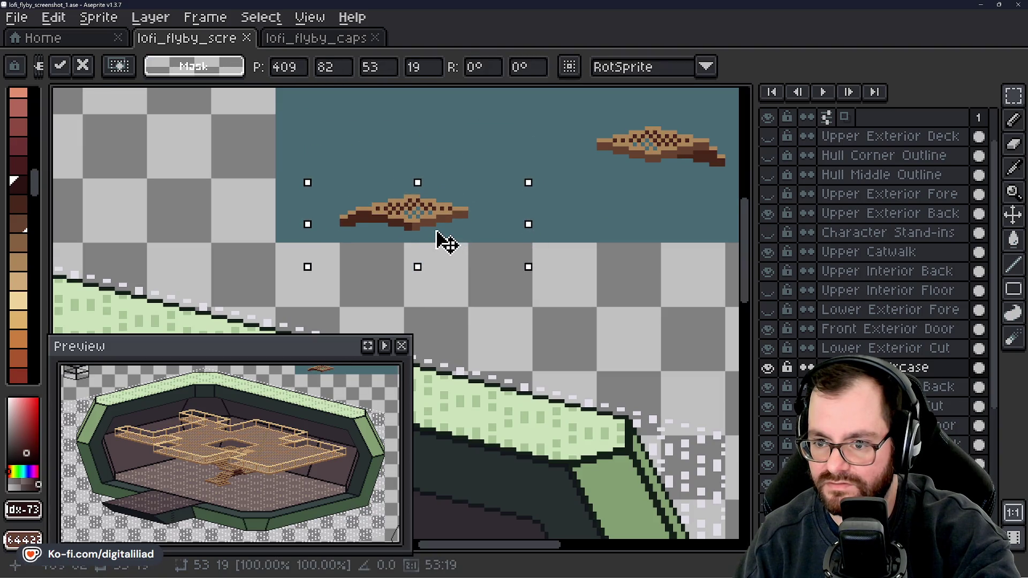
pyautogui.press('Return')
# - Mirror the right-hand stair piece horizontally and align it pixel-exact in the freed spot
pyautogui.moveTo(589, 220); pyautogui.dragTo(519, 340)
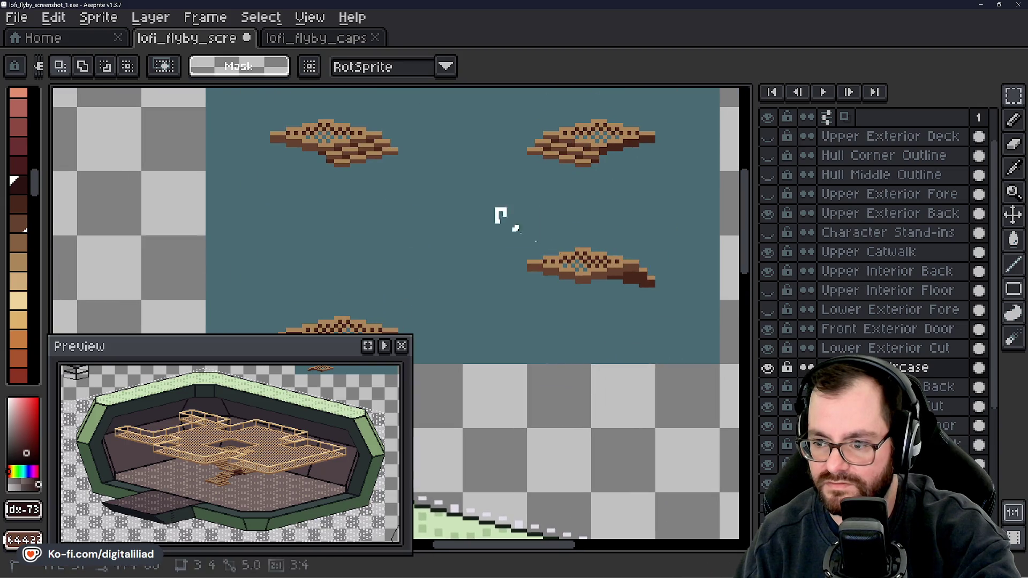
pyautogui.moveTo(491, 204)
pyautogui.mouseDown()
pyautogui.moveTo(672, 297)
pyautogui.moveTo(624, 284)
pyautogui.moveTo(394, 289)
pyautogui.moveTo(359, 280)
pyautogui.moveTo(370, 280)
pyautogui.mouseUp()
pyautogui.hotkey('shift', 'h')
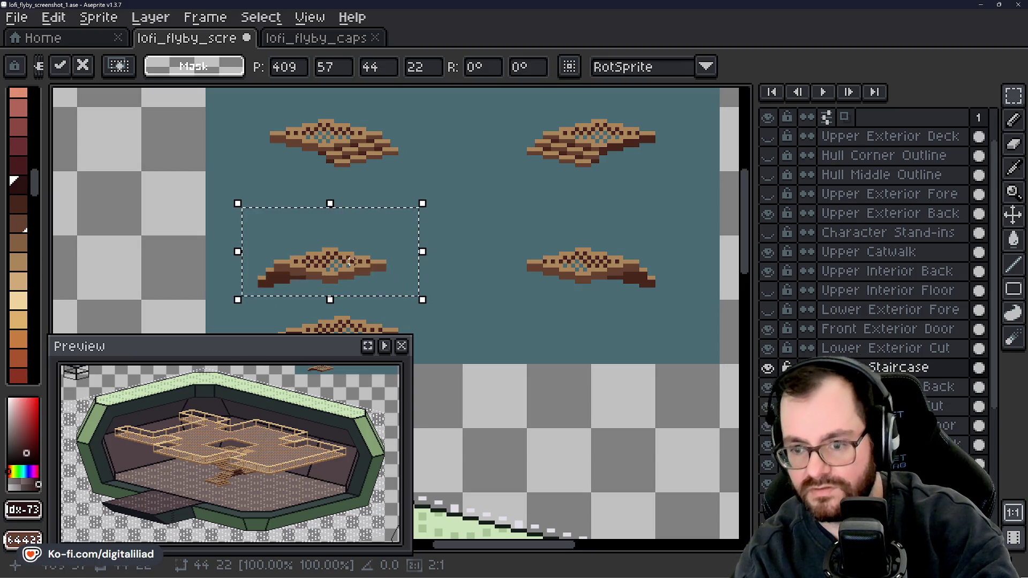
pyautogui.moveTo(355, 276); pyautogui.dragTo(362, 276)
pyautogui.scroll(-4, 891, 332)
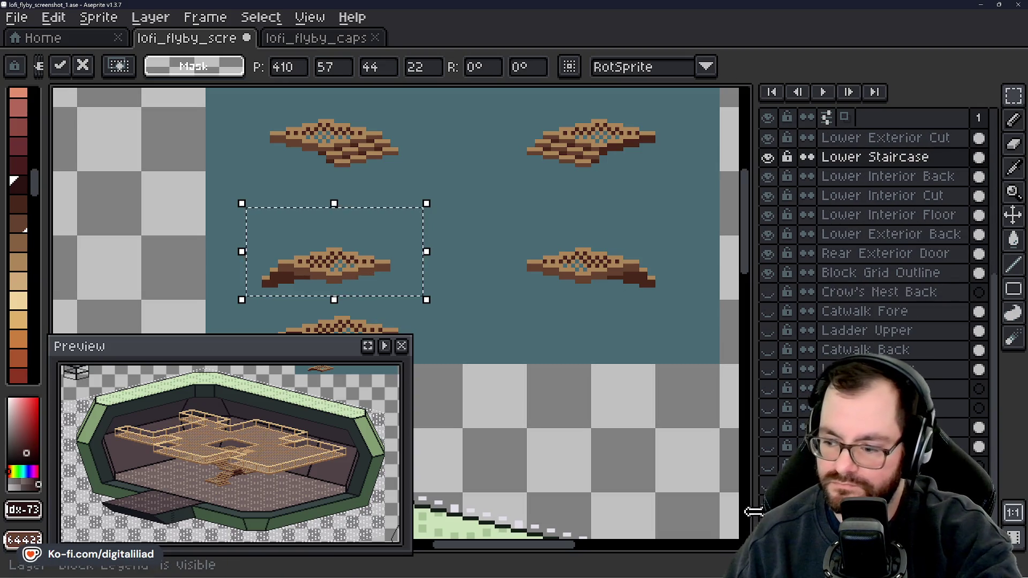
pyautogui.click(768, 504)
pyautogui.scroll(2, 322, 299)
pyautogui.moveTo(344, 271); pyautogui.dragTo(364, 232)
pyautogui.hotkey('ctrl', 'd')
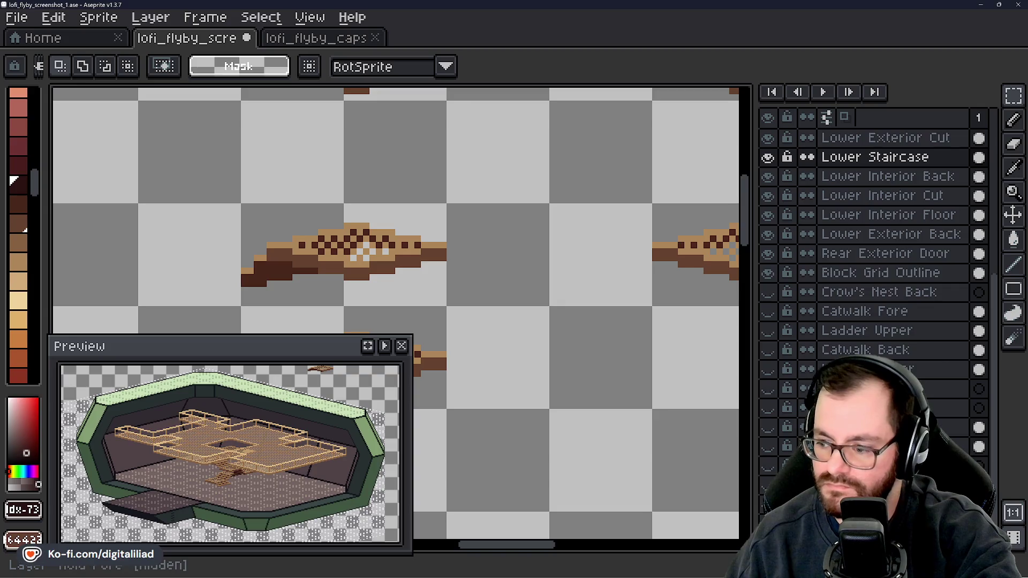
# - Nudge the lower stair piece up one pixel, then show the Block Legend layer again
pyautogui.scroll(2, 868, 428)
pyautogui.scroll(-2, 868, 428)
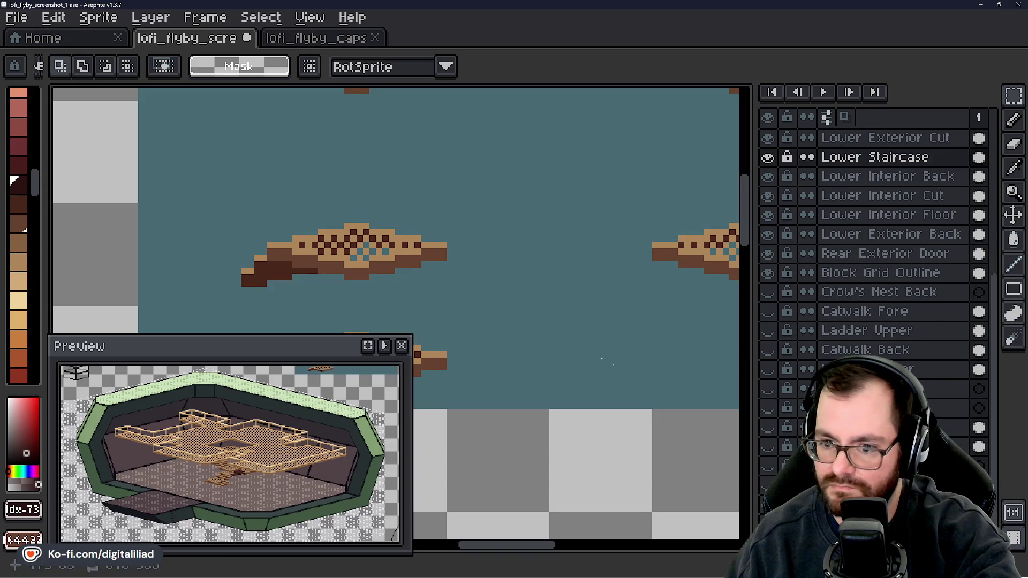
pyautogui.moveTo(523, 322)
pyautogui.mouseDown()
pyautogui.moveTo(574, 245)
pyautogui.moveTo(573, 276)
pyautogui.mouseUp()
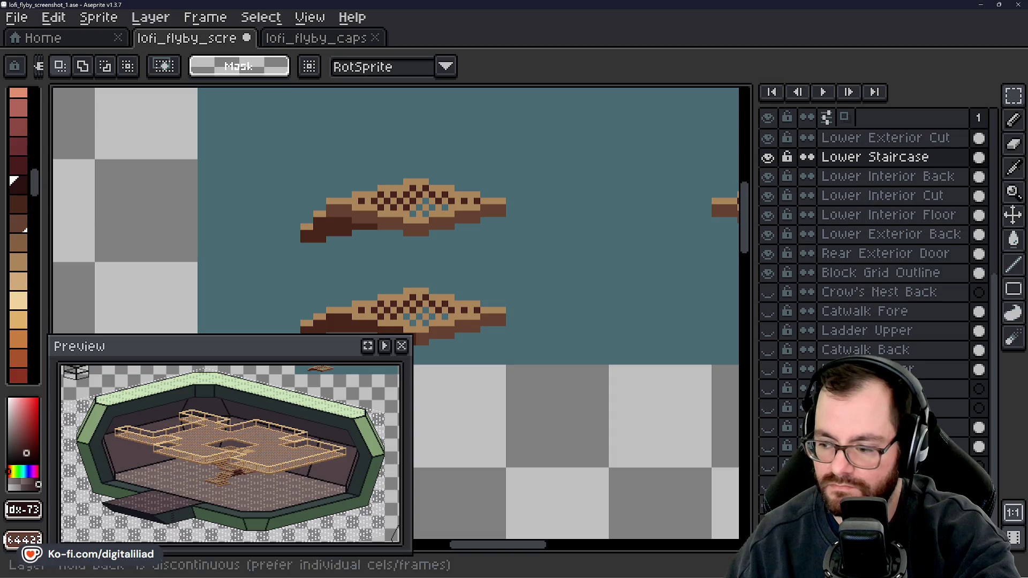
pyautogui.hotkey('shift', 'x')
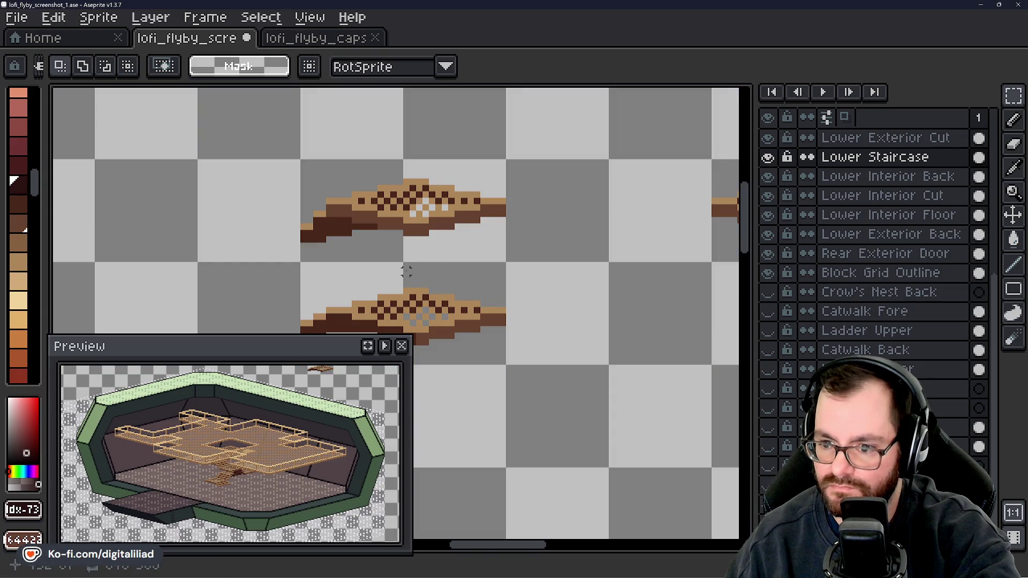
pyautogui.moveTo(263, 287)
pyautogui.mouseDown()
pyautogui.moveTo(294, 248)
pyautogui.moveTo(612, 348)
pyautogui.mouseUp()
pyautogui.click(487, 294)
pyautogui.moveTo(487, 294); pyautogui.dragTo(487, 282)
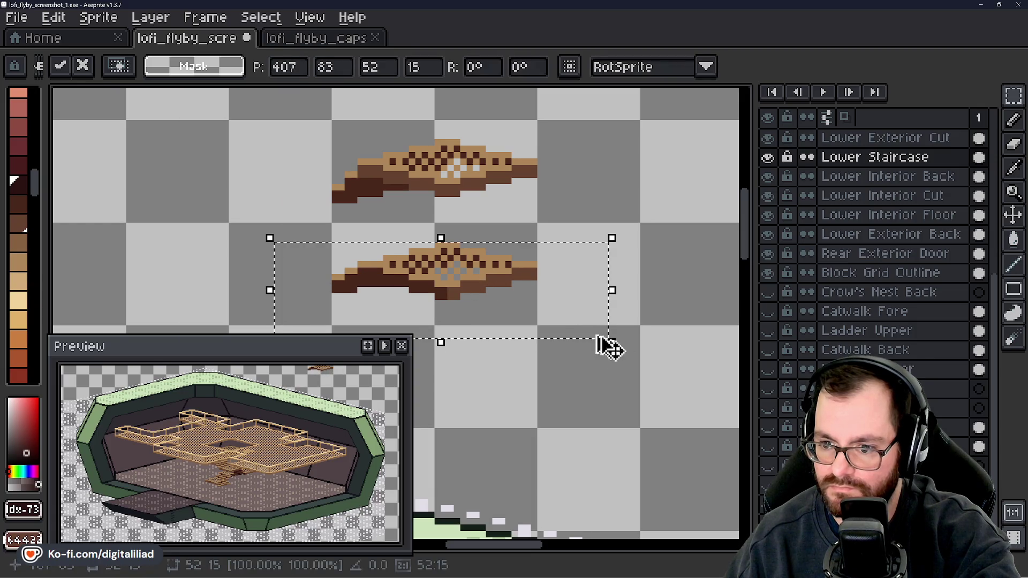
pyautogui.press('Return')
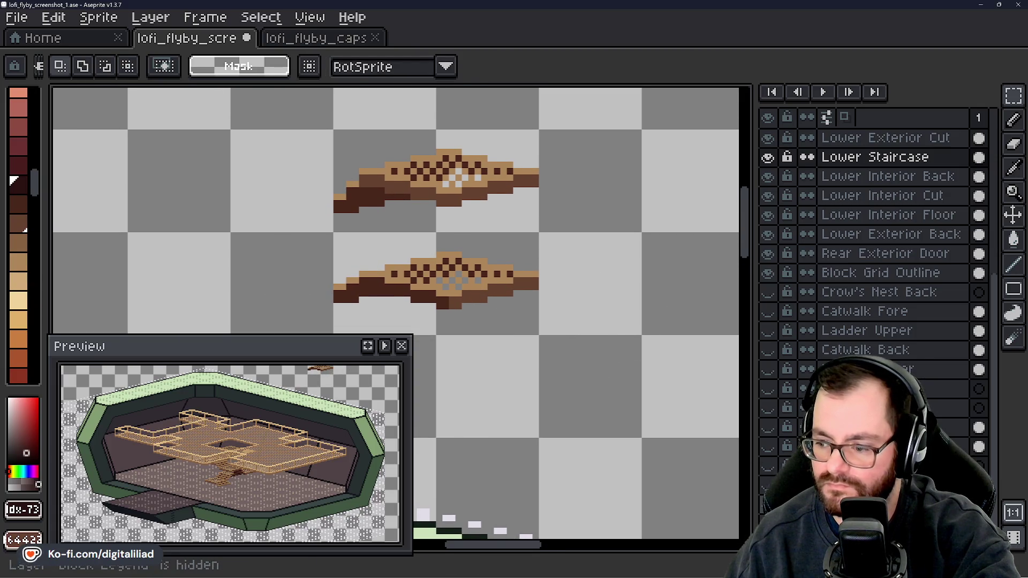
pyautogui.click(768, 504)
pyautogui.scroll(-2, 452, 242)
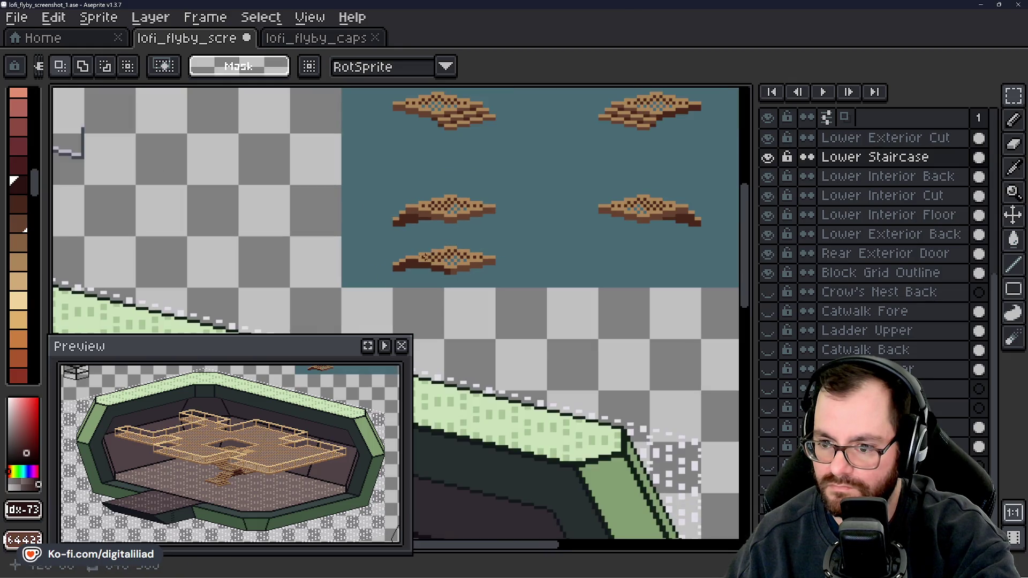
pyautogui.scroll(2, 410, 239)
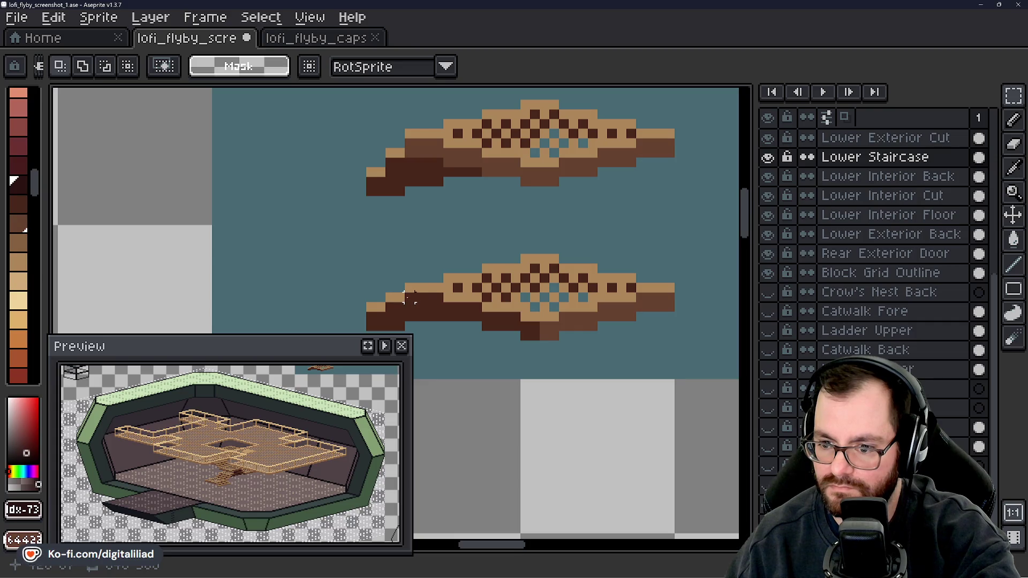
pyautogui.scroll(-5, 419, 299)
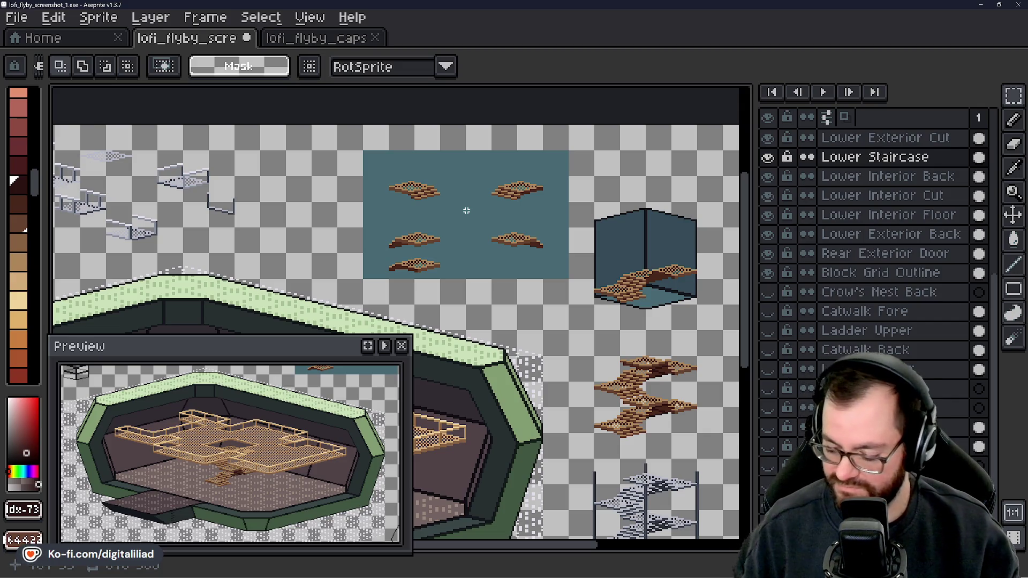
# - Eyedrop the dark brown from a stair piece and switch to the Line tool
pyautogui.scroll(2, 473, 213)
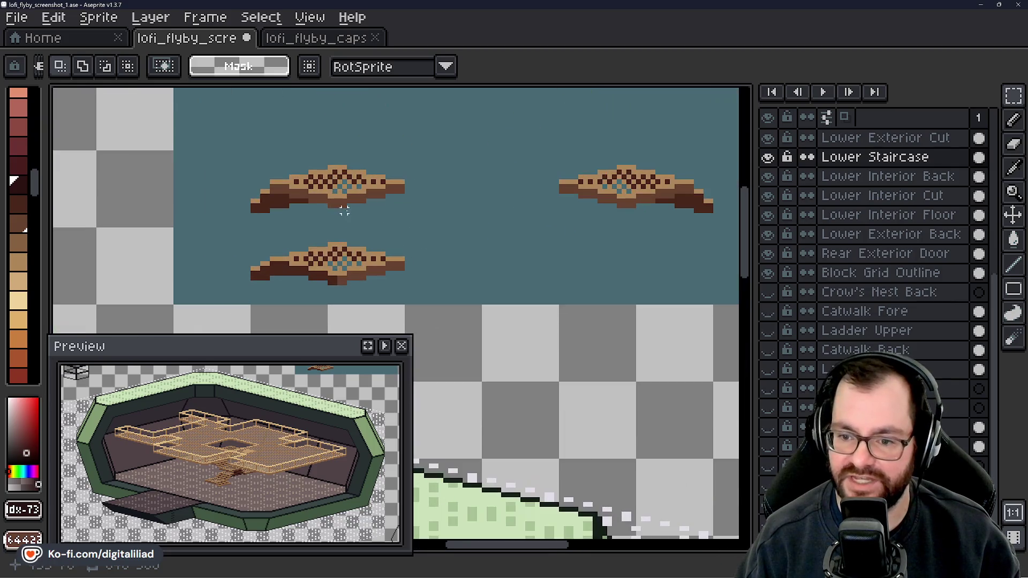
pyautogui.moveTo(410, 223); pyautogui.dragTo(500, 214)
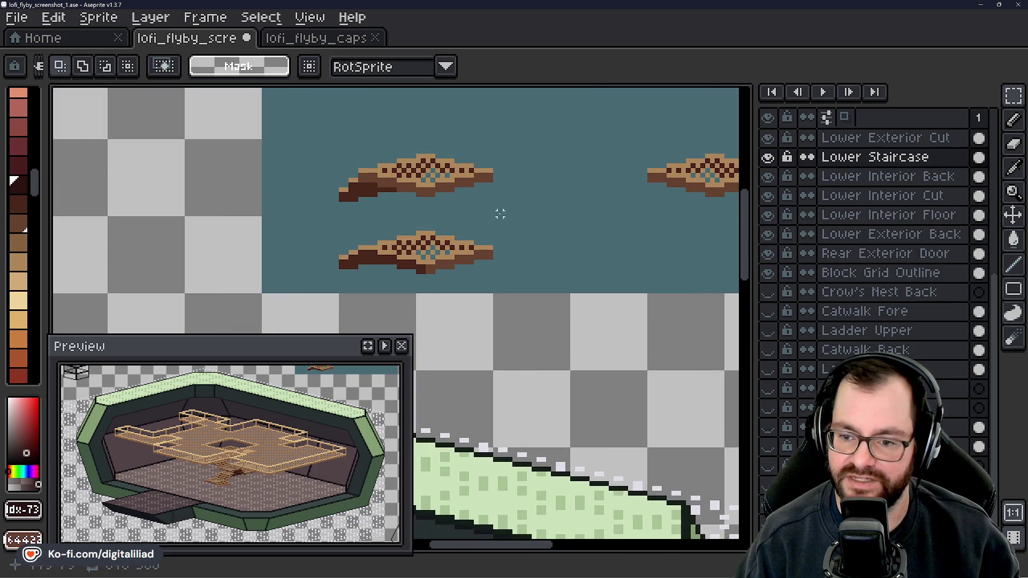
pyautogui.scroll(1, 384, 219)
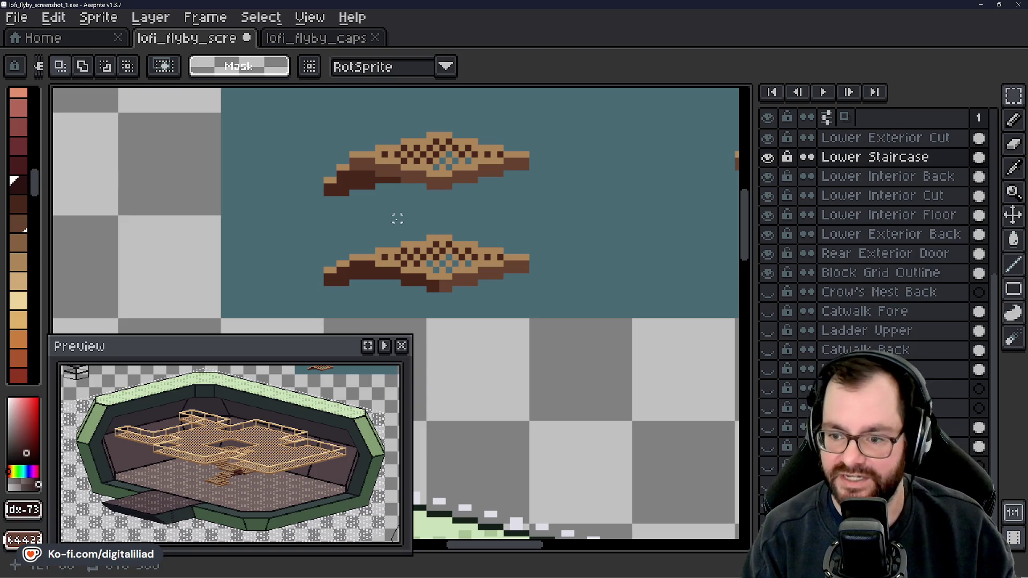
pyautogui.press('i')
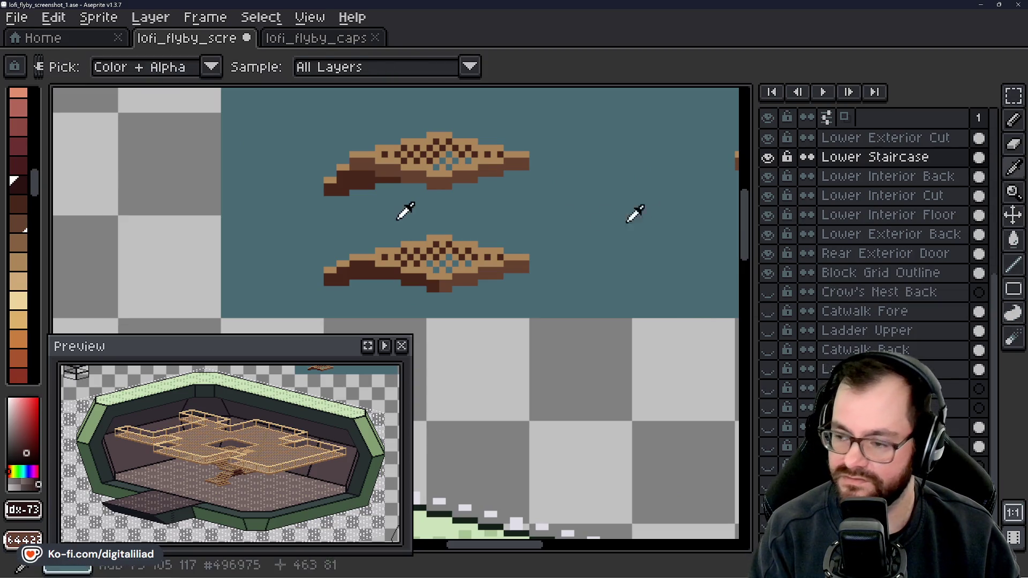
pyautogui.click(449, 186)
pyautogui.press('l')
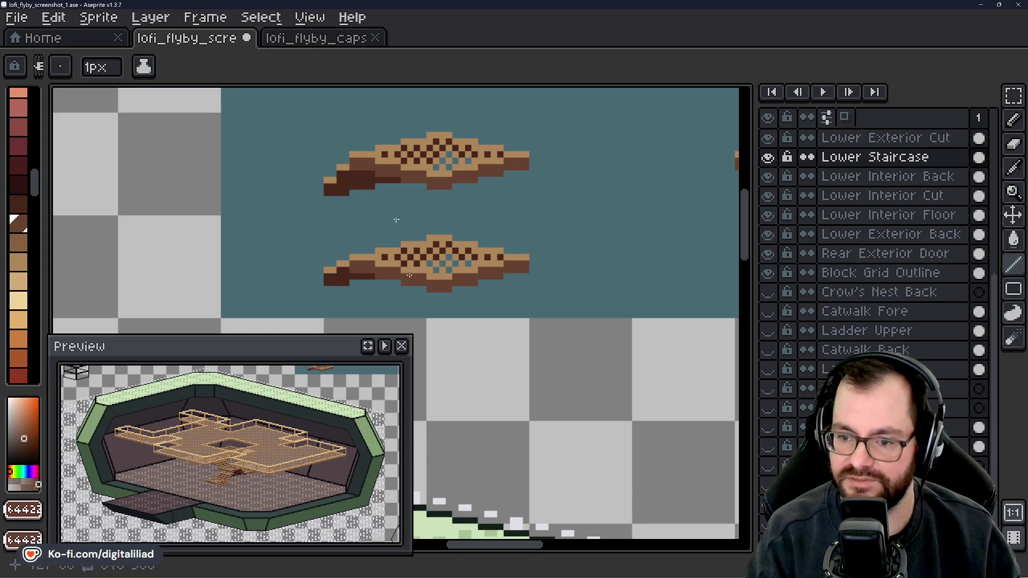
pyautogui.scroll(-3, 452, 229)
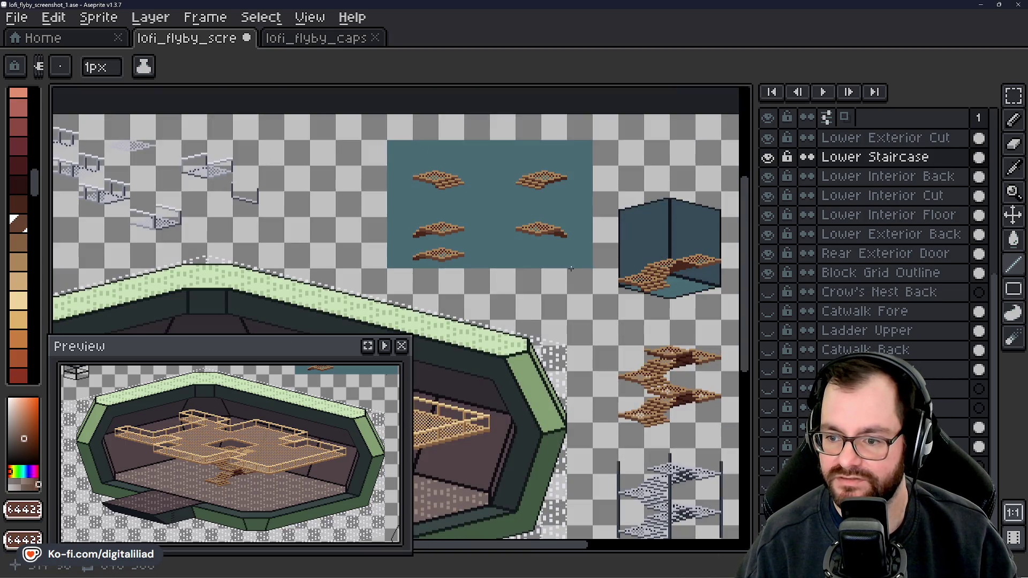
pyautogui.moveTo(564, 268); pyautogui.dragTo(538, 265)
pyautogui.scroll(-1, 539, 265)
pyautogui.scroll(1, 522, 270)
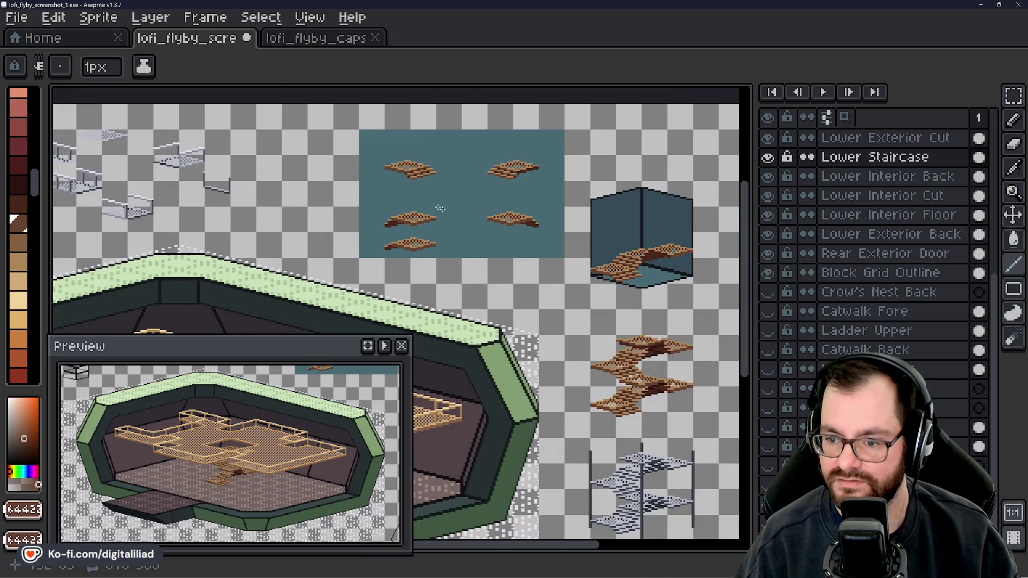
pyautogui.scroll(3, 385, 227)
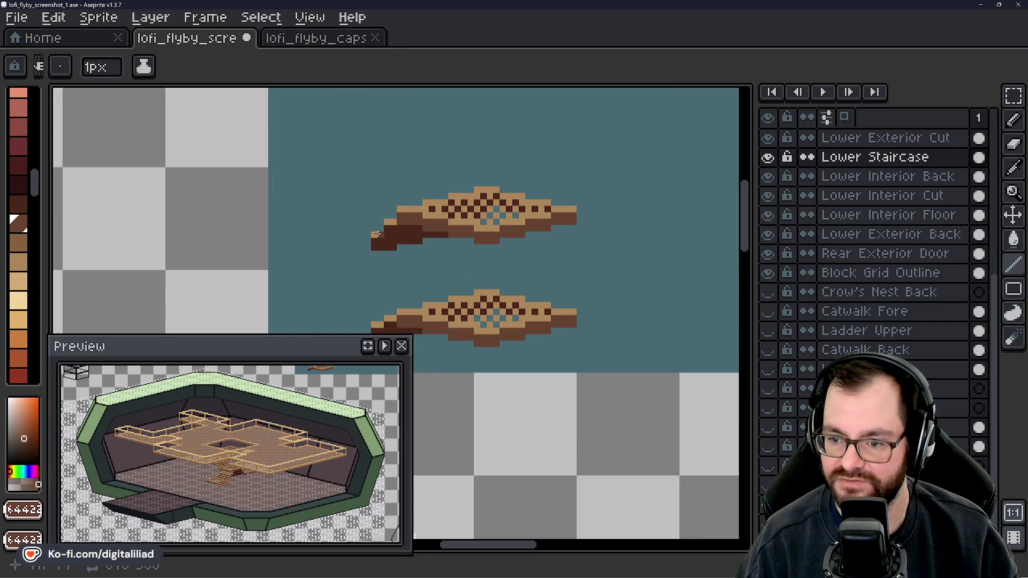
pyautogui.scroll(-1, 424, 237)
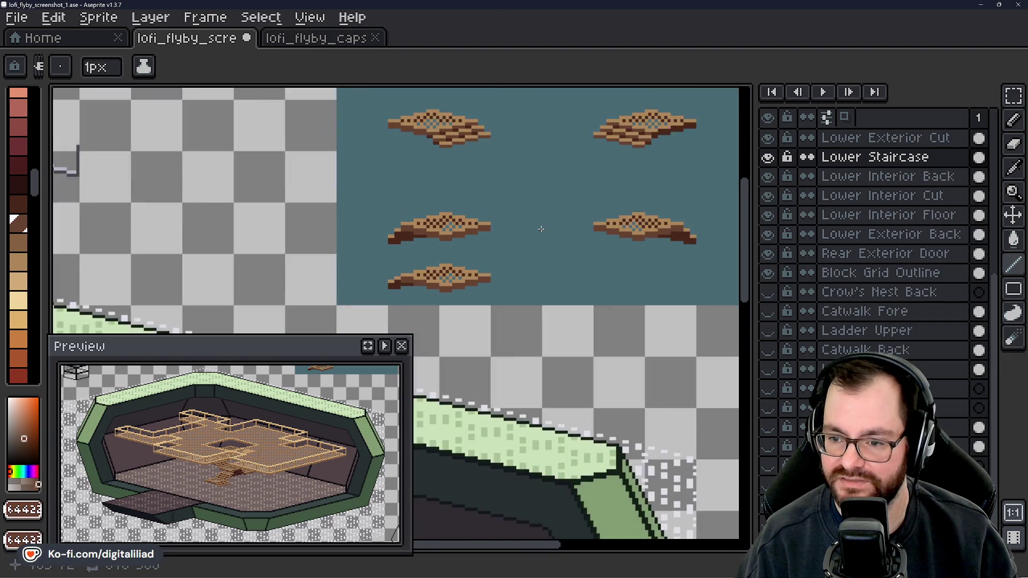
pyautogui.moveTo(535, 225)
pyautogui.mouseDown()
pyautogui.moveTo(452, 257)
pyautogui.moveTo(375, 230)
pyautogui.moveTo(369, 241)
pyautogui.mouseUp()
pyautogui.scroll(-1, 361, 226)
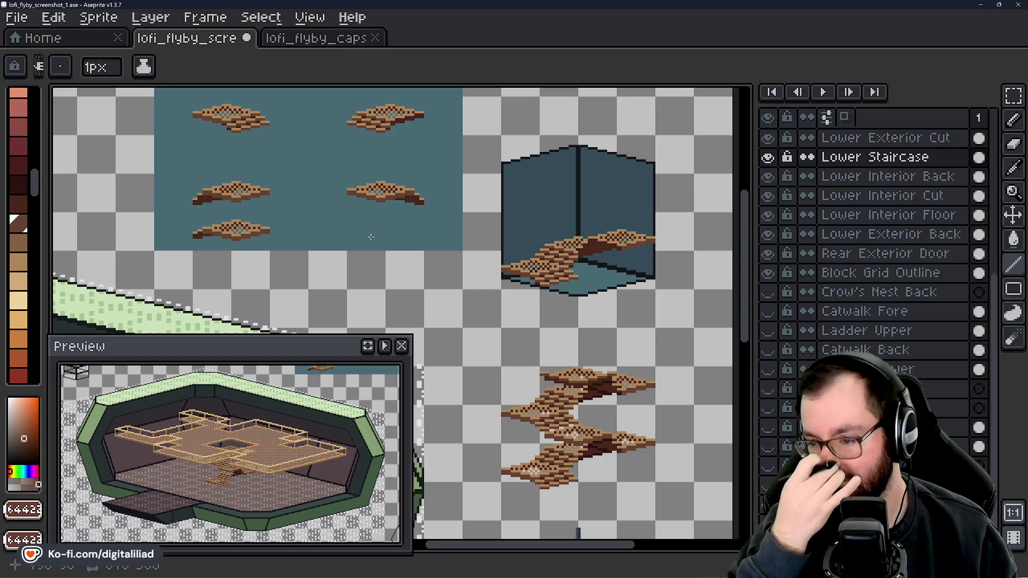
pyautogui.scroll(4, 522, 268)
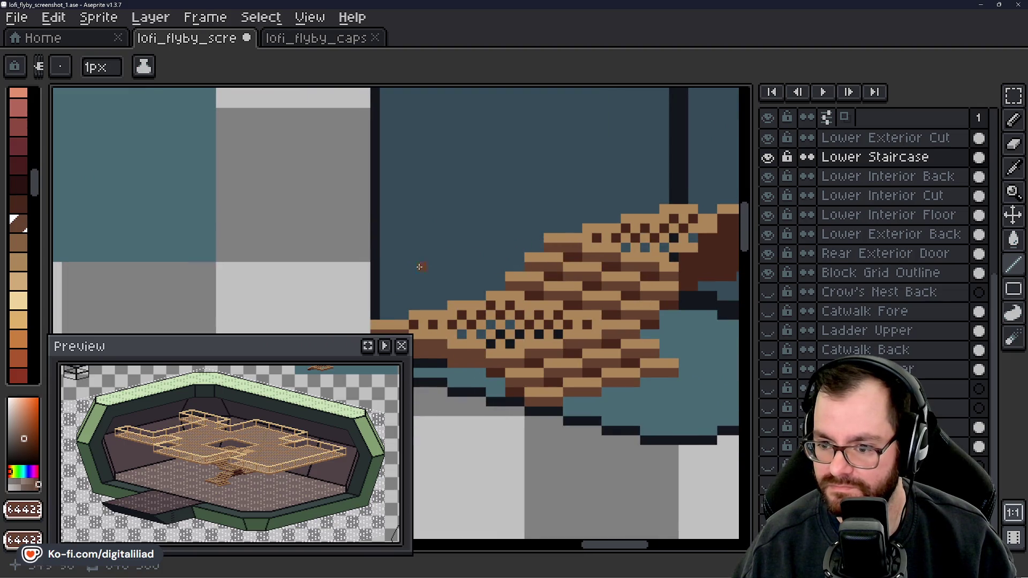
pyautogui.moveTo(375, 278); pyautogui.dragTo(439, 257)
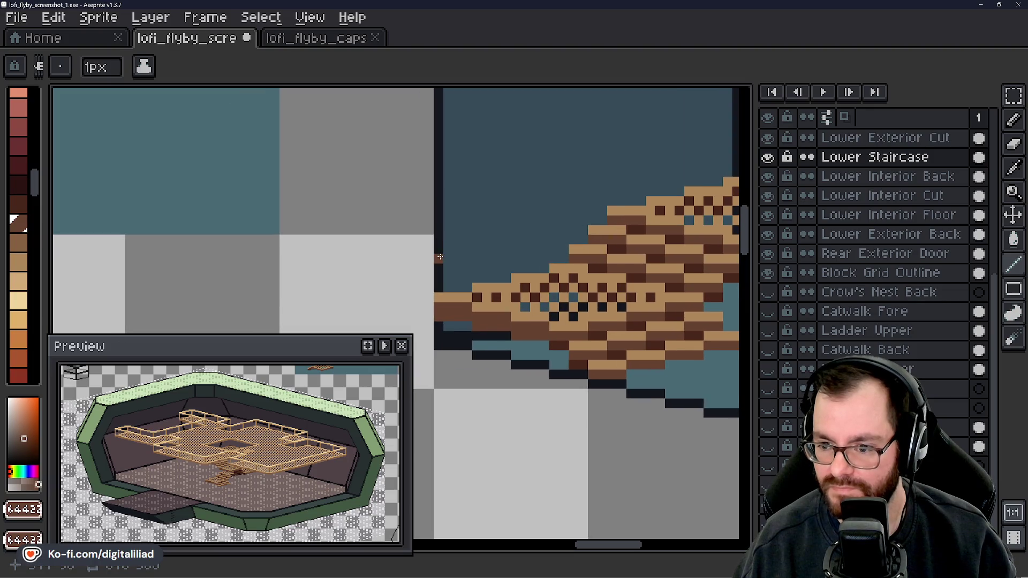
pyautogui.click(438, 250)
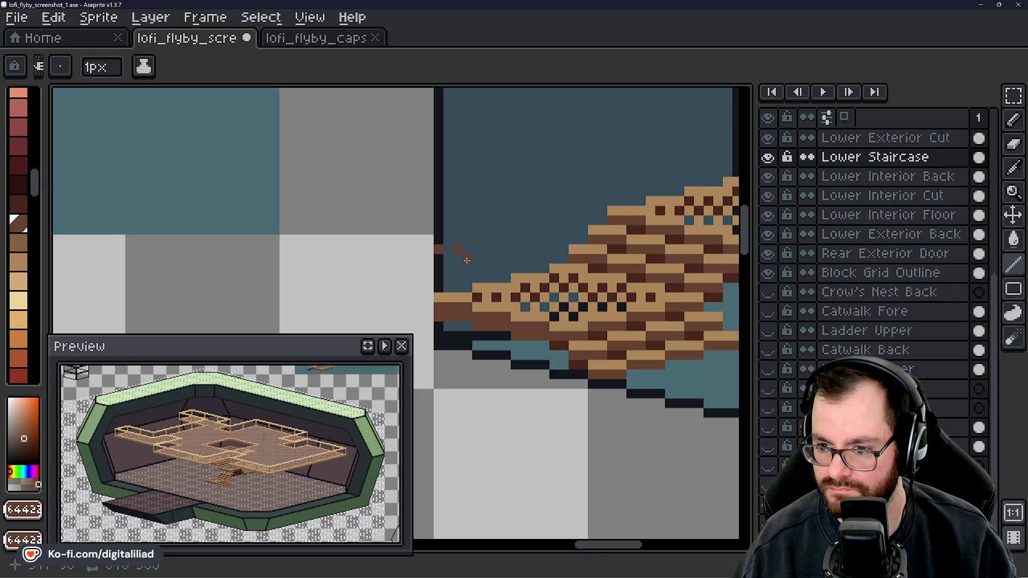
pyautogui.moveTo(440, 266)
pyautogui.mouseDown()
pyautogui.moveTo(621, 198)
pyautogui.moveTo(650, 220)
pyautogui.mouseUp()
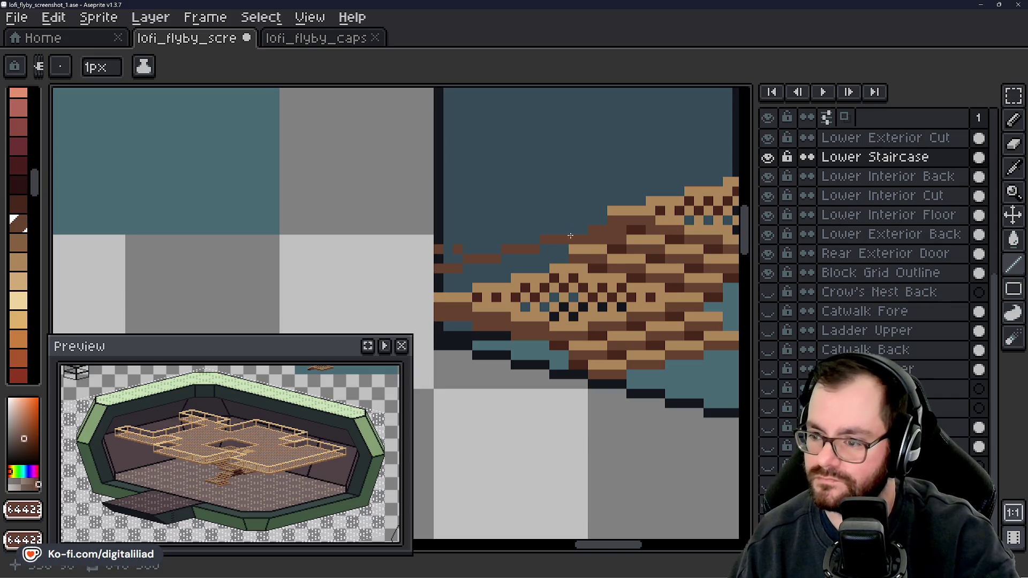
pyautogui.hotkey('ctrl', 'z')
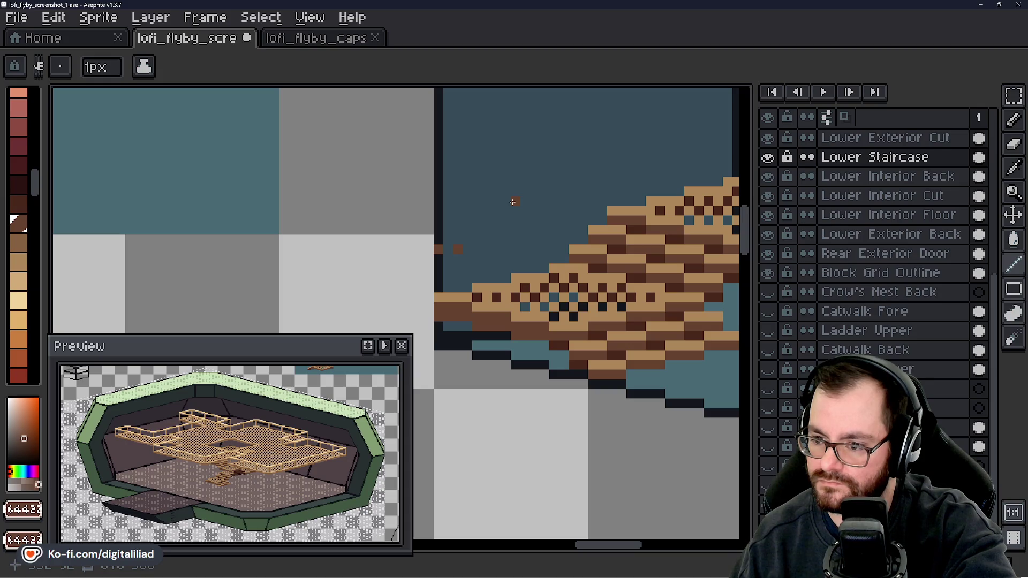
pyautogui.scroll(-3, 513, 201)
pyautogui.press('ctrl')
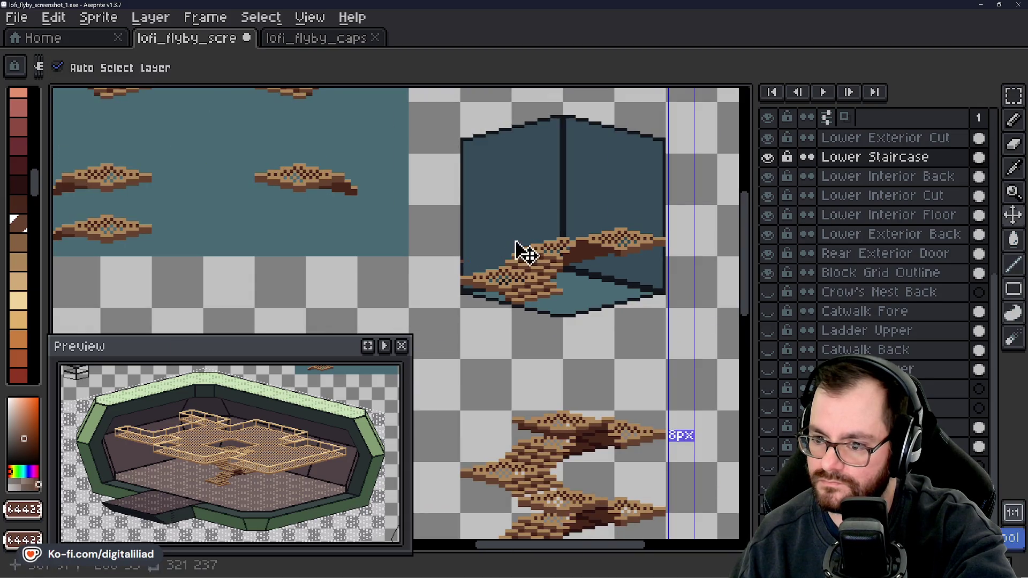
# - Select the lower plank tile, then clear the selection
pyautogui.moveTo(470, 223); pyautogui.dragTo(484, 230)
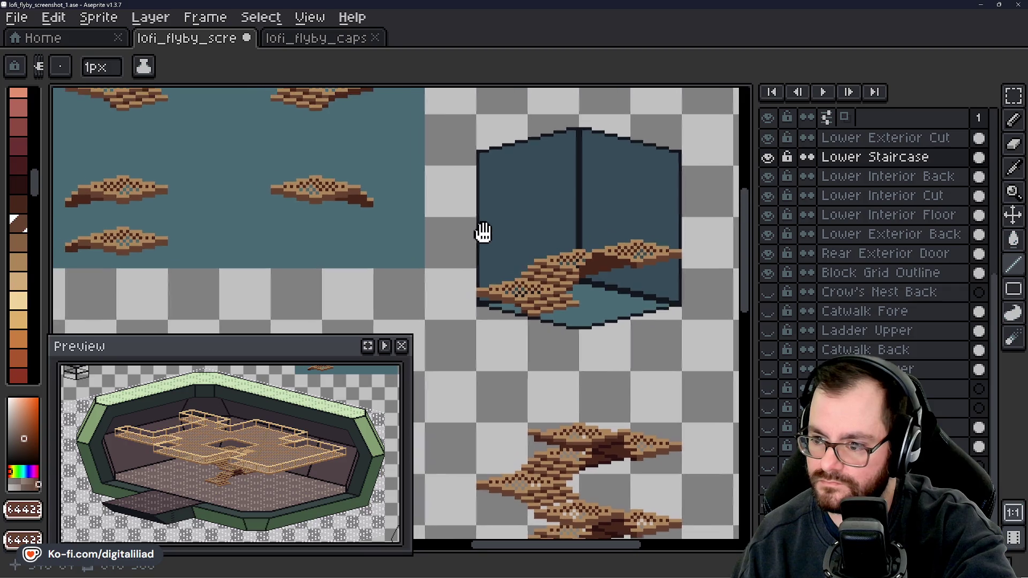
pyautogui.click(1023, 110)
pyautogui.moveTo(391, 247); pyautogui.dragTo(551, 273)
pyautogui.scroll(1, 212, 224)
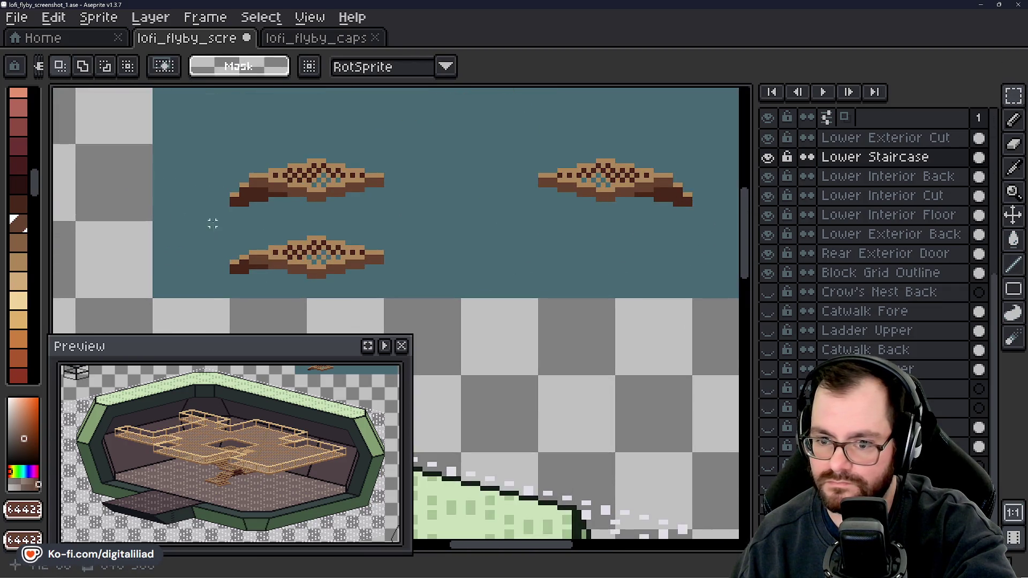
pyautogui.moveTo(213, 224); pyautogui.dragTo(490, 298)
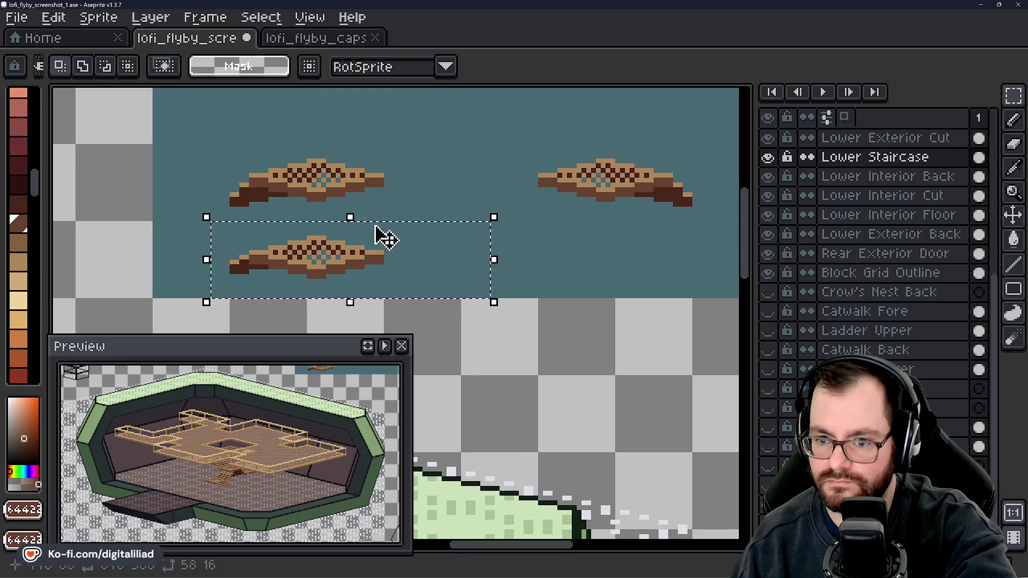
pyautogui.scroll(-1, 427, 289)
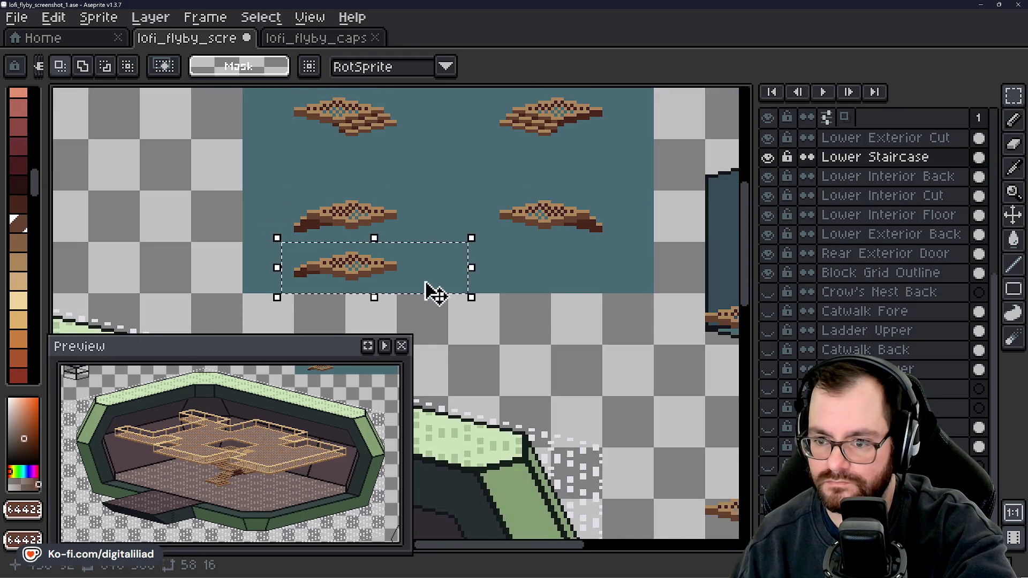
pyautogui.click(404, 185)
# - Sample the tile's dark brown and repaint its medium-brown underside strip dark
pyautogui.scroll(1, 262, 222)
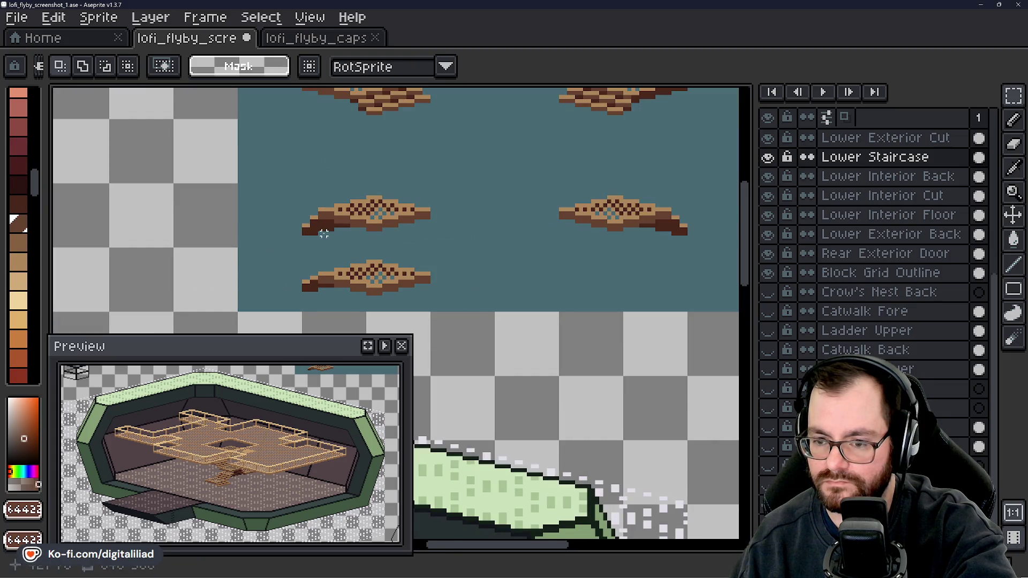
pyautogui.scroll(3, 324, 234)
pyautogui.press('b')
pyautogui.keyDown('alt'); pyautogui.click(317, 211); pyautogui.keyUp('alt')
pyautogui.moveTo(299, 183)
pyautogui.mouseDown()
pyautogui.moveTo(356, 171)
pyautogui.moveTo(387, 201)
pyautogui.moveTo(370, 184)
pyautogui.mouseUp()
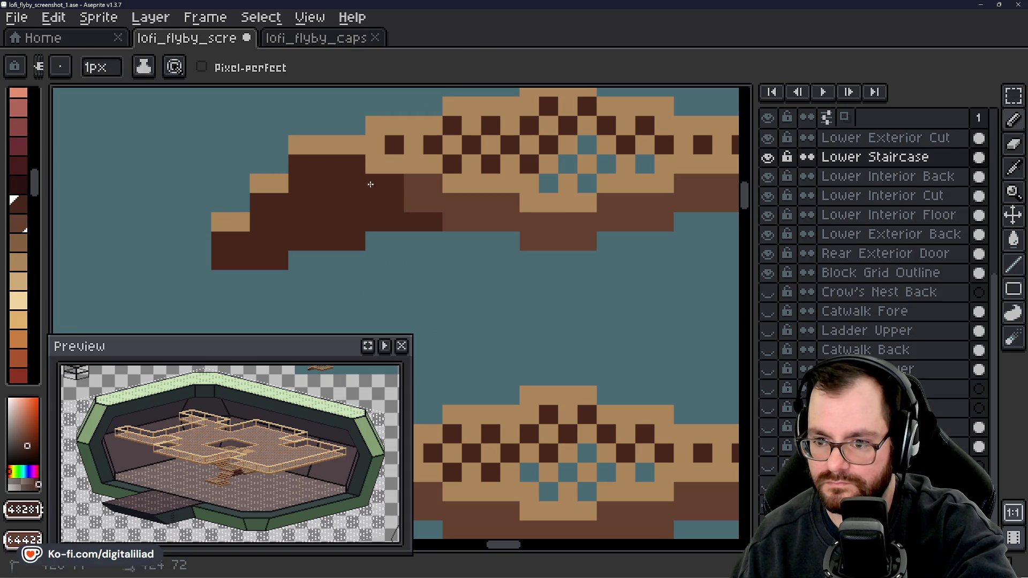
pyautogui.hotkey('ctrl', 'z')
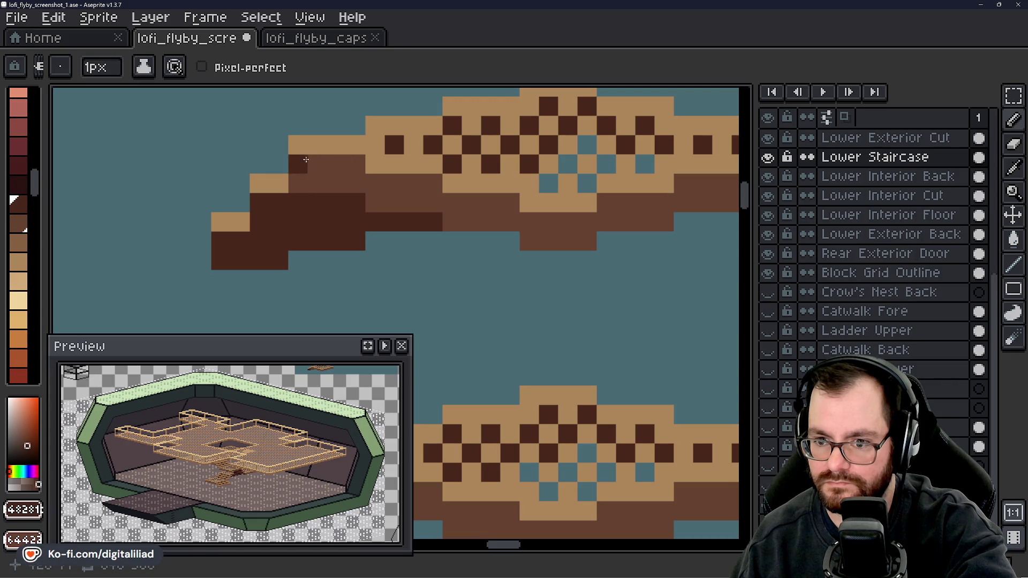
pyautogui.moveTo(306, 160)
pyautogui.mouseDown()
pyautogui.moveTo(321, 172)
pyautogui.moveTo(355, 170)
pyautogui.moveTo(374, 187)
pyautogui.moveTo(431, 190)
pyautogui.moveTo(549, 223)
pyautogui.moveTo(530, 235)
pyautogui.mouseUp()
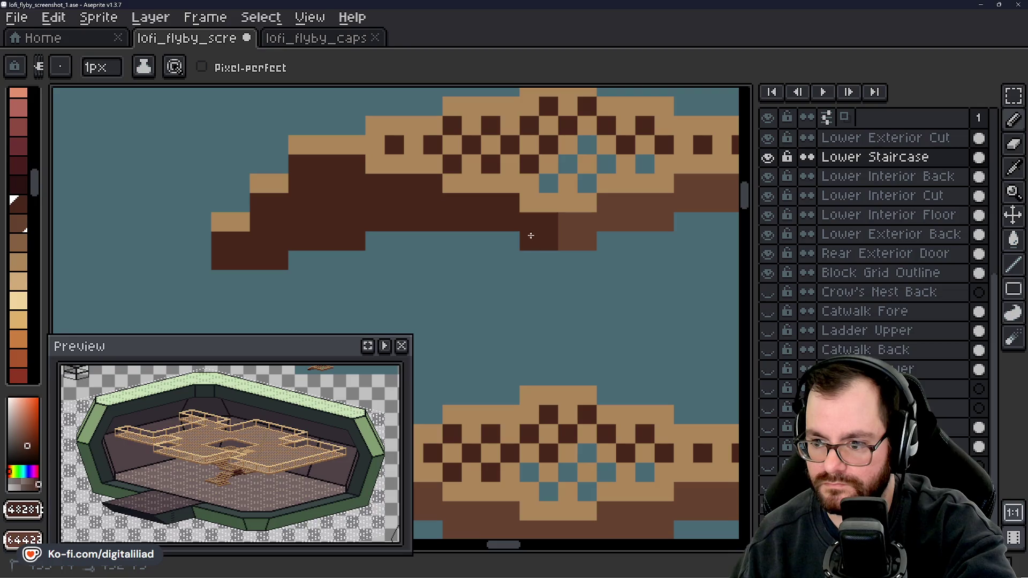
pyautogui.scroll(-5, 411, 225)
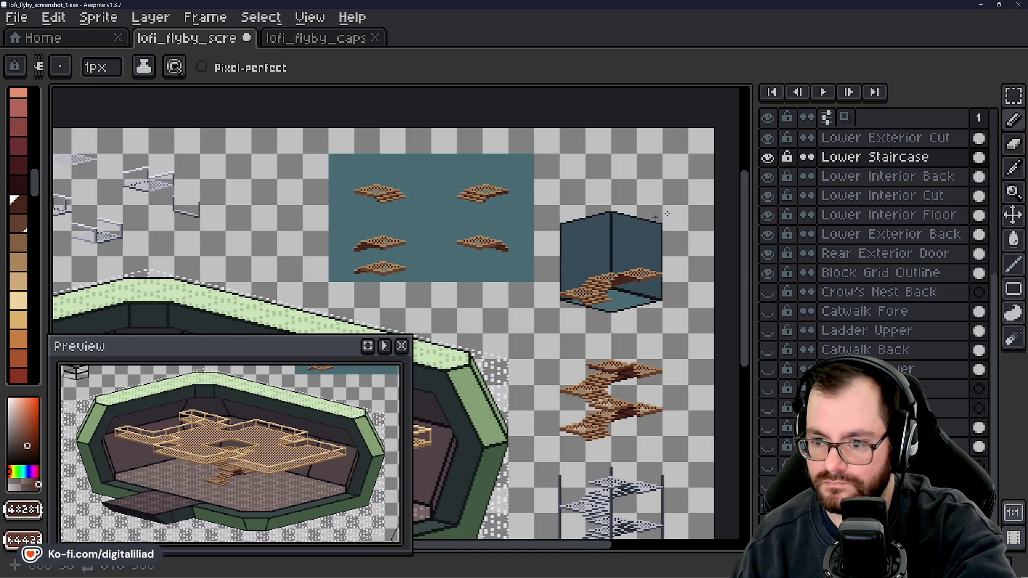
pyautogui.click(1013, 95)
# - Copy the lower-left stair tile beneath the right-hand tile and commit its position
pyautogui.scroll(3, 450, 267)
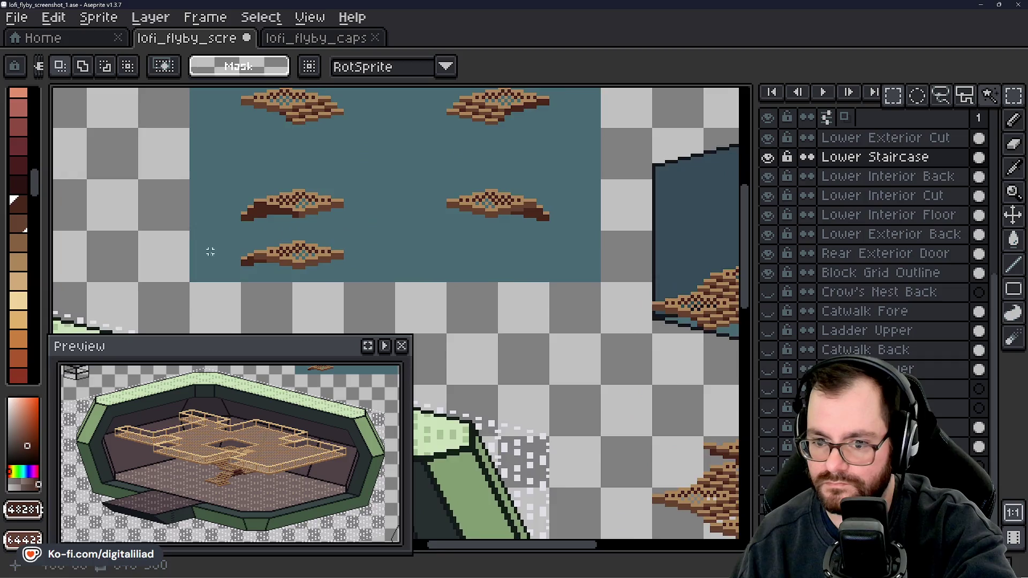
pyautogui.scroll(3, 263, 266)
pyautogui.moveTo(170, 161)
pyautogui.mouseDown()
pyautogui.moveTo(526, 300)
pyautogui.moveTo(573, 333)
pyautogui.mouseUp()
pyautogui.scroll(-3, 563, 328)
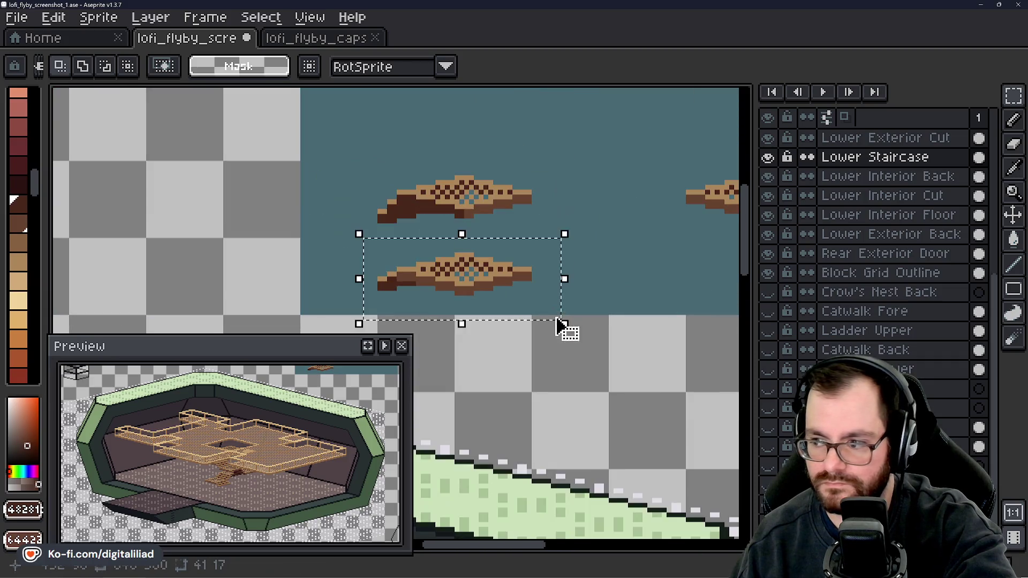
pyautogui.moveTo(375, 276); pyautogui.dragTo(672, 278)
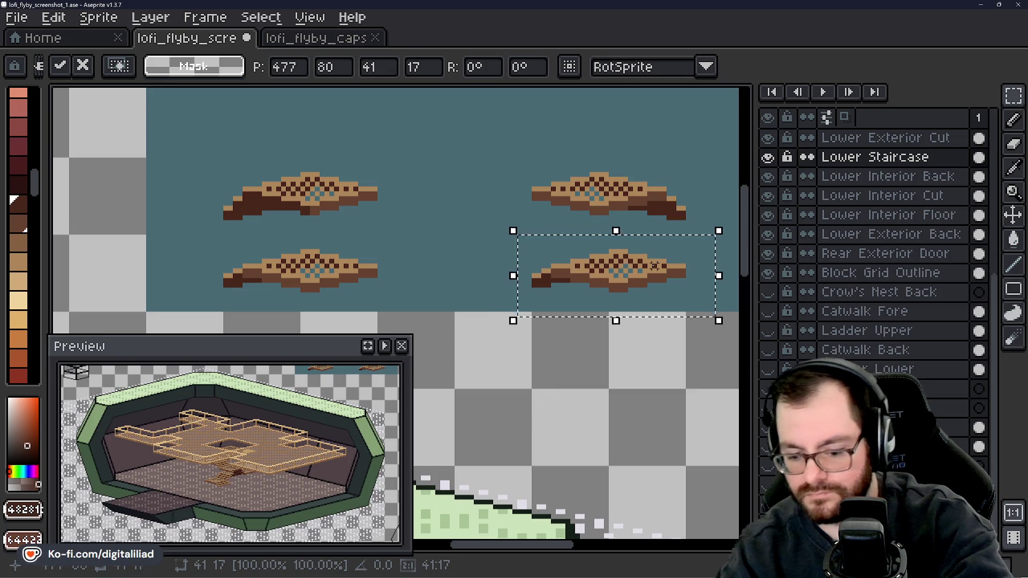
pyautogui.press('Right')
pyautogui.press('Right')
pyautogui.press('Right')
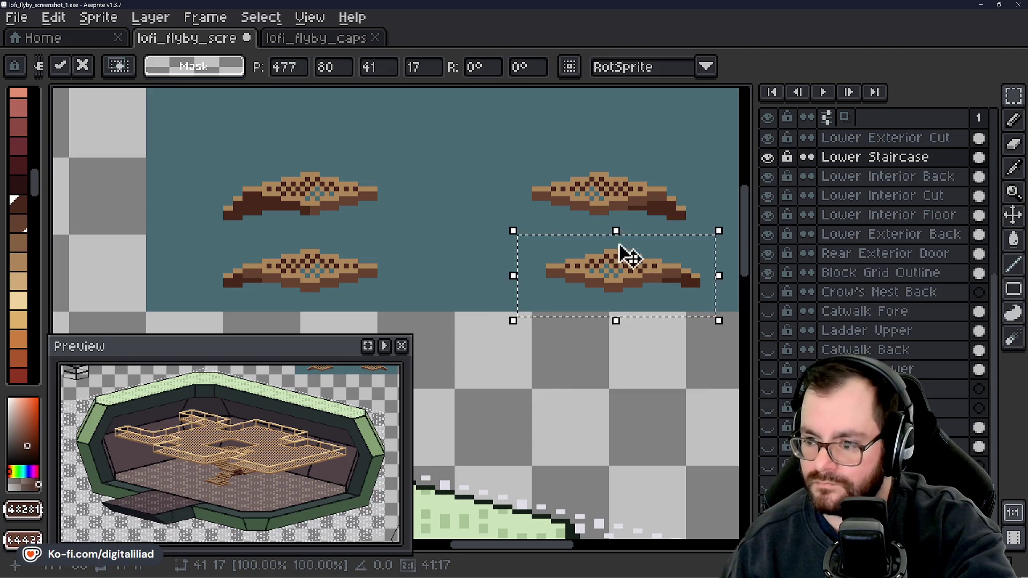
pyautogui.press('Left')
pyautogui.press('Left')
pyautogui.press('Left')
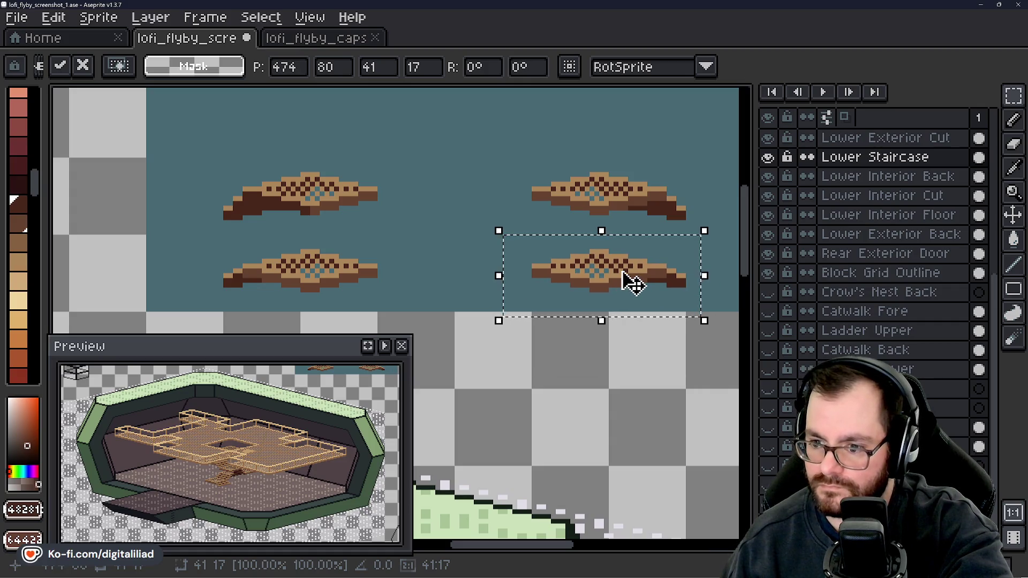
pyautogui.click(442, 290)
# - Darken the copied tile's underside with a dark pencil column and a dark brown fill
pyautogui.moveTo(378, 265); pyautogui.dragTo(528, 271)
pyautogui.scroll(3, 179, 264)
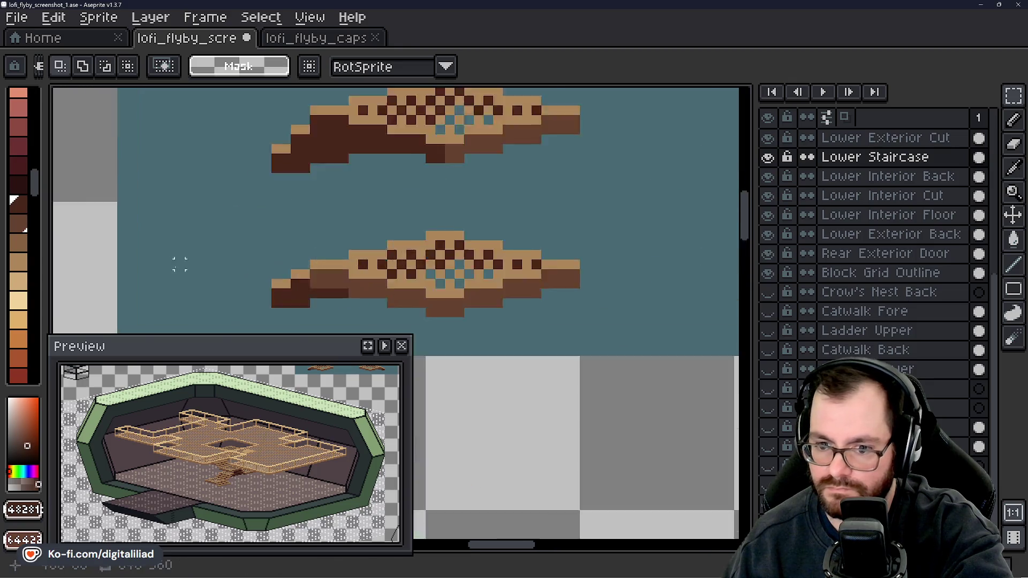
pyautogui.press('i')
pyautogui.press('m')
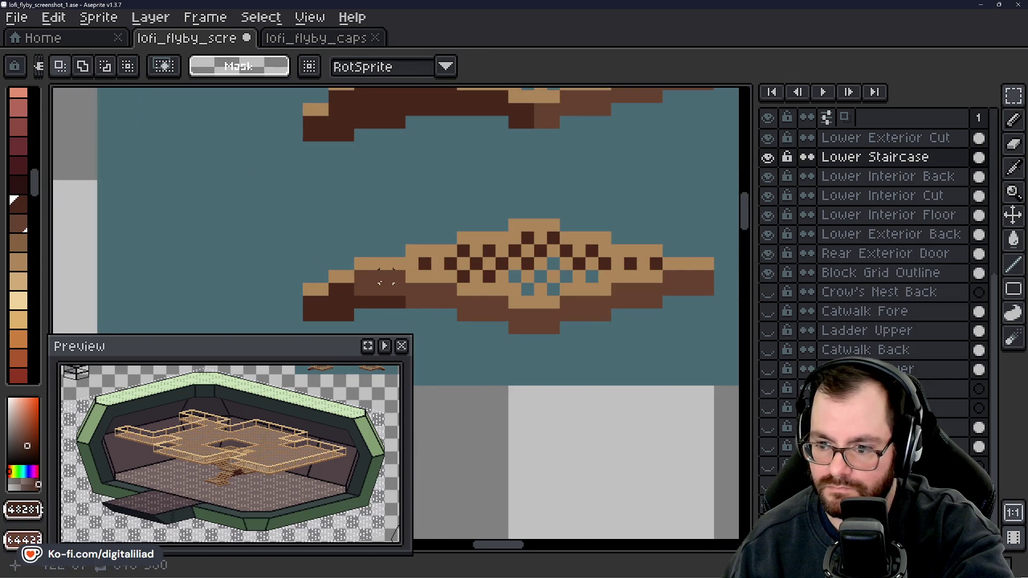
pyautogui.press('b')
pyautogui.moveTo(527, 315); pyautogui.dragTo(527, 328)
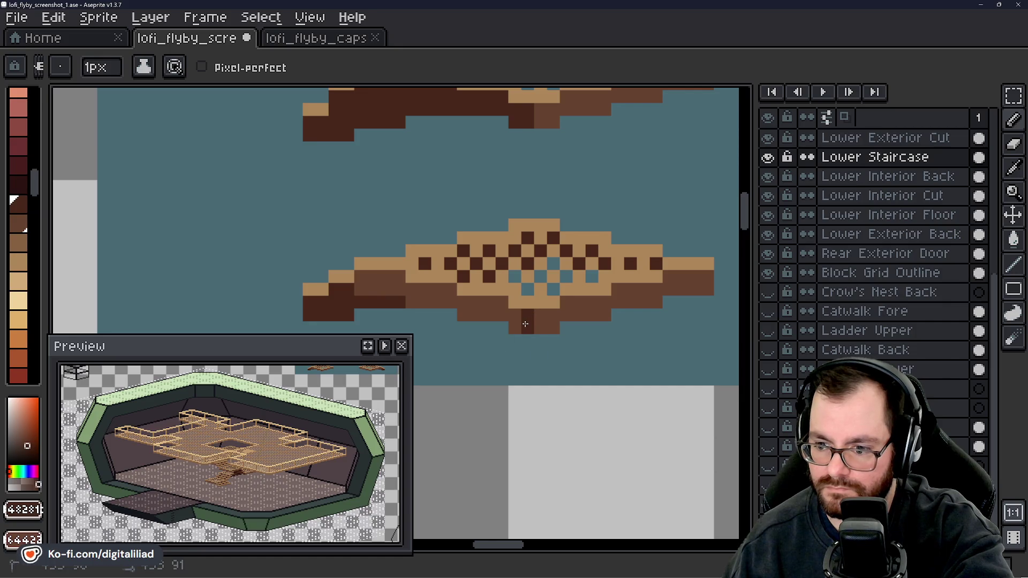
pyautogui.press('g')
pyautogui.click(481, 307)
# - Save lofi_flyby_screenshot_1.ase
pyautogui.scroll(-3, 336, 277)
pyautogui.hotkey('ctrl', 's')
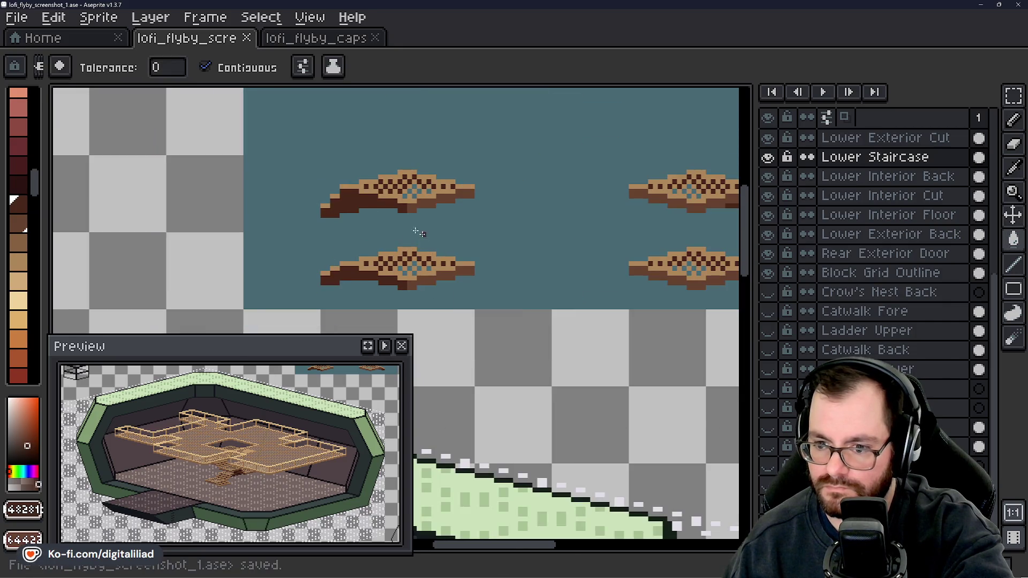
pyautogui.scroll(-4, 419, 233)
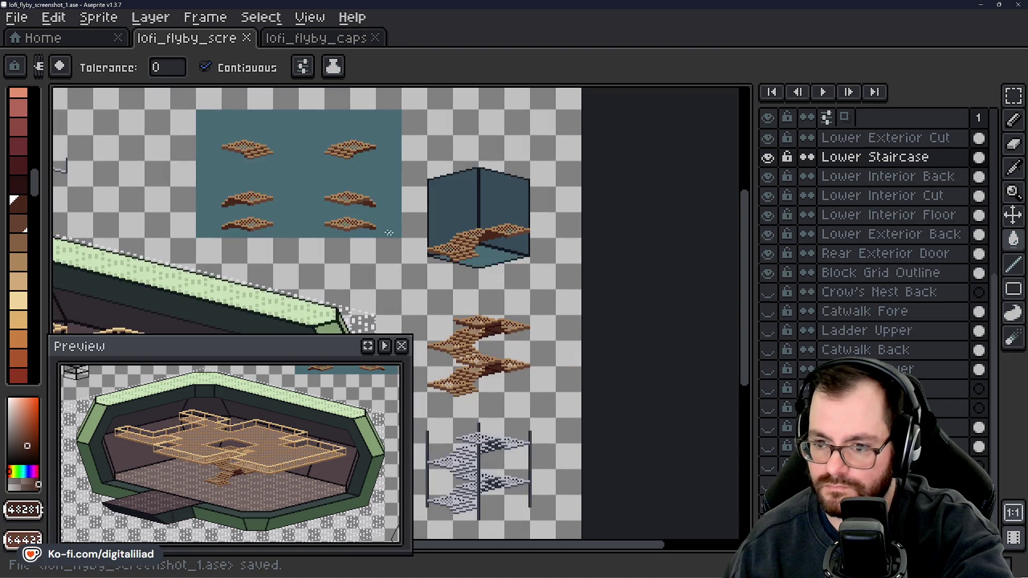
pyautogui.moveTo(424, 238); pyautogui.dragTo(444, 246)
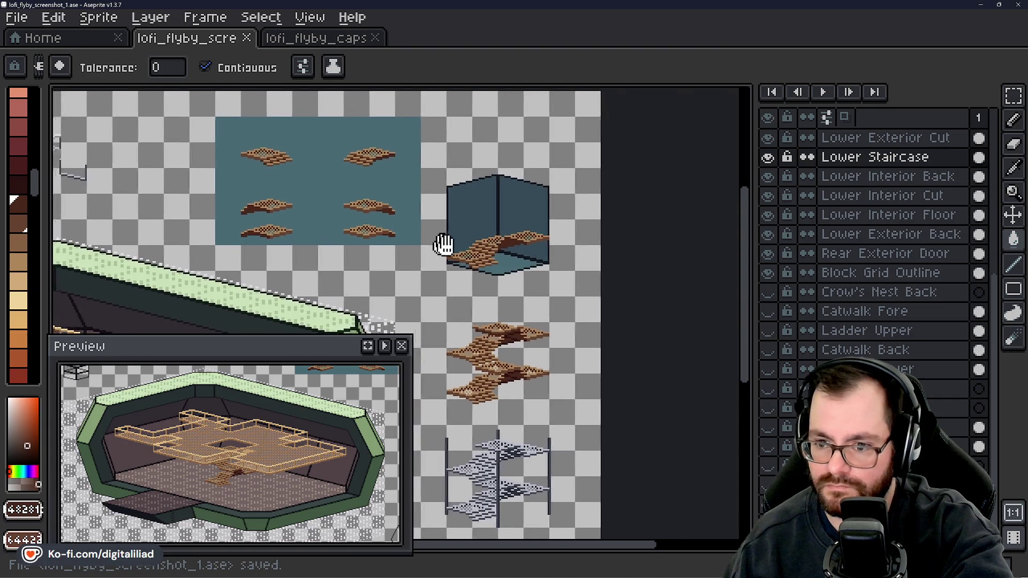
# - Delete the staircase from inside the cube
pyautogui.scroll(2, 407, 235)
pyautogui.click(1013, 95)
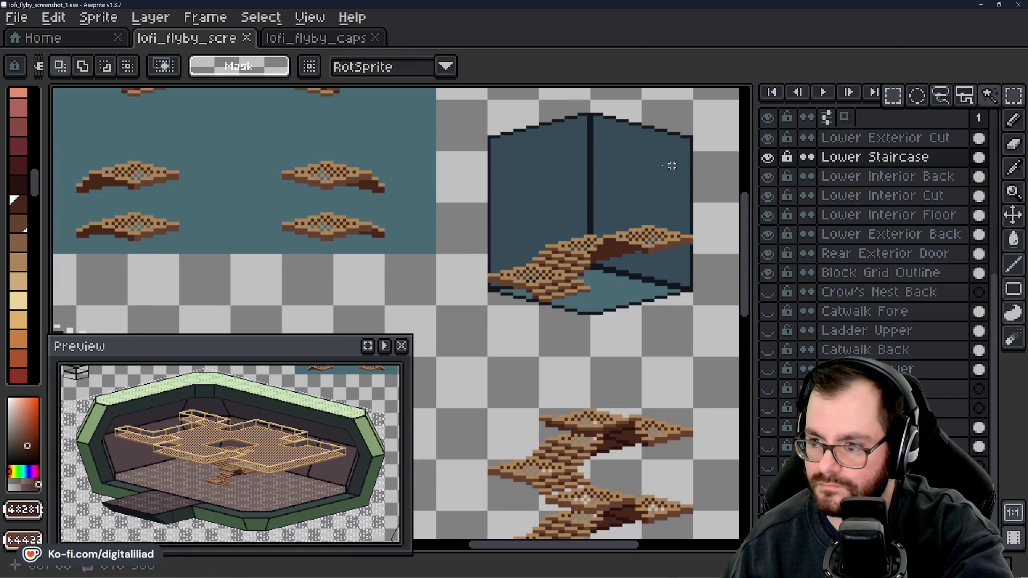
pyautogui.moveTo(474, 196)
pyautogui.mouseDown()
pyautogui.moveTo(597, 260)
pyautogui.moveTo(710, 341)
pyautogui.mouseUp()
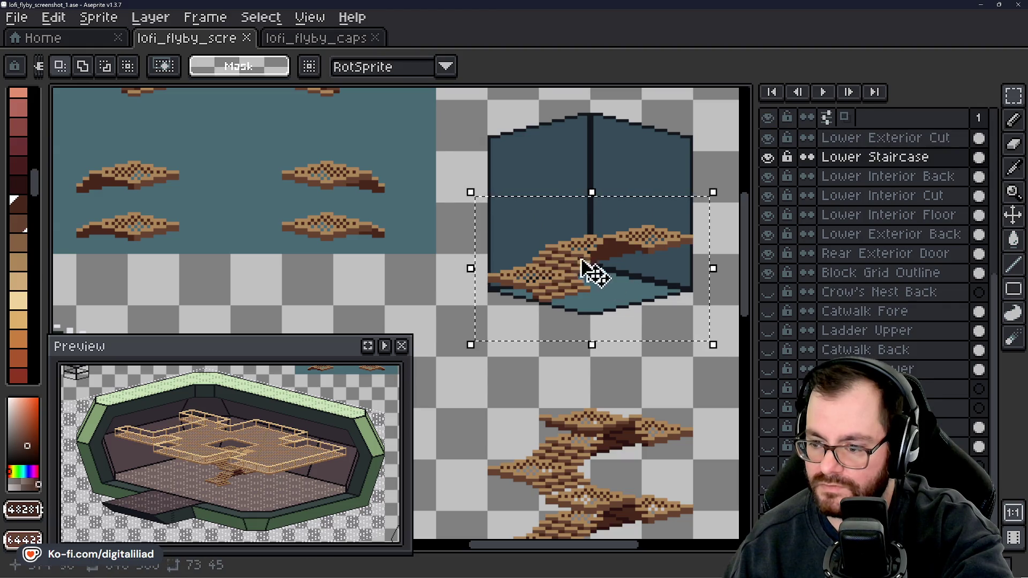
pyautogui.press('Delete')
# - Erase the bottom row of stair tiles from the teal sheet
pyautogui.moveTo(427, 218); pyautogui.dragTo(576, 331)
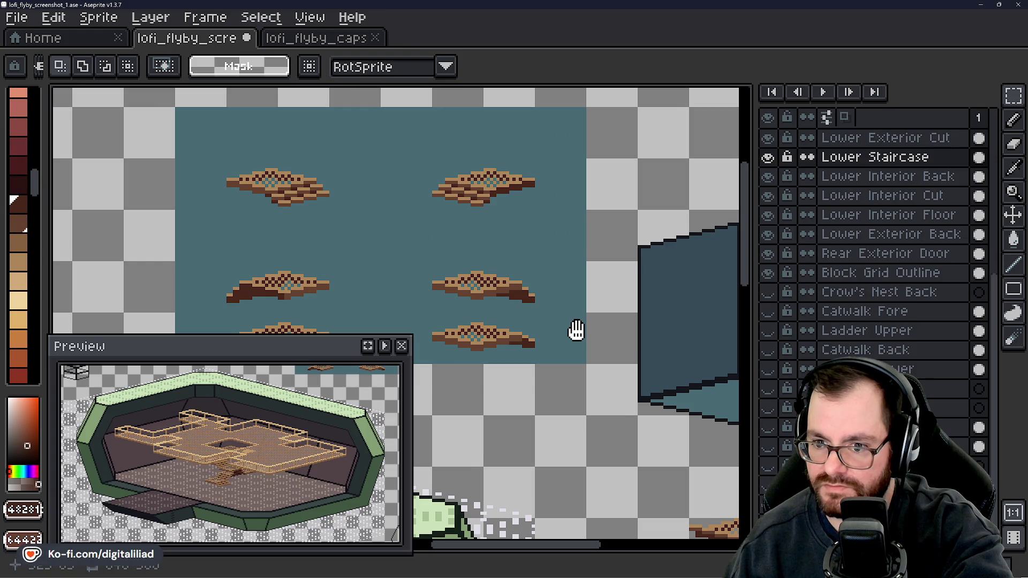
pyautogui.scroll(3, 515, 192)
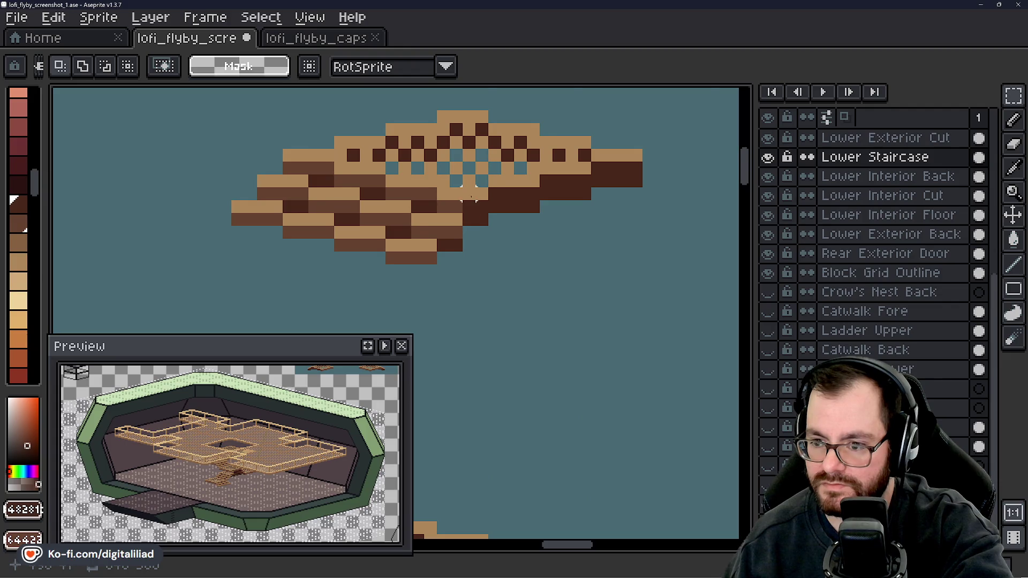
pyautogui.scroll(2, 469, 197)
pyautogui.scroll(-1, 395, 261)
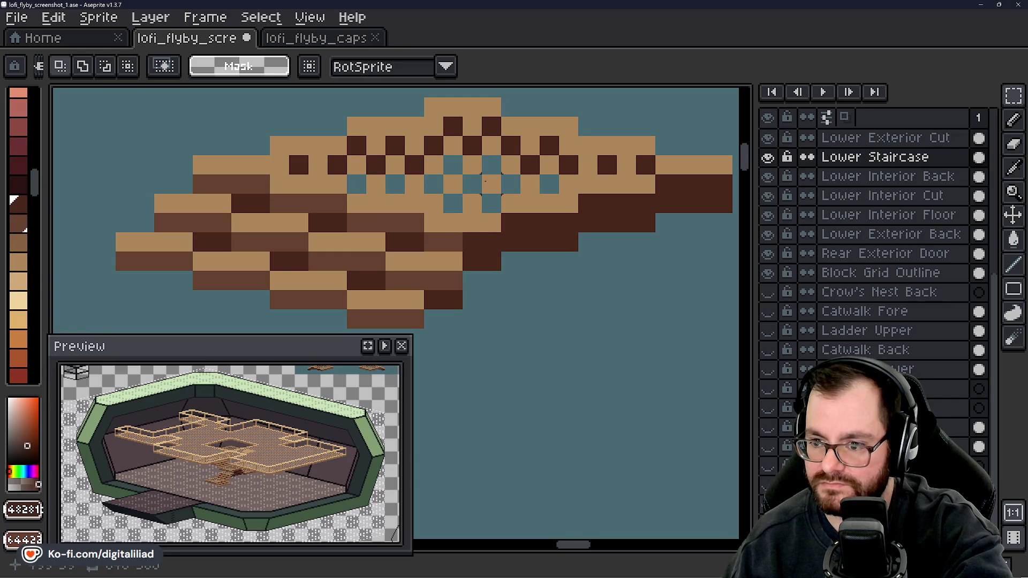
pyautogui.scroll(-4, 664, 140)
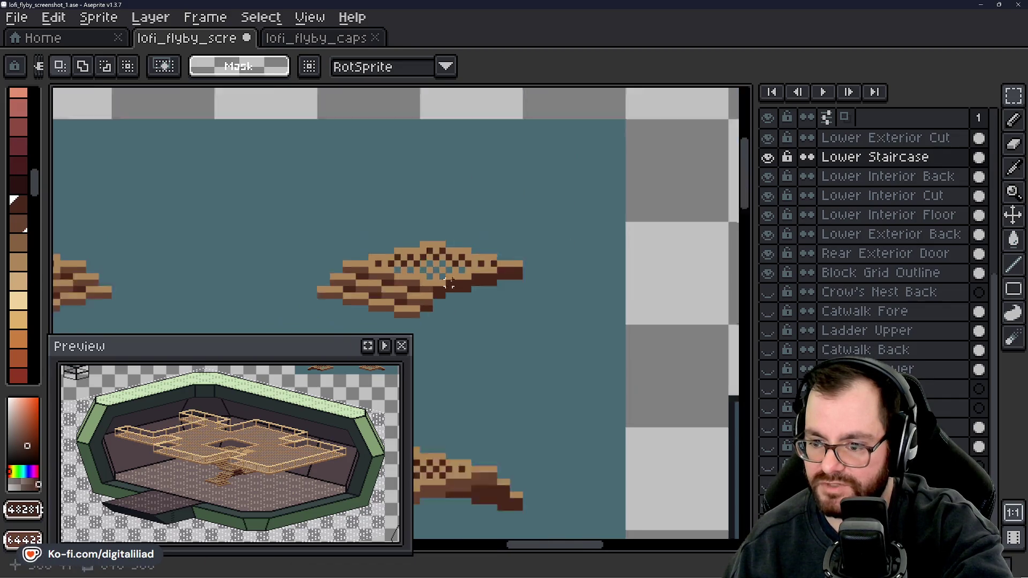
pyautogui.scroll(2, 562, 252)
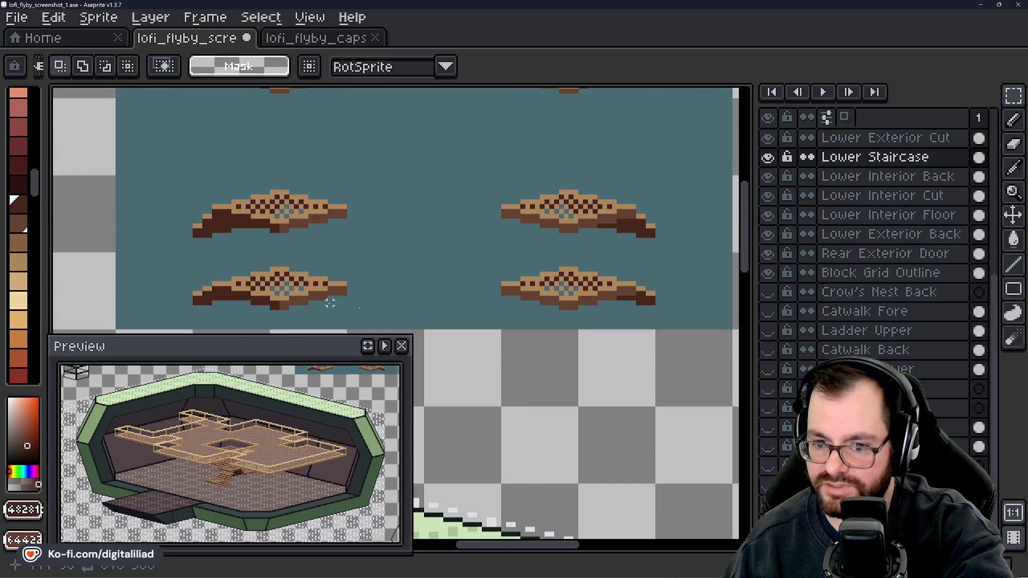
pyautogui.scroll(-4, 460, 326)
pyautogui.moveTo(463, 284); pyautogui.dragTo(445, 266)
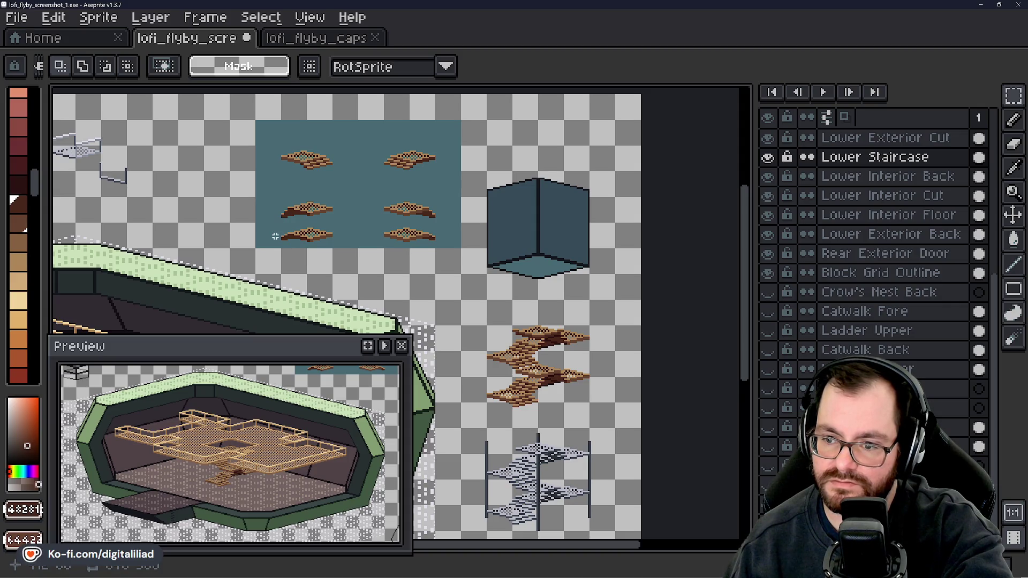
pyautogui.scroll(2, 275, 236)
pyautogui.moveTo(273, 214); pyautogui.dragTo(666, 264)
pyautogui.press('Delete')
pyautogui.scroll(-1, 307, 165)
pyautogui.hscroll(5, 239, 282)
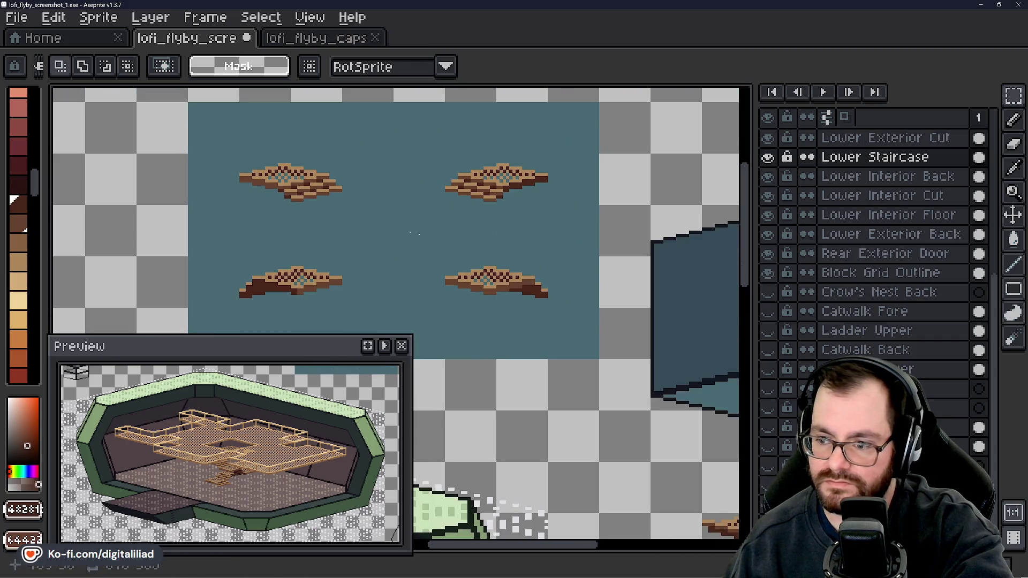
# - Copy the upper-left step tile onto the box floor and commit its placement
pyautogui.moveTo(60, 110)
pyautogui.mouseDown()
pyautogui.moveTo(257, 223)
pyautogui.moveTo(230, 217)
pyautogui.mouseUp()
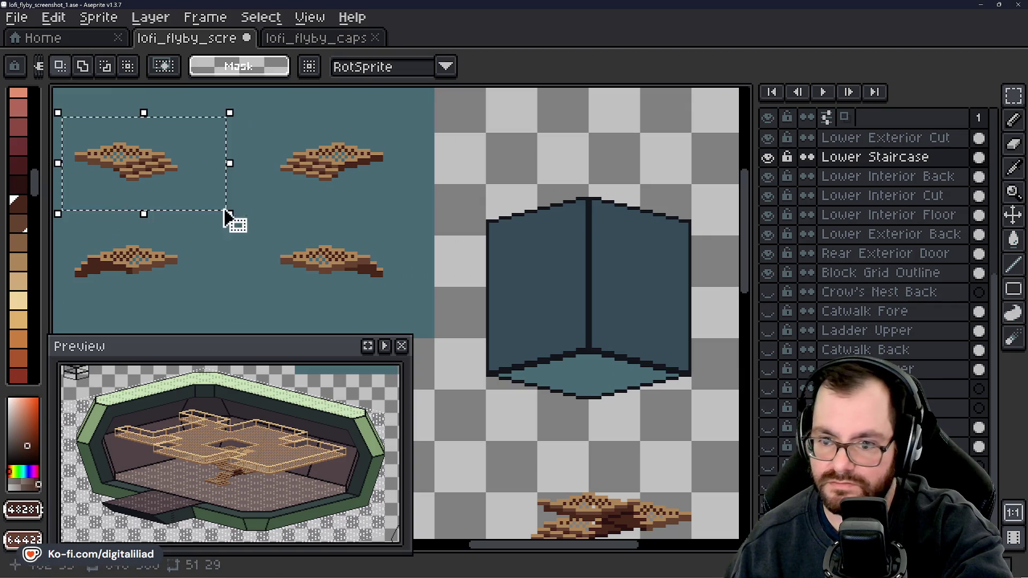
pyautogui.scroll(-1, 215, 188)
pyautogui.moveTo(206, 172)
pyautogui.mouseDown()
pyautogui.moveTo(532, 264)
pyautogui.moveTo(615, 345)
pyautogui.moveTo(574, 335)
pyautogui.moveTo(549, 355)
pyautogui.moveTo(539, 339)
pyautogui.mouseUp()
pyautogui.scroll(3, 616, 345)
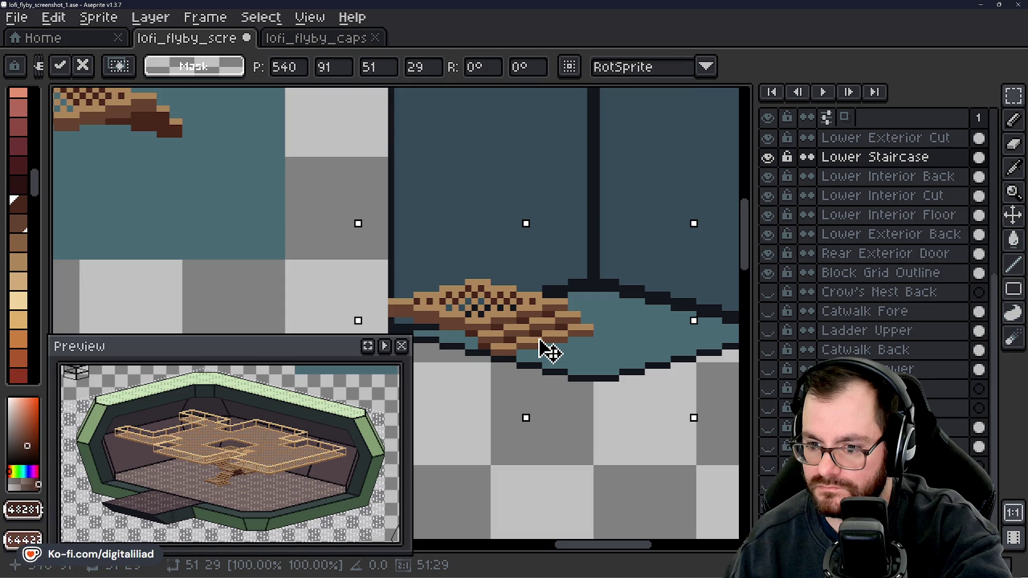
pyautogui.scroll(-2, 547, 351)
pyautogui.scroll(6, 567, 314)
pyautogui.press('Return')
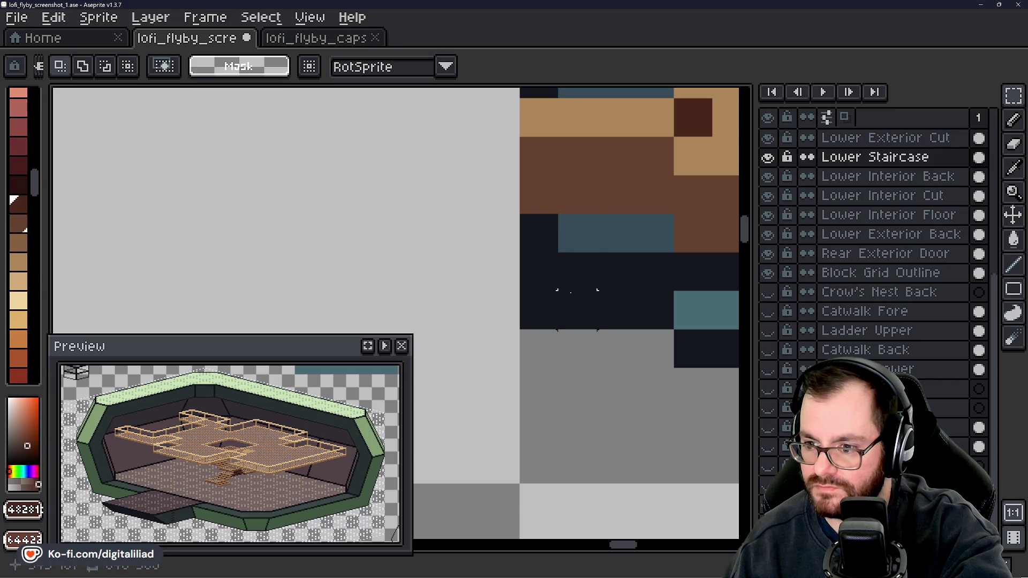
# - Select the top-right step tile on the spare tile sheet
pyautogui.click(576, 271)
pyautogui.scroll(-5, 576, 263)
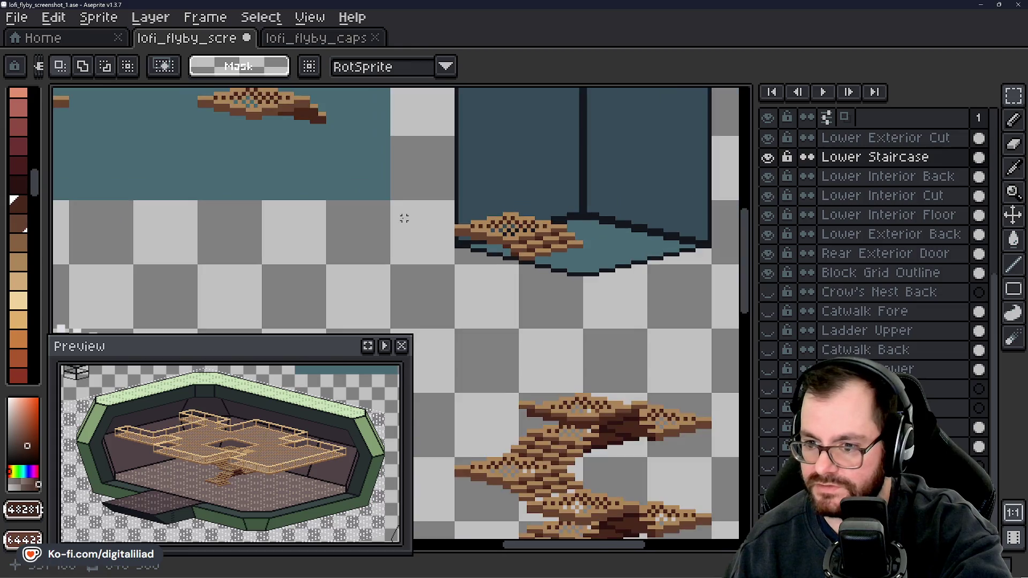
pyautogui.moveTo(405, 218); pyautogui.dragTo(498, 305)
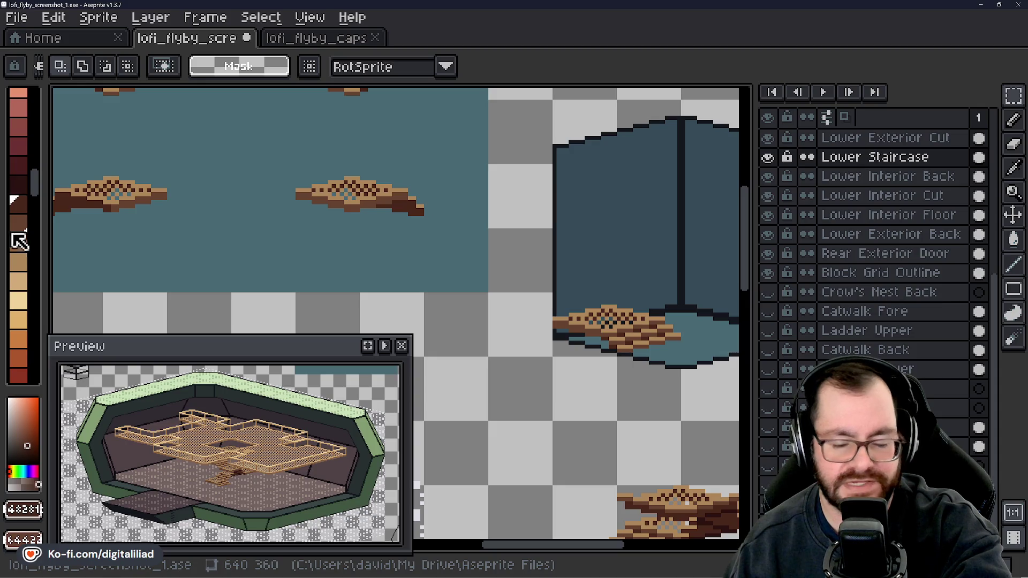
pyautogui.moveTo(498, 273)
pyautogui.mouseDown()
pyautogui.moveTo(507, 307)
pyautogui.moveTo(562, 336)
pyautogui.moveTo(344, 280)
pyautogui.moveTo(461, 271)
pyautogui.moveTo(436, 224)
pyautogui.mouseUp()
pyautogui.scroll(1, 346, 143)
pyautogui.moveTo(328, 101)
pyautogui.mouseDown()
pyautogui.moveTo(546, 195)
pyautogui.moveTo(344, 232)
pyautogui.moveTo(364, 218)
pyautogui.mouseUp()
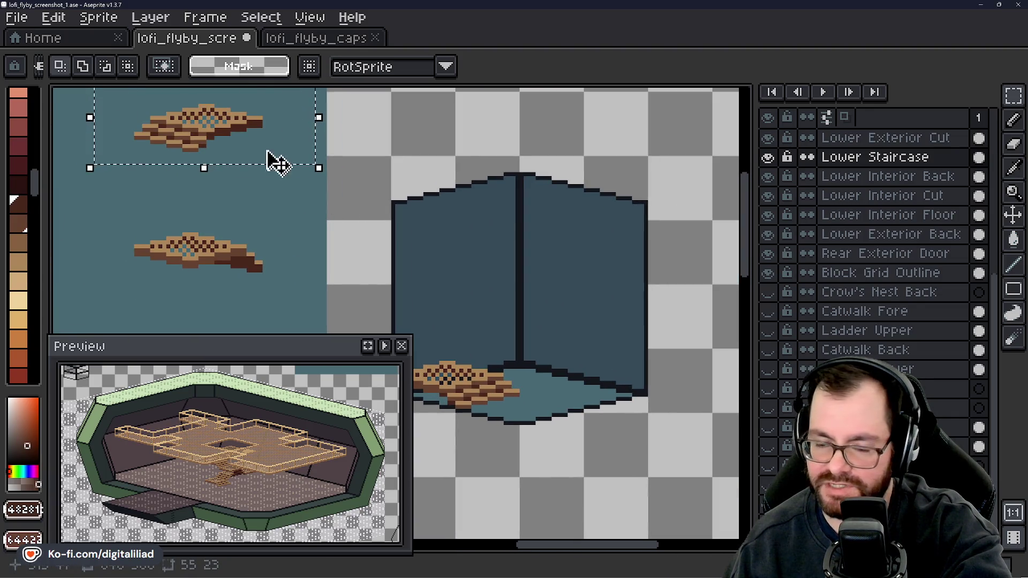
# - Drag a copy of the step tile into the box and commit it as the second step
pyautogui.moveTo(251, 136)
pyautogui.mouseDown()
pyautogui.moveTo(581, 338)
pyautogui.moveTo(560, 349)
pyautogui.mouseUp()
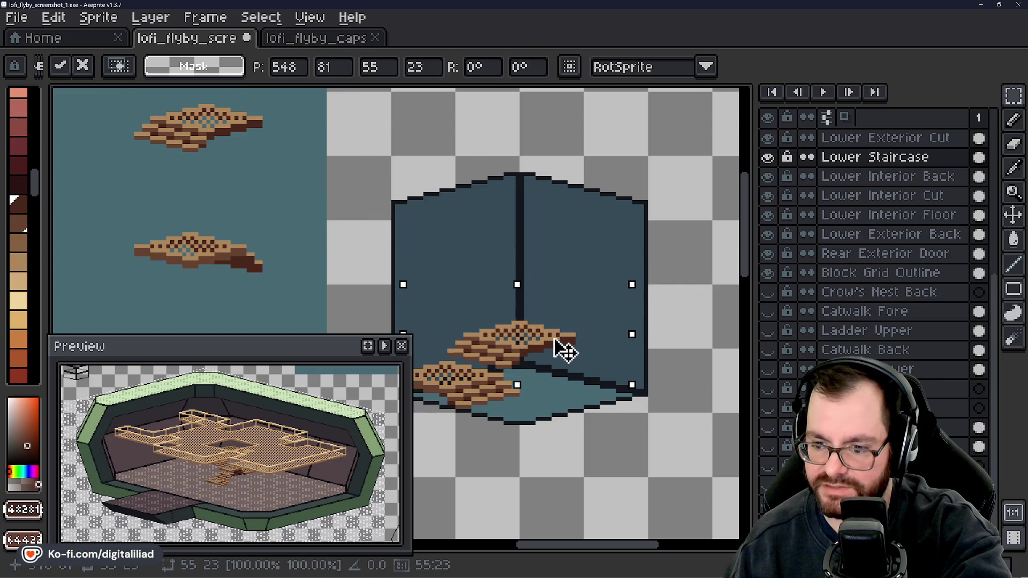
pyautogui.click(546, 450)
pyautogui.scroll(2, 476, 241)
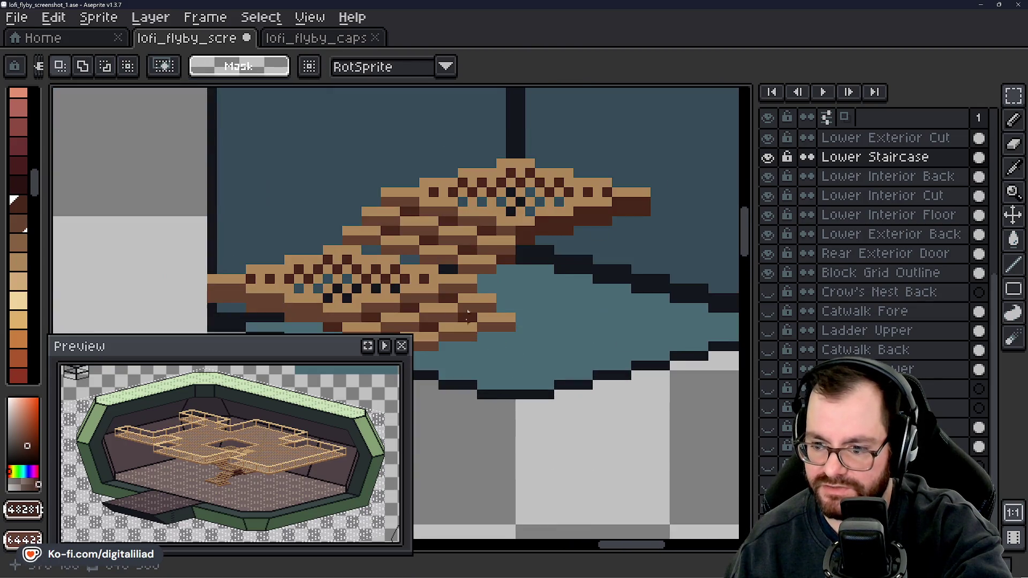
pyautogui.press('b')
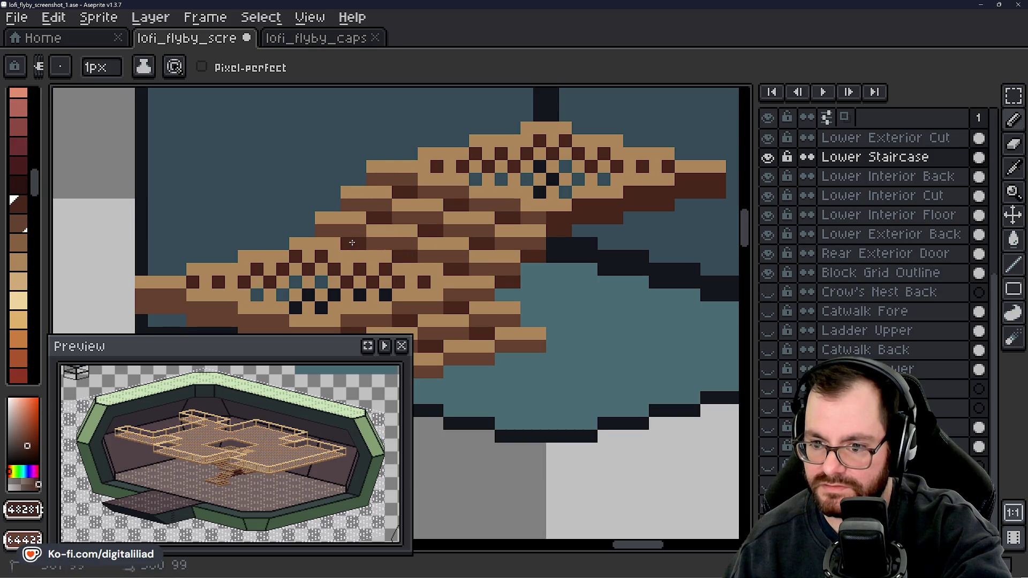
pyautogui.scroll(-2, 400, 214)
# - Select a spare step tile on the tile panel with the rectangular marquee
pyautogui.moveTo(453, 254); pyautogui.dragTo(468, 264)
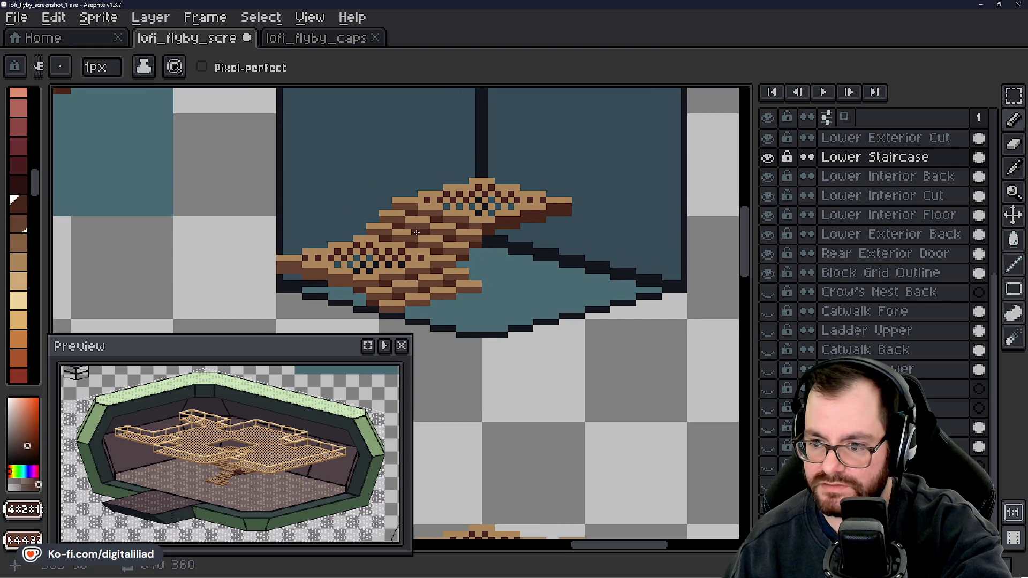
pyautogui.moveTo(416, 232); pyautogui.dragTo(482, 246)
pyautogui.scroll(-3, 523, 253)
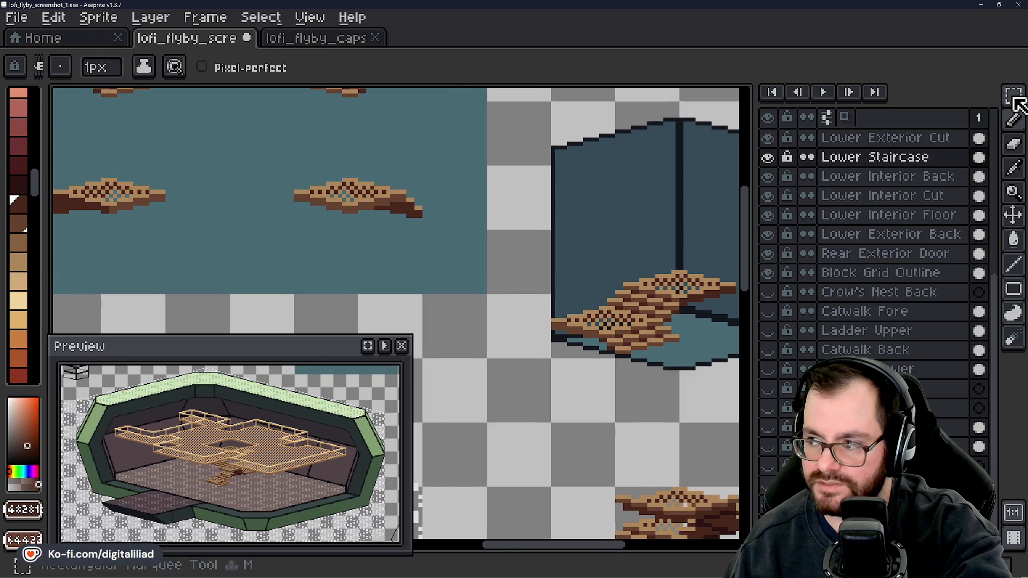
pyautogui.click(1015, 98)
pyautogui.moveTo(271, 248)
pyautogui.mouseDown()
pyautogui.moveTo(368, 305)
pyautogui.moveTo(259, 231)
pyautogui.moveTo(232, 190)
pyautogui.mouseUp()
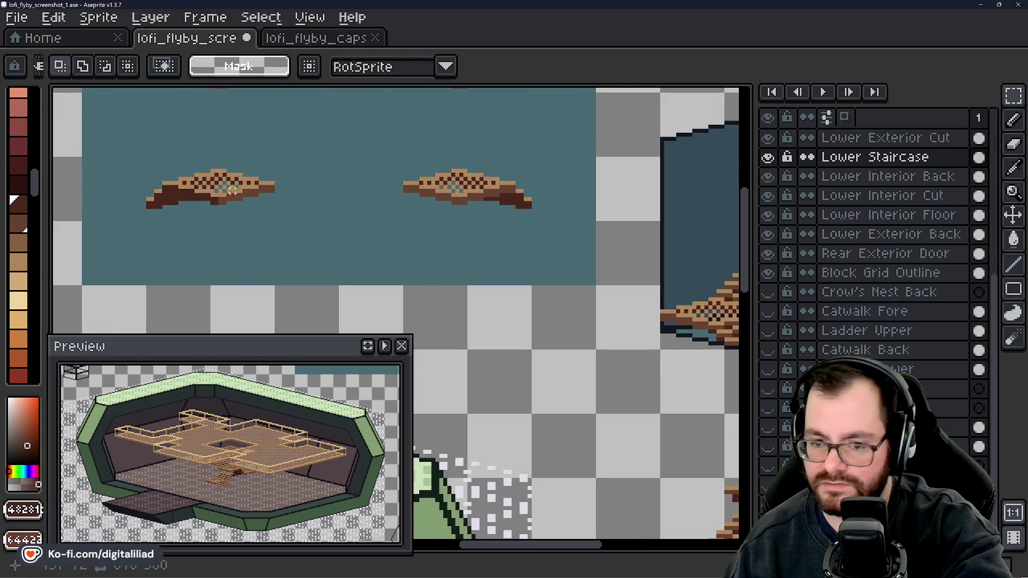
pyautogui.moveTo(104, 146); pyautogui.dragTo(316, 243)
# - Paste the selected tile, move it onto the stairs inside the box, and commit it
pyautogui.moveTo(436, 275); pyautogui.dragTo(148, 198)
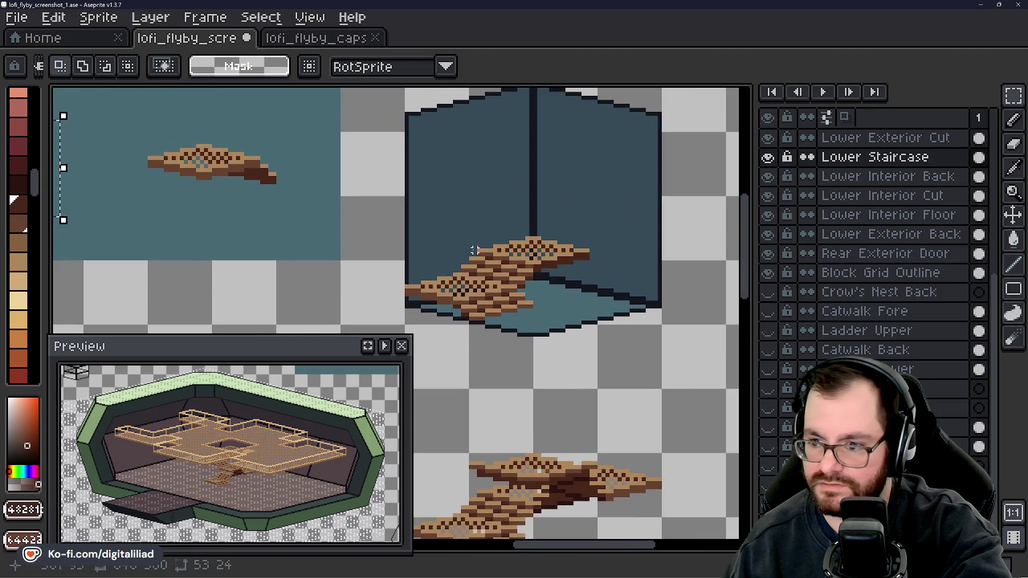
pyautogui.moveTo(514, 145); pyautogui.dragTo(453, 201)
pyautogui.scroll(1, 452, 200)
pyautogui.hotkey('ctrl', 'v')
pyautogui.moveTo(415, 152)
pyautogui.mouseDown()
pyautogui.moveTo(560, 246)
pyautogui.moveTo(519, 270)
pyautogui.moveTo(531, 278)
pyautogui.moveTo(514, 269)
pyautogui.moveTo(529, 282)
pyautogui.mouseUp()
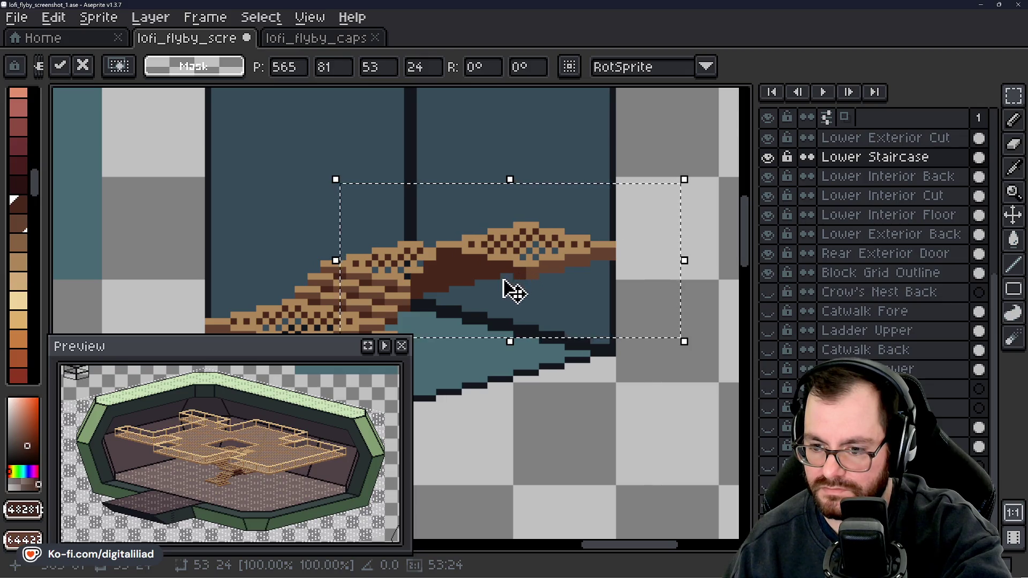
pyautogui.scroll(-1, 510, 291)
pyautogui.click(428, 349)
# - Copy the lower-right step tile to the top of the stairs and commit it
pyautogui.hscroll(-4, 428, 349)
pyautogui.scroll(1, 434, 271)
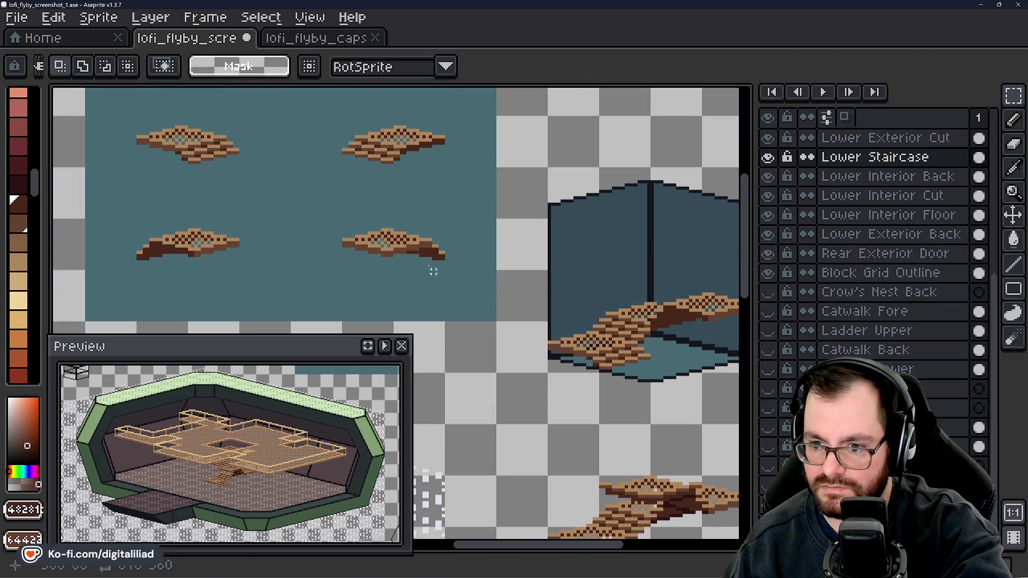
pyautogui.moveTo(308, 188); pyautogui.dragTo(478, 280)
pyautogui.hscroll(2, 478, 279)
pyautogui.scroll(-1, 478, 279)
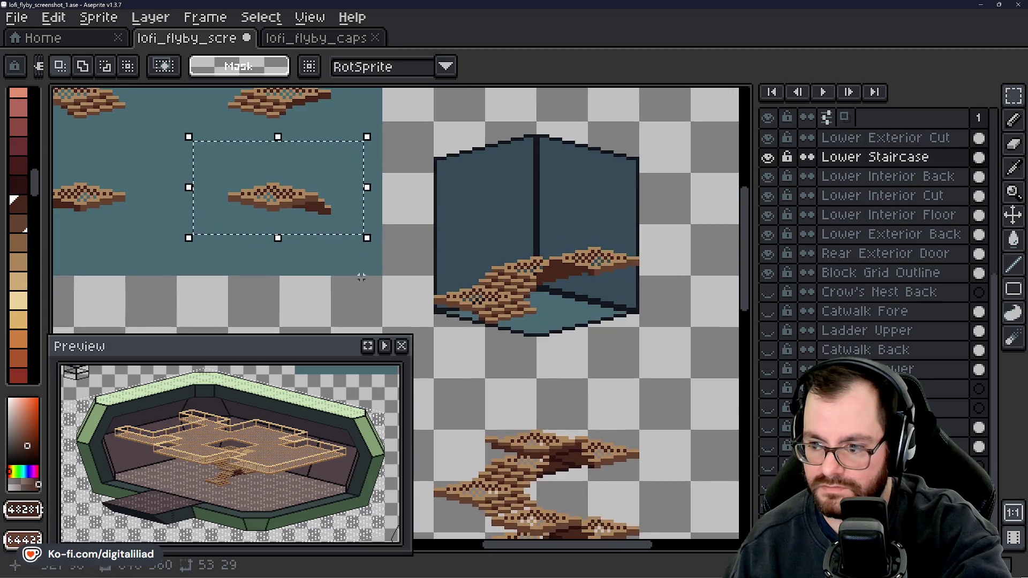
pyautogui.moveTo(317, 202)
pyautogui.mouseDown()
pyautogui.moveTo(578, 292)
pyautogui.moveTo(576, 245)
pyautogui.mouseUp()
pyautogui.scroll(2, 590, 322)
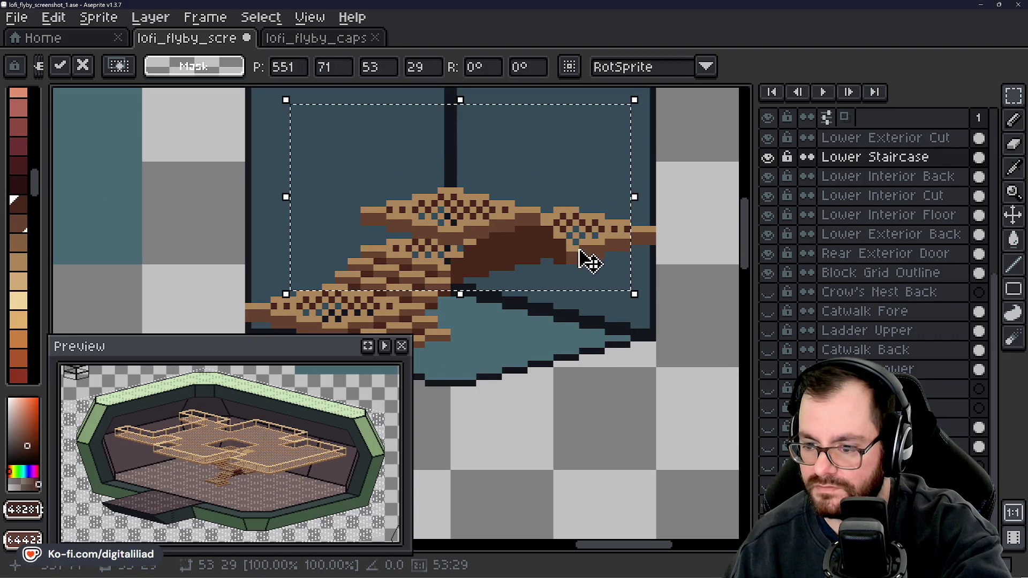
pyautogui.press('Return')
pyautogui.scroll(-4, 531, 323)
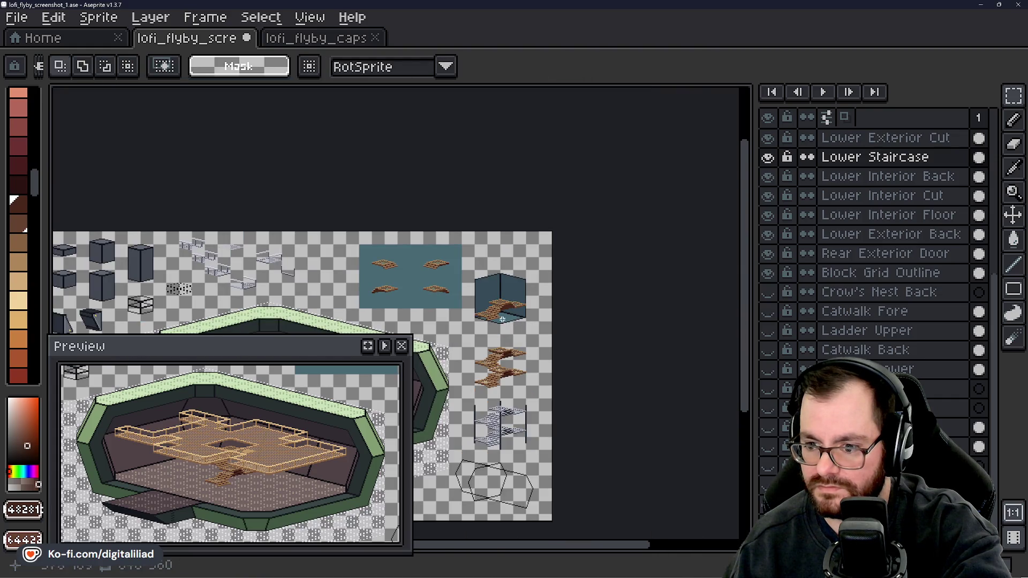
pyautogui.scroll(3, 502, 319)
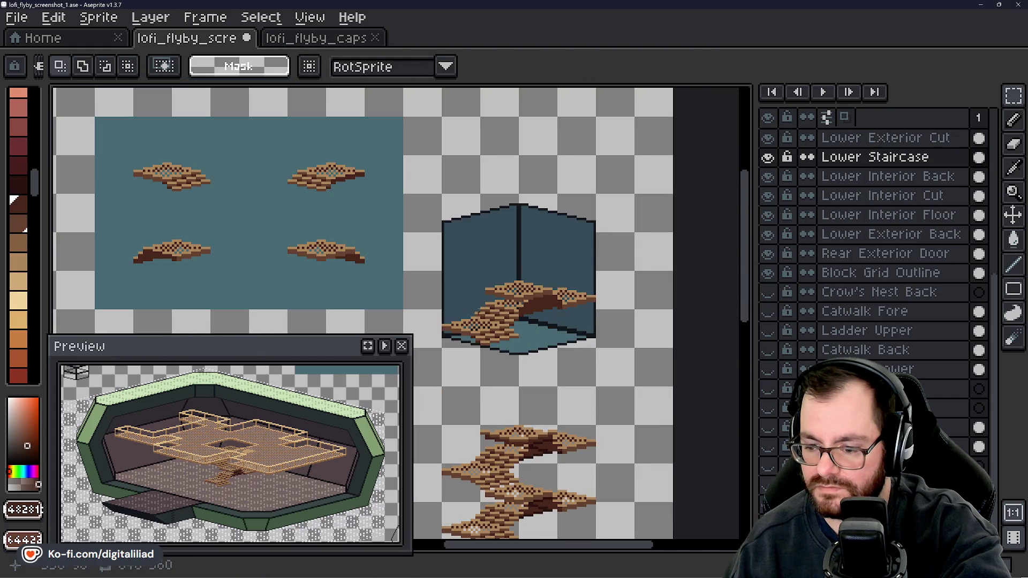
pyautogui.scroll(-1, 483, 223)
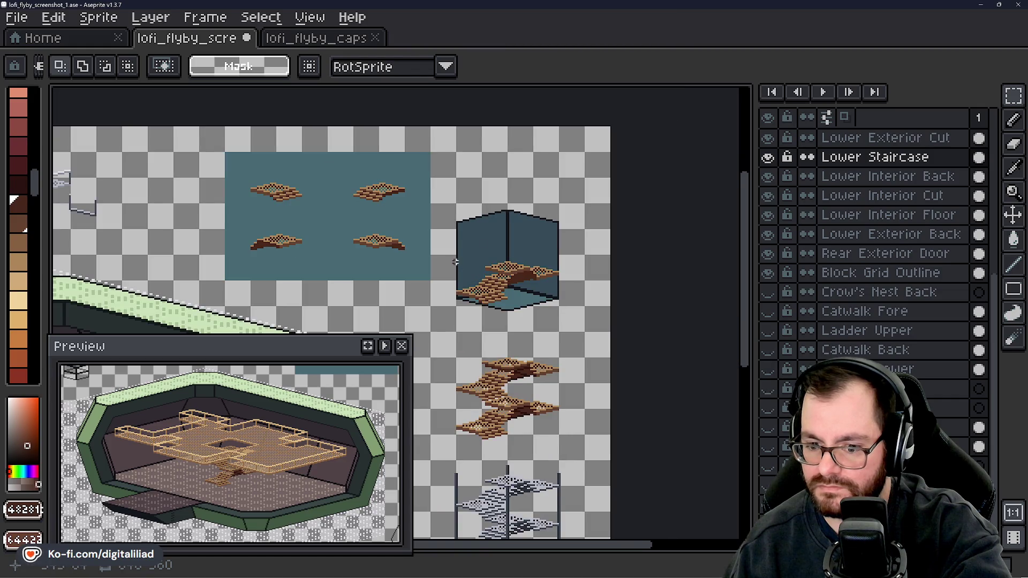
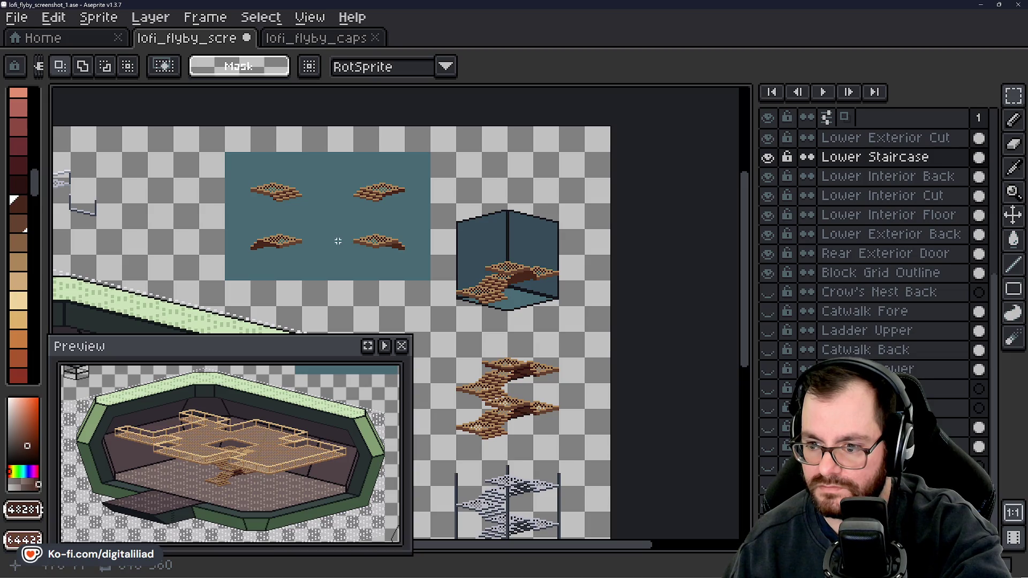
# - Move the upper staircase flights up the cube, nudge them down 1 px, and commit
pyautogui.scroll(2, 338, 241)
pyautogui.moveTo(401, 236)
pyautogui.mouseDown()
pyautogui.moveTo(377, 243)
pyautogui.moveTo(299, 230)
pyautogui.mouseUp()
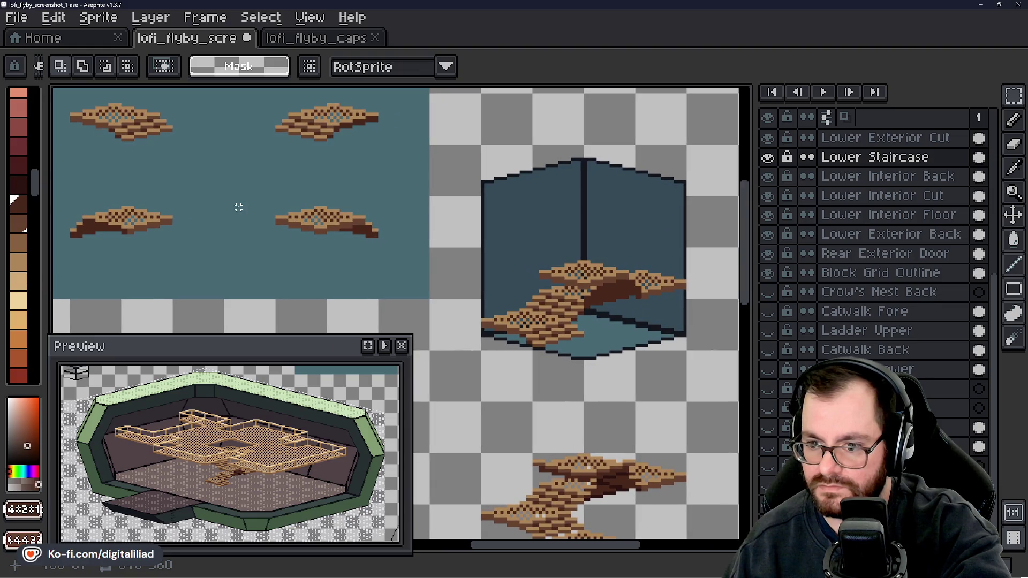
pyautogui.moveTo(238, 207)
pyautogui.mouseDown()
pyautogui.moveTo(305, 239)
pyautogui.moveTo(154, 145)
pyautogui.mouseUp()
pyautogui.moveTo(369, 151); pyautogui.dragTo(631, 322)
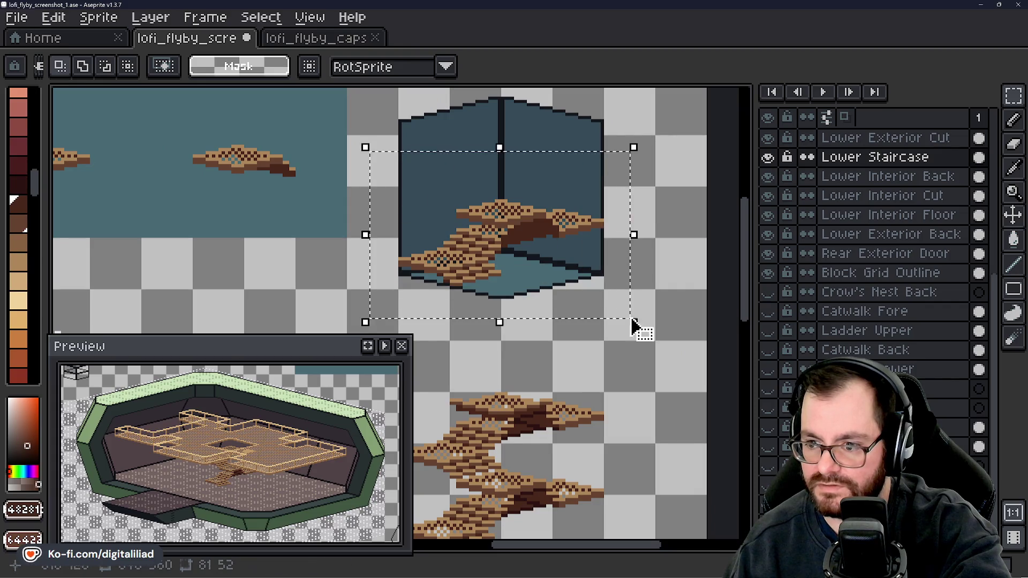
pyautogui.moveTo(562, 275)
pyautogui.mouseDown()
pyautogui.moveTo(545, 192)
pyautogui.moveTo(554, 192)
pyautogui.mouseUp()
pyautogui.press('Down')
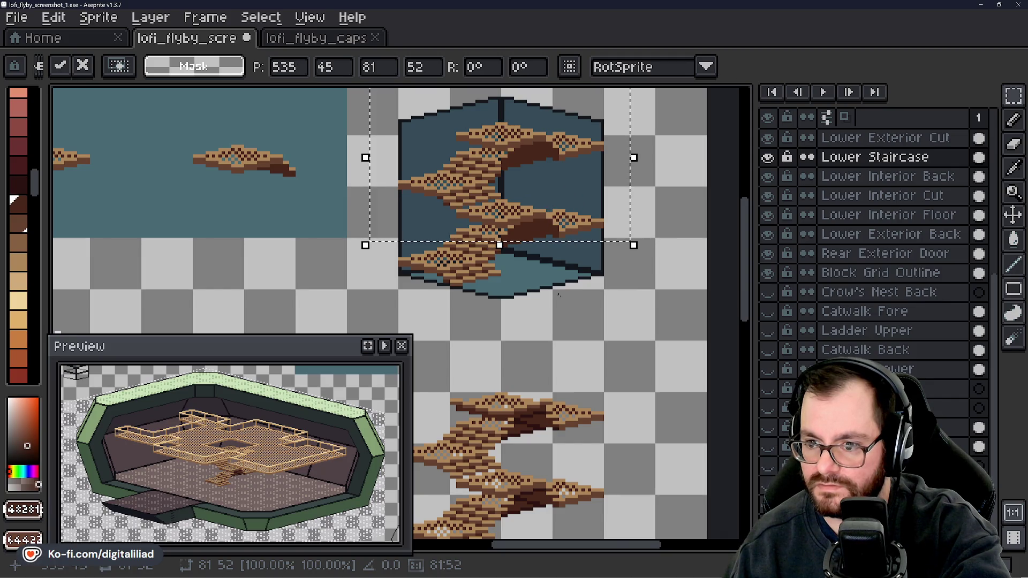
pyautogui.press('Return')
pyautogui.scroll(3, 444, 203)
# - Pick dark brown from the canvas and paint it along the step's edge
pyautogui.press('i')
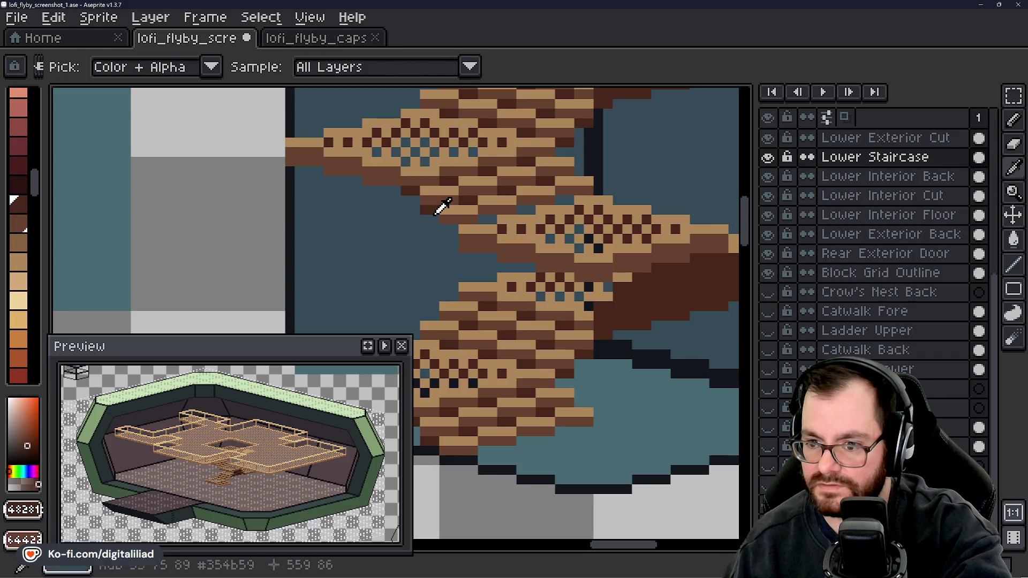
pyautogui.scroll(2, 439, 214)
pyautogui.press('b')
pyautogui.moveTo(442, 241); pyautogui.dragTo(463, 240)
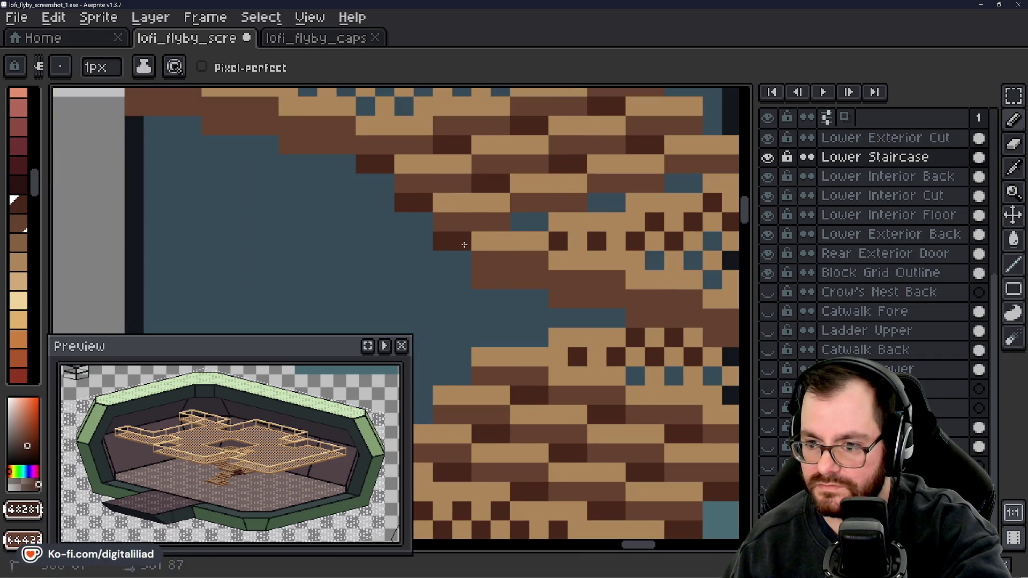
pyautogui.moveTo(533, 232); pyautogui.dragTo(386, 277)
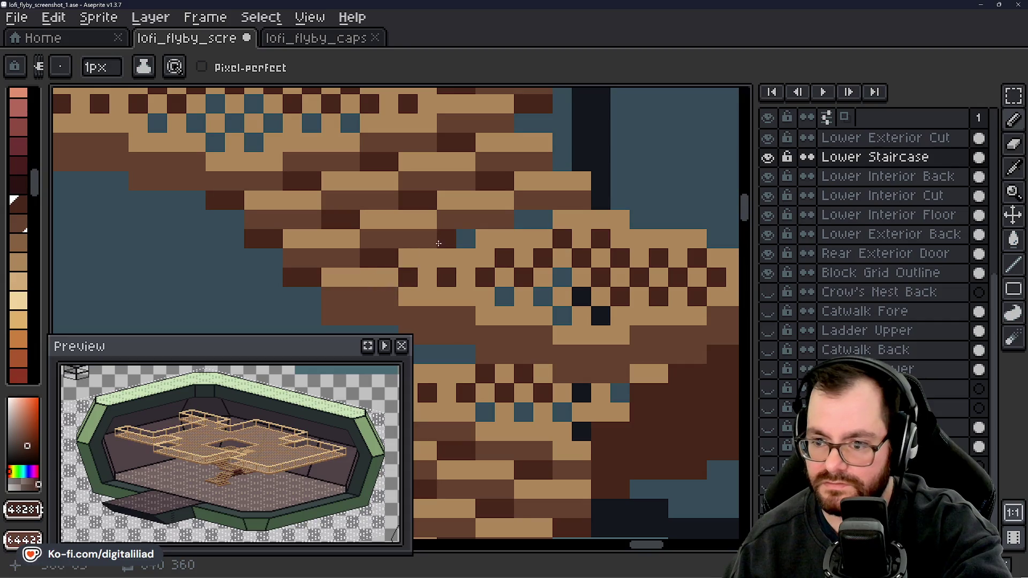
pyautogui.scroll(-4, 547, 220)
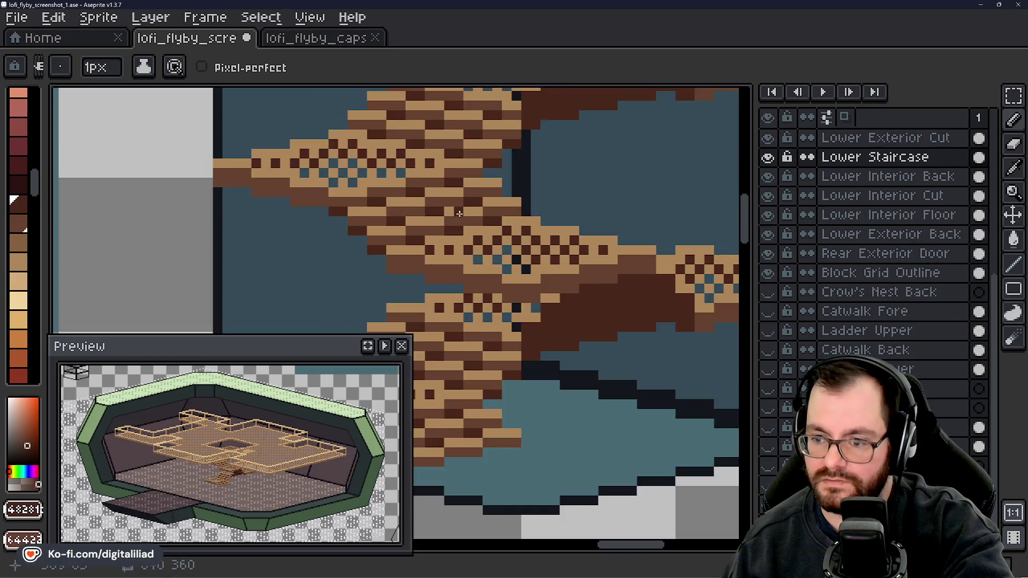
pyautogui.moveTo(557, 257); pyautogui.dragTo(527, 271)
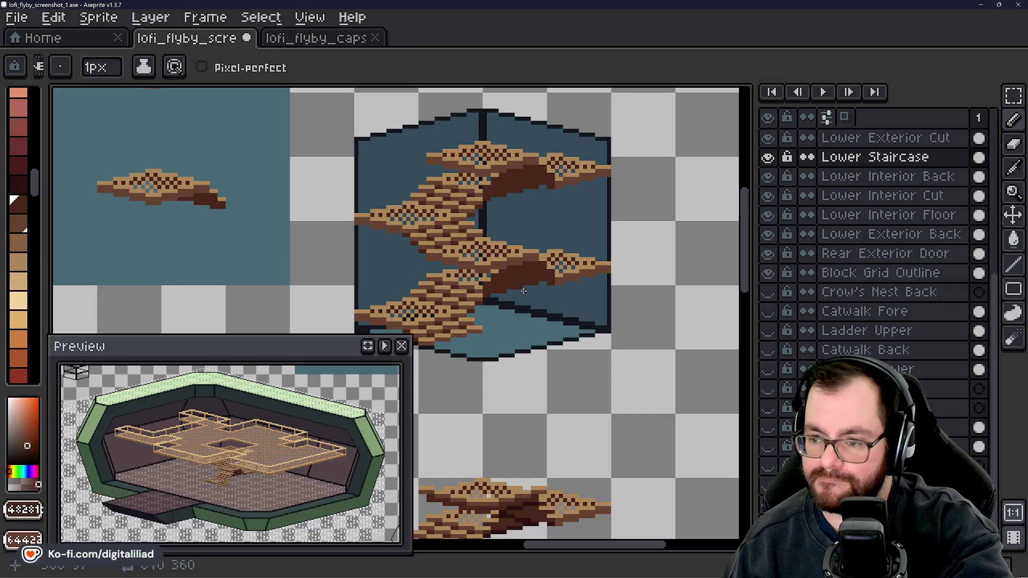
pyautogui.scroll(3, 437, 161)
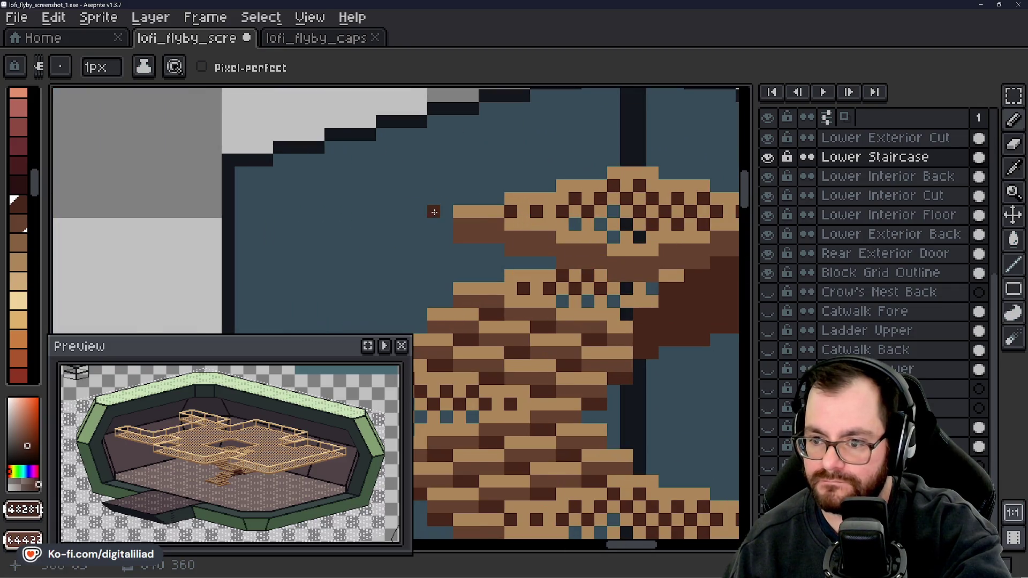
pyautogui.scroll(-4, 434, 209)
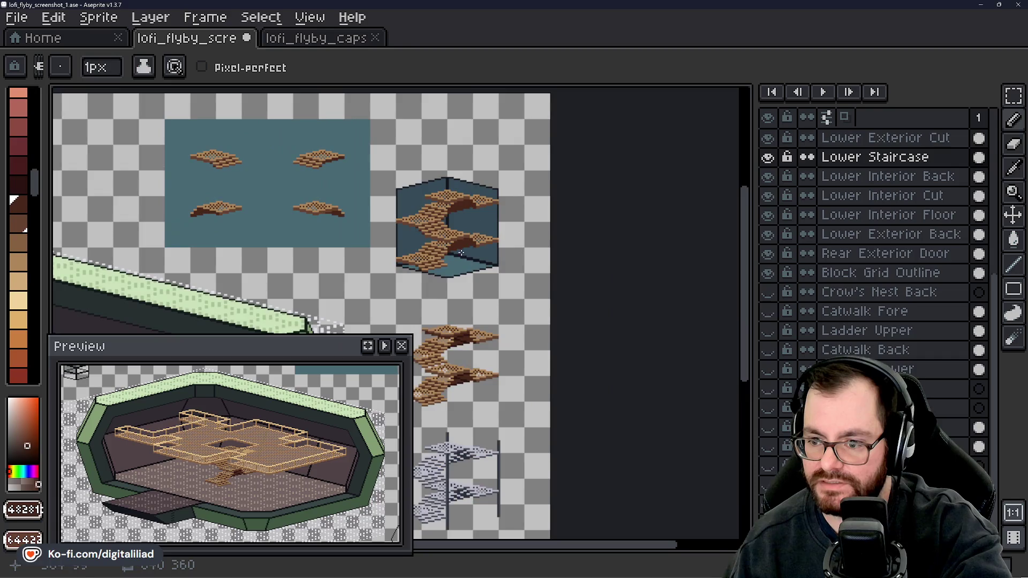
pyautogui.moveTo(457, 254); pyautogui.dragTo(480, 235)
# - Work along the cube's upper back wall, switching between the Marquee, Move and Pencil tools
pyautogui.press('m')
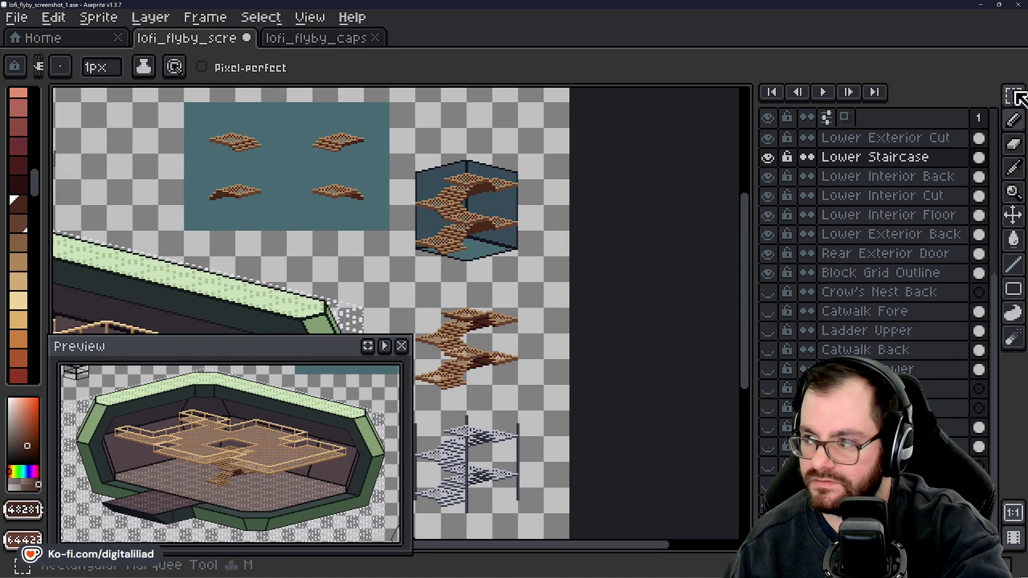
pyautogui.scroll(2, 459, 214)
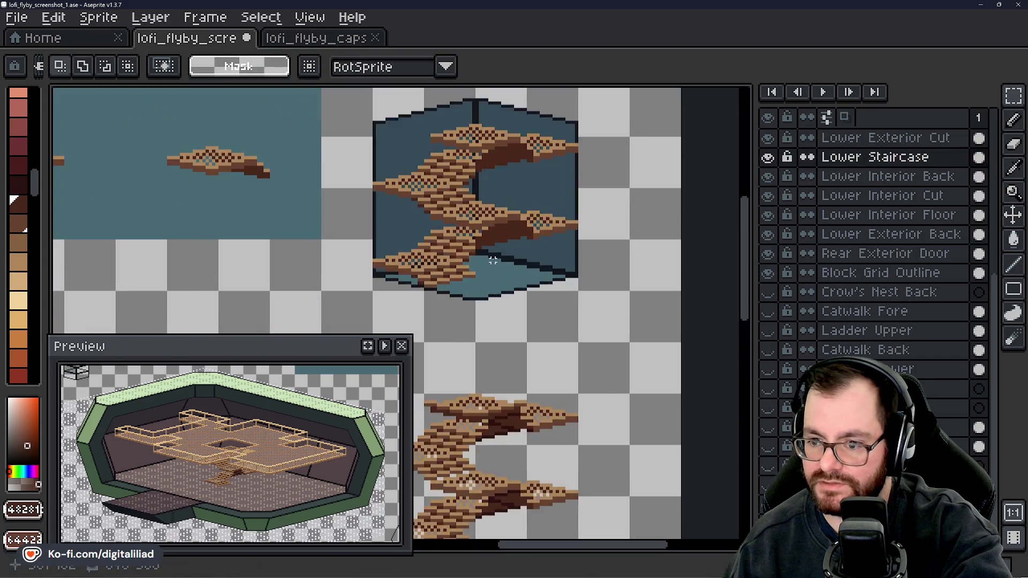
pyautogui.scroll(3, 416, 137)
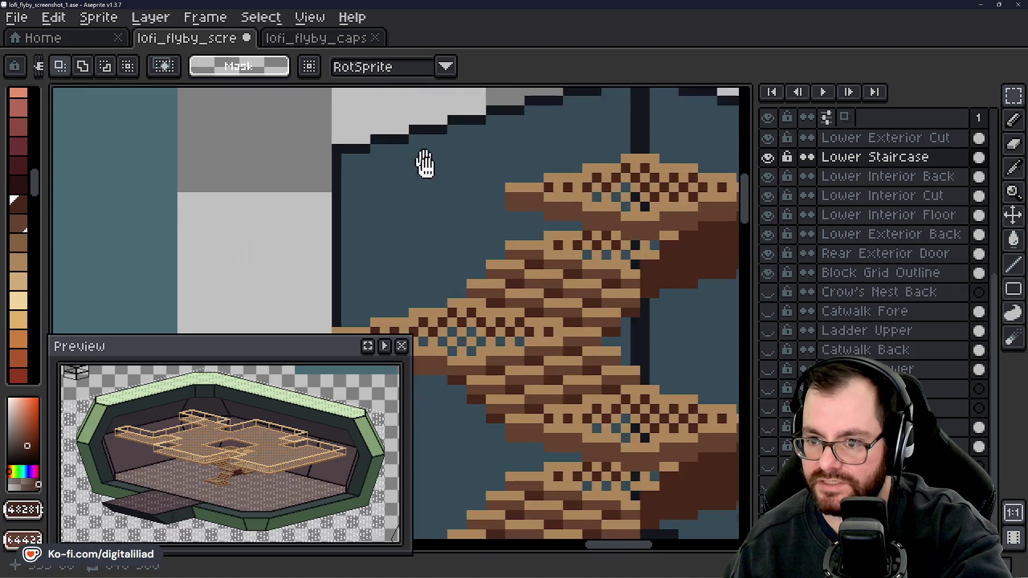
pyautogui.press('b')
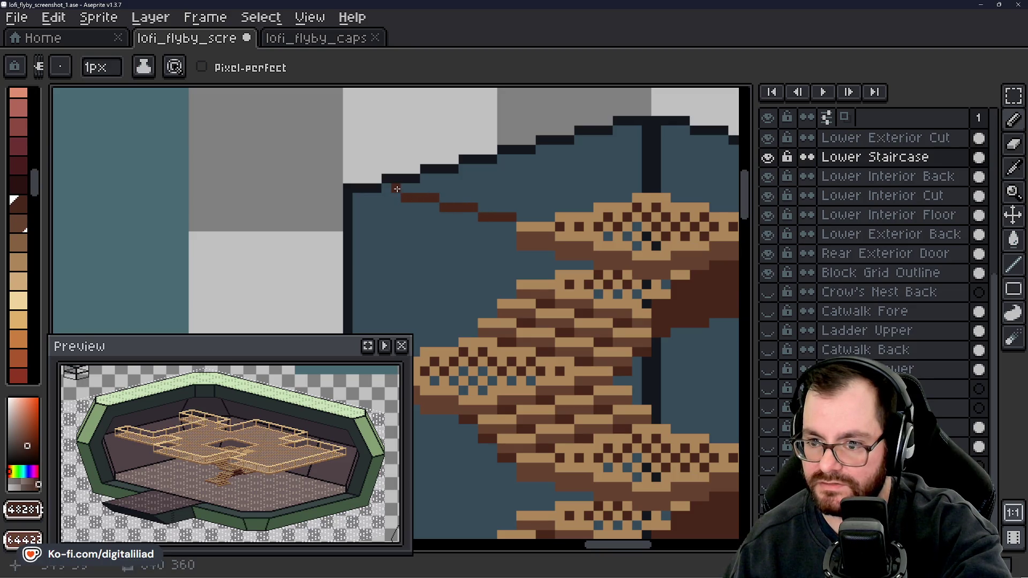
pyautogui.scroll(-3, 364, 170)
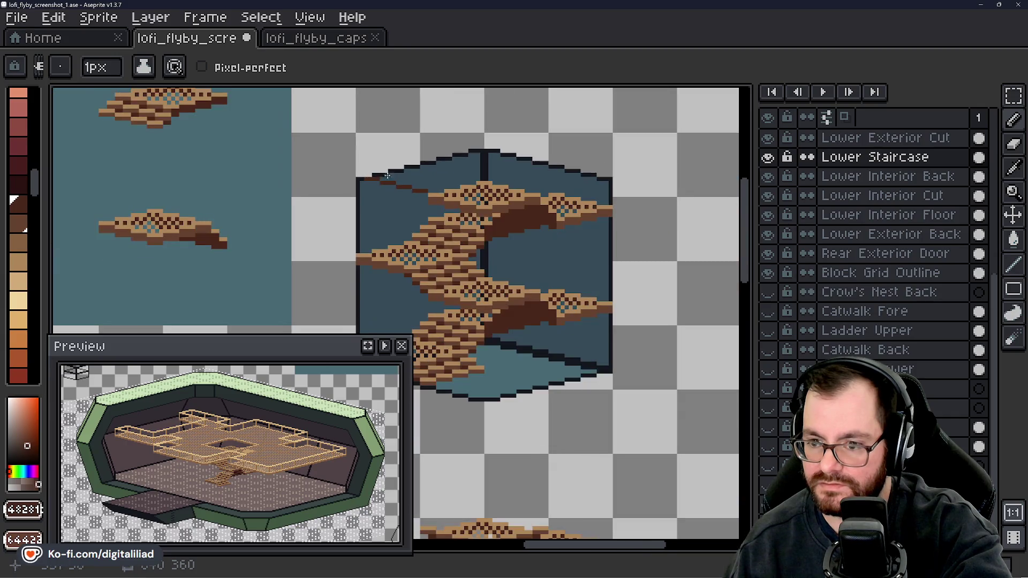
pyautogui.press('v')
pyautogui.press('b')
pyautogui.scroll(1, 498, 289)
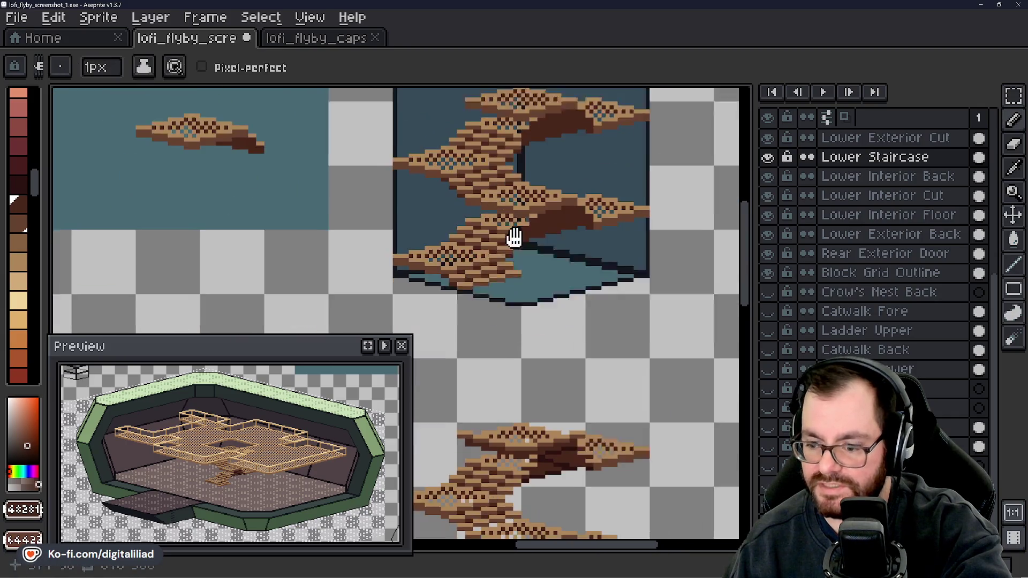
pyautogui.scroll(-4, 503, 297)
pyautogui.scroll(2, 504, 300)
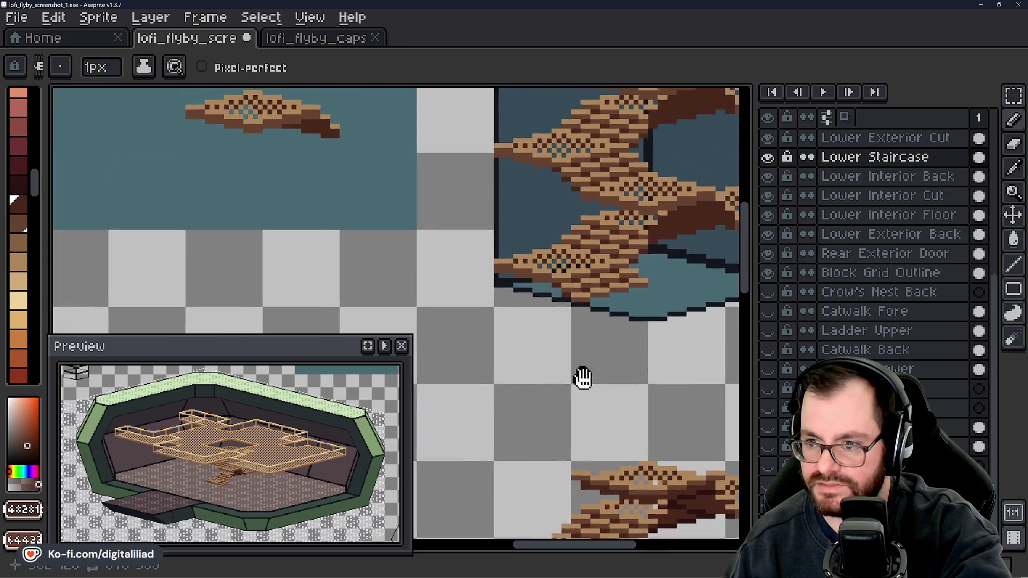
pyautogui.scroll(-2, 583, 379)
pyautogui.scroll(-1, 427, 199)
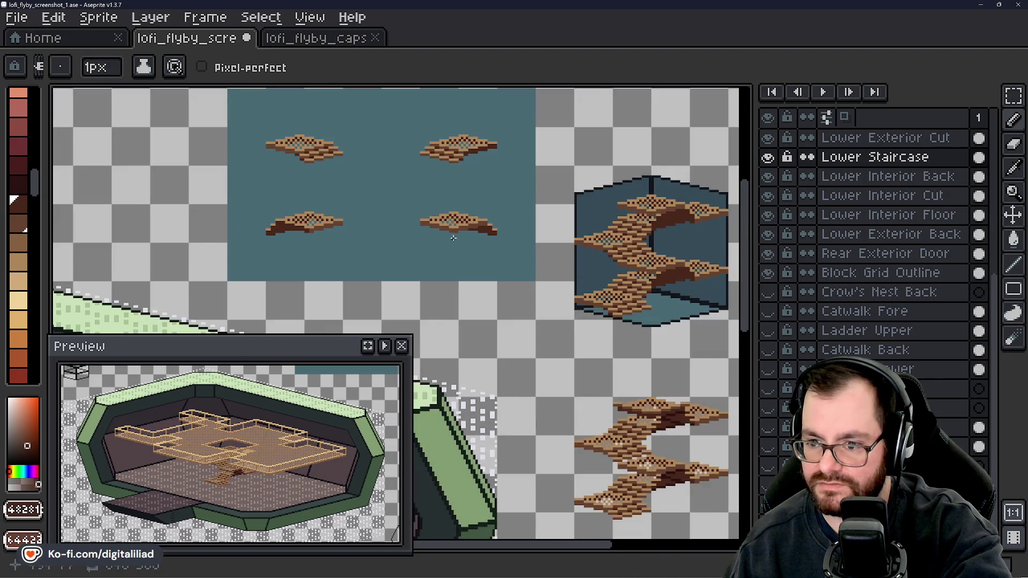
pyautogui.scroll(2, 454, 238)
pyautogui.click(1014, 95)
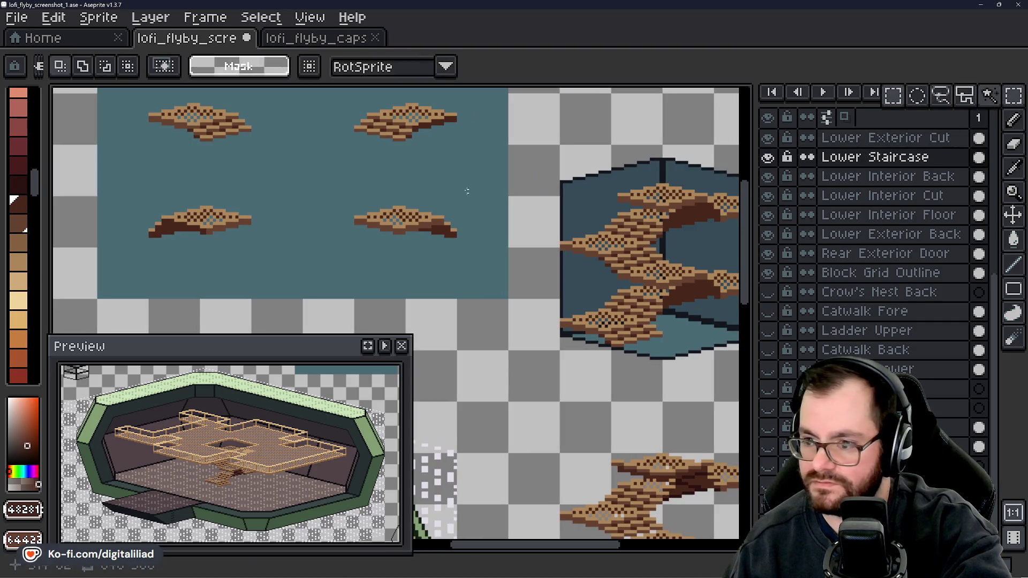
# - Move the lower-right staircase piece down below the teal backdrop
pyautogui.moveTo(332, 183); pyautogui.dragTo(515, 270)
pyautogui.scroll(-2, 481, 241)
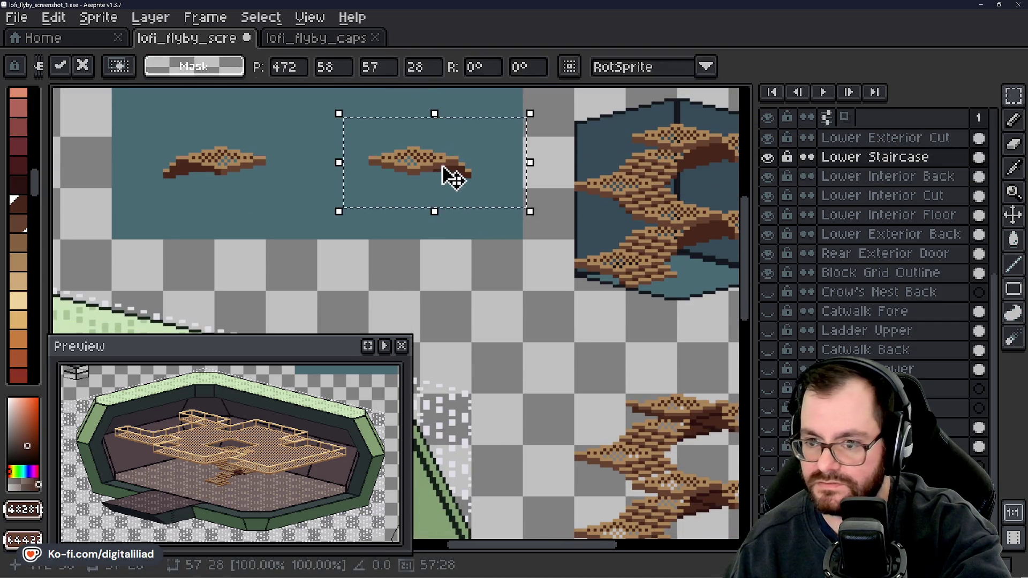
pyautogui.moveTo(453, 177); pyautogui.dragTo(453, 274)
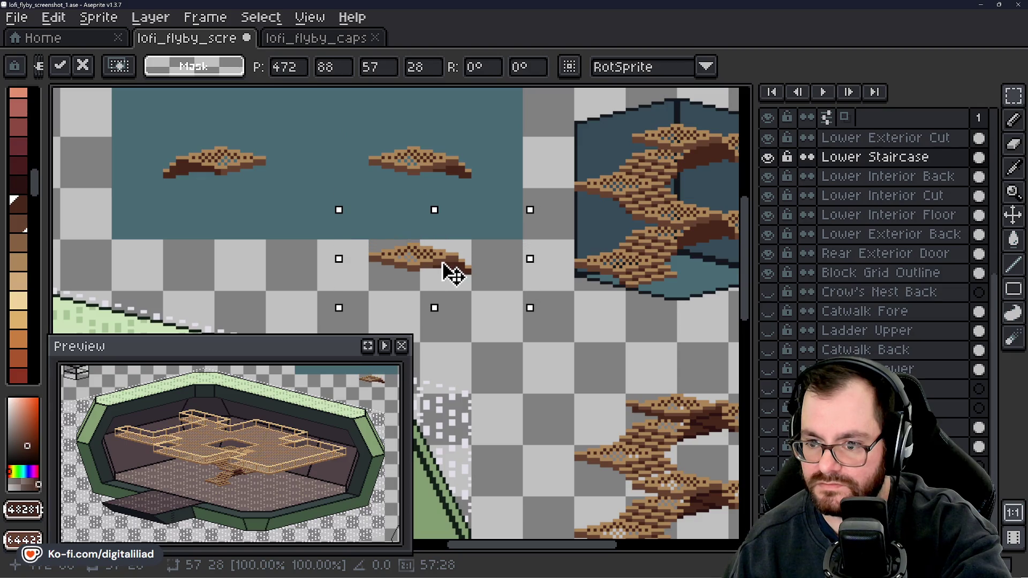
pyautogui.hotkey('ctrl', 'd')
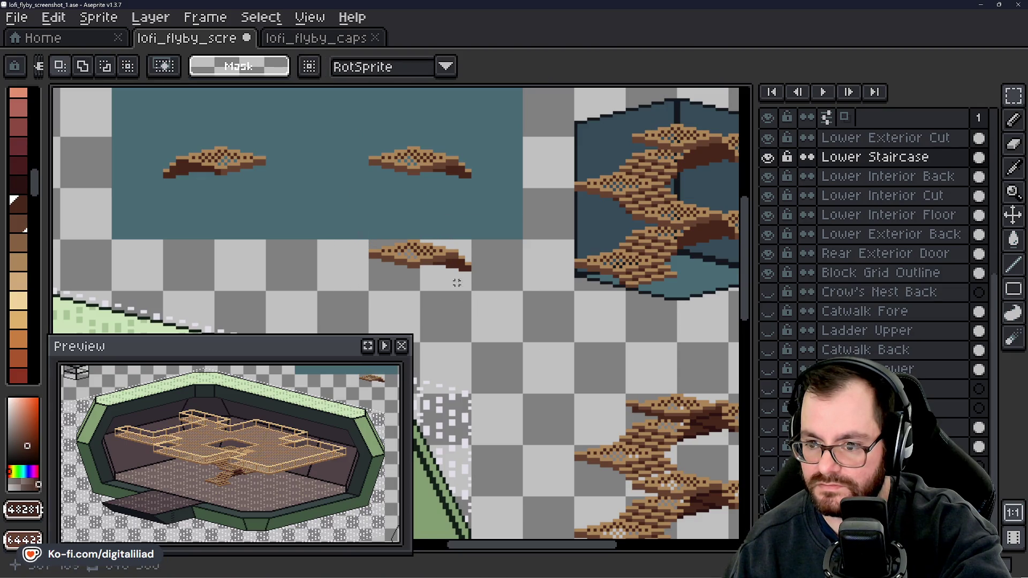
# - Paint light-brown pixels left of and below the stair piece, undoing the last one
pyautogui.scroll(4, 457, 283)
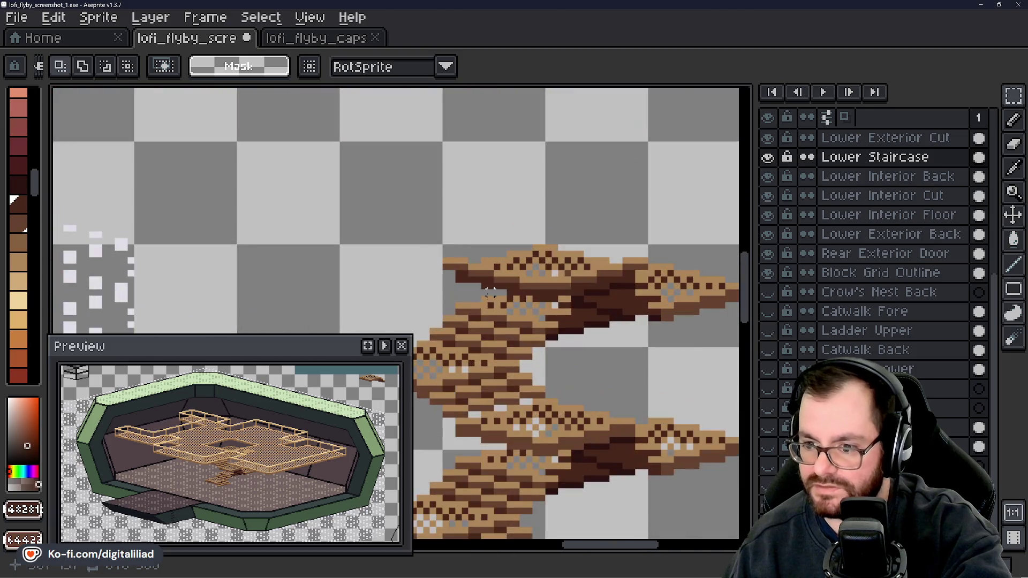
pyautogui.scroll(2, 490, 292)
pyautogui.keyDown('alt'); pyautogui.click(638, 314); pyautogui.keyUp('alt')
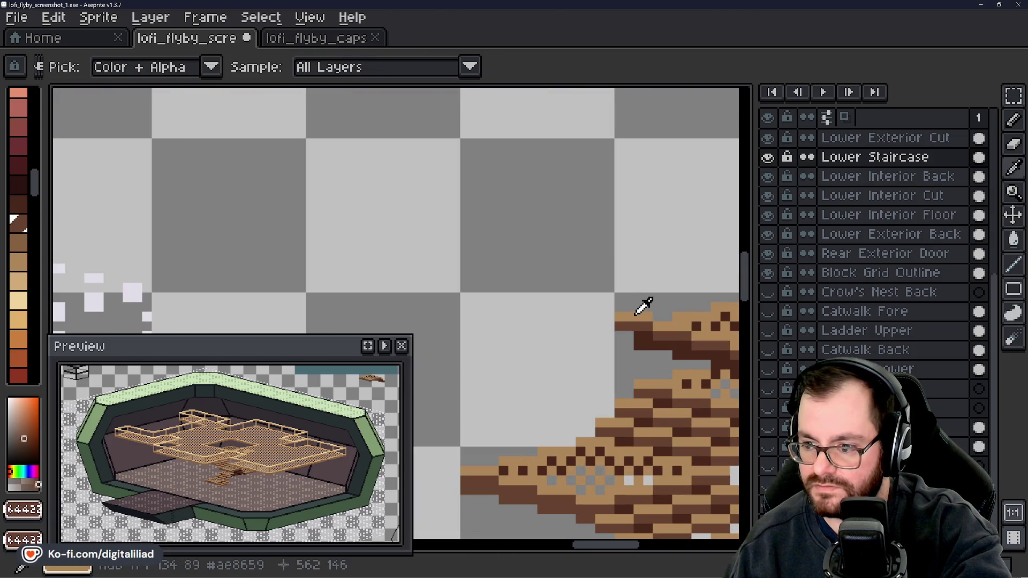
pyautogui.scroll(-2, 637, 314)
pyautogui.scroll(3, 375, 187)
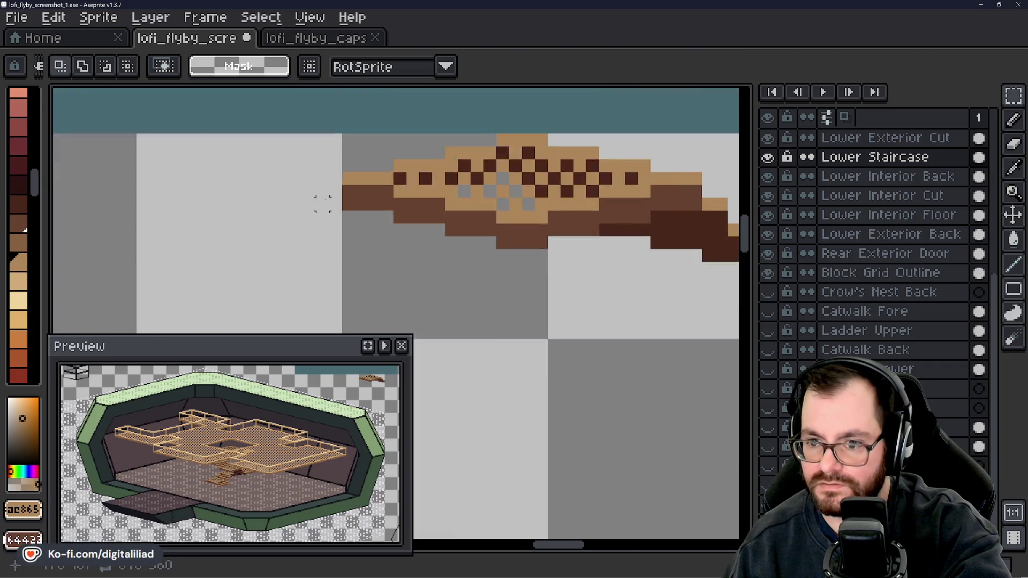
pyautogui.scroll(1, 323, 204)
pyautogui.press('b')
pyautogui.moveTo(380, 148); pyautogui.dragTo(321, 146)
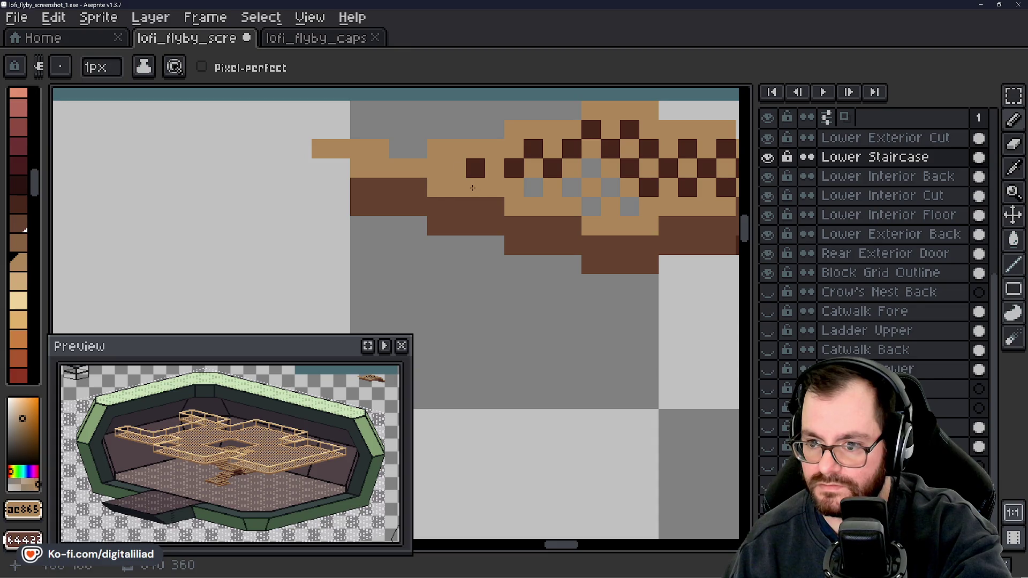
pyautogui.click(558, 255)
pyautogui.moveTo(558, 255); pyautogui.dragTo(357, 236)
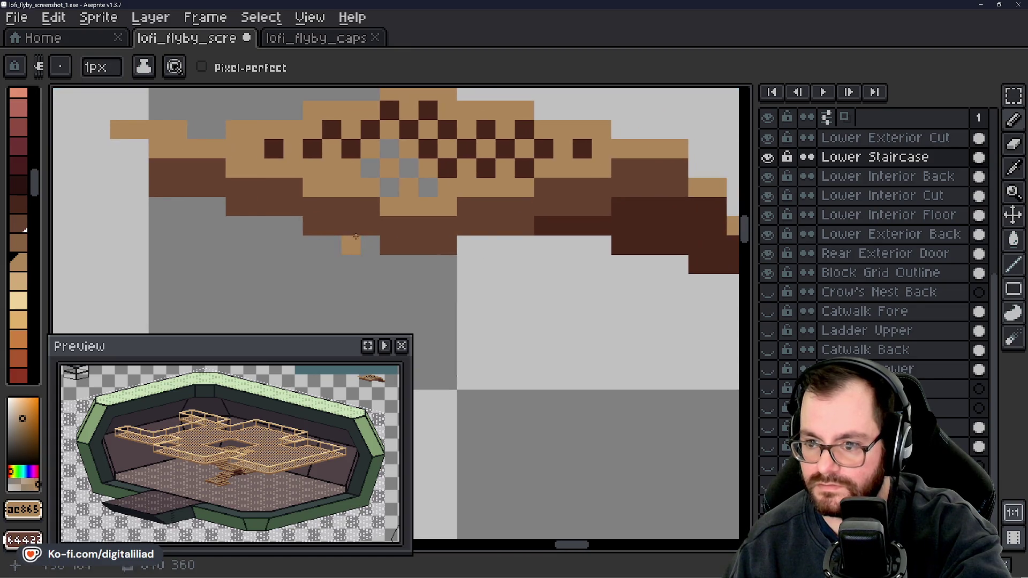
pyautogui.scroll(-3, 355, 194)
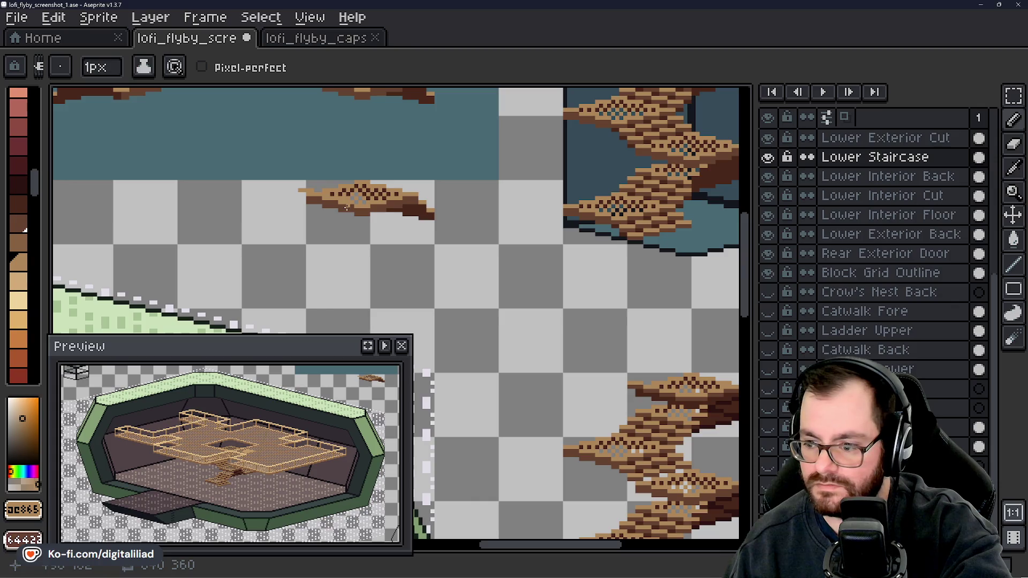
pyautogui.scroll(4, 347, 206)
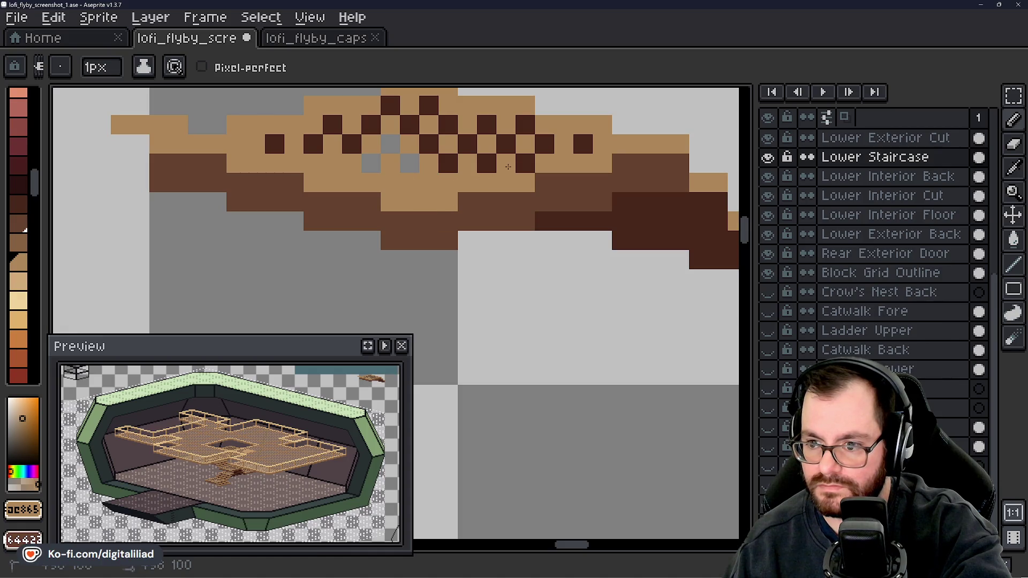
pyautogui.hotkey('ctrl', 'z')
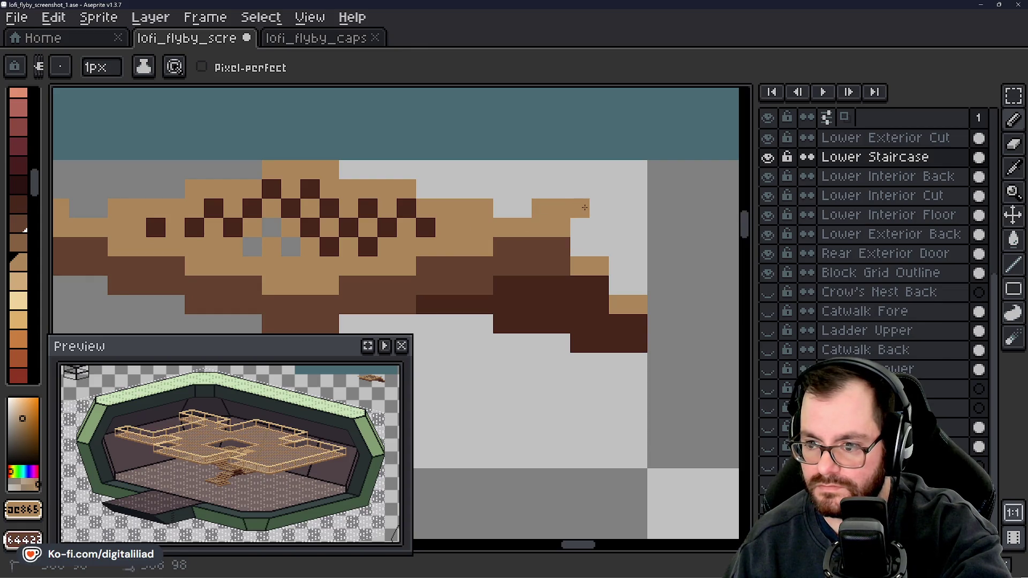
pyautogui.scroll(-4, 584, 235)
pyautogui.scroll(5, 316, 230)
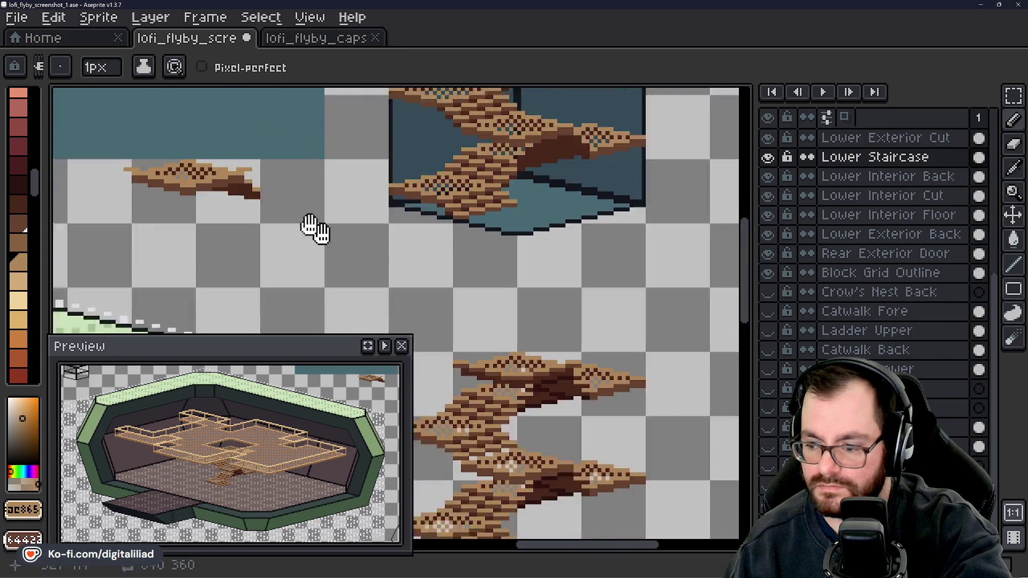
# - Remove the stray dark pixel and paint a dark-brown row under the step's top
pyautogui.keyDown('alt'); pyautogui.click(450, 361); pyautogui.keyUp('alt')
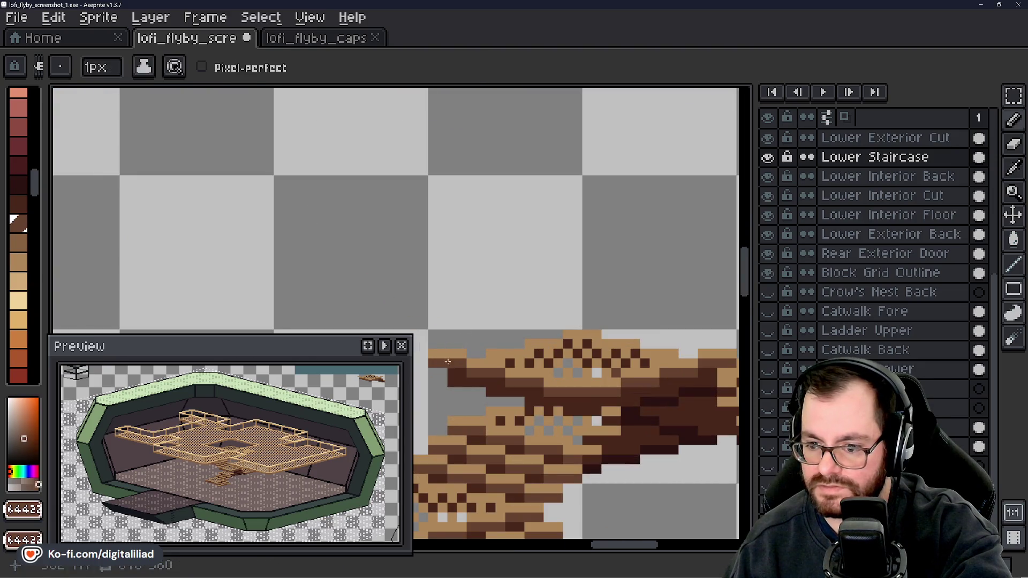
pyautogui.scroll(-2, 578, 328)
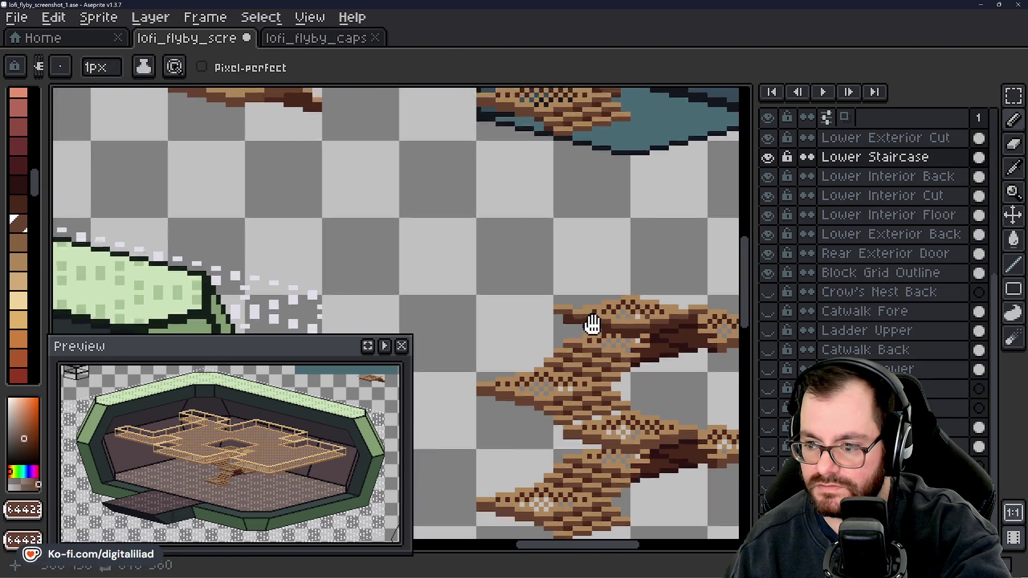
pyautogui.hscroll(-3, 542, 310)
pyautogui.hscroll(-3, 465, 268)
pyautogui.scroll(3, 466, 268)
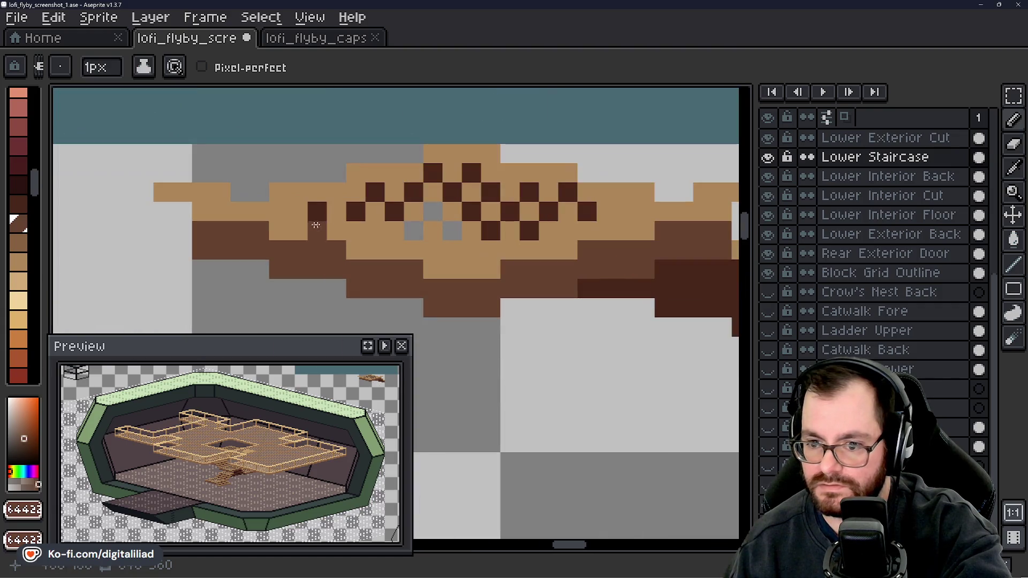
pyautogui.hotkey('ctrl', 'z')
pyautogui.moveTo(163, 212); pyautogui.dragTo(217, 215)
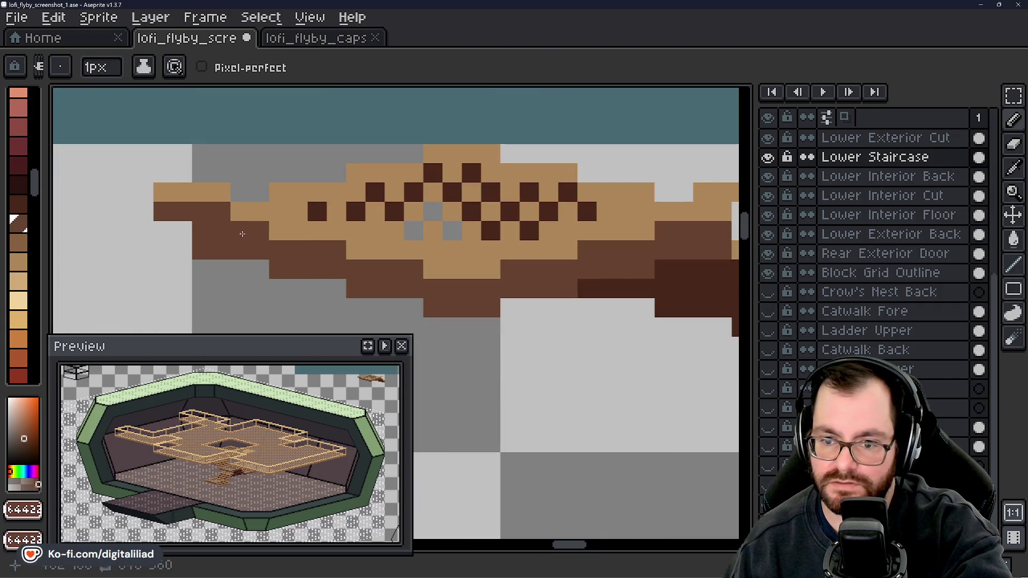
pyautogui.scroll(-4, 239, 233)
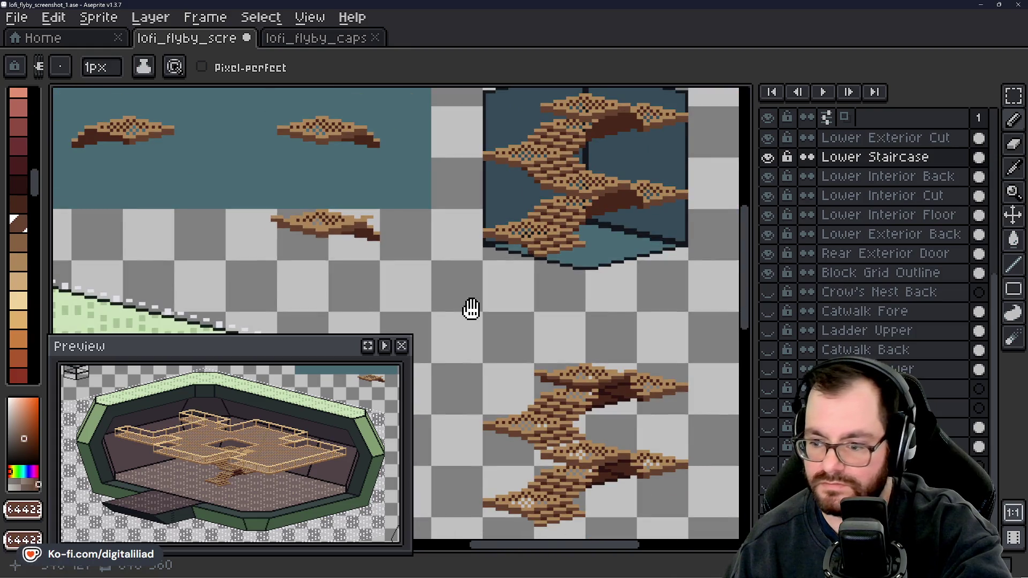
pyautogui.moveTo(471, 306); pyautogui.dragTo(470, 302)
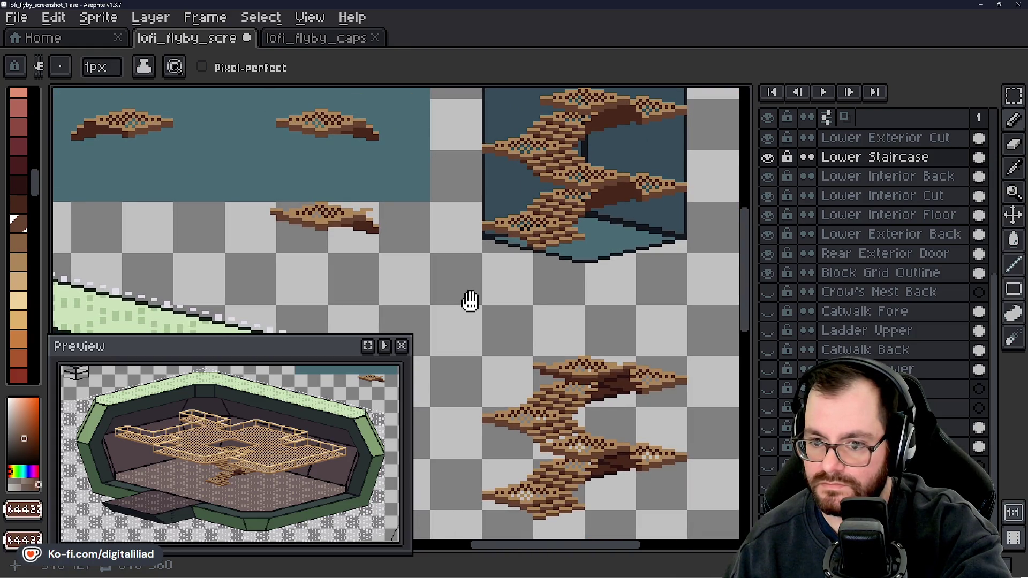
pyautogui.scroll(3, 542, 333)
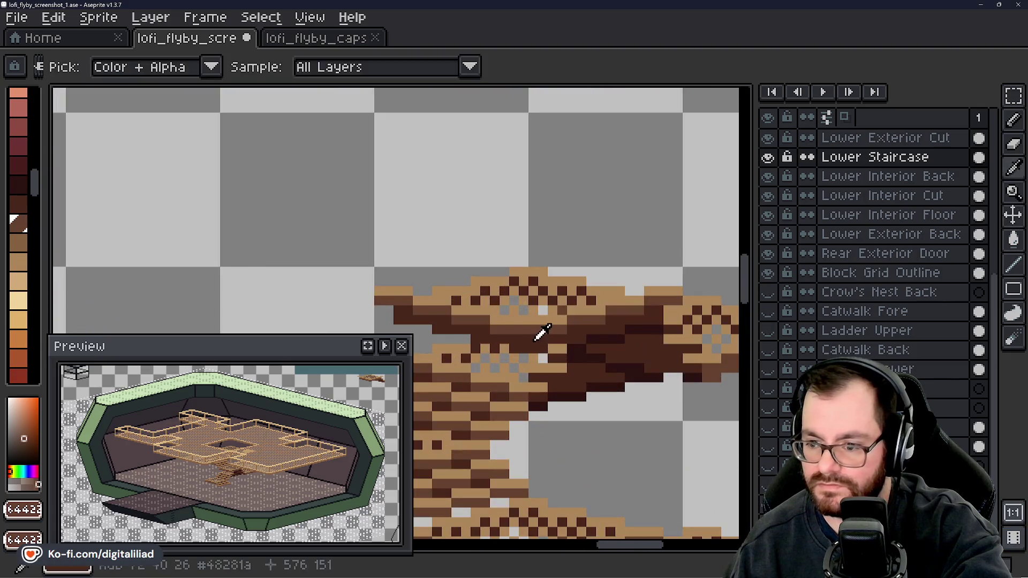
# - Fill the step's underside with the darkest brown, undoing the accidental background fill
pyautogui.keyDown('alt'); pyautogui.click(542, 334); pyautogui.keyUp('alt')
pyautogui.scroll(-4, 542, 333)
pyautogui.scroll(5, 436, 243)
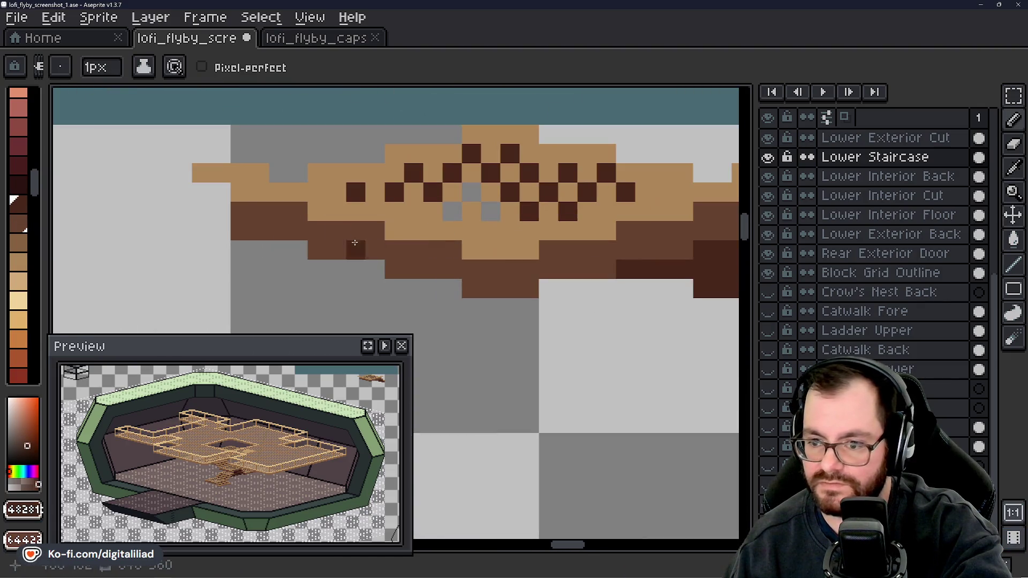
pyautogui.press('g')
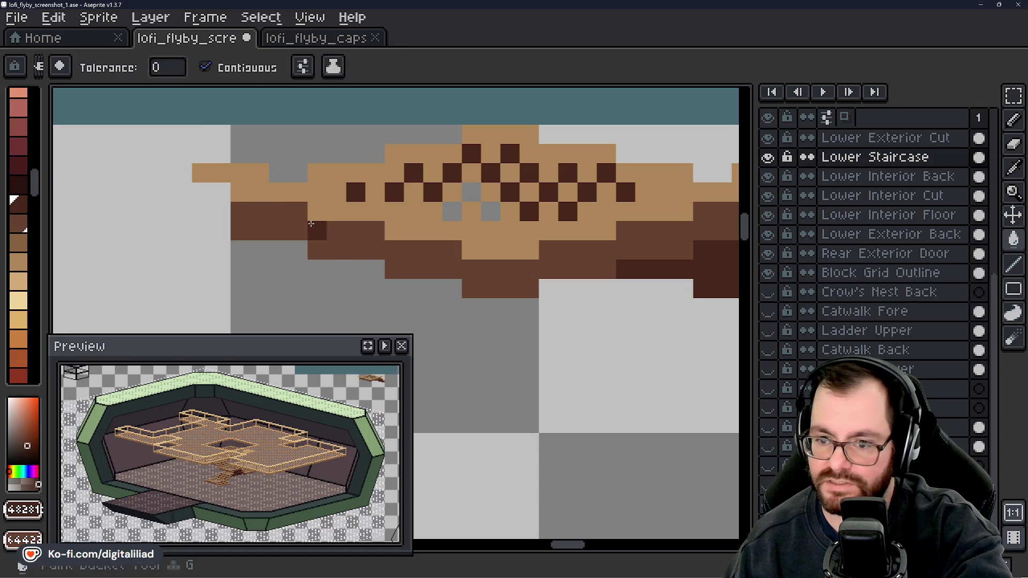
pyautogui.click(311, 224)
pyautogui.scroll(-4, 343, 255)
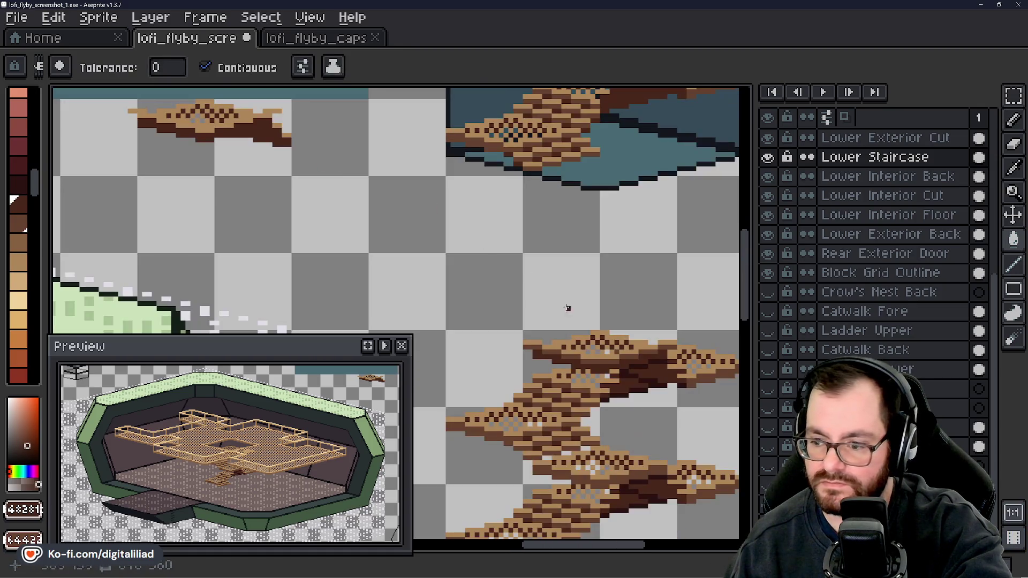
pyautogui.keyDown('alt'); pyautogui.click(599, 352); pyautogui.keyUp('alt')
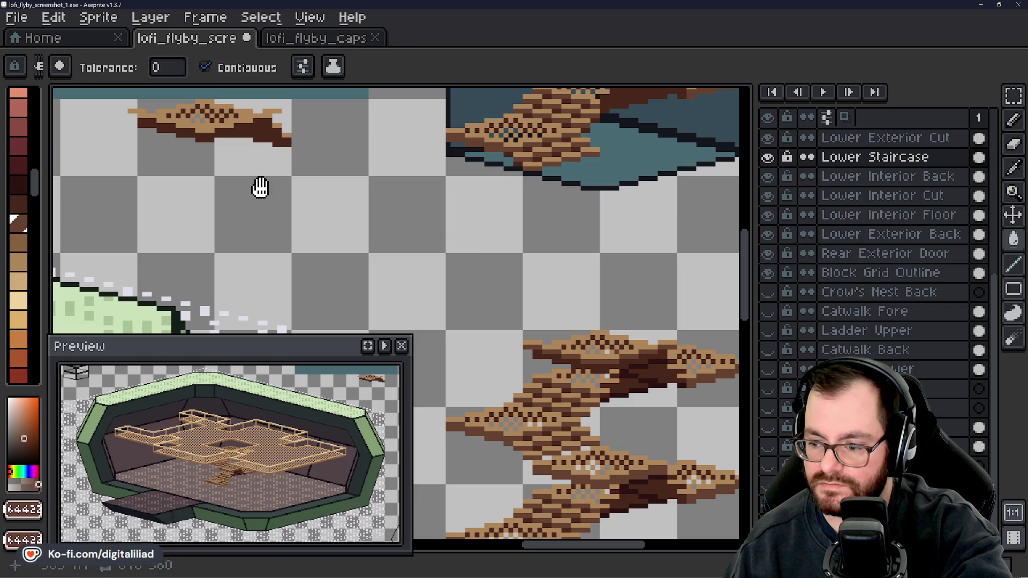
pyautogui.scroll(4, 239, 215)
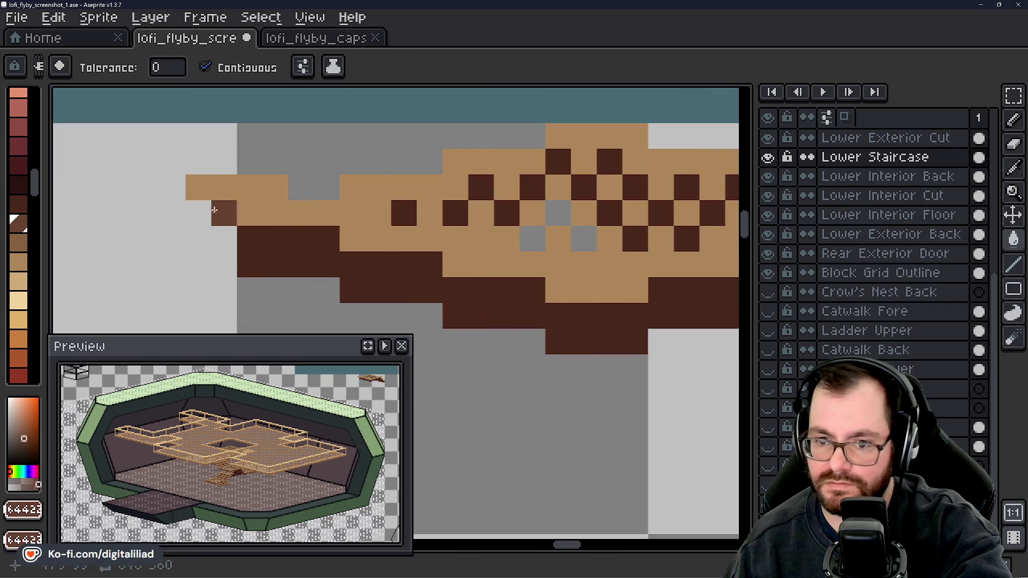
pyautogui.click(240, 215)
pyautogui.hotkey('ctrl', 'z')
# - Draw a medium-brown shading band along the step's lower underside edge
pyautogui.press('b')
pyautogui.moveTo(225, 214)
pyautogui.mouseDown()
pyautogui.moveTo(275, 211)
pyautogui.moveTo(383, 238)
pyautogui.moveTo(423, 263)
pyautogui.moveTo(484, 264)
pyautogui.moveTo(364, 249)
pyautogui.mouseUp()
pyautogui.click(305, 236)
pyautogui.scroll(-1, 456, 287)
pyautogui.moveTo(368, 241)
pyautogui.mouseDown()
pyautogui.moveTo(496, 243)
pyautogui.moveTo(573, 225)
pyautogui.moveTo(580, 241)
pyautogui.mouseUp()
pyautogui.moveTo(580, 244)
pyautogui.mouseDown()
pyautogui.moveTo(447, 284)
pyautogui.moveTo(432, 277)
pyautogui.mouseUp()
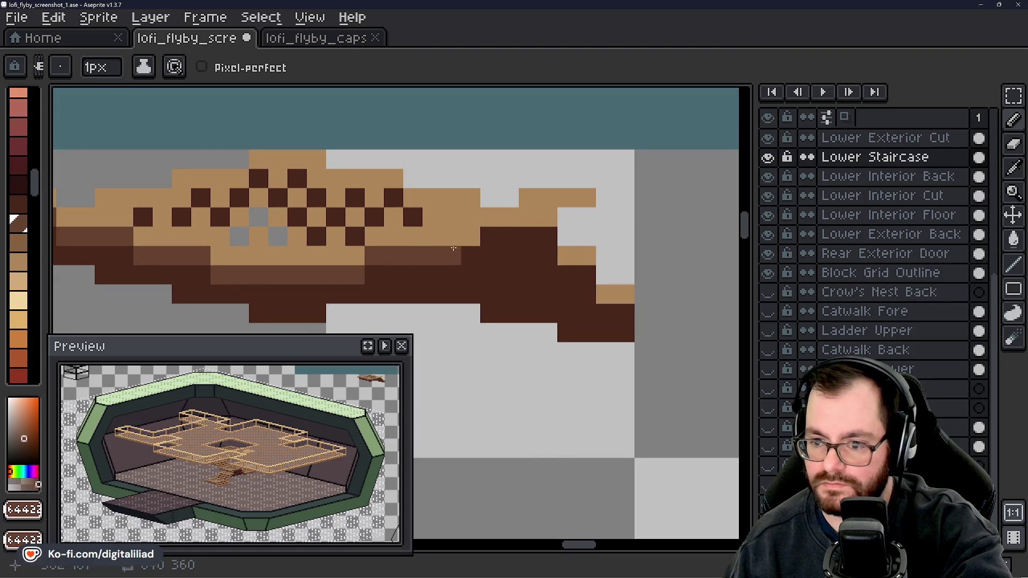
pyautogui.moveTo(452, 236); pyautogui.dragTo(491, 238)
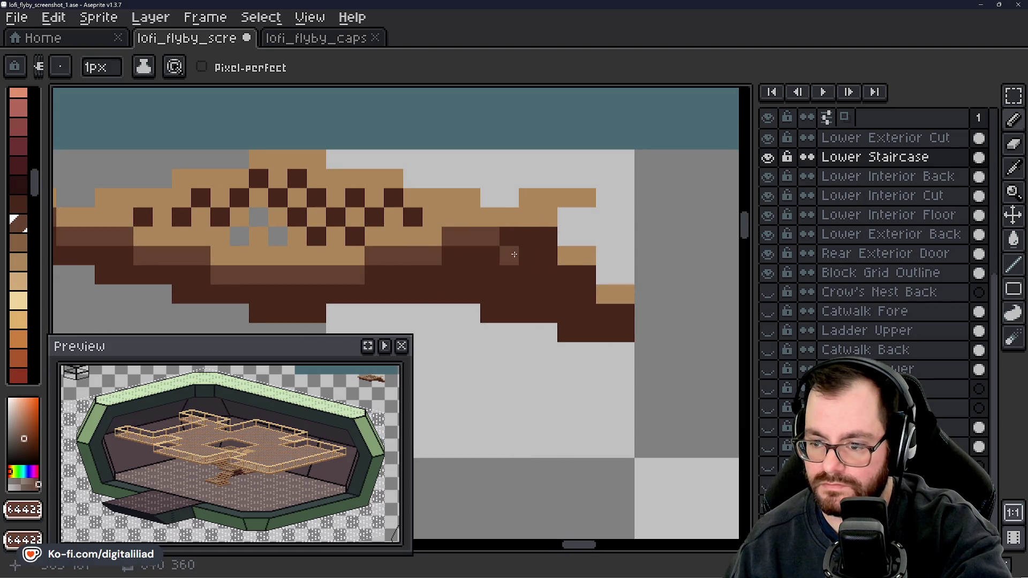
pyautogui.moveTo(548, 217); pyautogui.dragTo(559, 220)
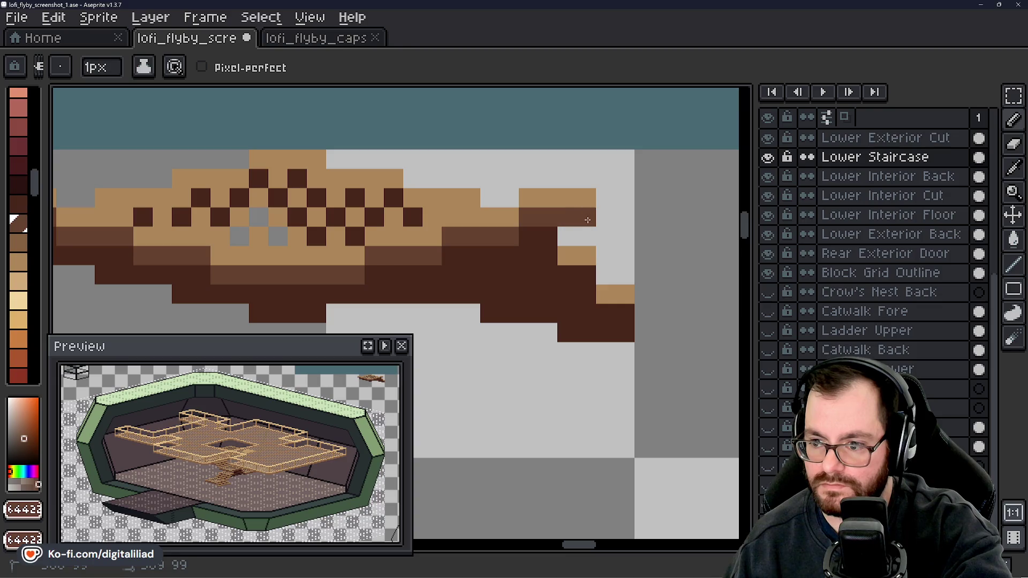
pyautogui.scroll(-8, 587, 220)
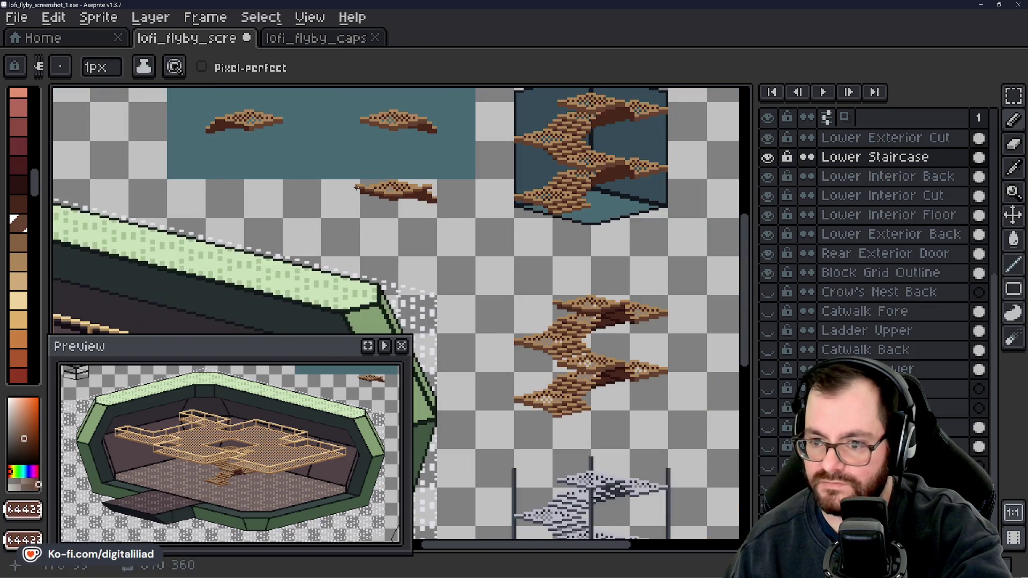
pyautogui.scroll(2, 356, 187)
pyautogui.press('w')
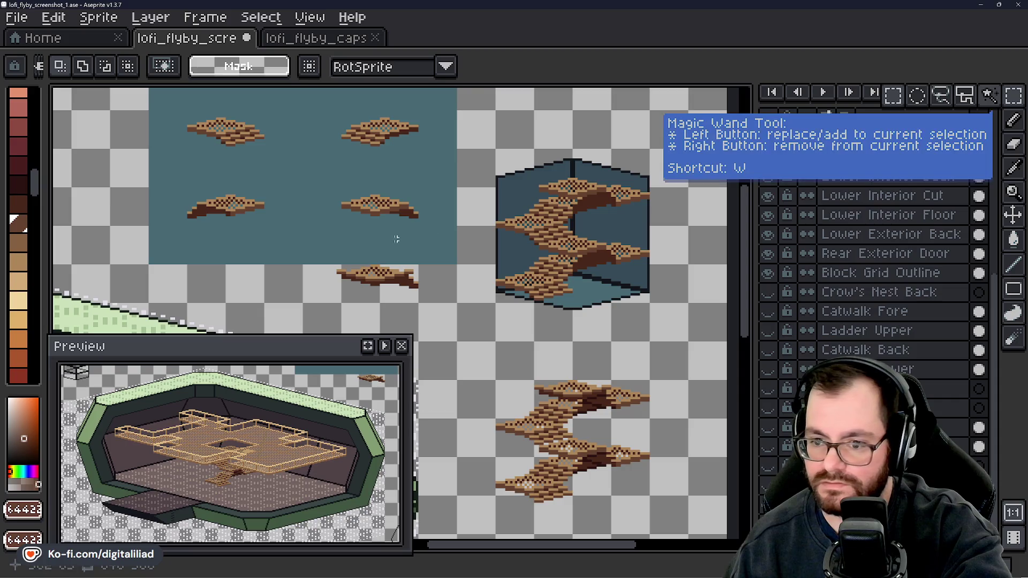
pyautogui.press('m')
pyautogui.moveTo(310, 245)
pyautogui.mouseDown()
pyautogui.moveTo(450, 303)
pyautogui.moveTo(453, 314)
pyautogui.moveTo(602, 234)
pyautogui.moveTo(616, 198)
pyautogui.mouseUp()
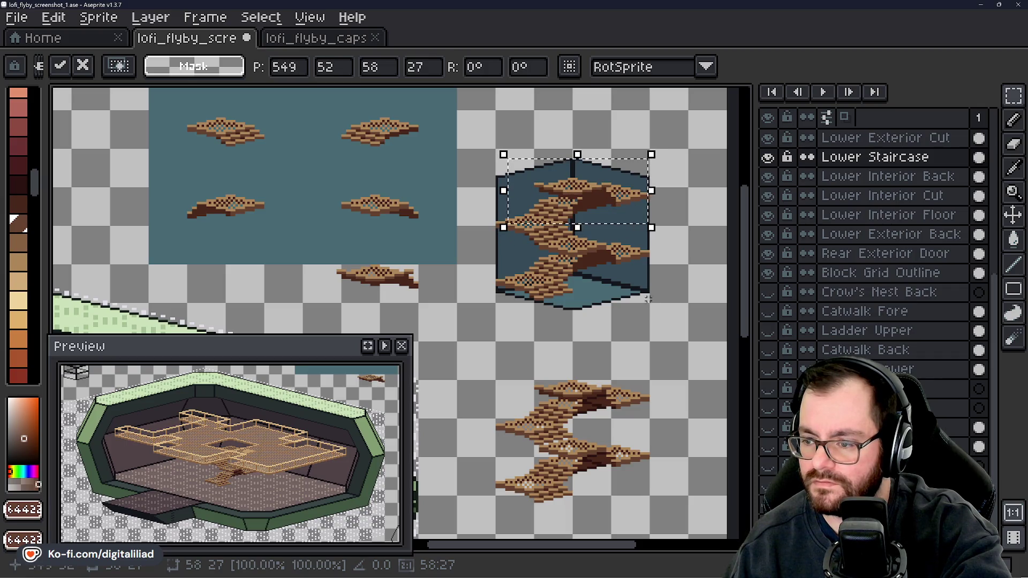
pyautogui.press('Return')
pyautogui.scroll(-4, 558, 310)
pyautogui.scroll(5, 558, 310)
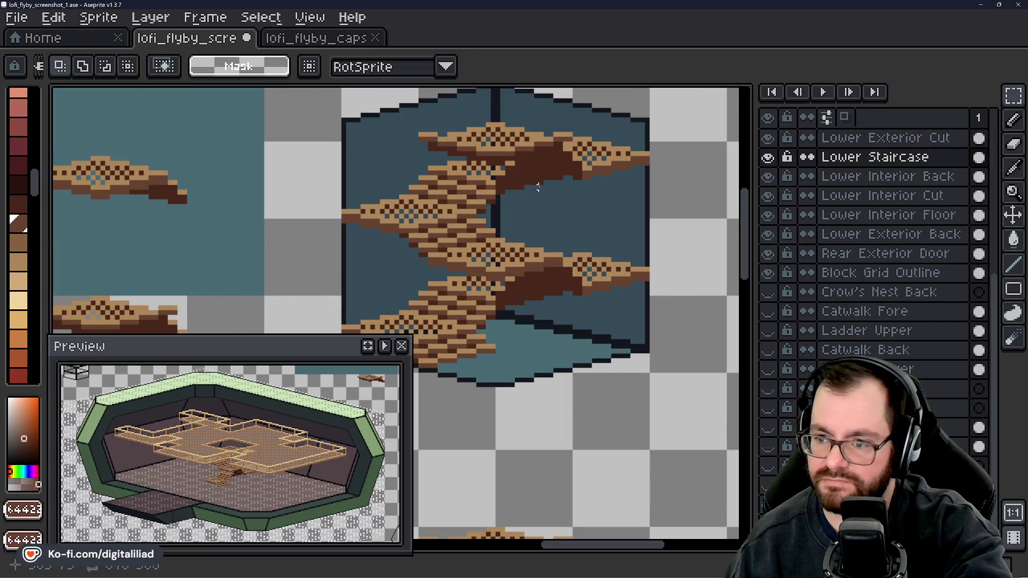
pyautogui.scroll(-1, 528, 229)
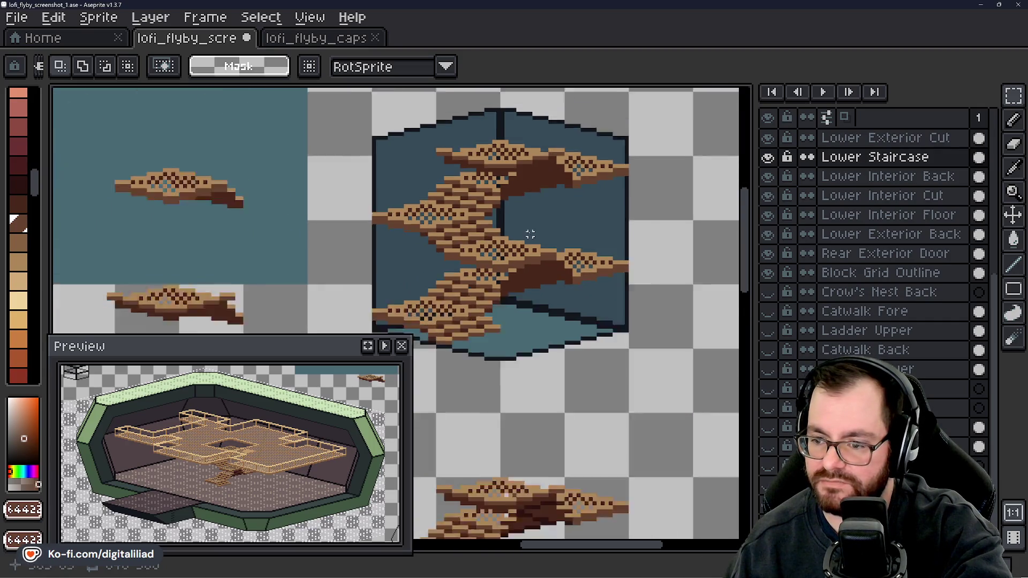
pyautogui.scroll(1, 514, 225)
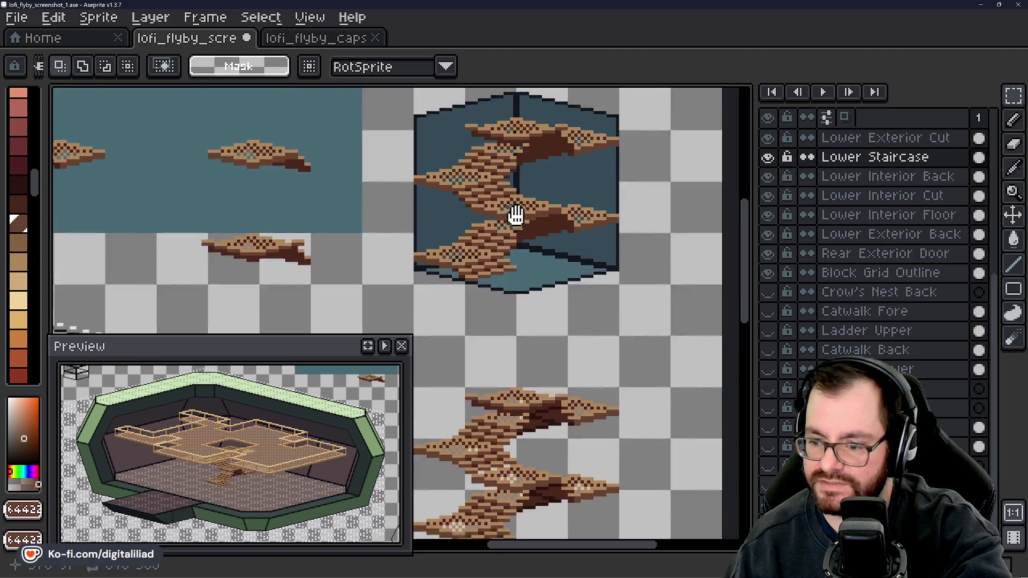
pyautogui.scroll(-2, 571, 363)
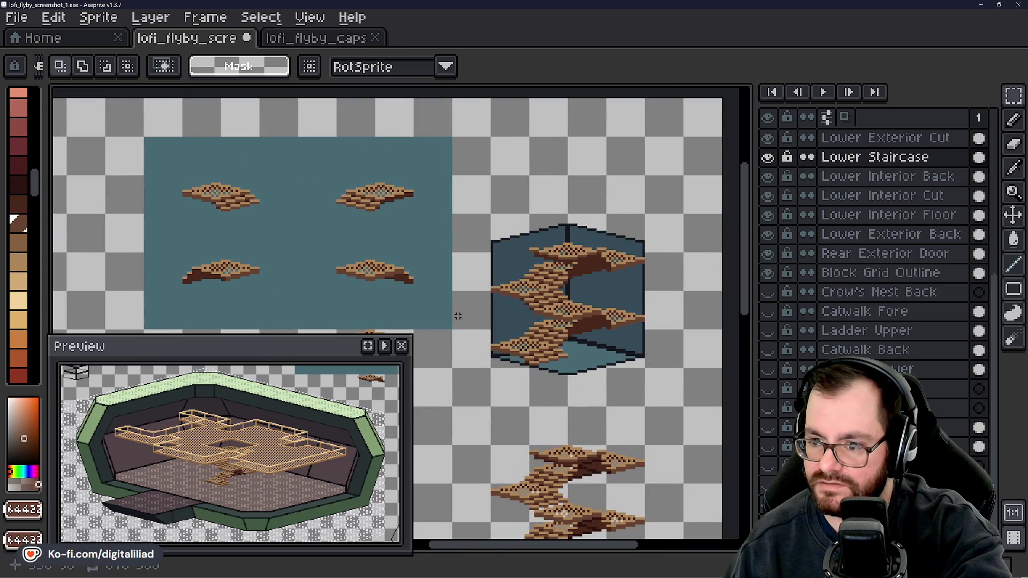
pyautogui.scroll(-5, 458, 316)
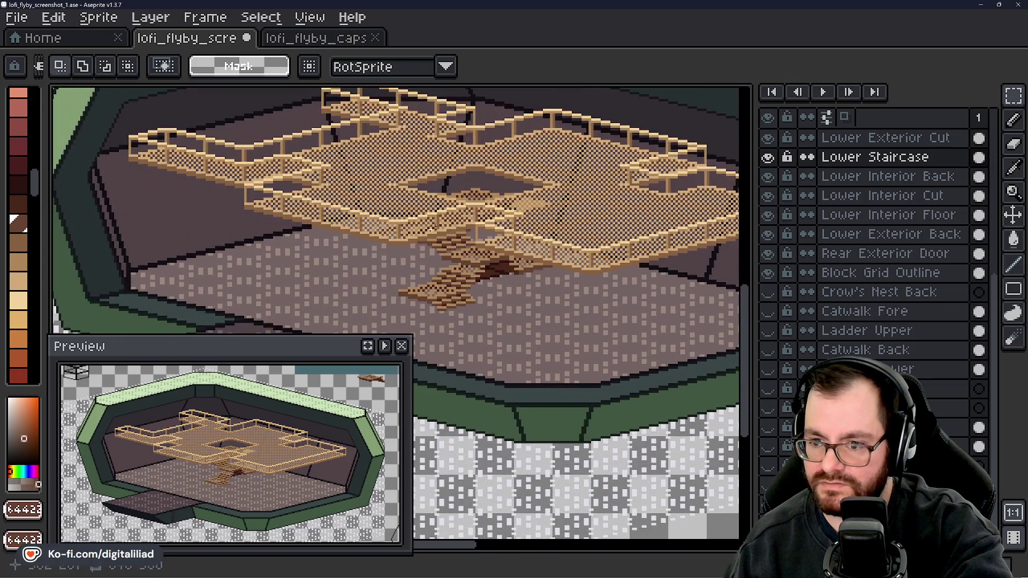
pyautogui.moveTo(357, 141); pyautogui.dragTo(387, 194)
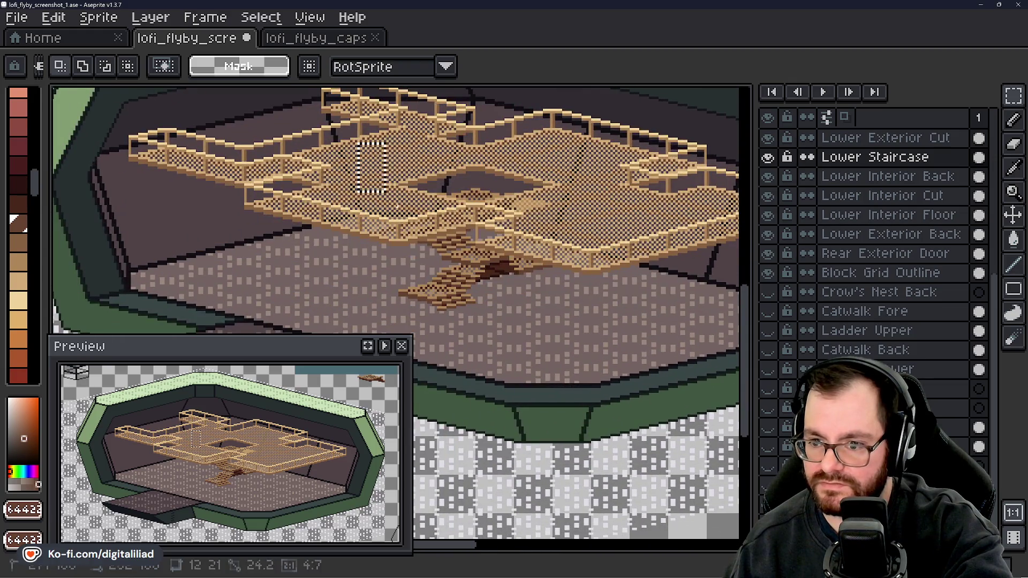
pyautogui.moveTo(355, 236); pyautogui.dragTo(594, 346)
pyautogui.scroll(-5, 427, 238)
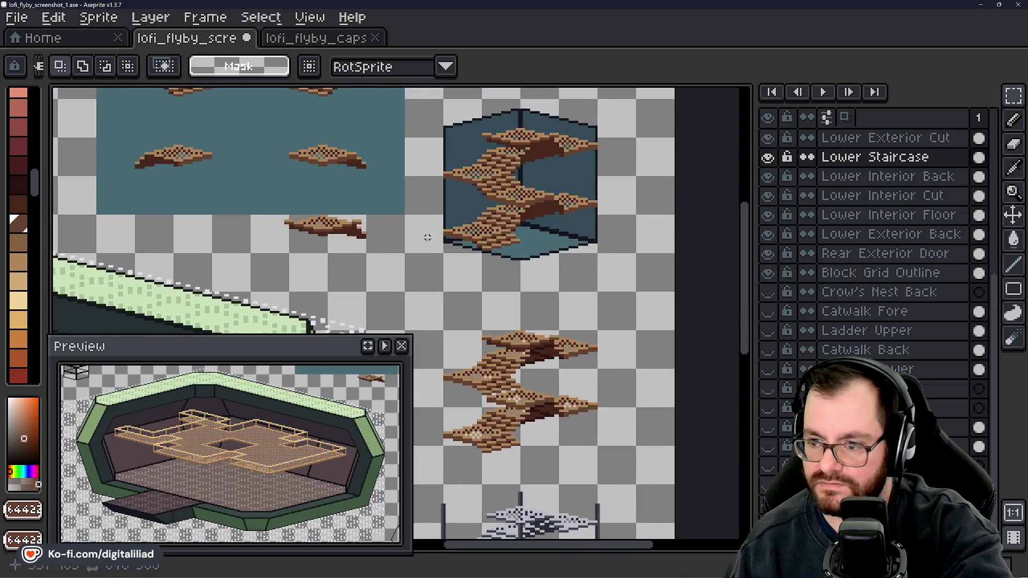
pyautogui.scroll(3, 427, 237)
pyautogui.moveTo(394, 143)
pyautogui.mouseDown()
pyautogui.moveTo(584, 375)
pyautogui.moveTo(588, 332)
pyautogui.mouseUp()
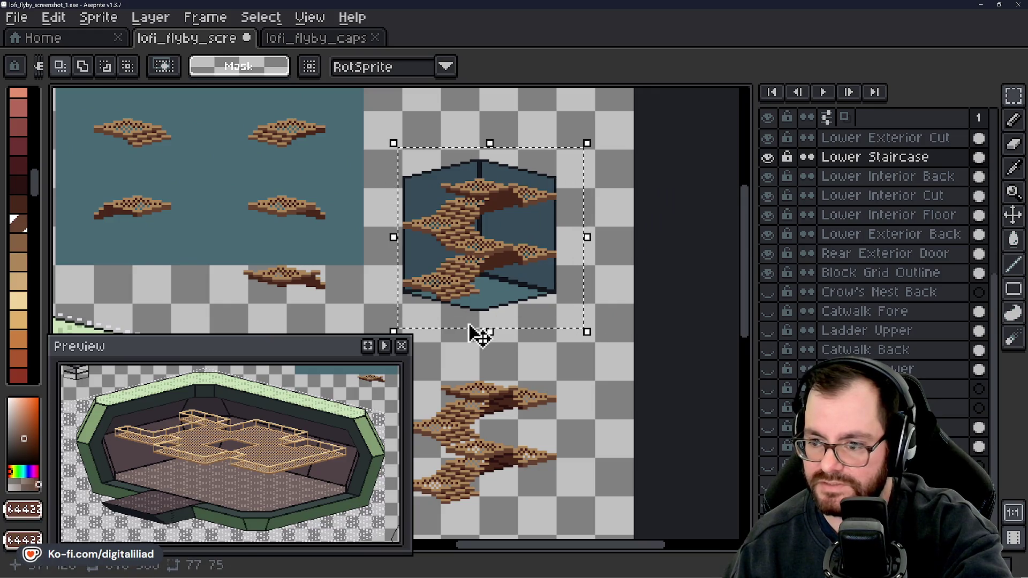
pyautogui.hotkey('ctrl', 'c')
pyautogui.scroll(-5, 480, 336)
pyautogui.hotkey('ctrl', 'v')
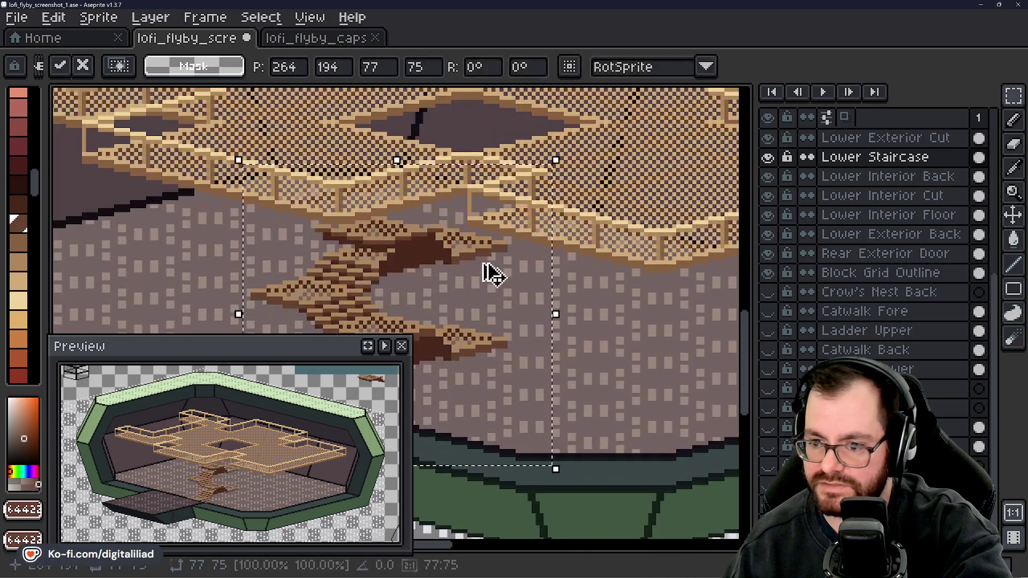
pyautogui.moveTo(483, 264)
pyautogui.mouseDown()
pyautogui.moveTo(501, 271)
pyautogui.moveTo(570, 193)
pyautogui.moveTo(560, 208)
pyautogui.moveTo(551, 198)
pyautogui.mouseUp()
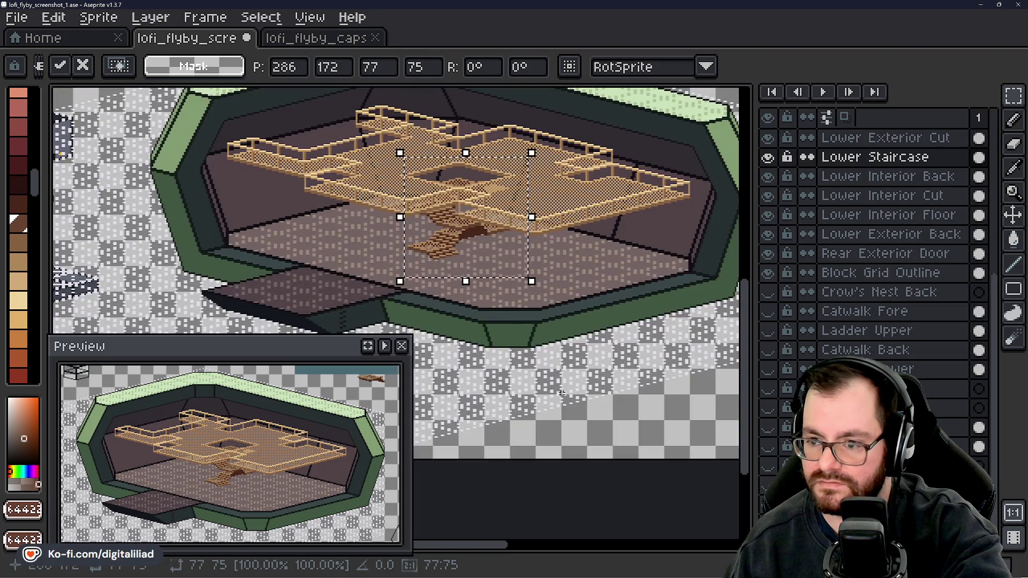
pyautogui.hotkey('ctrl', 'd')
pyautogui.scroll(2, 429, 197)
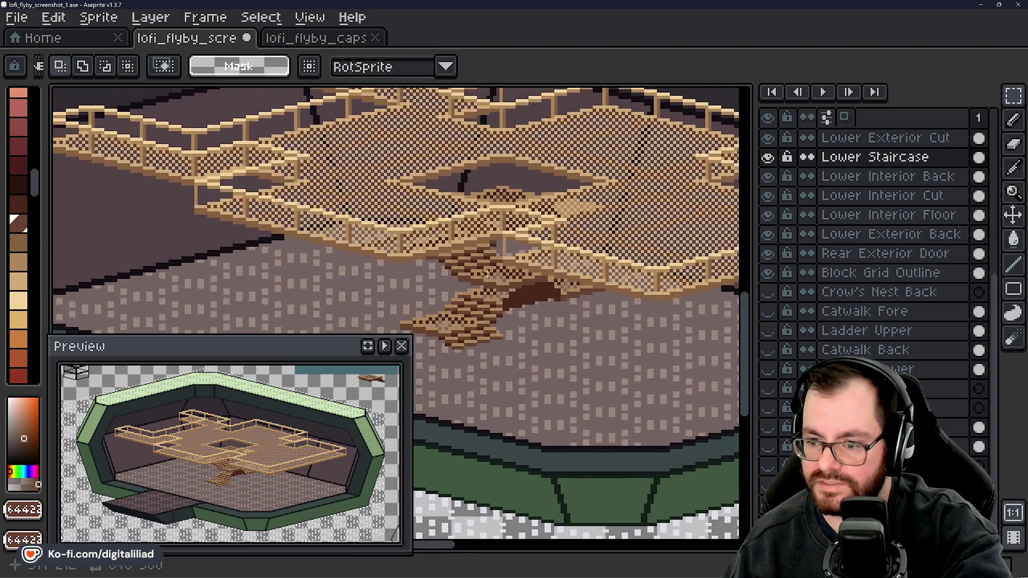
pyautogui.scroll(-3, 519, 270)
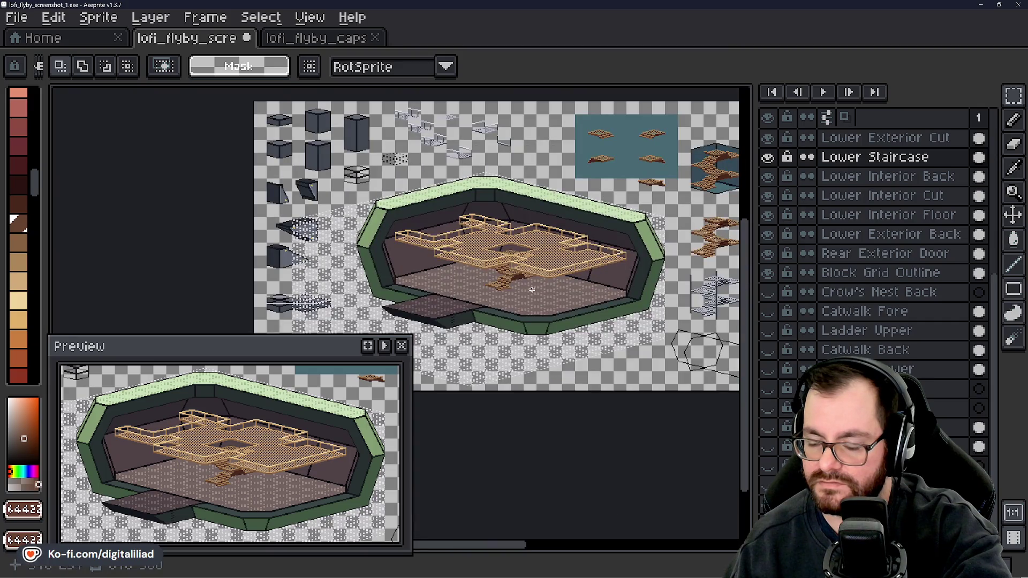
pyautogui.scroll(4, 532, 289)
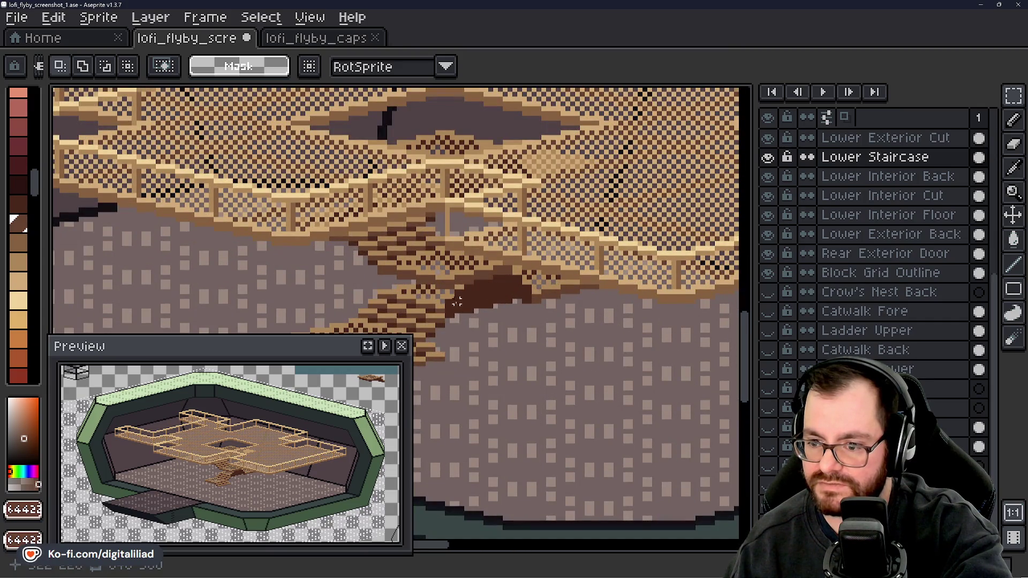
pyautogui.scroll(-3, 447, 292)
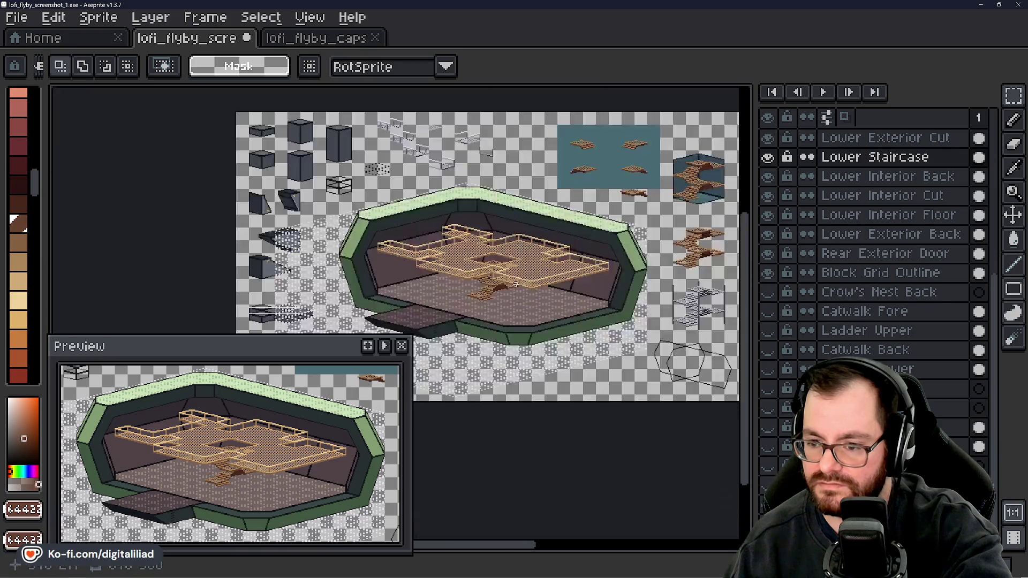
pyautogui.scroll(2, 515, 284)
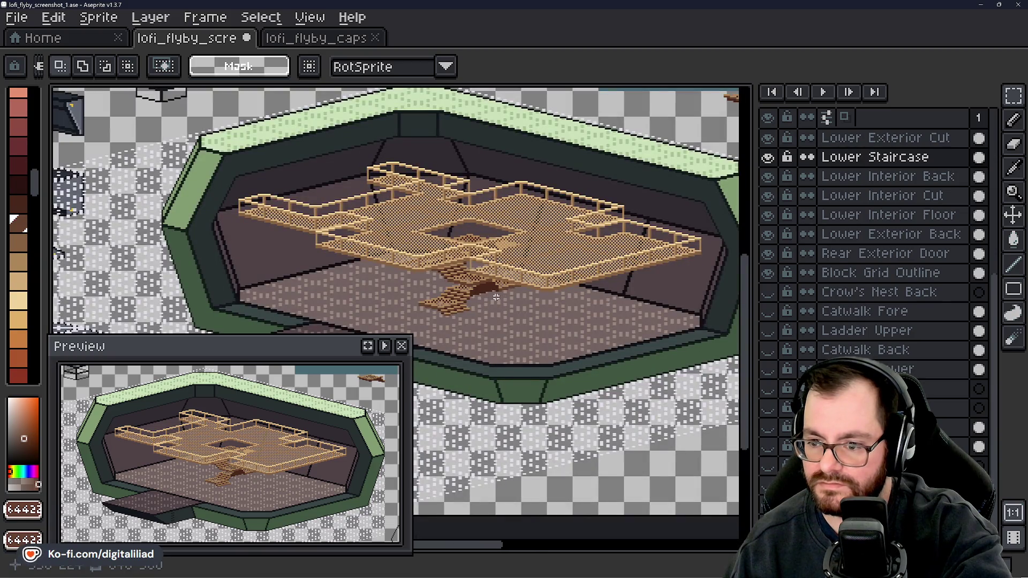
pyautogui.scroll(-2, 463, 288)
pyautogui.scroll(3, 567, 264)
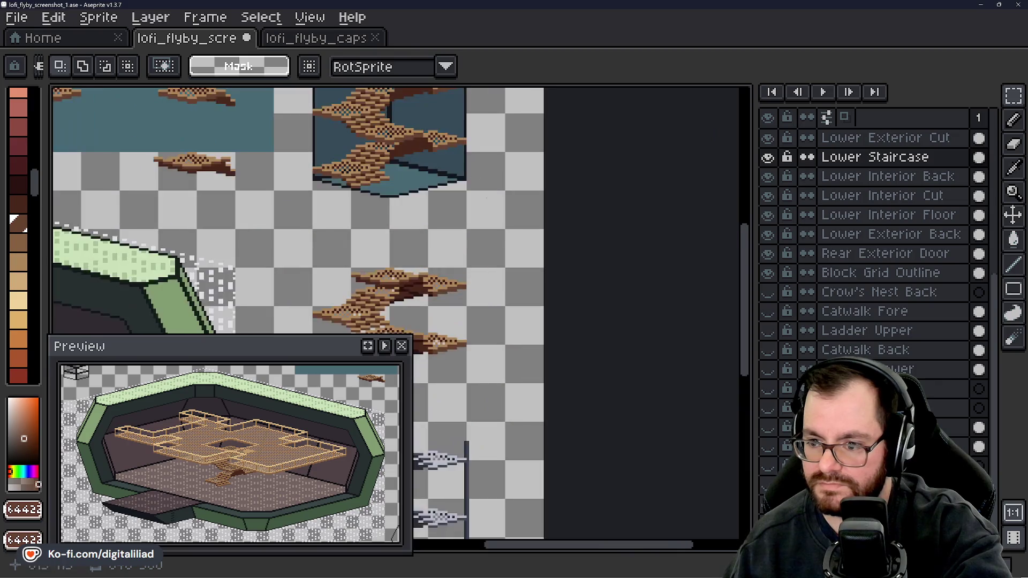
# - Move the group of stair pieces on teal to the left
pyautogui.moveTo(450, 155); pyautogui.dragTo(691, 287)
pyautogui.scroll(1, 413, 180)
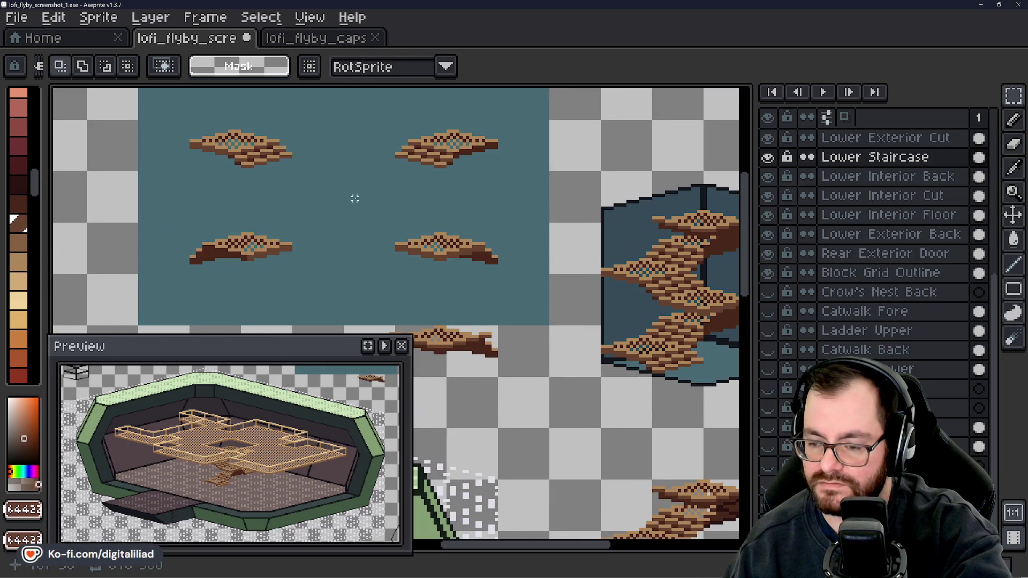
pyautogui.moveTo(380, 230)
pyautogui.mouseDown()
pyautogui.moveTo(326, 188)
pyautogui.moveTo(335, 108)
pyautogui.moveTo(298, 175)
pyautogui.moveTo(418, 209)
pyautogui.moveTo(503, 248)
pyautogui.mouseUp()
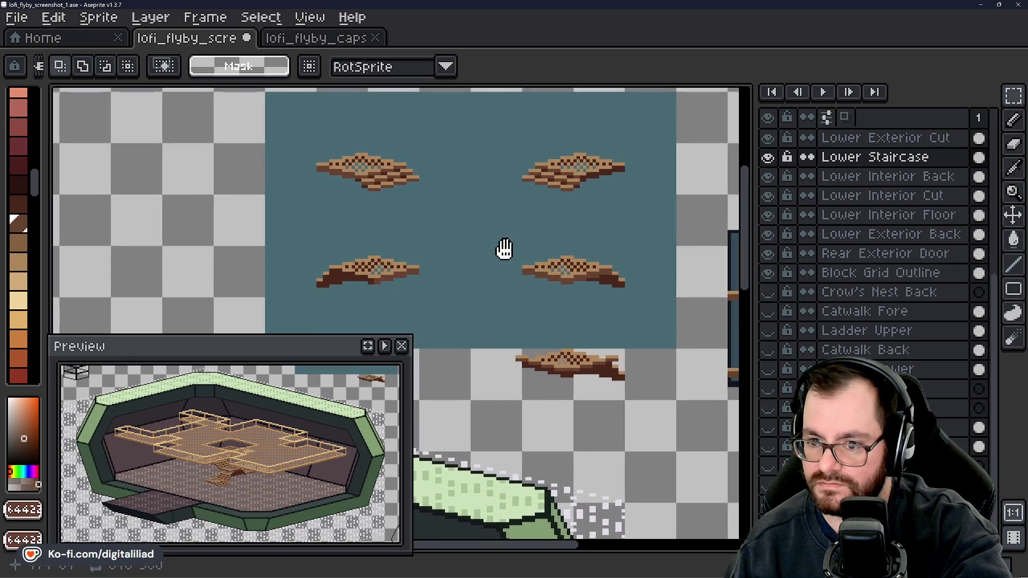
pyautogui.scroll(-1, 402, 222)
pyautogui.moveTo(411, 221); pyautogui.dragTo(561, 233)
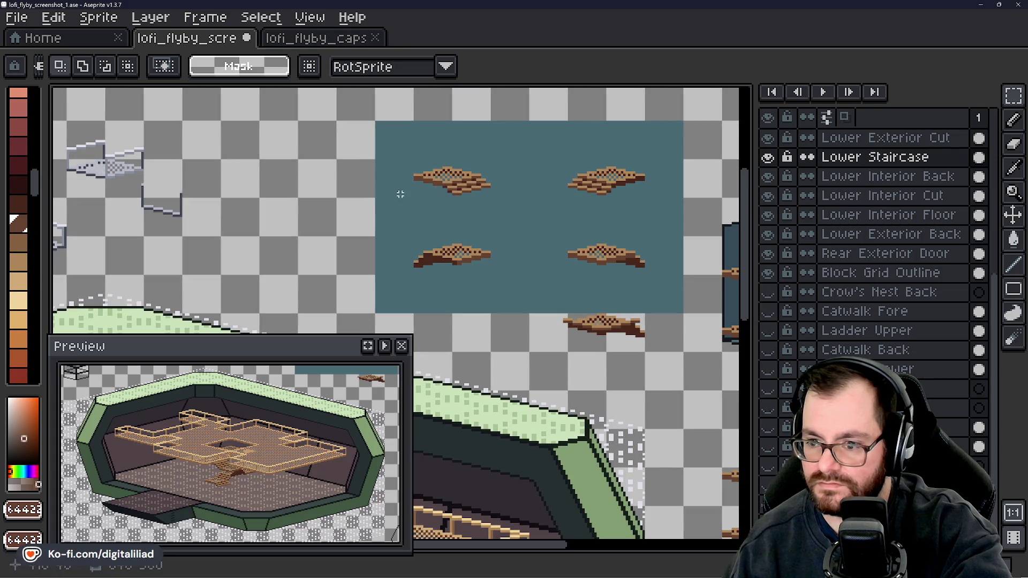
pyautogui.moveTo(390, 143); pyautogui.dragTo(668, 349)
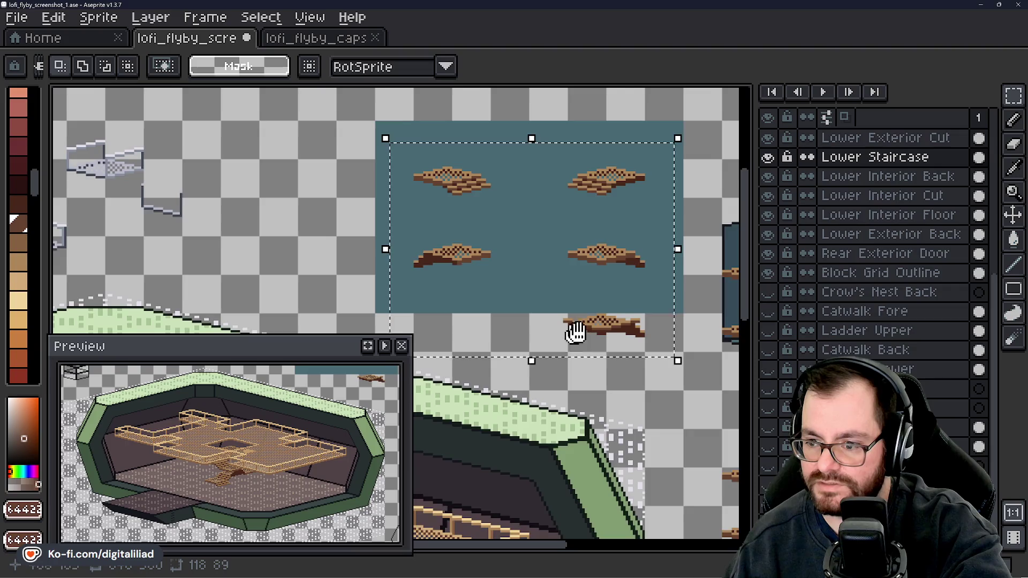
pyautogui.moveTo(573, 328)
pyautogui.mouseDown()
pyautogui.moveTo(638, 301)
pyautogui.moveTo(477, 280)
pyautogui.mouseUp()
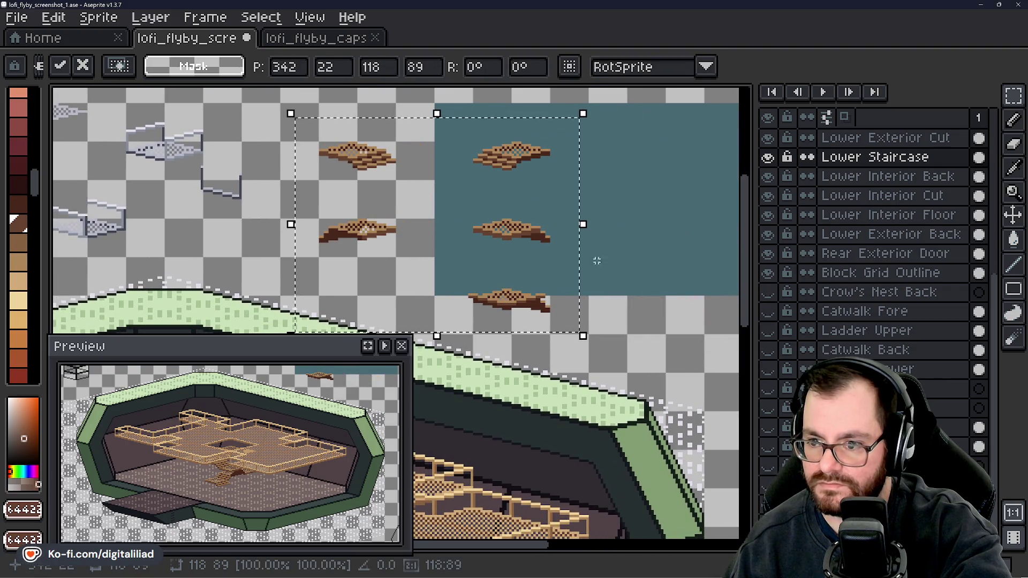
pyautogui.press('Return')
# - Shift the top, middle and lower stair pieces up and left into a tight cluster
pyautogui.scroll(2, 455, 137)
pyautogui.moveTo(455, 137); pyautogui.dragTo(610, 222)
pyautogui.moveTo(567, 197); pyautogui.dragTo(437, 185)
pyautogui.moveTo(357, 226); pyautogui.dragTo(519, 207)
pyautogui.moveTo(287, 203)
pyautogui.mouseDown()
pyautogui.moveTo(530, 335)
pyautogui.moveTo(487, 253)
pyautogui.mouseUp()
pyautogui.hotkey('ctrl', 'd')
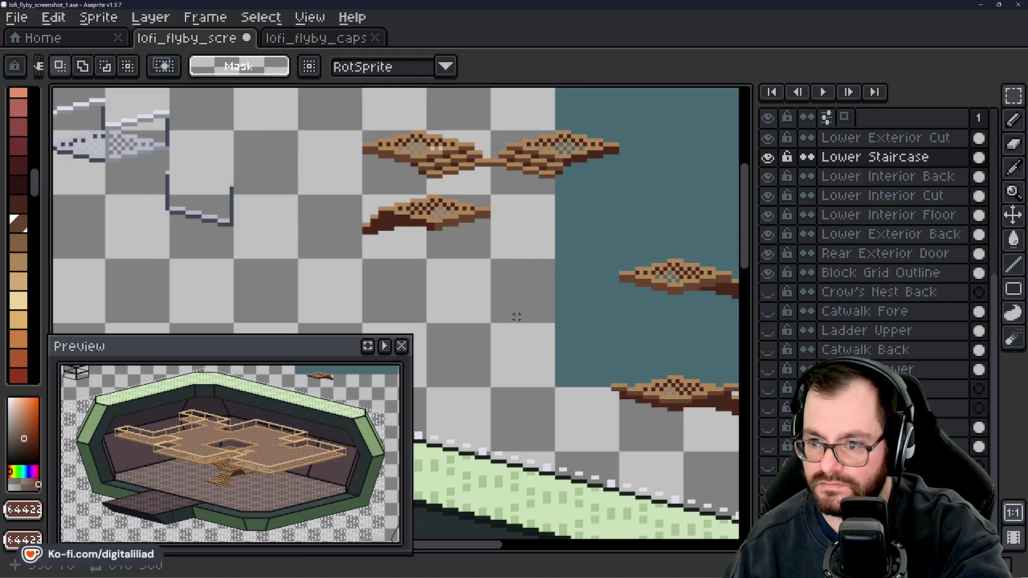
pyautogui.moveTo(517, 317); pyautogui.dragTo(311, 234)
pyautogui.moveTo(374, 134)
pyautogui.mouseDown()
pyautogui.moveTo(559, 227)
pyautogui.moveTo(528, 222)
pyautogui.moveTo(425, 165)
pyautogui.mouseUp()
pyautogui.hotkey('ctrl', 'd')
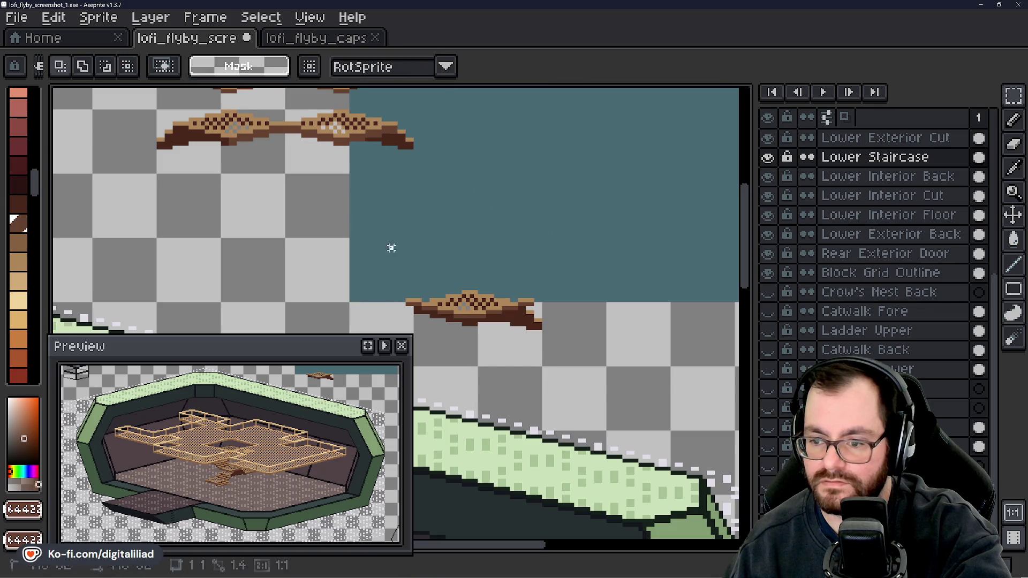
pyautogui.moveTo(392, 248)
pyautogui.mouseDown()
pyautogui.moveTo(621, 365)
pyautogui.moveTo(432, 248)
pyautogui.moveTo(448, 234)
pyautogui.moveTo(438, 234)
pyautogui.mouseUp()
pyautogui.hotkey('ctrl', 'd')
# - Reposition the stair piece cluster onto the teal backdrop
pyautogui.scroll(-2, 337, 193)
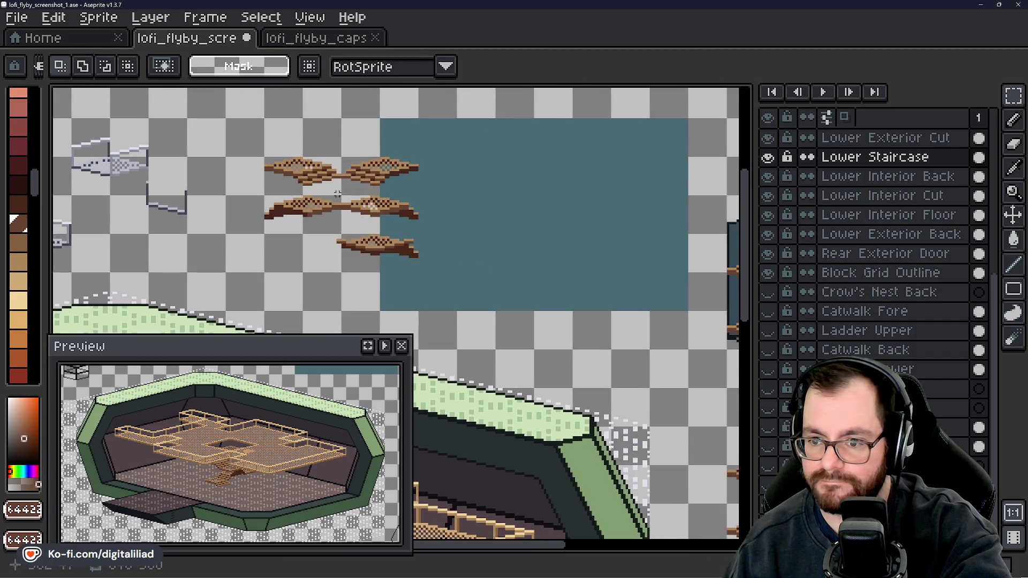
pyautogui.moveTo(239, 131)
pyautogui.mouseDown()
pyautogui.moveTo(484, 300)
pyautogui.moveTo(544, 269)
pyautogui.moveTo(604, 271)
pyautogui.moveTo(597, 261)
pyautogui.mouseUp()
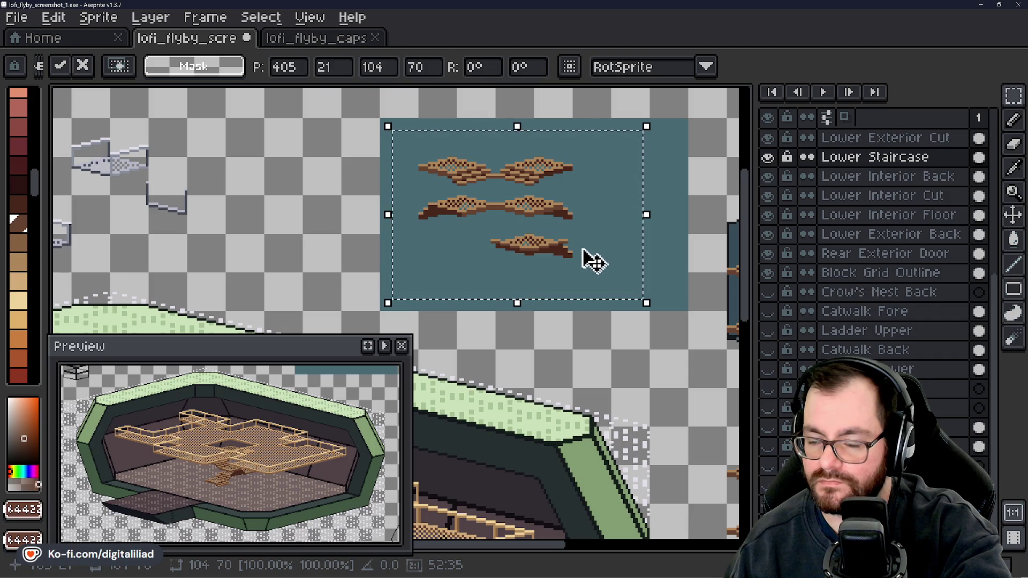
pyautogui.moveTo(583, 250)
pyautogui.mouseDown()
pyautogui.moveTo(480, 254)
pyautogui.moveTo(420, 231)
pyautogui.moveTo(367, 234)
pyautogui.mouseUp()
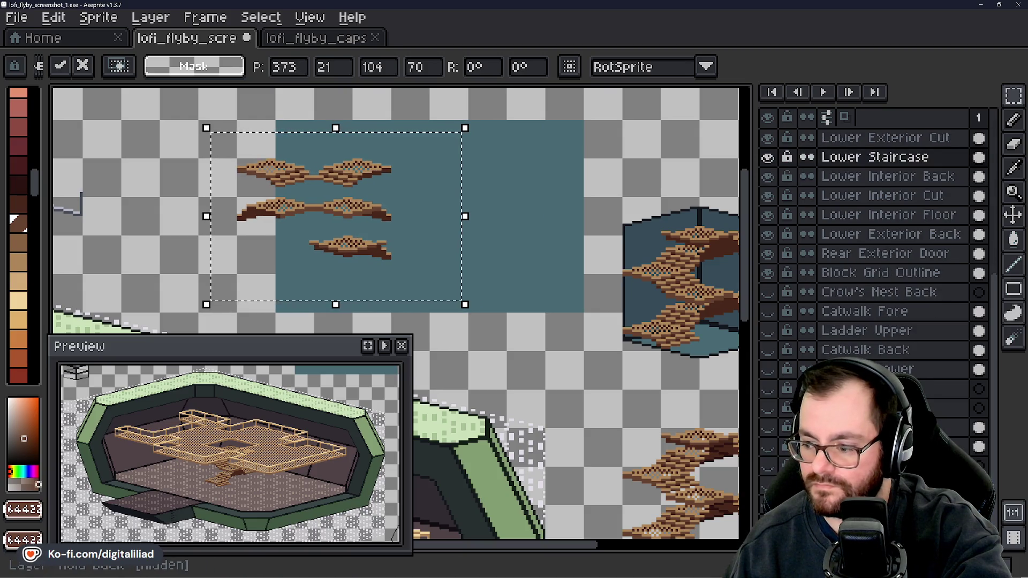
pyautogui.press('Return')
pyautogui.hotkey('ctrl', 'd')
# - Fill the empty area around the stair cluster with teal
pyautogui.hscroll(-5, 463, 254)
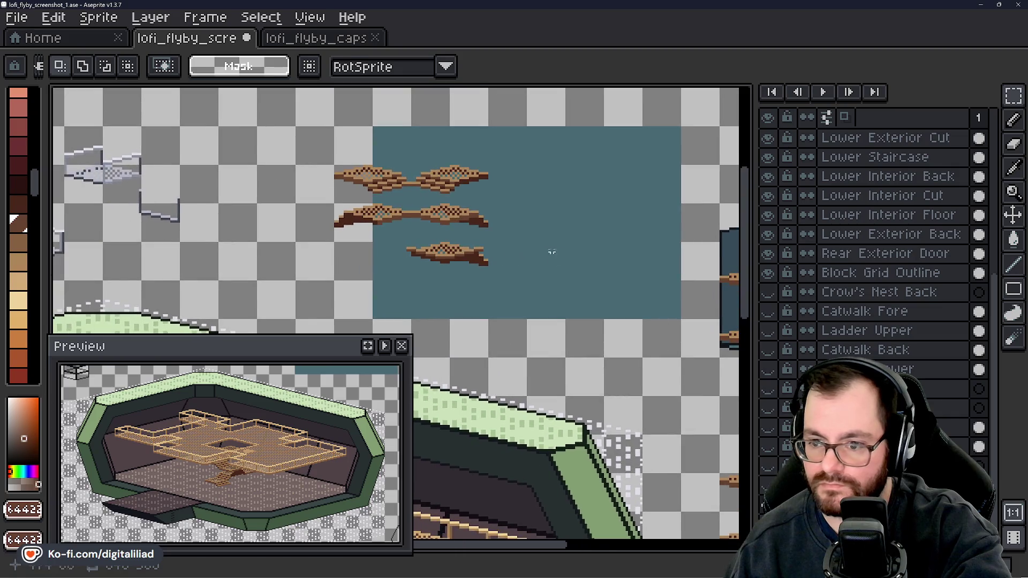
pyautogui.moveTo(296, 128); pyautogui.dragTo(525, 320)
pyautogui.press('g')
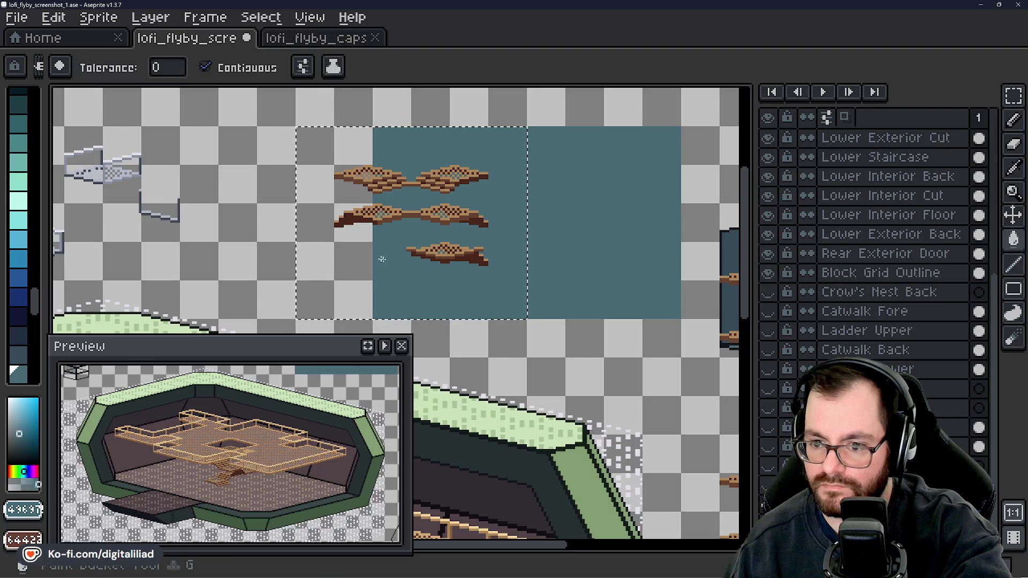
pyautogui.click(348, 257)
pyautogui.click(1013, 95)
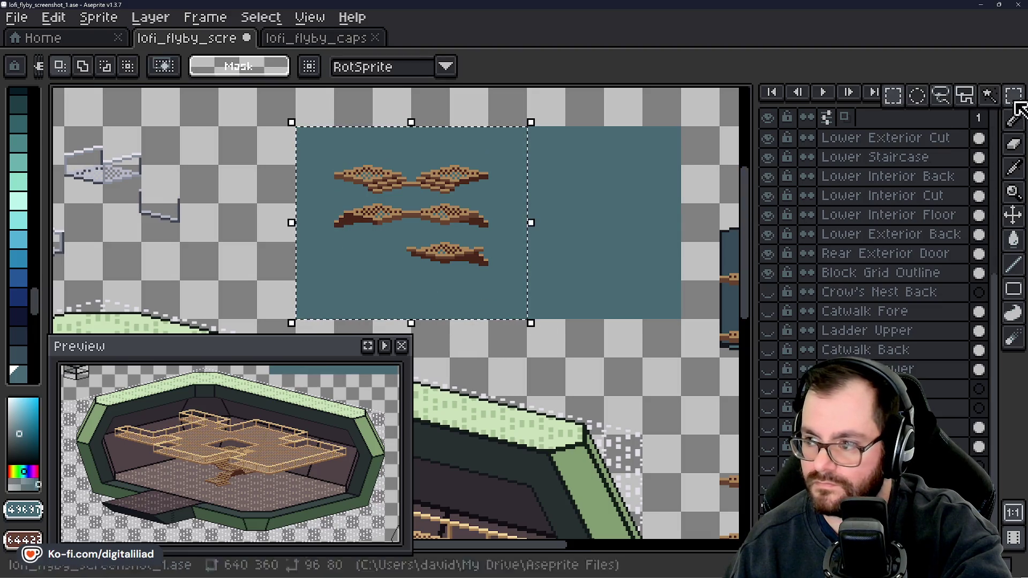
pyautogui.scroll(2, 416, 196)
pyautogui.scroll(2, 309, 171)
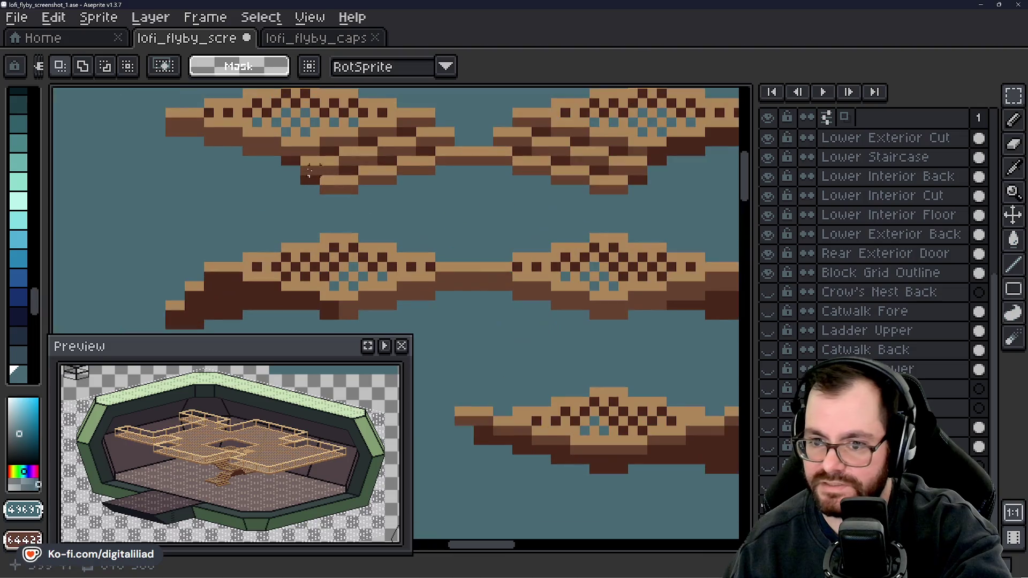
pyautogui.hscroll(-3, 321, 224)
pyautogui.scroll(-2, 332, 236)
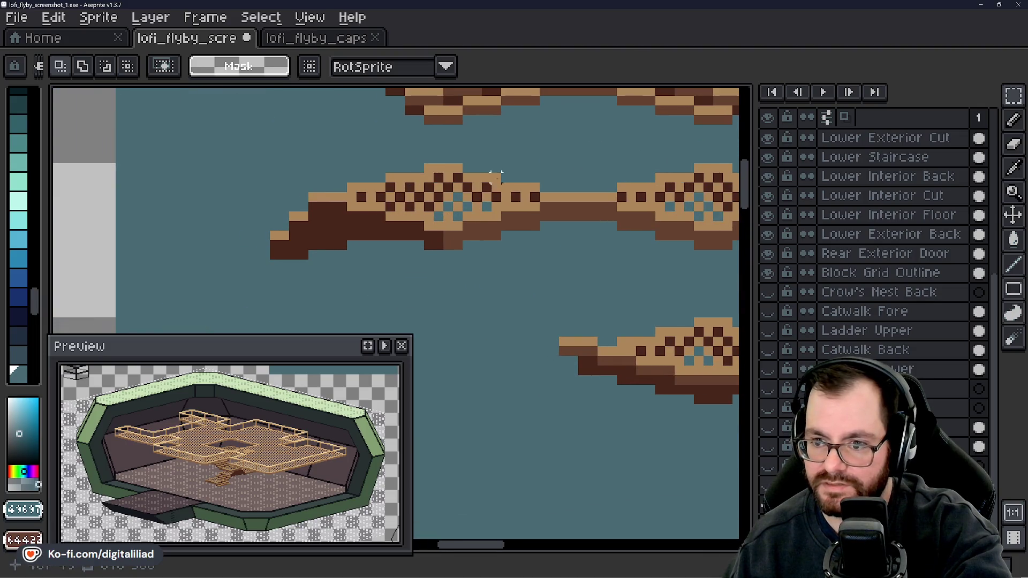
pyautogui.scroll(2, 428, 161)
pyautogui.hscroll(1, 360, 149)
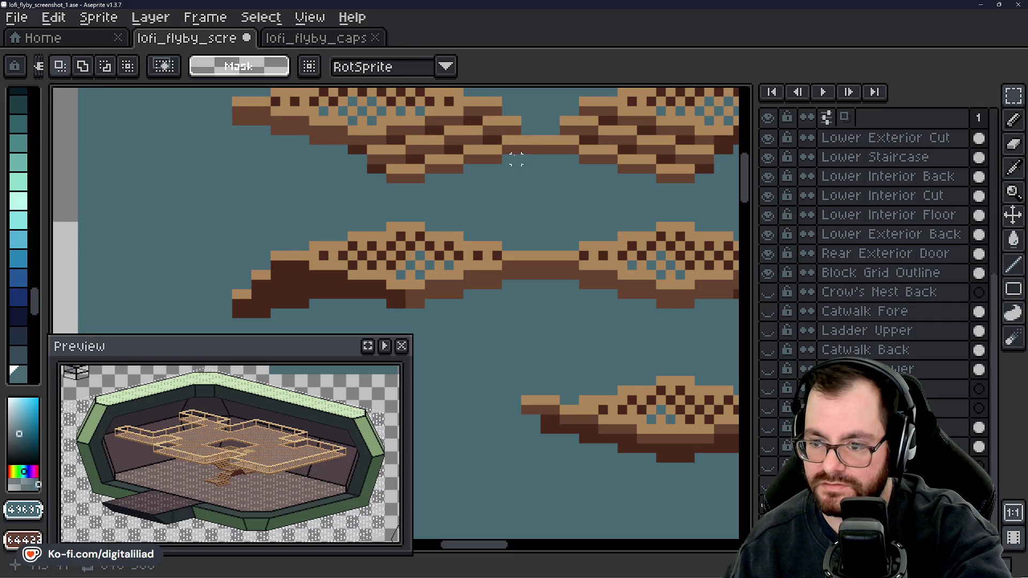
pyautogui.hscroll(5, 516, 160)
pyautogui.scroll(-2, 552, 217)
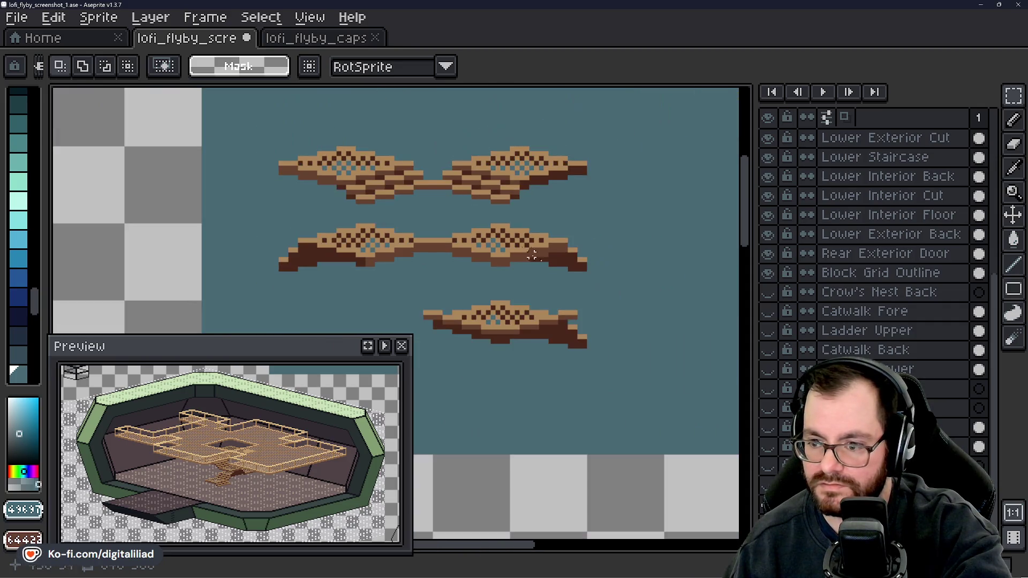
pyautogui.hscroll(8, 535, 225)
pyautogui.scroll(-5, 536, 219)
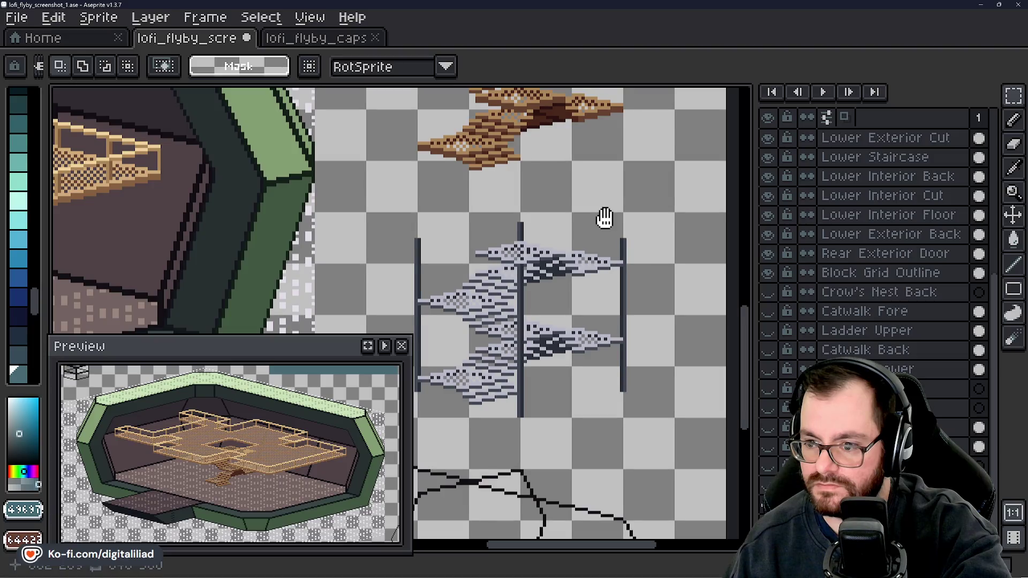
pyautogui.scroll(-1, 569, 281)
pyautogui.moveTo(589, 302); pyautogui.dragTo(510, 237)
pyautogui.scroll(4, 504, 239)
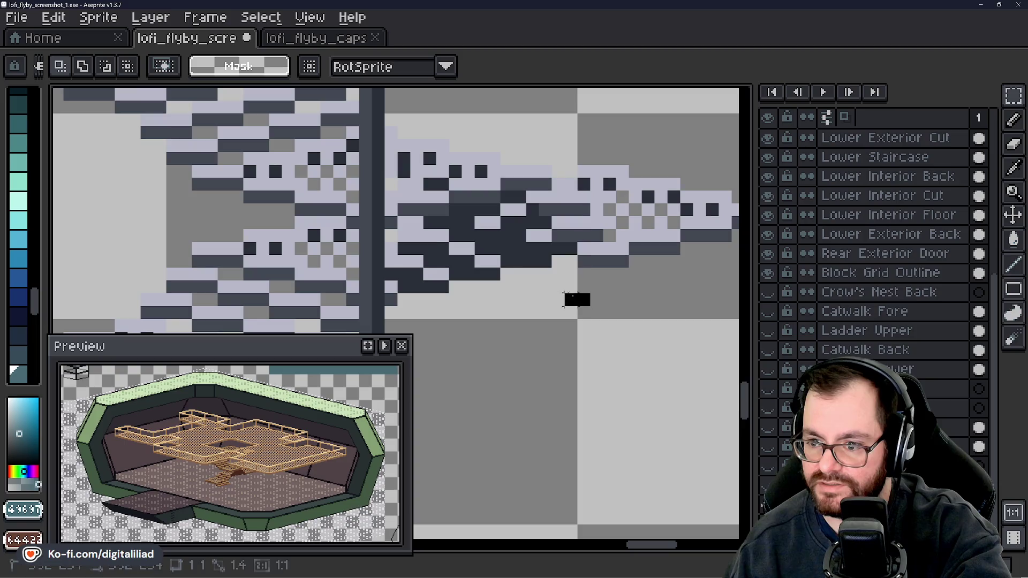
pyautogui.moveTo(589, 306); pyautogui.dragTo(391, 175)
pyautogui.click(596, 351)
pyautogui.moveTo(558, 312); pyautogui.dragTo(405, 167)
pyautogui.moveTo(631, 333); pyautogui.dragTo(267, 137)
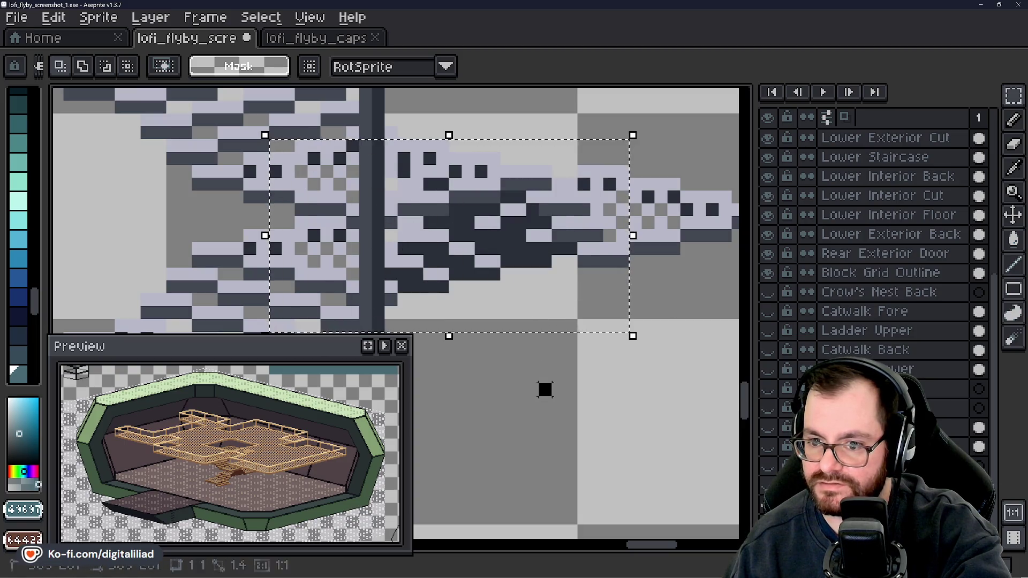
pyautogui.scroll(-5, 631, 205)
pyautogui.moveTo(631, 205); pyautogui.dragTo(604, 271)
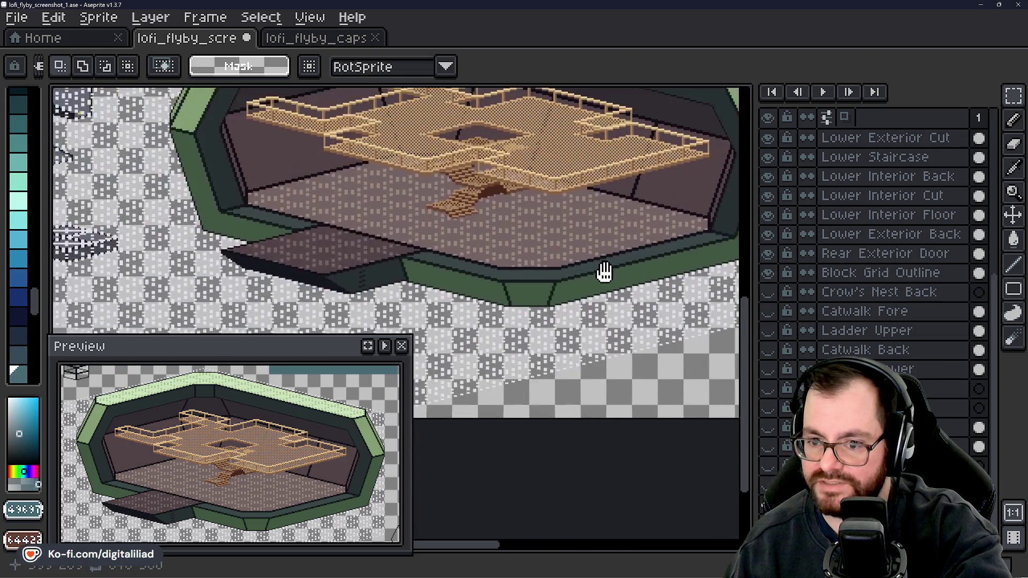
pyautogui.scroll(4, 419, 268)
pyautogui.scroll(2, 306, 233)
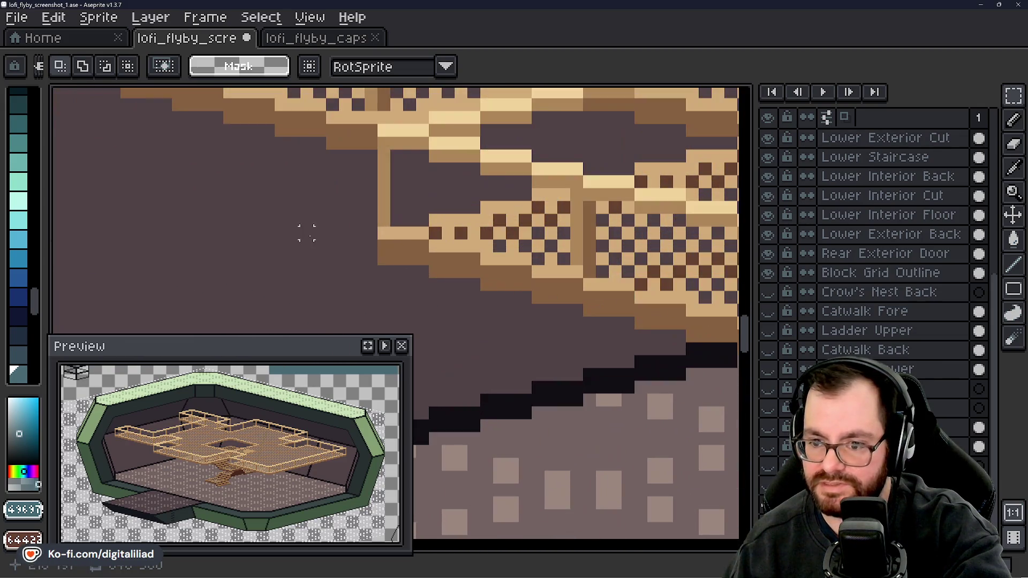
pyautogui.moveTo(403, 239)
pyautogui.mouseDown()
pyautogui.moveTo(415, 265)
pyautogui.moveTo(530, 292)
pyautogui.mouseUp()
pyautogui.hotkey('ctrl', 'd')
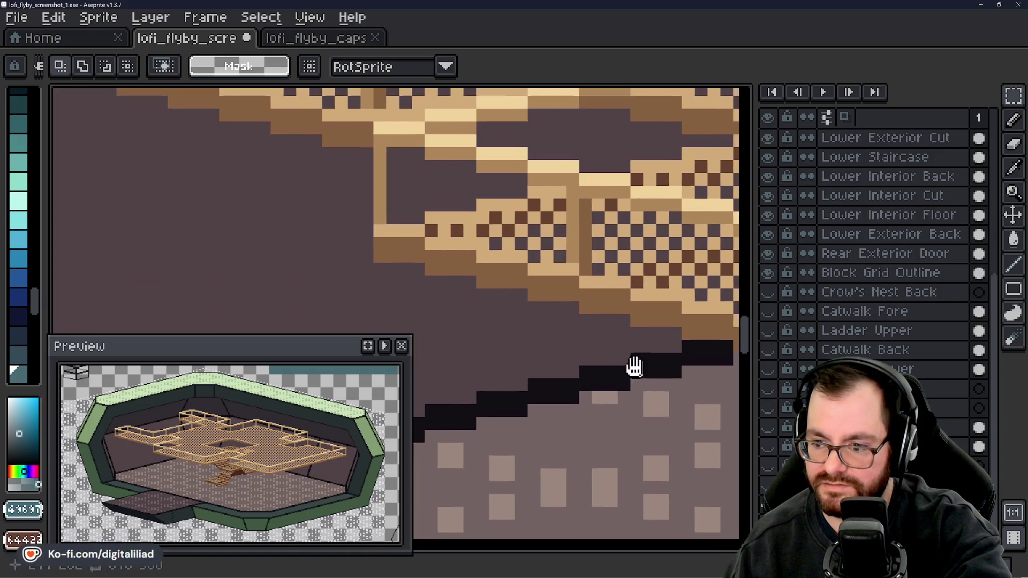
pyautogui.moveTo(636, 362); pyautogui.dragTo(430, 226)
pyautogui.scroll(-3, 269, 212)
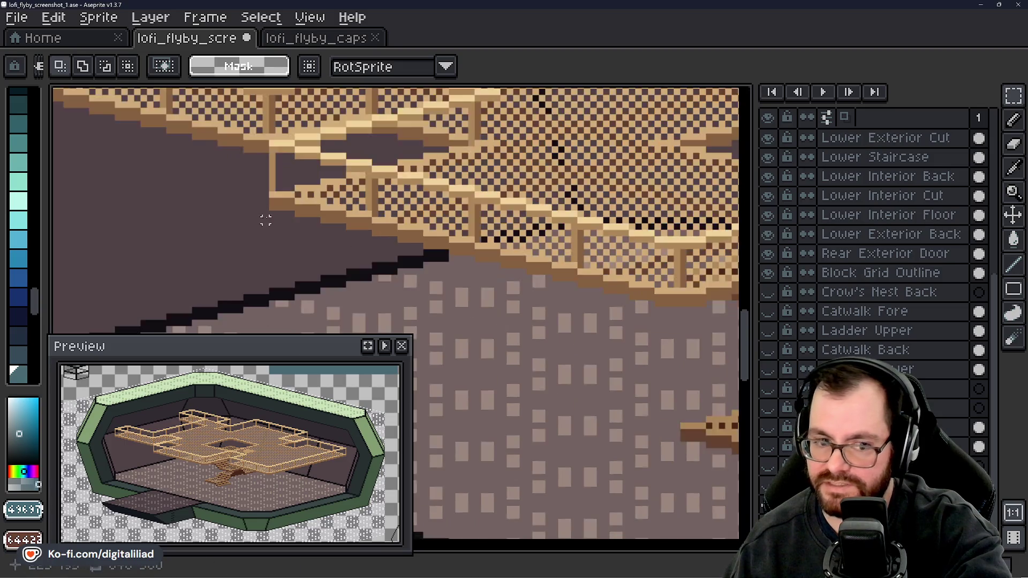
pyautogui.scroll(-3, 268, 212)
pyautogui.scroll(5, 404, 156)
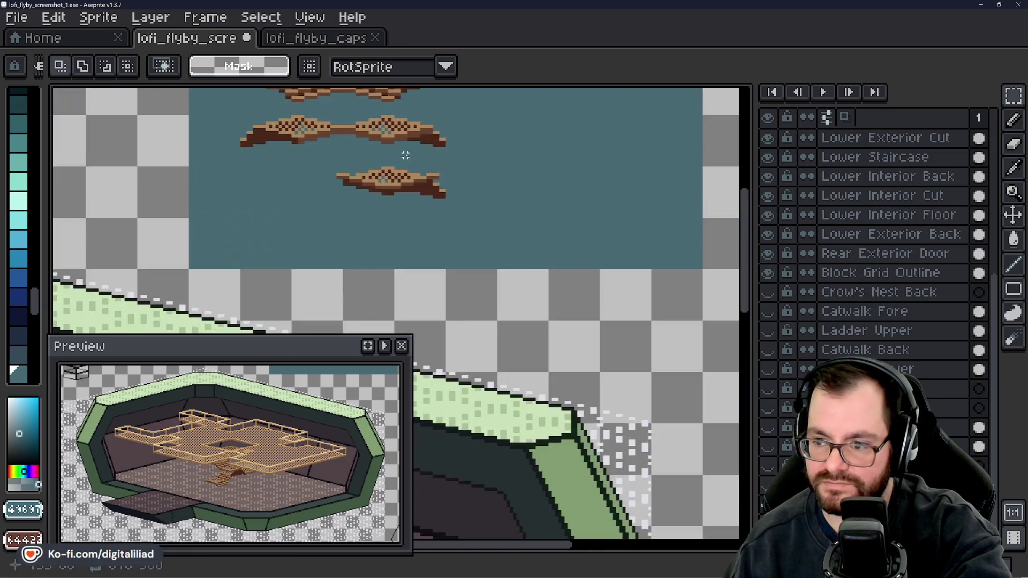
pyautogui.moveTo(483, 267)
pyautogui.mouseDown()
pyautogui.moveTo(617, 182)
pyautogui.moveTo(697, 261)
pyautogui.mouseUp()
pyautogui.scroll(4, 878, 284)
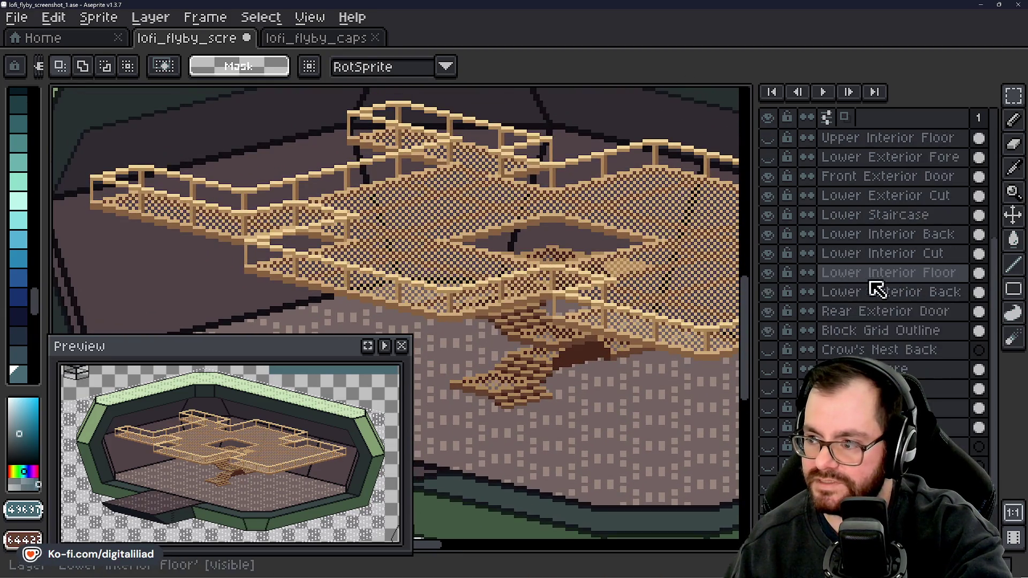
pyautogui.scroll(3, 879, 283)
# - On the Upper Catwalk layer, set the Pencil to shading ink with a 16px brush
pyautogui.click(816, 272)
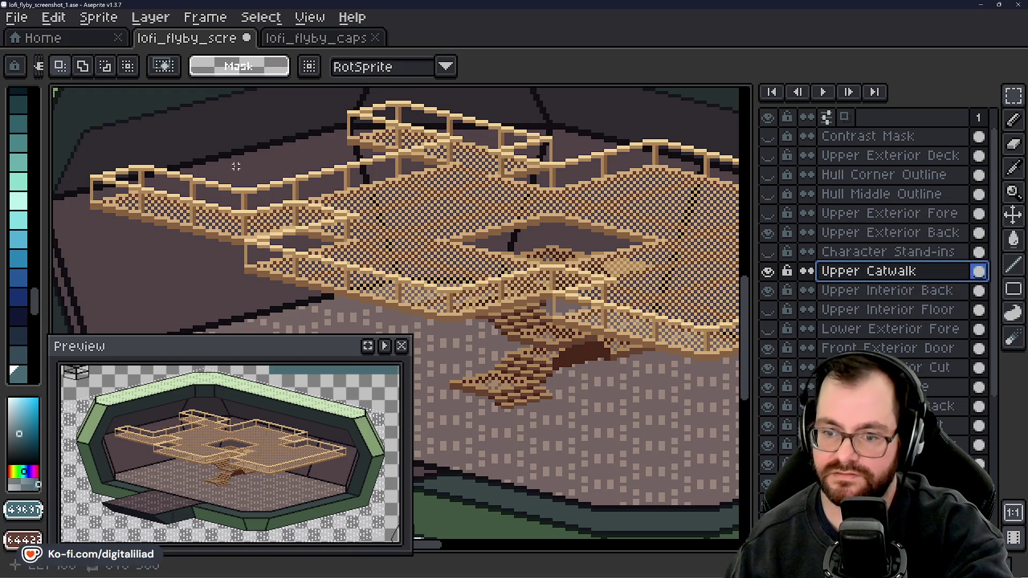
pyautogui.press('b')
pyautogui.click(143, 66)
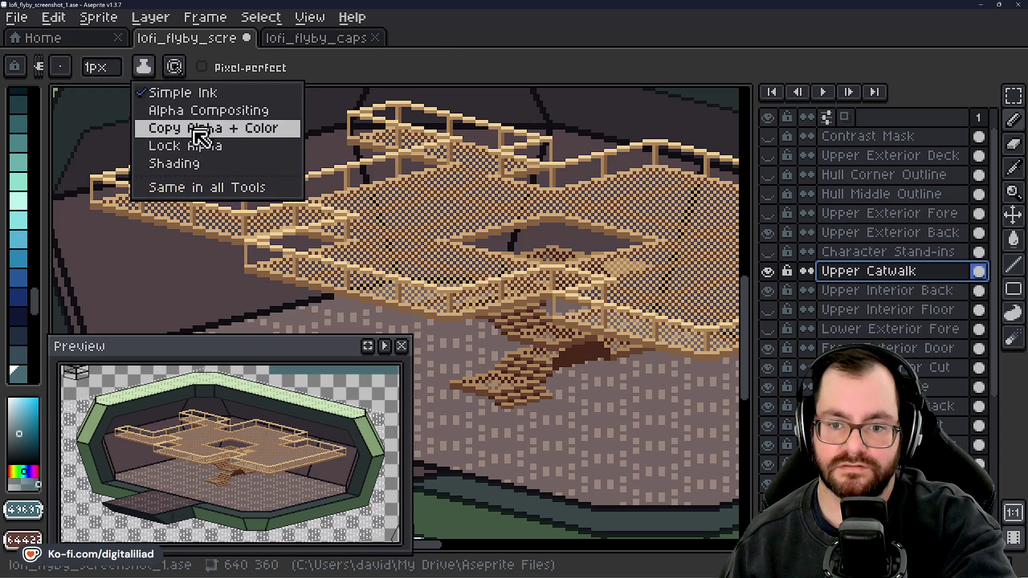
pyautogui.click(177, 162)
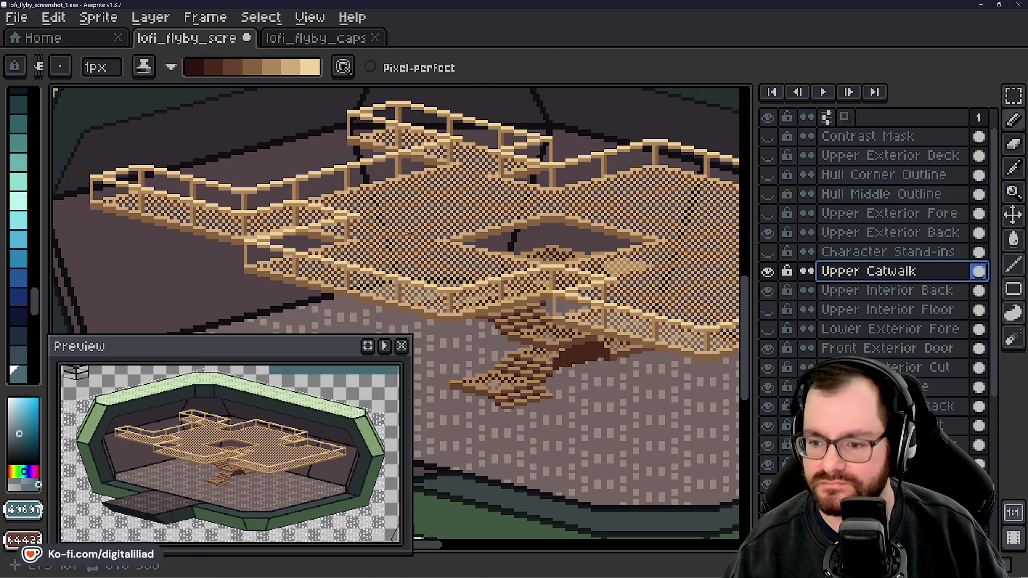
pyautogui.moveTo(96, 69)
pyautogui.mouseDown()
pyautogui.moveTo(107, 96)
pyautogui.moveTo(168, 104)
pyautogui.moveTo(130, 99)
pyautogui.mouseUp()
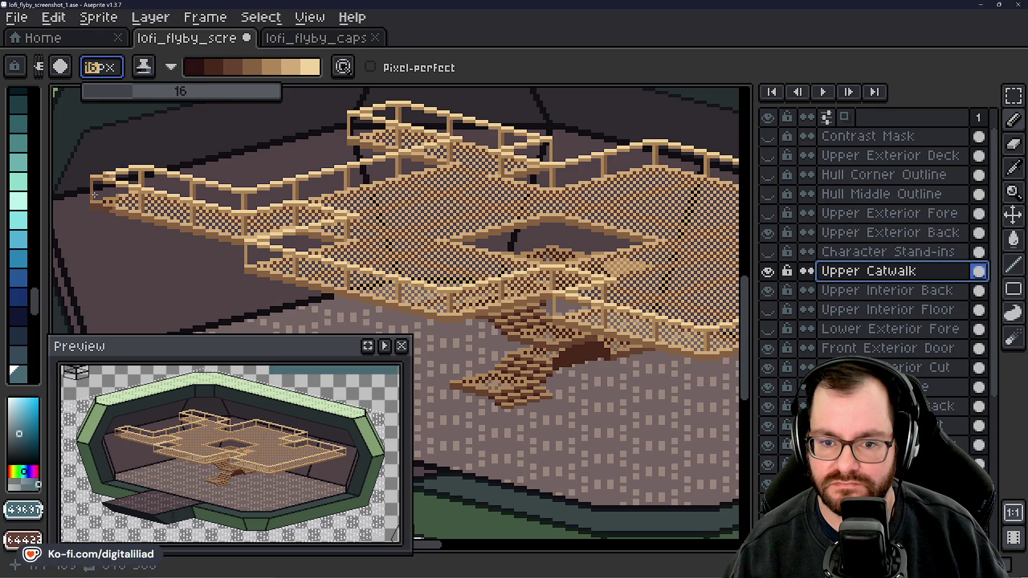
# - Darken the catwalk deck from its left end through the centre to the right side
pyautogui.moveTo(79, 194)
pyautogui.mouseDown()
pyautogui.moveTo(150, 207)
pyautogui.moveTo(349, 204)
pyautogui.moveTo(289, 263)
pyautogui.mouseUp()
pyautogui.moveTo(346, 220)
pyautogui.mouseDown()
pyautogui.moveTo(375, 118)
pyautogui.moveTo(461, 99)
pyautogui.moveTo(474, 158)
pyautogui.moveTo(603, 93)
pyautogui.mouseUp()
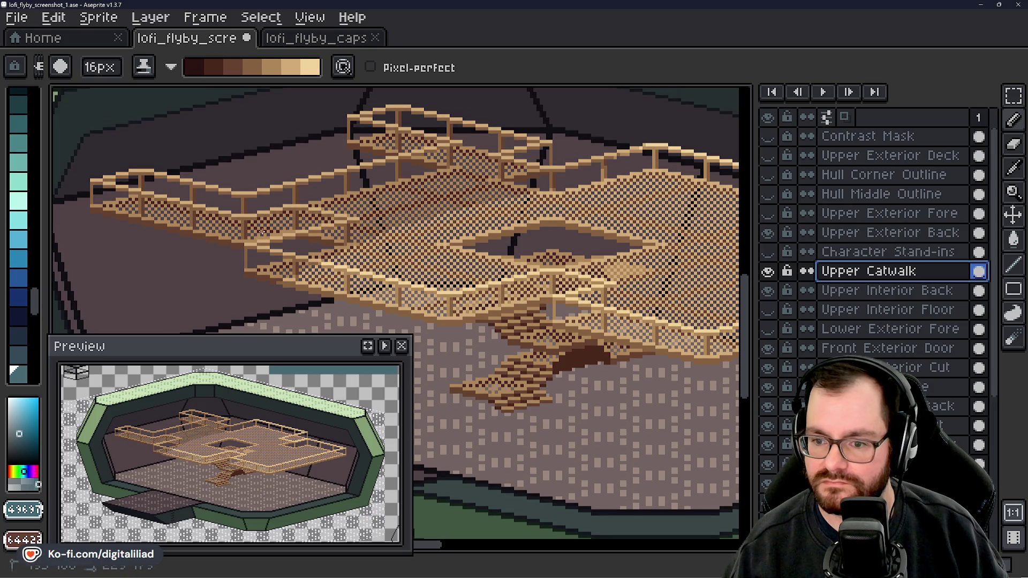
pyautogui.moveTo(262, 232)
pyautogui.mouseDown()
pyautogui.moveTo(428, 257)
pyautogui.moveTo(600, 193)
pyautogui.moveTo(514, 278)
pyautogui.moveTo(738, 180)
pyautogui.moveTo(502, 164)
pyautogui.mouseUp()
pyautogui.moveTo(635, 174)
pyautogui.mouseDown()
pyautogui.moveTo(734, 321)
pyautogui.moveTo(524, 257)
pyautogui.moveTo(701, 183)
pyautogui.moveTo(728, 215)
pyautogui.moveTo(643, 241)
pyautogui.moveTo(529, 247)
pyautogui.mouseUp()
pyautogui.moveTo(661, 238)
pyautogui.mouseDown()
pyautogui.moveTo(696, 252)
pyautogui.moveTo(622, 288)
pyautogui.mouseUp()
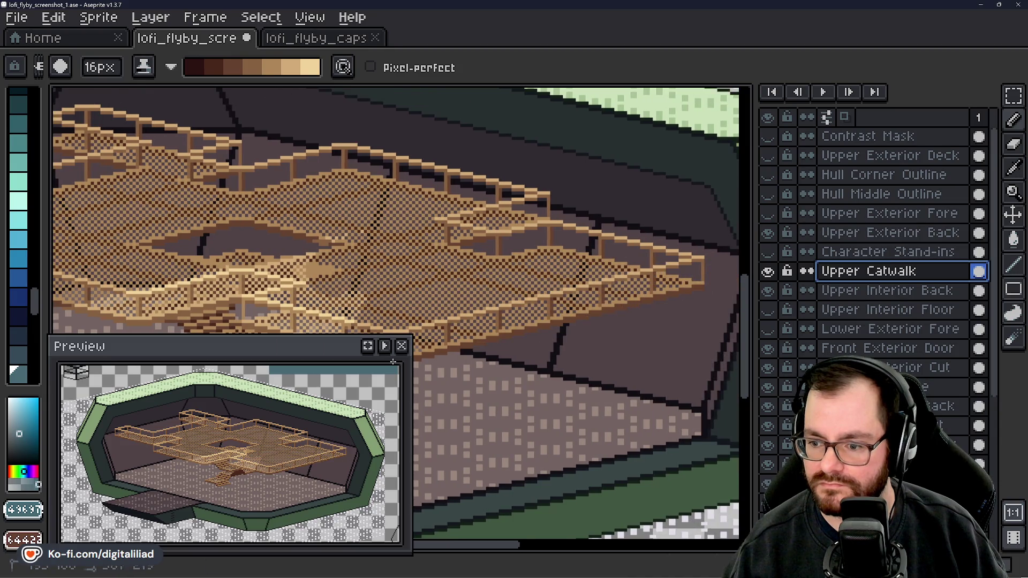
pyautogui.moveTo(457, 322)
pyautogui.mouseDown()
pyautogui.moveTo(300, 321)
pyautogui.moveTo(134, 291)
pyautogui.moveTo(239, 310)
pyautogui.mouseUp()
pyautogui.moveTo(362, 259); pyautogui.dragTo(54, 320)
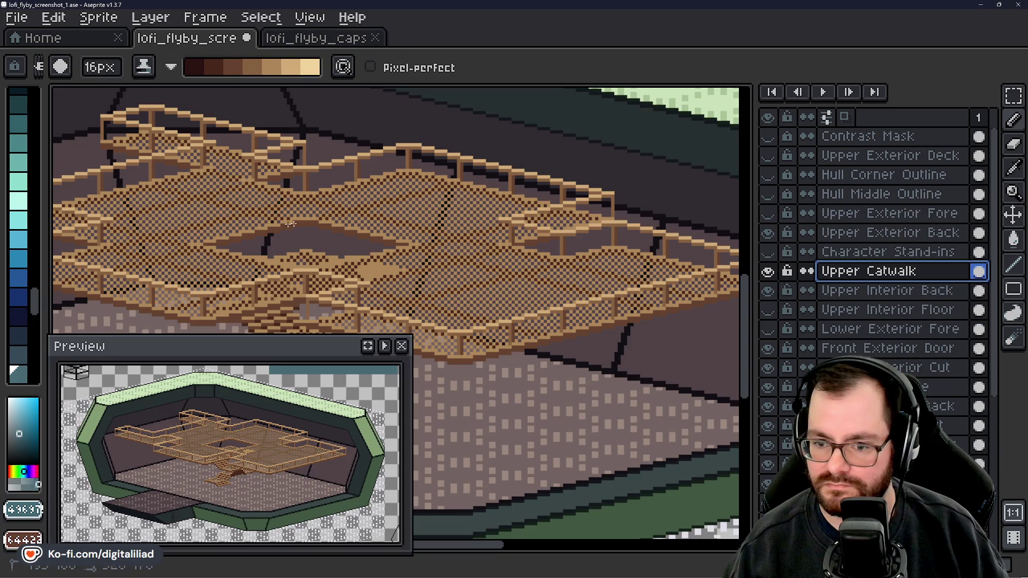
pyautogui.hscroll(-8, 257, 220)
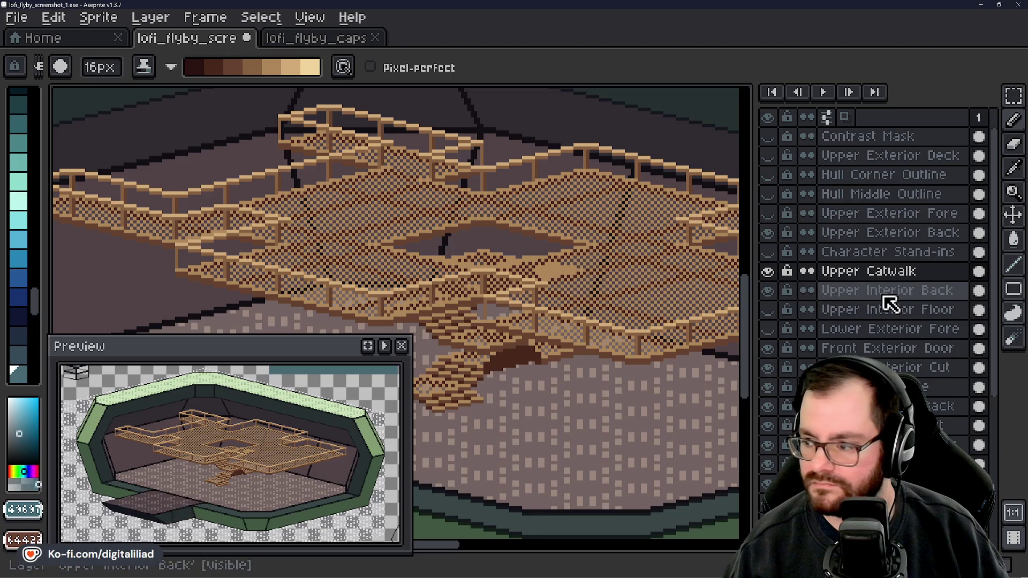
pyautogui.scroll(-1, 890, 301)
# - On the Lower Staircase layer, hide Upper Catwalk and paint the staircase steps a darker brown
pyautogui.click(880, 367)
pyautogui.moveTo(536, 297)
pyautogui.mouseDown()
pyautogui.moveTo(677, 294)
pyautogui.moveTo(624, 310)
pyautogui.mouseUp()
pyautogui.scroll(-2, 624, 311)
pyautogui.scroll(3, 624, 311)
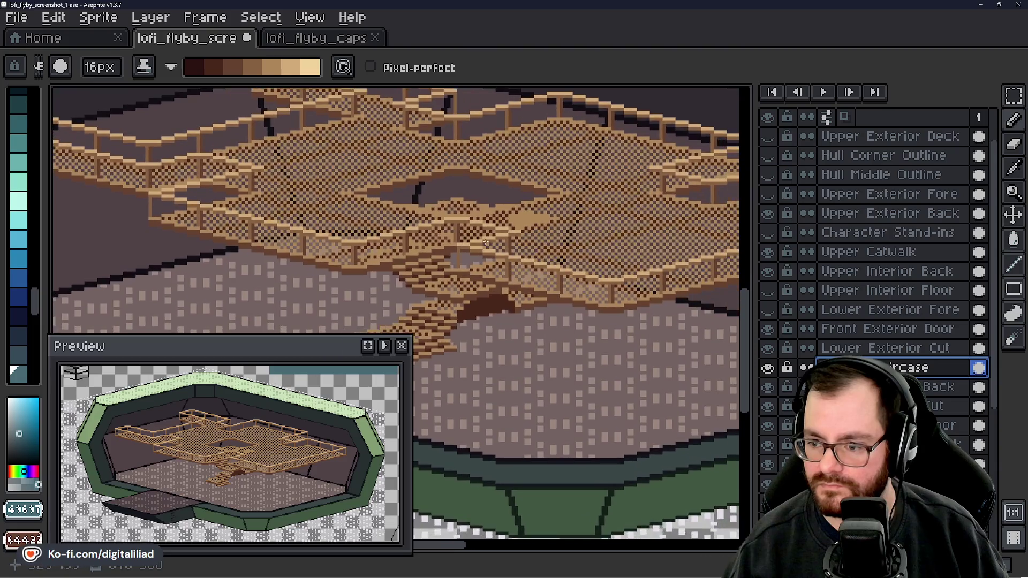
pyautogui.click(769, 253)
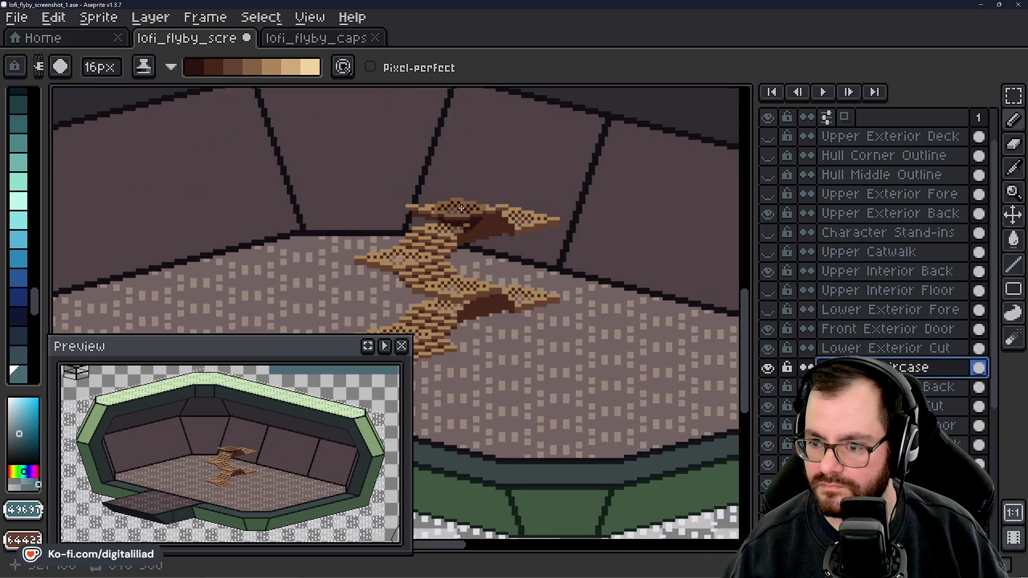
pyautogui.moveTo(401, 219)
pyautogui.mouseDown()
pyautogui.moveTo(530, 225)
pyautogui.moveTo(375, 321)
pyautogui.moveTo(514, 289)
pyautogui.moveTo(471, 341)
pyautogui.mouseUp()
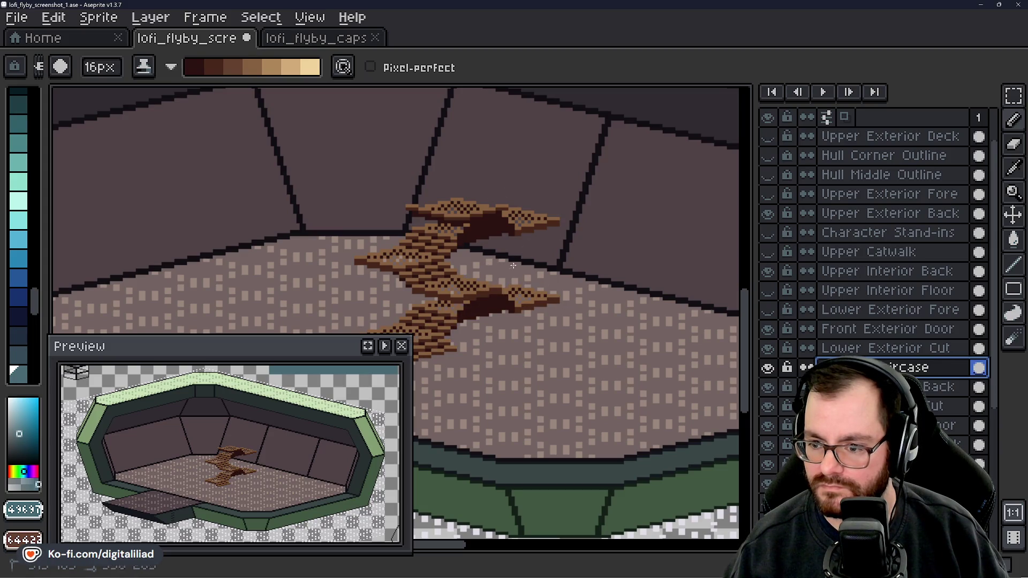
pyautogui.scroll(-4, 541, 352)
pyautogui.scroll(2, 525, 357)
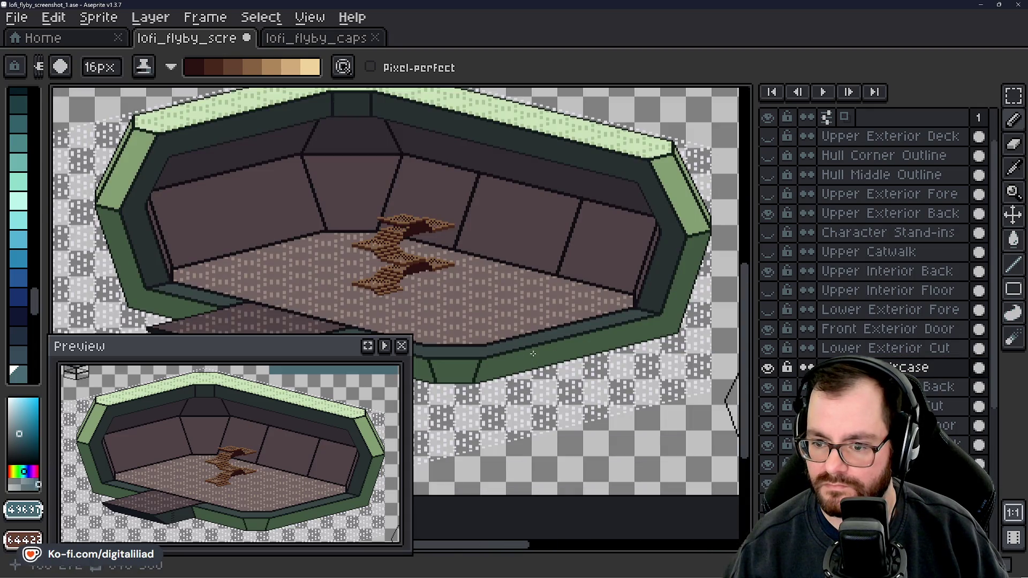
pyautogui.scroll(2, 381, 284)
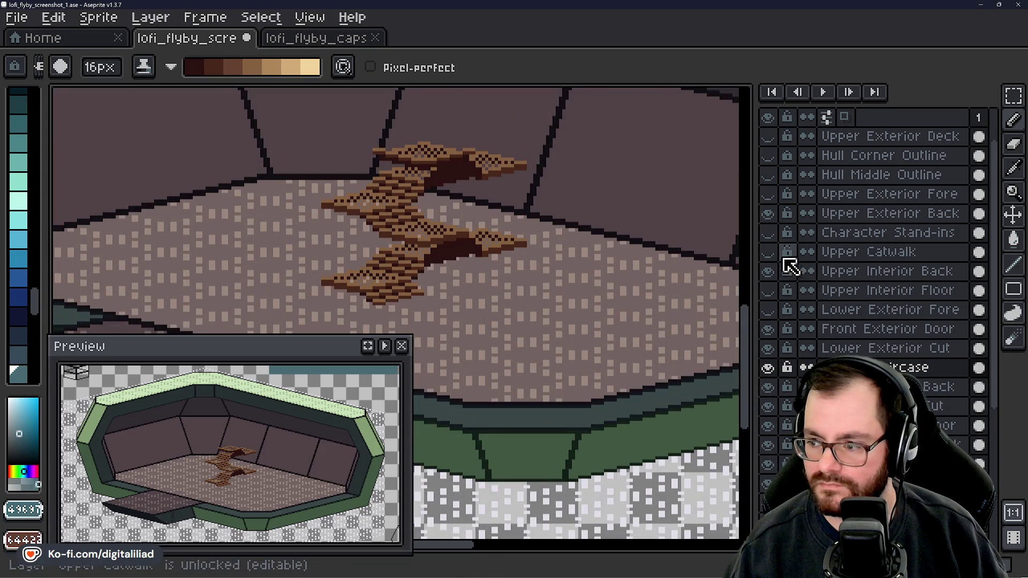
# - Show Upper Catwalk again and pan over to the separate stair pieces on the teal panel
pyautogui.click(768, 252)
pyautogui.moveTo(481, 335); pyautogui.dragTo(483, 359)
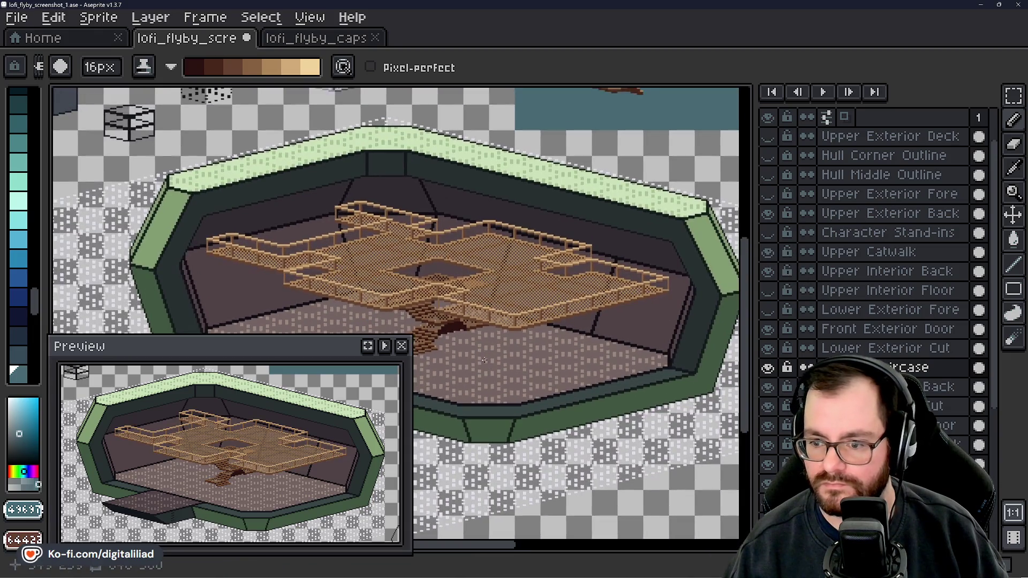
pyautogui.scroll(-2, 484, 360)
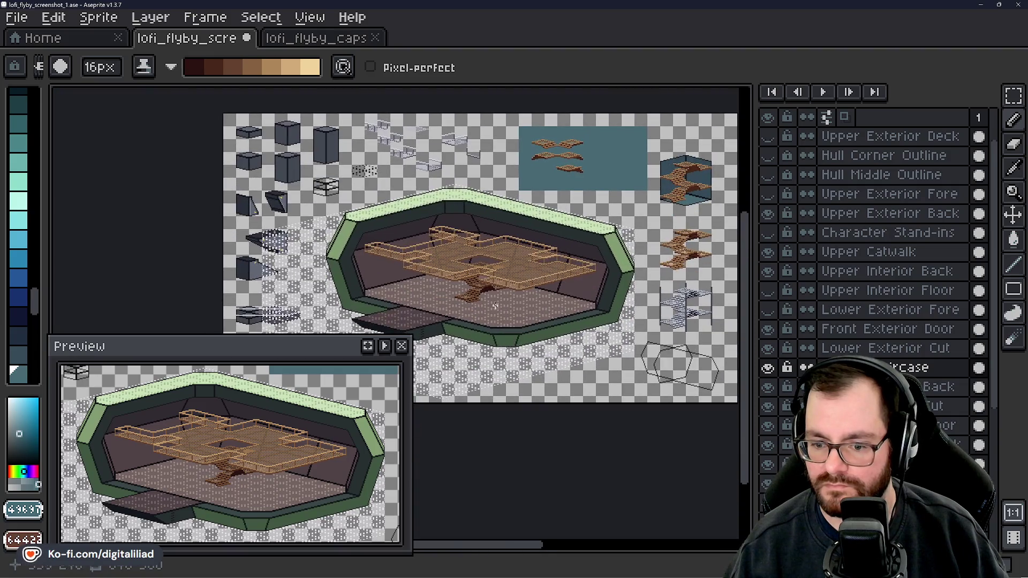
pyautogui.scroll(4, 471, 290)
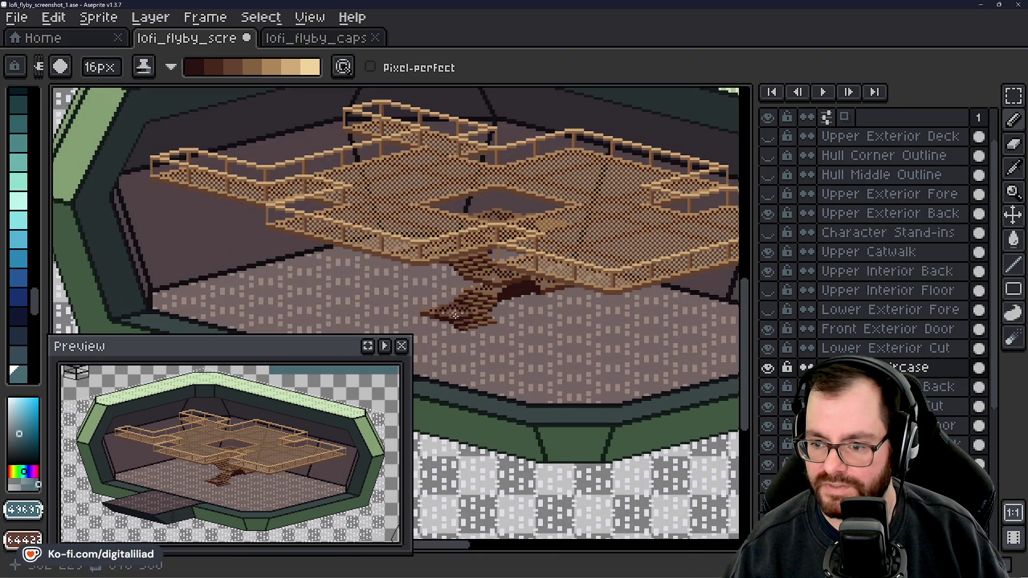
pyautogui.scroll(2, 540, 266)
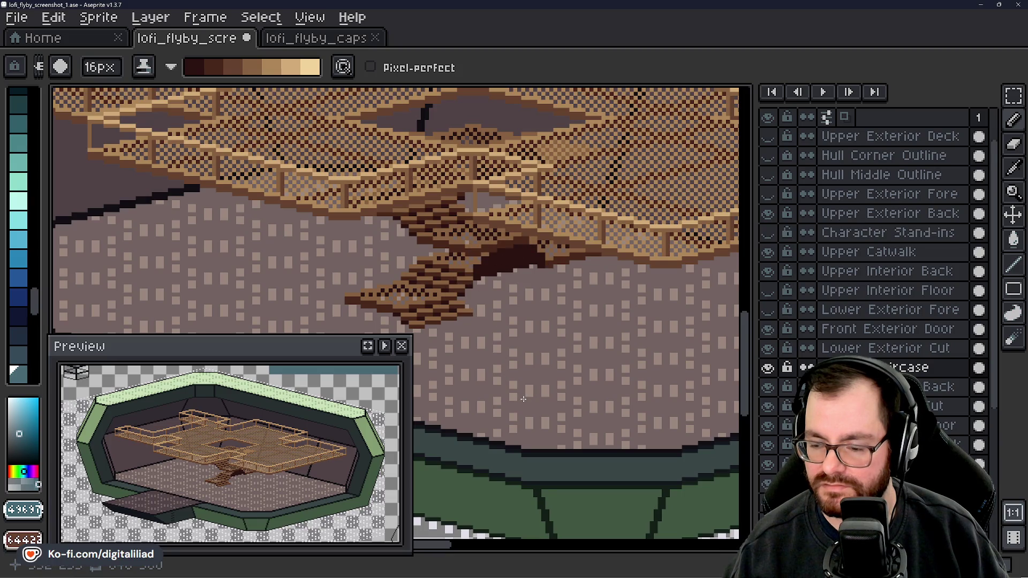
pyautogui.scroll(-3, 523, 399)
pyautogui.moveTo(572, 316)
pyautogui.mouseDown()
pyautogui.moveTo(286, 314)
pyautogui.moveTo(359, 237)
pyautogui.moveTo(455, 201)
pyautogui.mouseUp()
pyautogui.scroll(3, 285, 315)
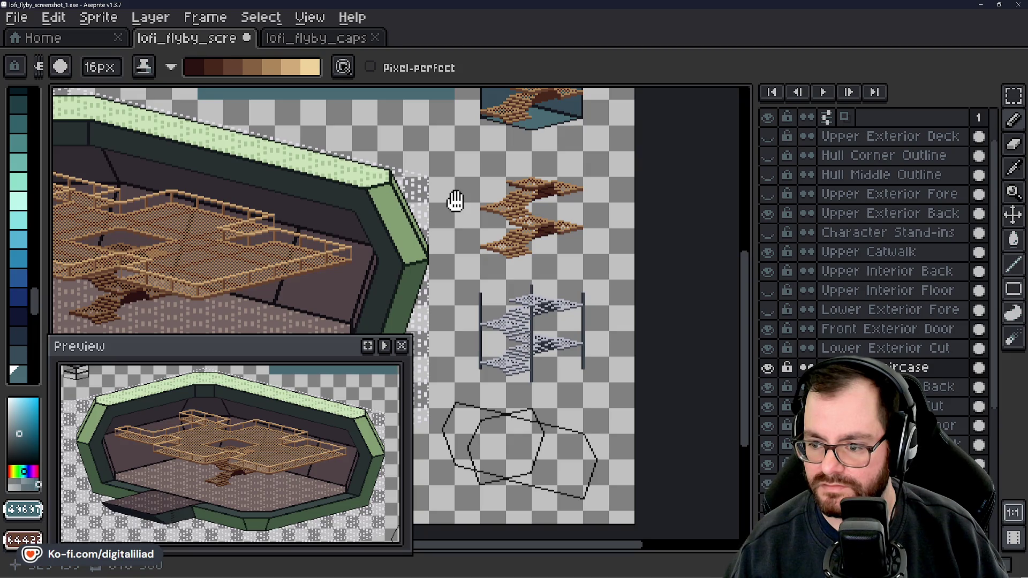
pyautogui.moveTo(455, 201)
pyautogui.mouseDown()
pyautogui.moveTo(502, 167)
pyautogui.moveTo(482, 268)
pyautogui.mouseUp()
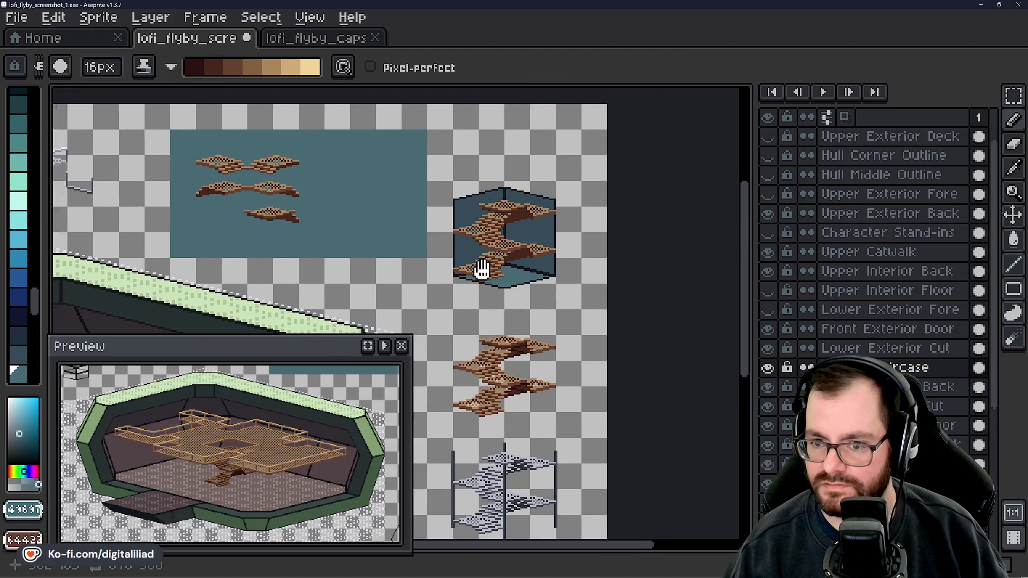
pyautogui.scroll(1, 380, 270)
pyautogui.scroll(1, 380, 269)
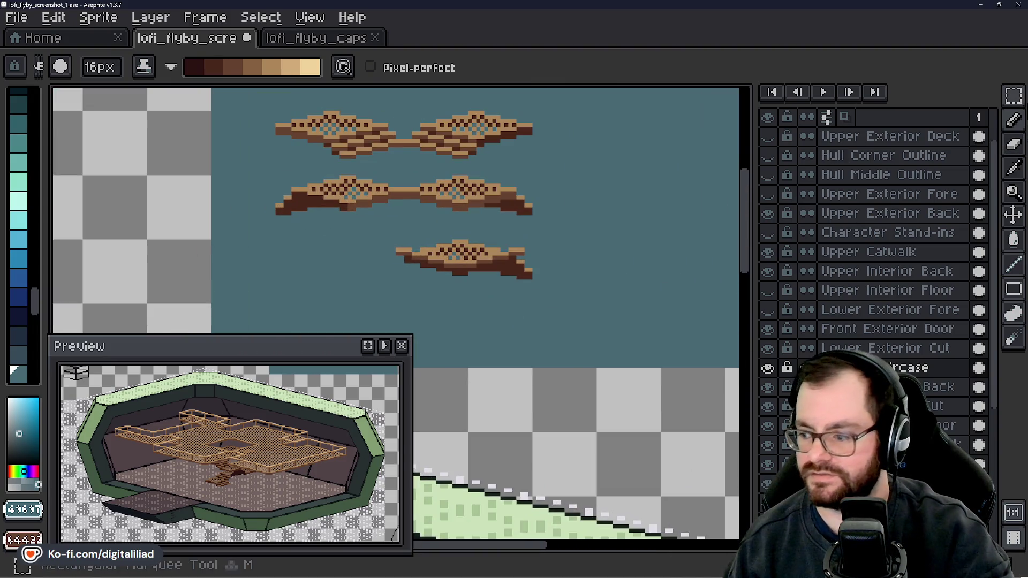
# - Rectangle-select the stair pieces, hide the teal backdrop, and move and apply the selection
pyautogui.click(1013, 96)
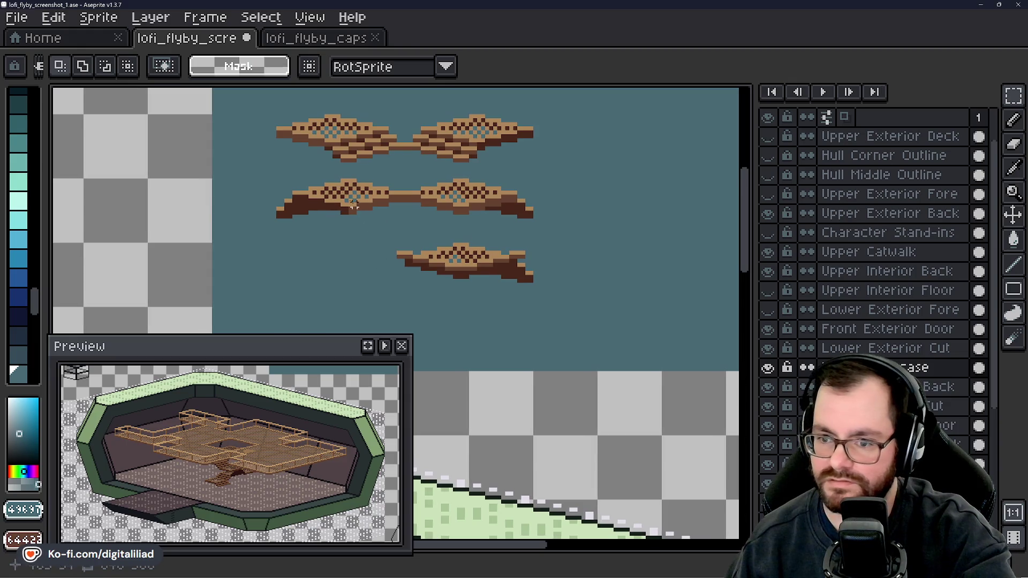
pyautogui.moveTo(250, 112); pyautogui.dragTo(578, 344)
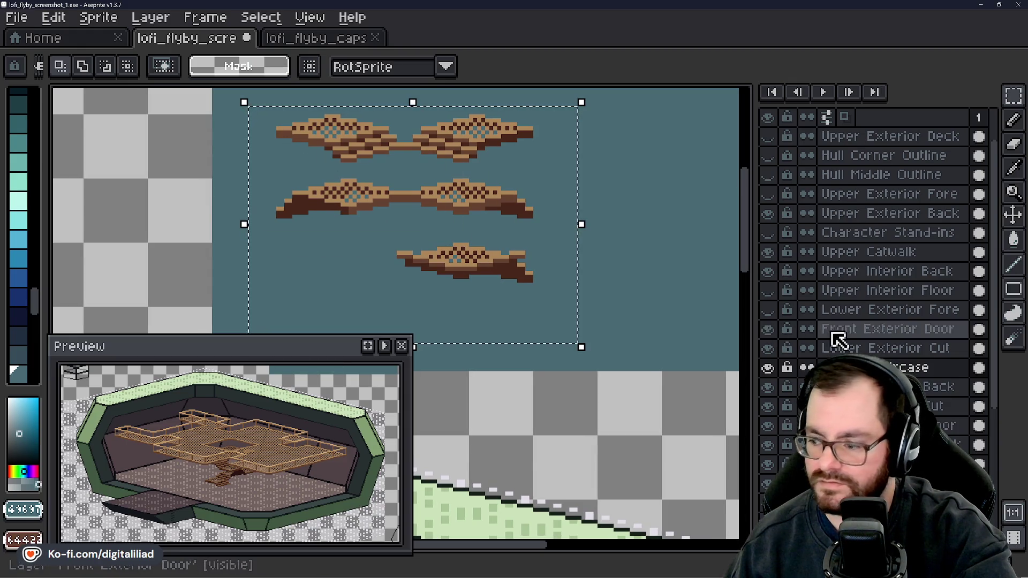
pyautogui.scroll(-3, 838, 340)
pyautogui.scroll(-2, 838, 340)
pyautogui.click(768, 466)
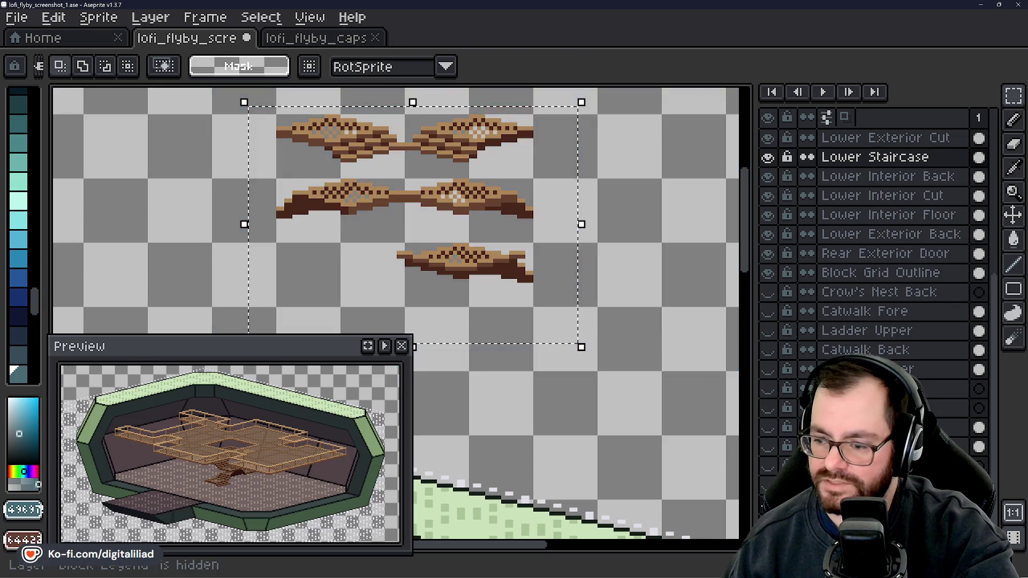
pyautogui.moveTo(502, 266)
pyautogui.mouseDown()
pyautogui.moveTo(447, 277)
pyautogui.moveTo(284, 264)
pyautogui.moveTo(609, 237)
pyautogui.mouseUp()
pyautogui.click(557, 392)
# - Zoom in and erase the stray brown pixels along the step piece's edge
pyautogui.scroll(2, 419, 230)
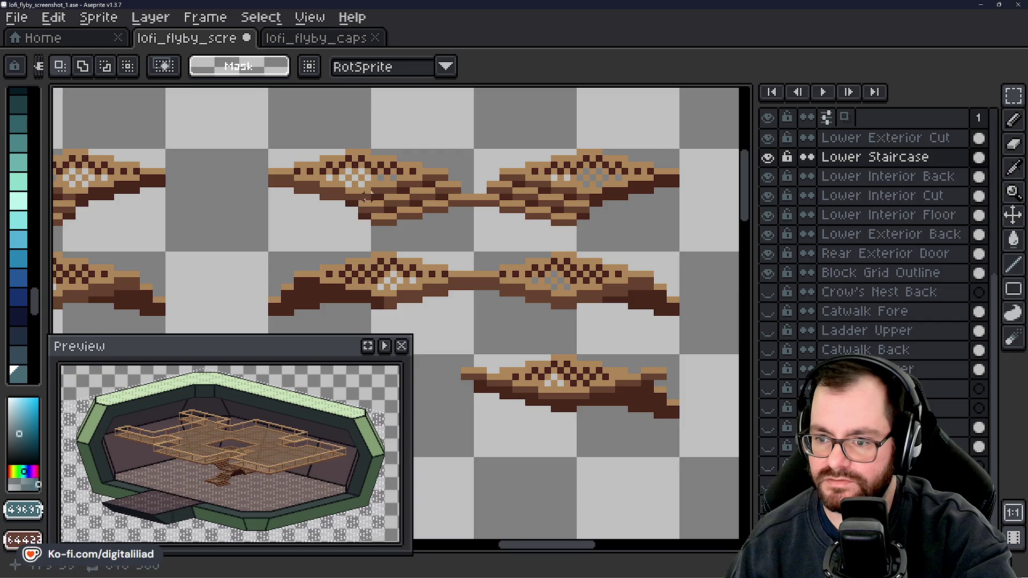
pyautogui.scroll(2, 368, 197)
pyautogui.press('e')
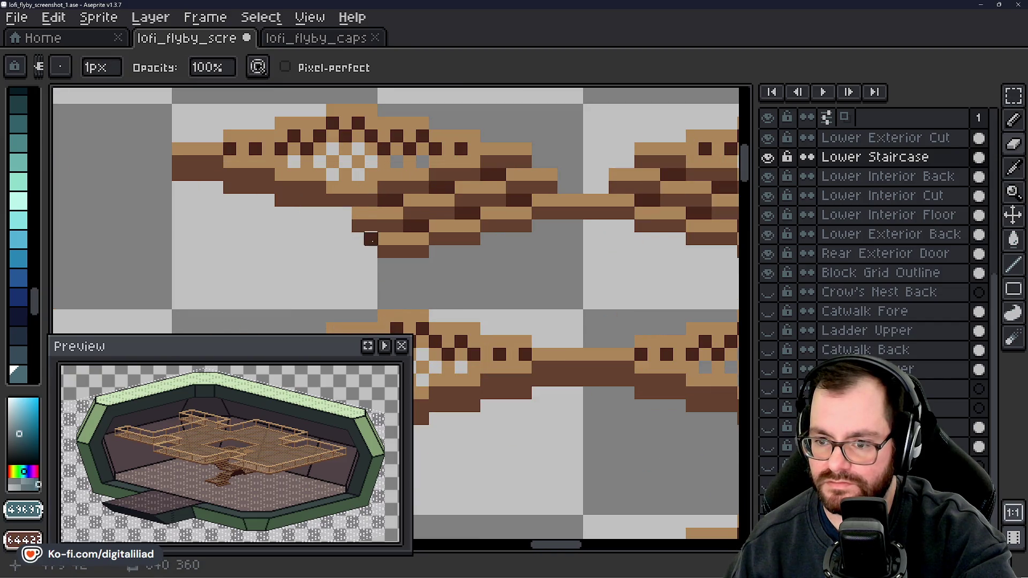
pyautogui.moveTo(384, 200); pyautogui.dragTo(422, 225)
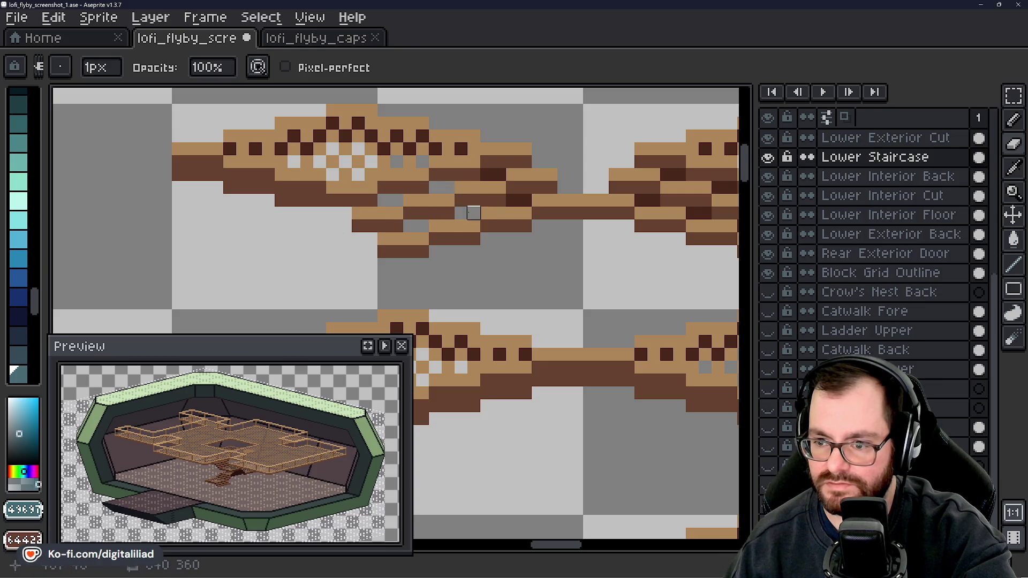
pyautogui.moveTo(512, 200); pyautogui.dragTo(525, 200)
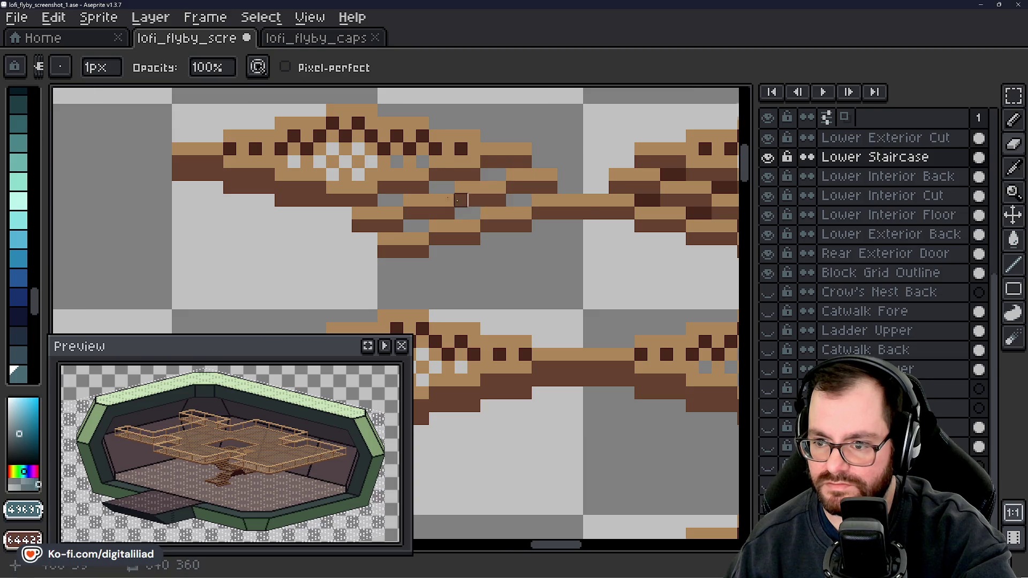
# - Move onto another stair piece and erase three stray dark pixels in one row
pyautogui.scroll(-4, 461, 200)
pyautogui.moveTo(460, 252); pyautogui.dragTo(551, 213)
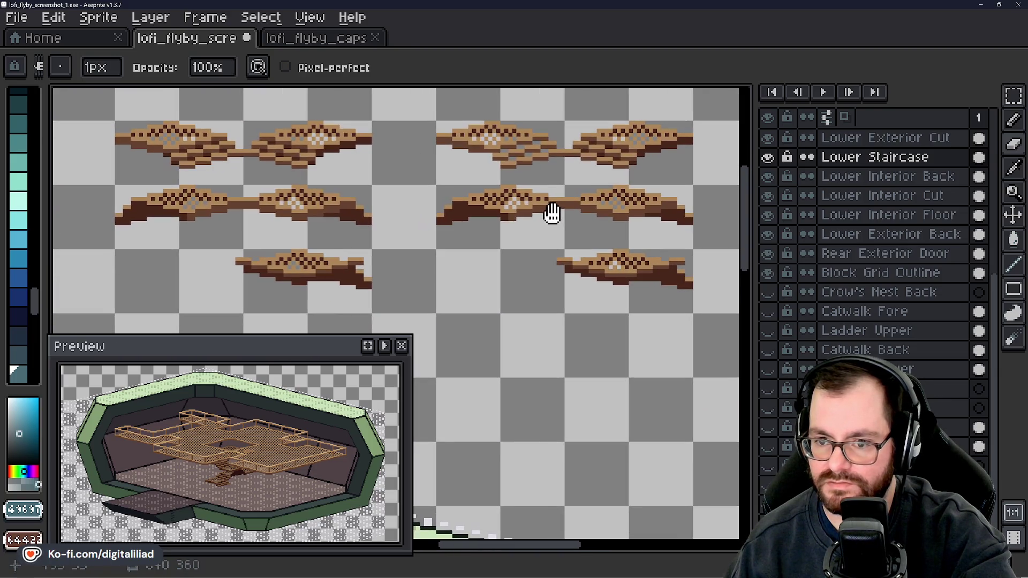
pyautogui.scroll(-2, 503, 255)
pyautogui.moveTo(502, 255)
pyautogui.mouseDown()
pyautogui.moveTo(424, 117)
pyautogui.moveTo(342, 218)
pyautogui.moveTo(334, 263)
pyautogui.mouseUp()
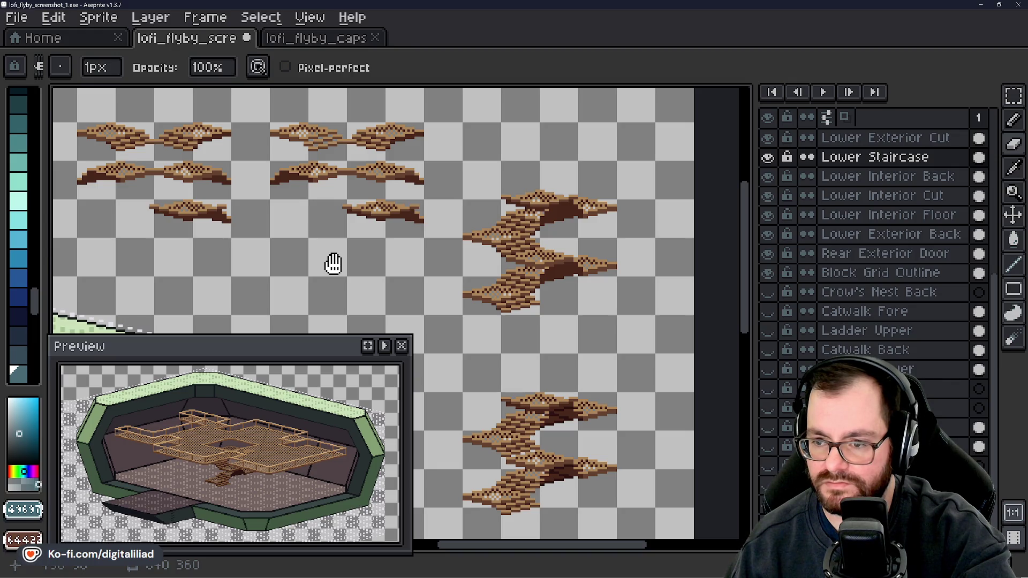
pyautogui.moveTo(333, 263); pyautogui.dragTo(472, 266)
pyautogui.scroll(5, 280, 148)
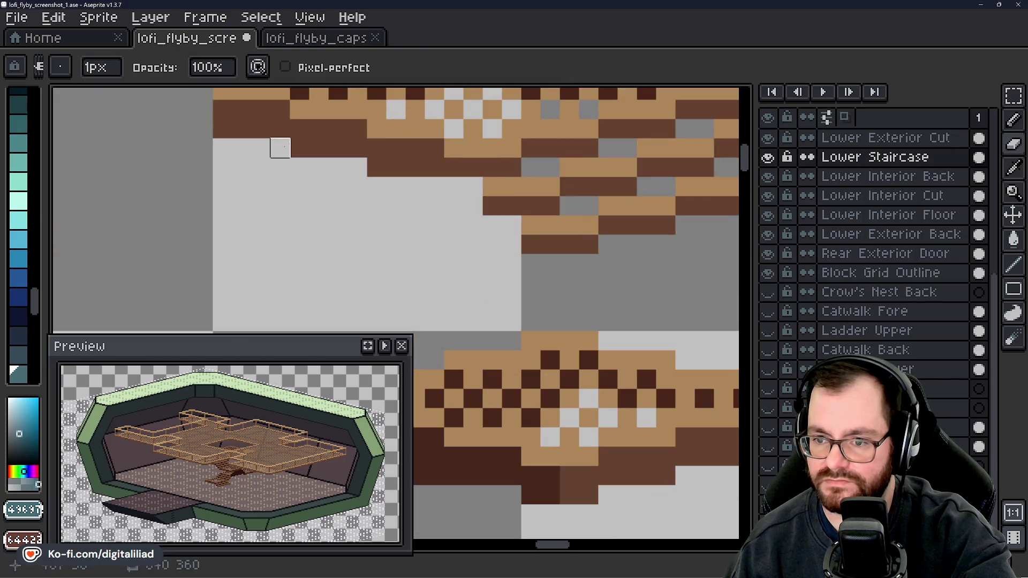
pyautogui.moveTo(280, 148)
pyautogui.mouseDown()
pyautogui.moveTo(276, 218)
pyautogui.moveTo(391, 218)
pyautogui.moveTo(469, 240)
pyautogui.moveTo(353, 256)
pyautogui.mouseUp()
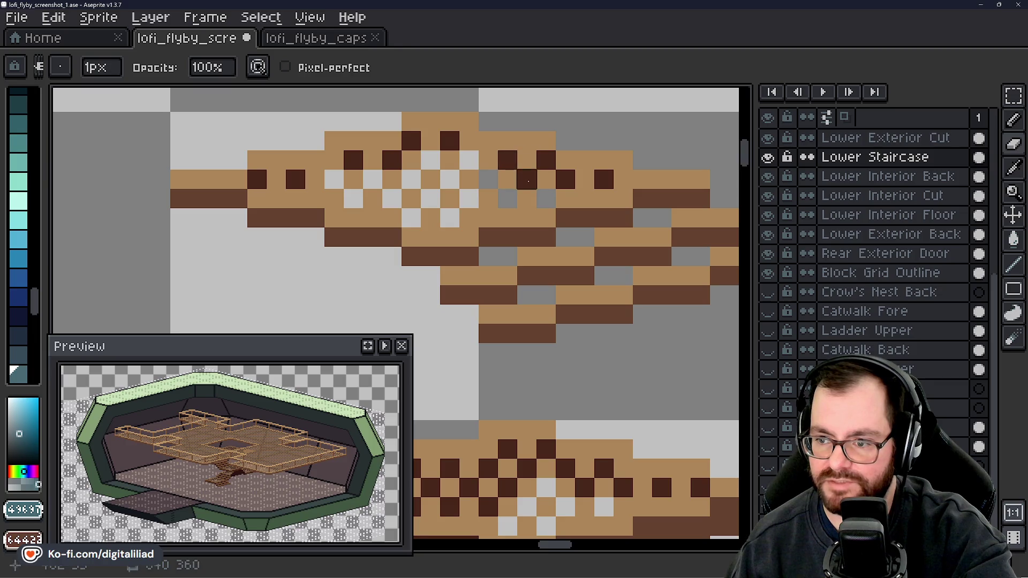
pyautogui.click(528, 179)
pyautogui.click(565, 180)
pyautogui.click(604, 180)
# - Erase the stray dark pixels under the step piece, undoing a trial tan shading stroke
pyautogui.scroll(-1, 414, 183)
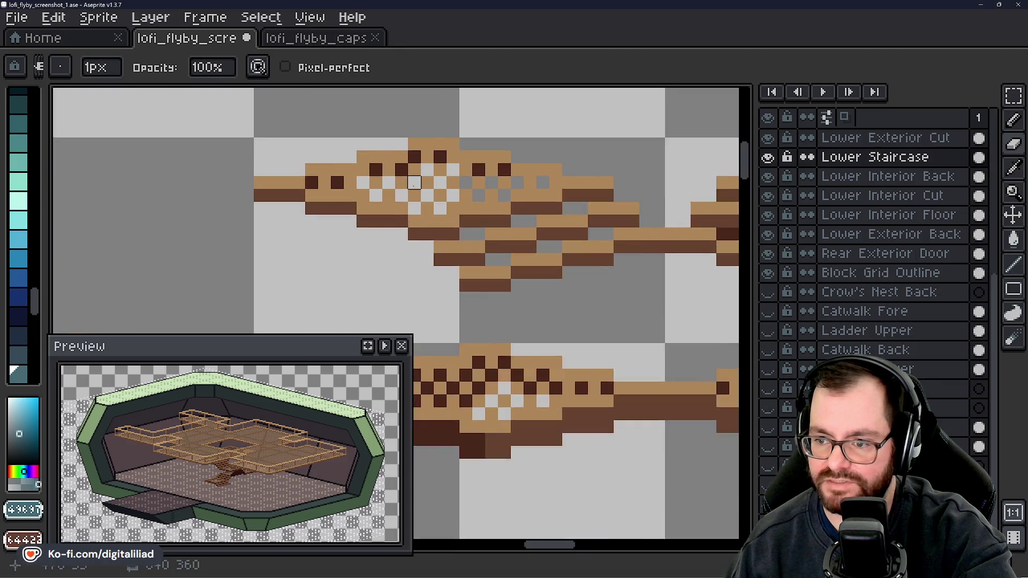
pyautogui.scroll(-1, 415, 183)
pyautogui.moveTo(482, 246); pyautogui.dragTo(440, 229)
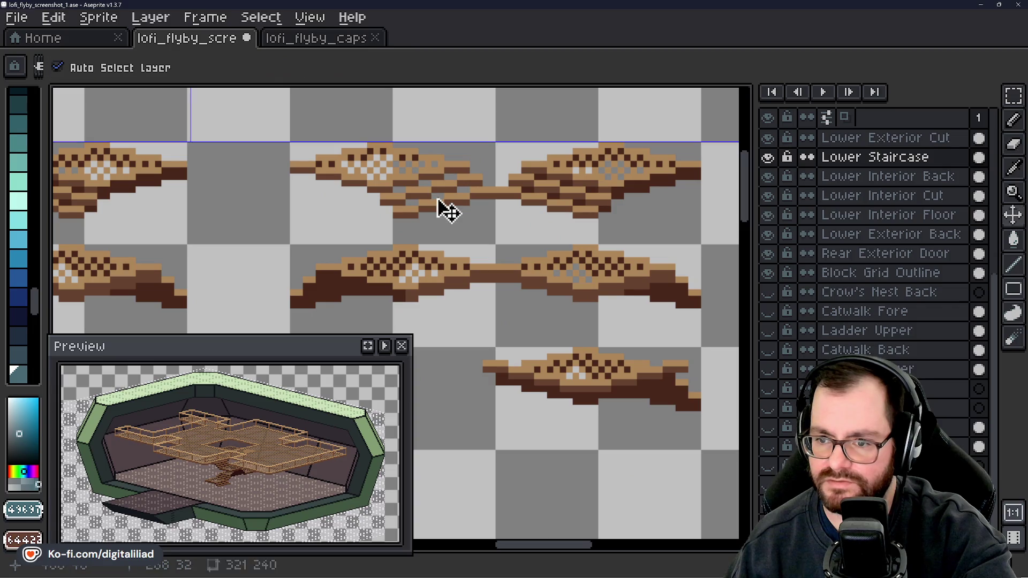
pyautogui.scroll(1, 345, 148)
pyautogui.moveTo(389, 217)
pyautogui.mouseDown()
pyautogui.moveTo(403, 239)
pyautogui.moveTo(390, 193)
pyautogui.moveTo(361, 232)
pyautogui.moveTo(368, 150)
pyautogui.mouseUp()
pyautogui.scroll(-1, 360, 232)
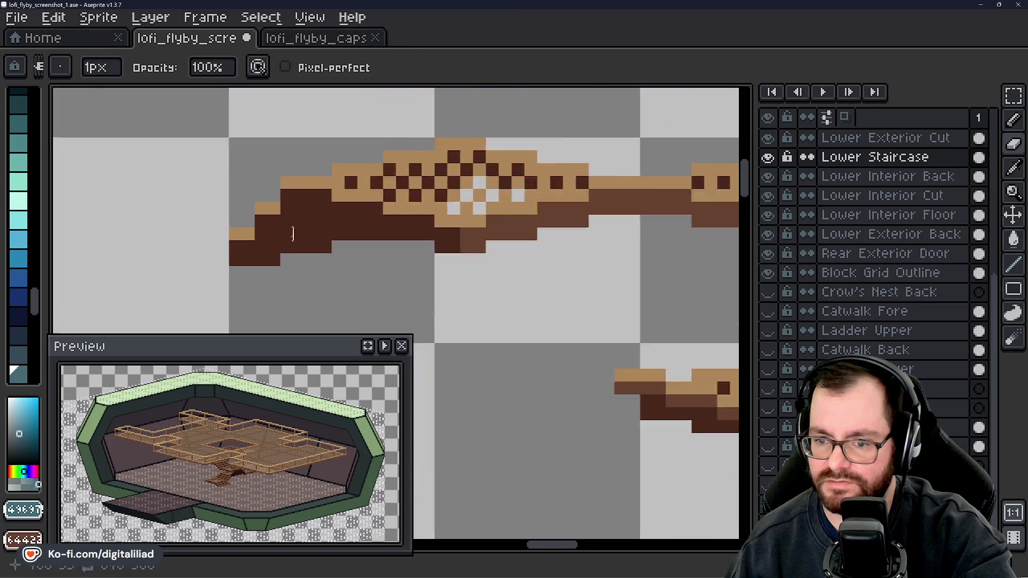
pyautogui.scroll(3, 249, 263)
pyautogui.moveTo(211, 263); pyautogui.dragTo(365, 263)
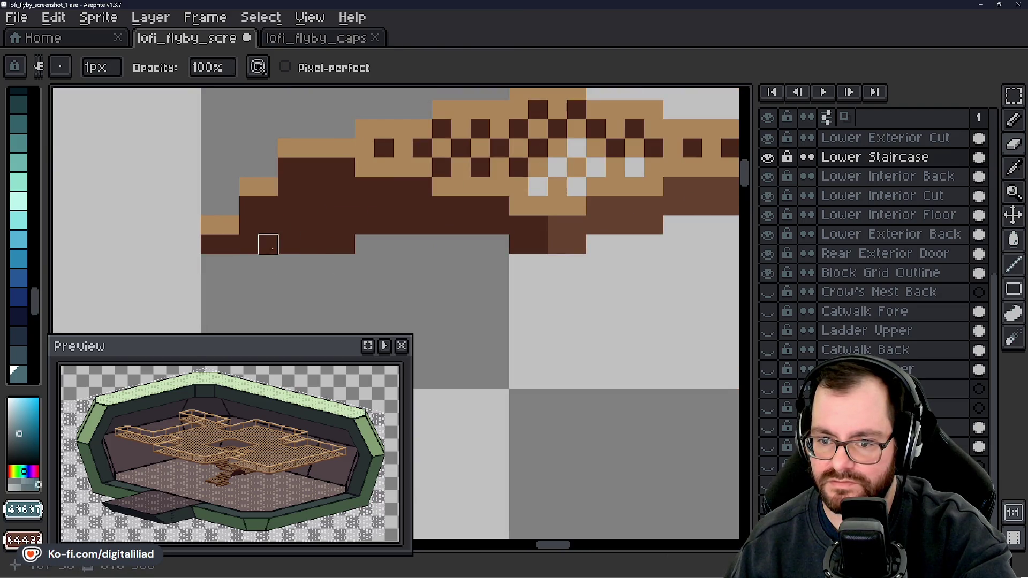
pyautogui.keyDown('alt'); pyautogui.click(241, 222); pyautogui.keyUp('alt')
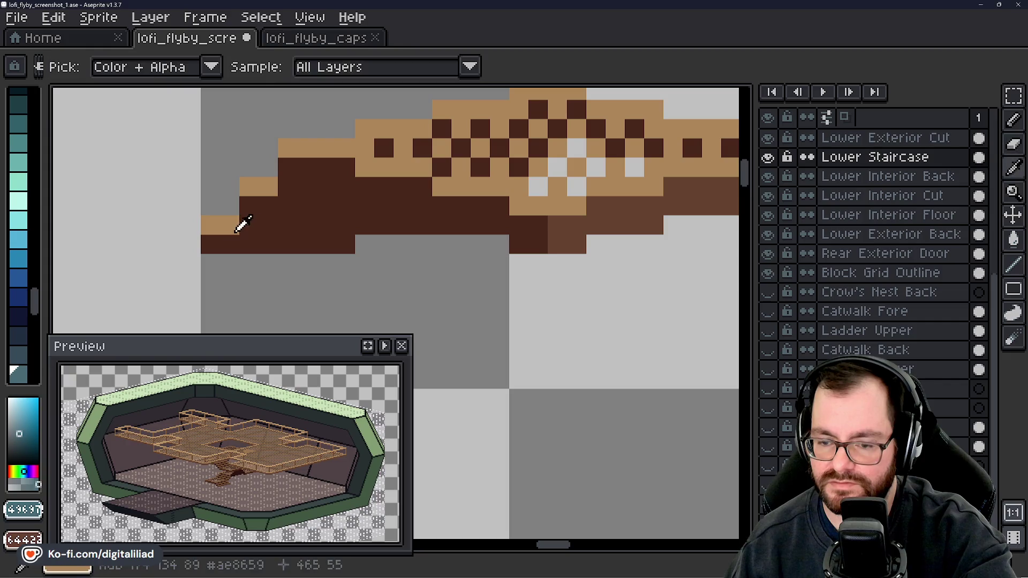
pyautogui.moveTo(245, 223); pyautogui.dragTo(589, 234)
pyautogui.hotkey('ctrl', 'z')
pyautogui.hotkey('ctrl', 'z')
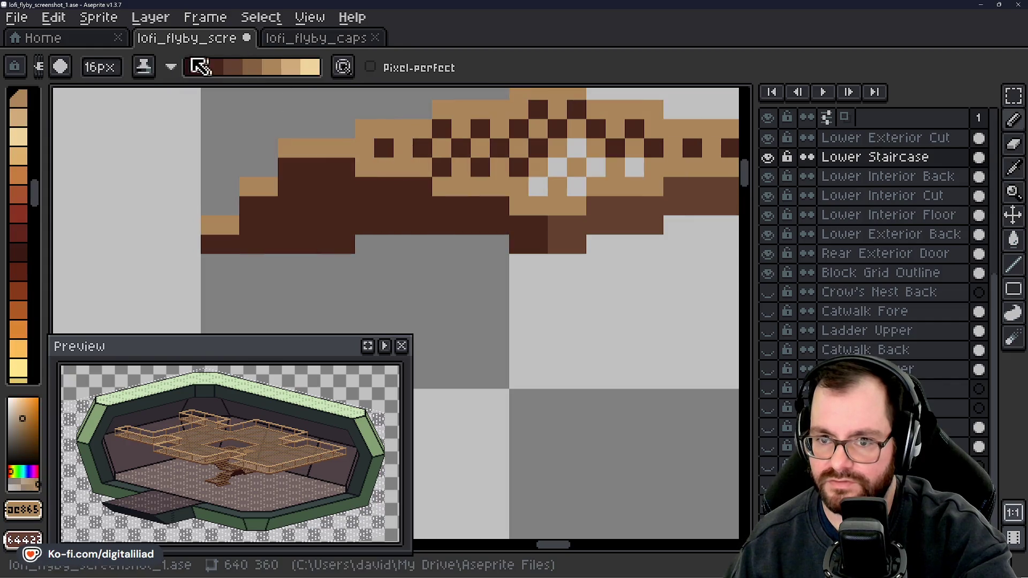
# - Set the ink to Simple and the brush to 1px, then pencil a tan ledge pixel
pyautogui.click(170, 67)
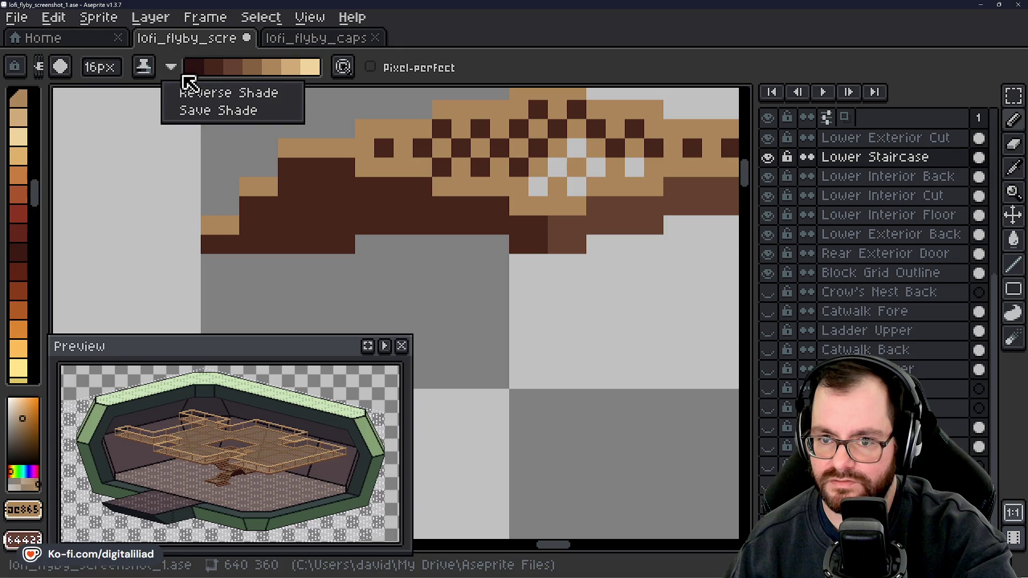
pyautogui.click(148, 69)
pyautogui.click(160, 92)
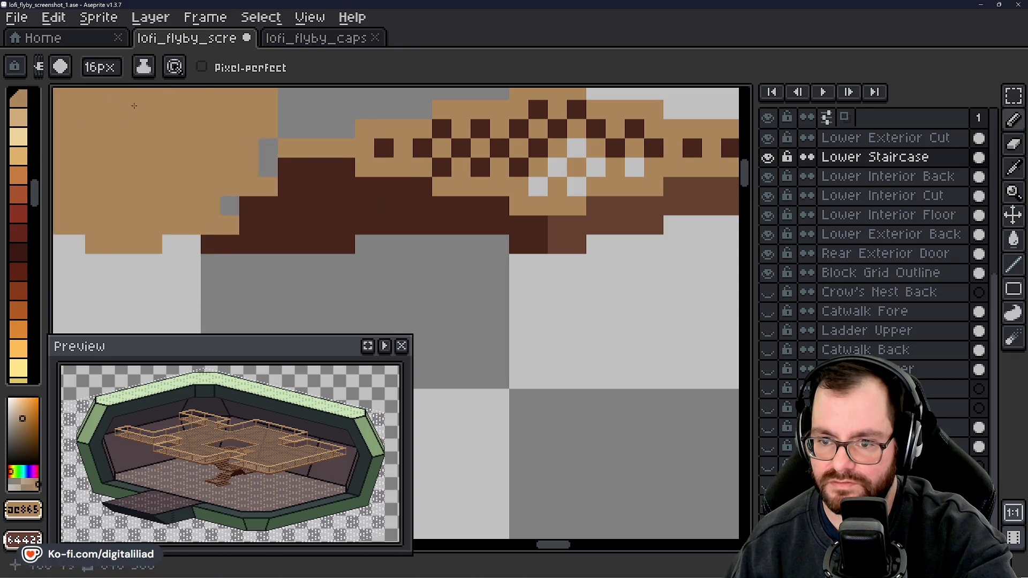
pyautogui.click(100, 68)
pyautogui.moveTo(107, 92); pyautogui.dragTo(84, 93)
pyautogui.click(252, 227)
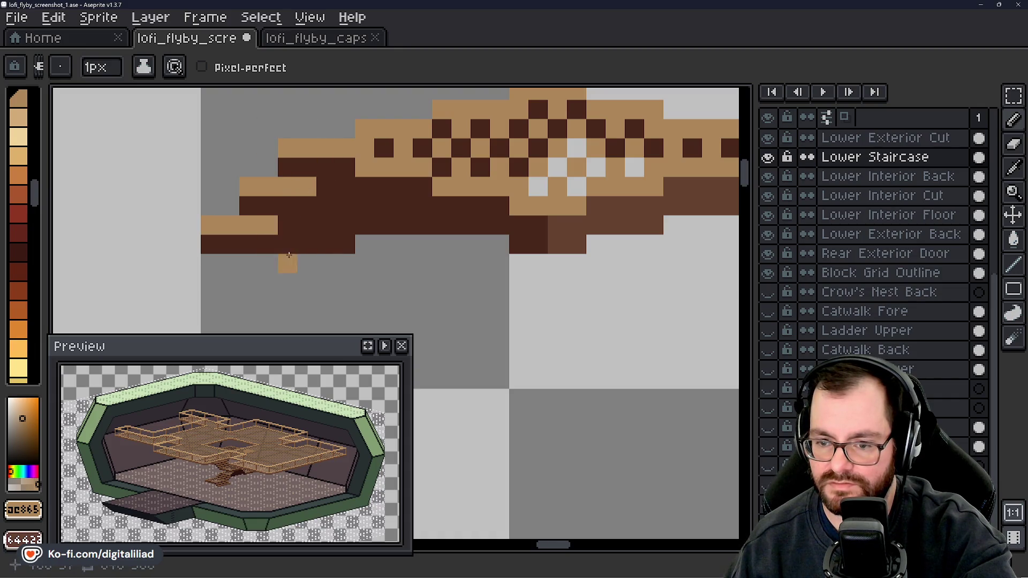
# - Erase the dark pixels along the step piece's underside and middle
pyautogui.press('e')
pyautogui.moveTo(288, 244)
pyautogui.mouseDown()
pyautogui.moveTo(326, 244)
pyautogui.moveTo(344, 262)
pyautogui.moveTo(363, 223)
pyautogui.moveTo(419, 223)
pyautogui.mouseUp()
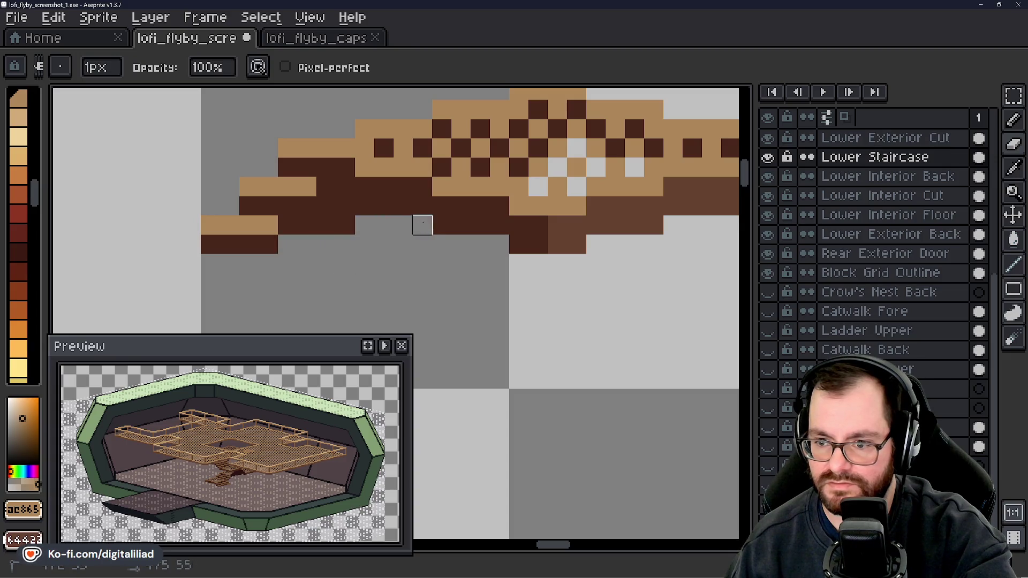
pyautogui.moveTo(450, 280); pyautogui.dragTo(336, 298)
pyautogui.moveTo(326, 242)
pyautogui.mouseDown()
pyautogui.moveTo(385, 242)
pyautogui.moveTo(459, 261)
pyautogui.moveTo(459, 280)
pyautogui.moveTo(352, 293)
pyautogui.moveTo(451, 272)
pyautogui.moveTo(547, 234)
pyautogui.mouseUp()
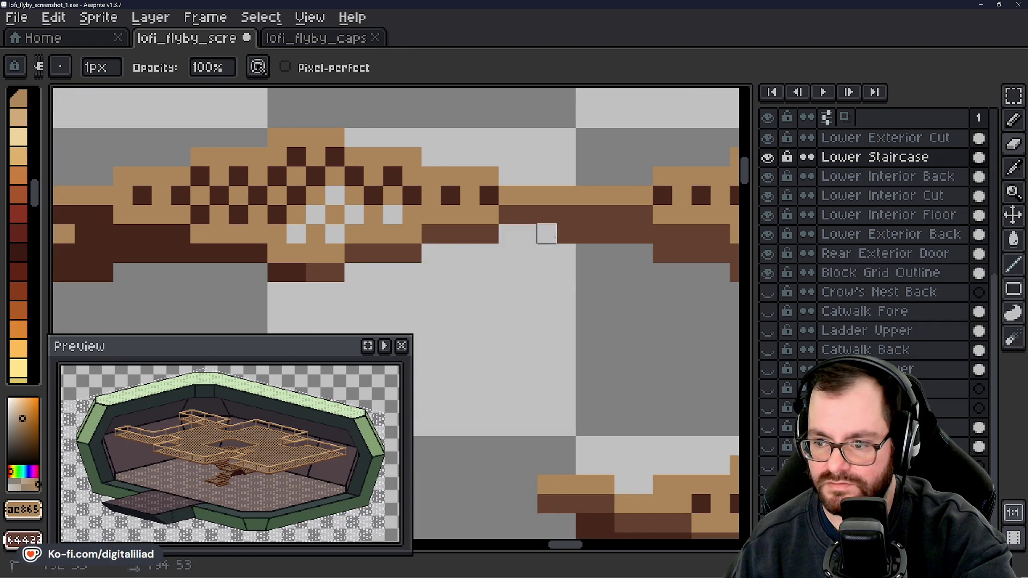
pyautogui.moveTo(528, 283); pyautogui.dragTo(591, 338)
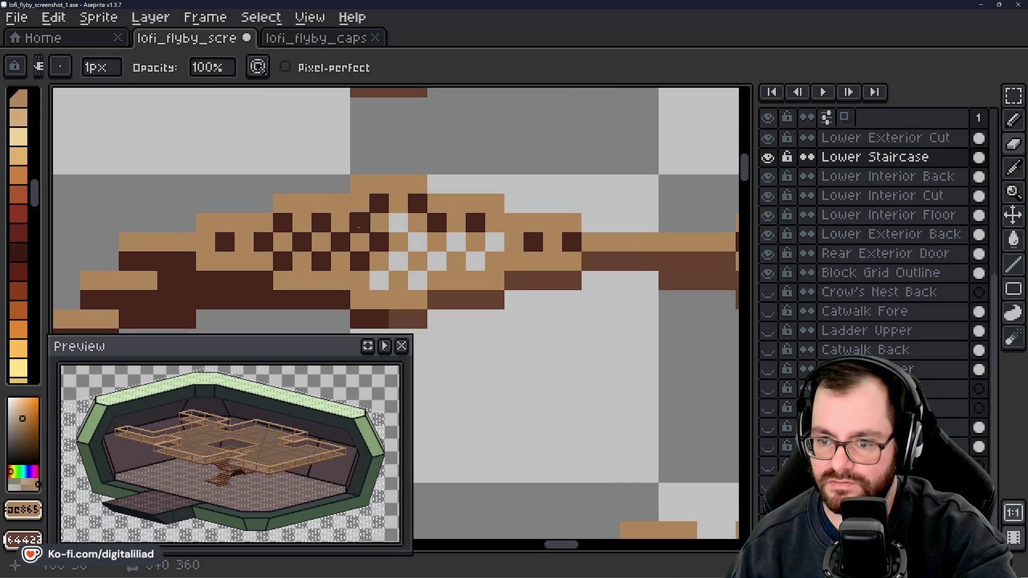
pyautogui.moveTo(361, 259)
pyautogui.mouseDown()
pyautogui.moveTo(321, 284)
pyautogui.moveTo(514, 242)
pyautogui.mouseUp()
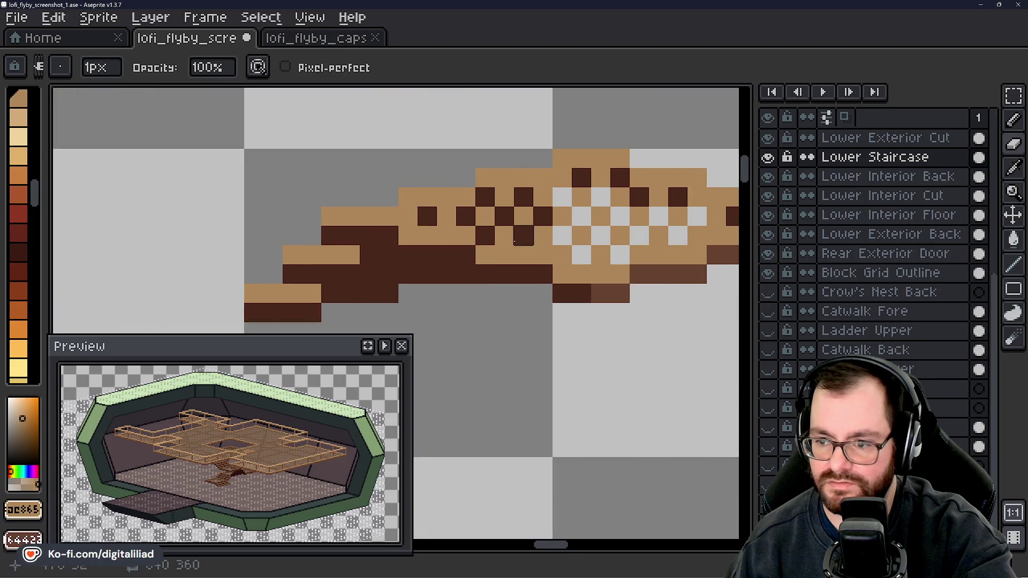
pyautogui.click(523, 234)
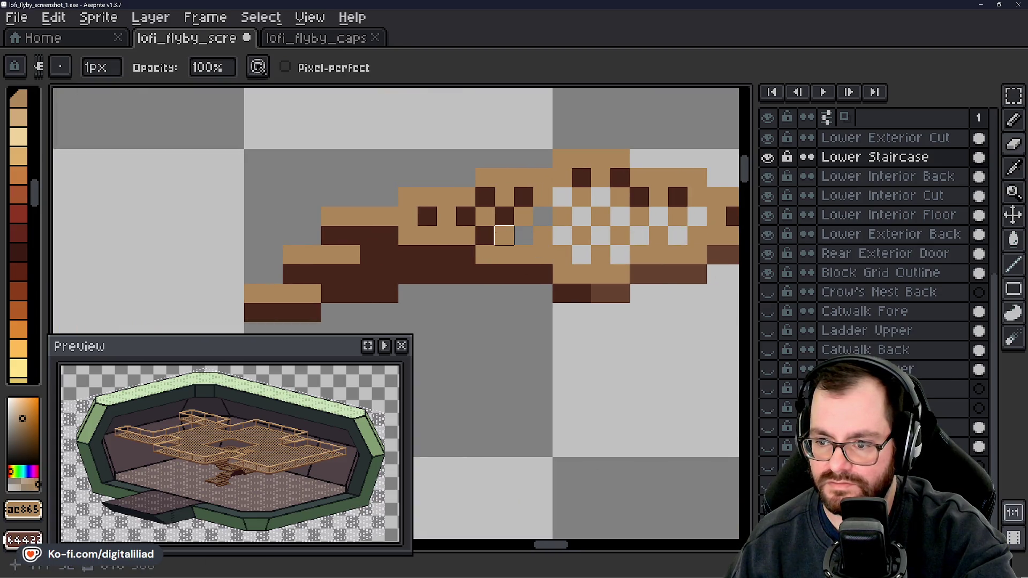
pyautogui.moveTo(466, 314)
pyautogui.mouseDown()
pyautogui.moveTo(491, 298)
pyautogui.moveTo(523, 303)
pyautogui.moveTo(410, 343)
pyautogui.mouseUp()
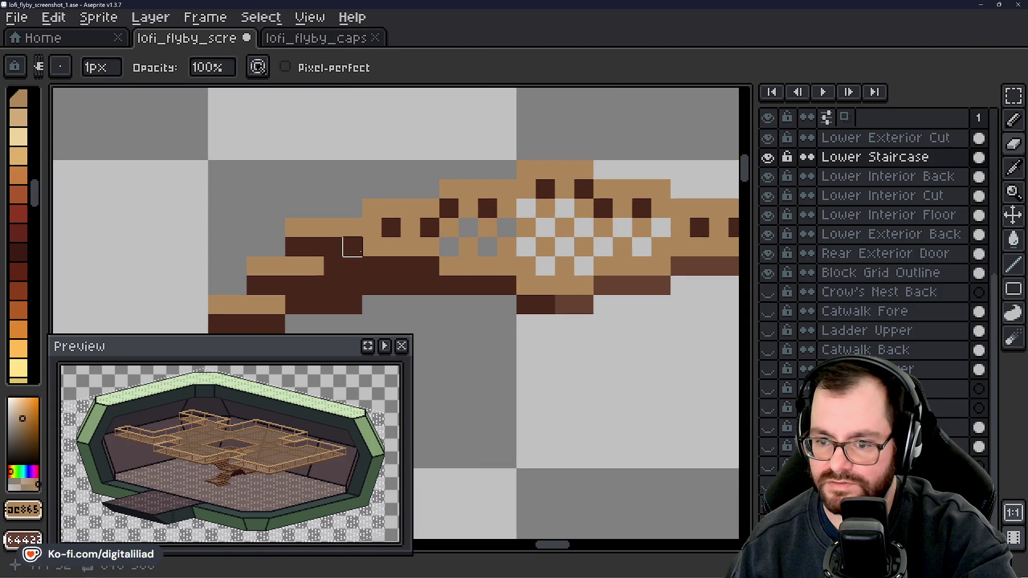
# - Repaint a dark pixel tan, trying and undoing reddish-brown and dark-brown pixels
pyautogui.press('b')
pyautogui.click(332, 251)
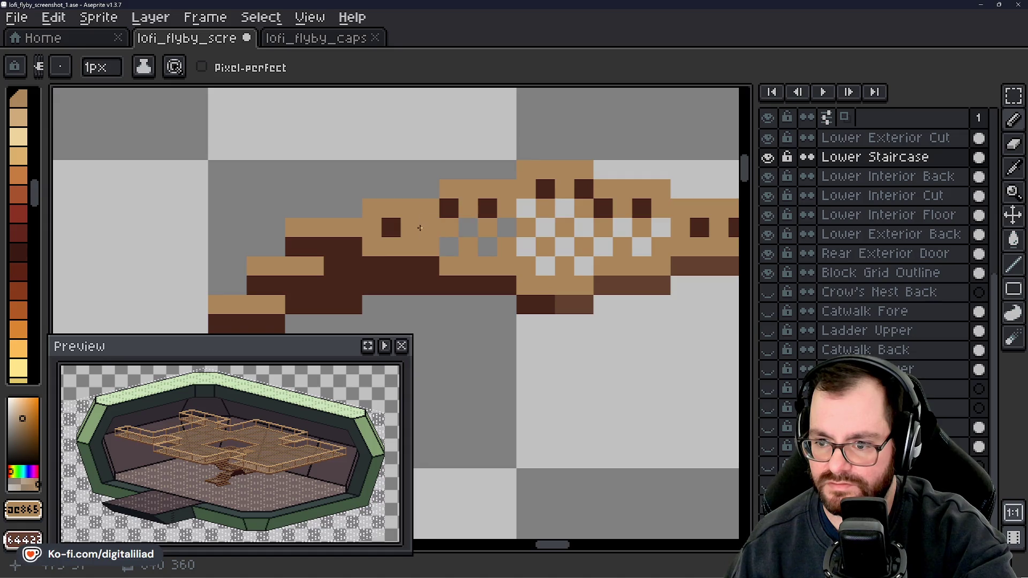
pyautogui.keyDown('alt'); pyautogui.click(577, 299); pyautogui.keyUp('alt')
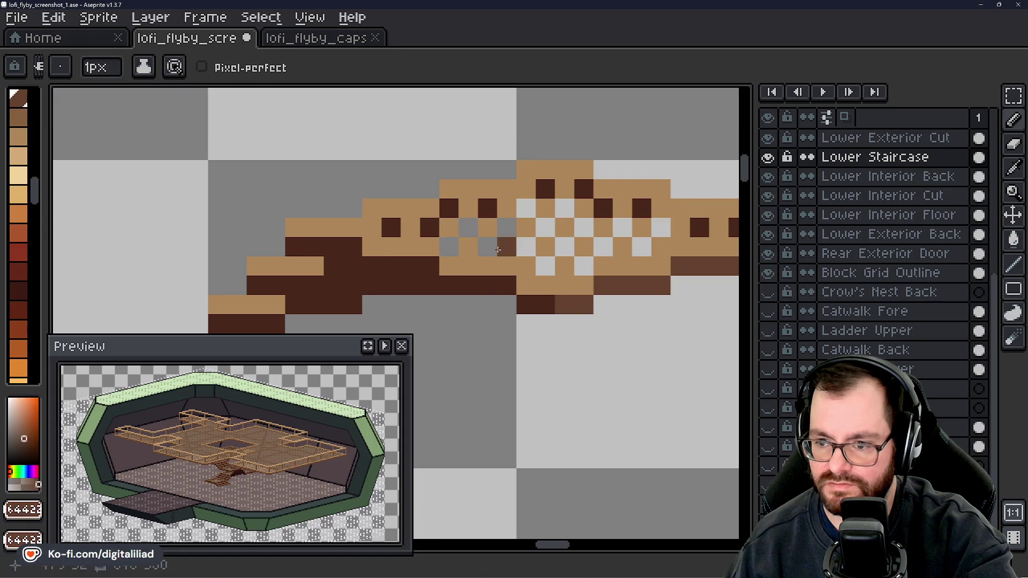
pyautogui.click(469, 229)
pyautogui.hotkey('ctrl', 'z')
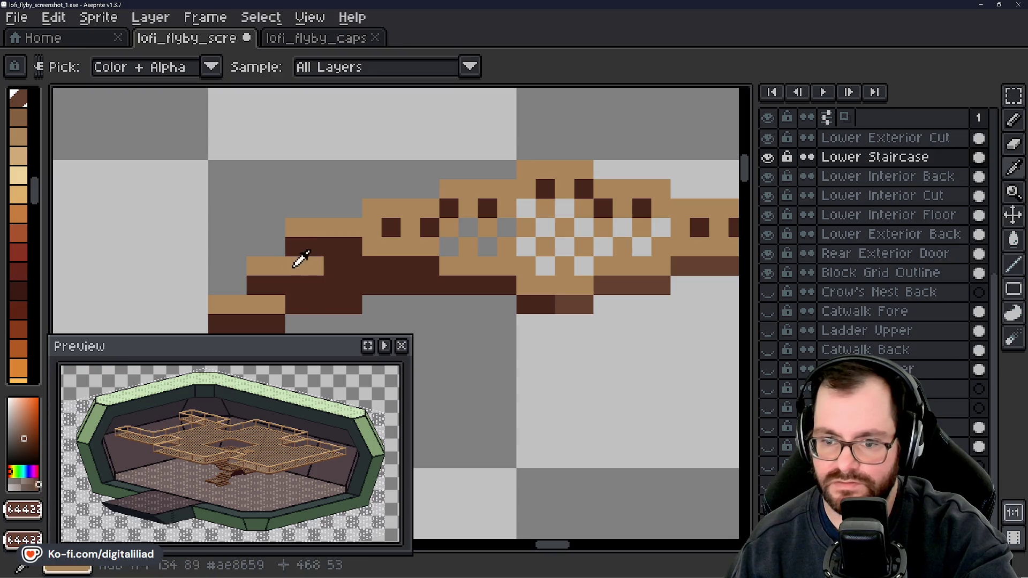
pyautogui.keyDown('alt'); pyautogui.click(291, 263); pyautogui.keyUp('alt')
pyautogui.keyDown('alt'); pyautogui.click(318, 280); pyautogui.keyUp('alt')
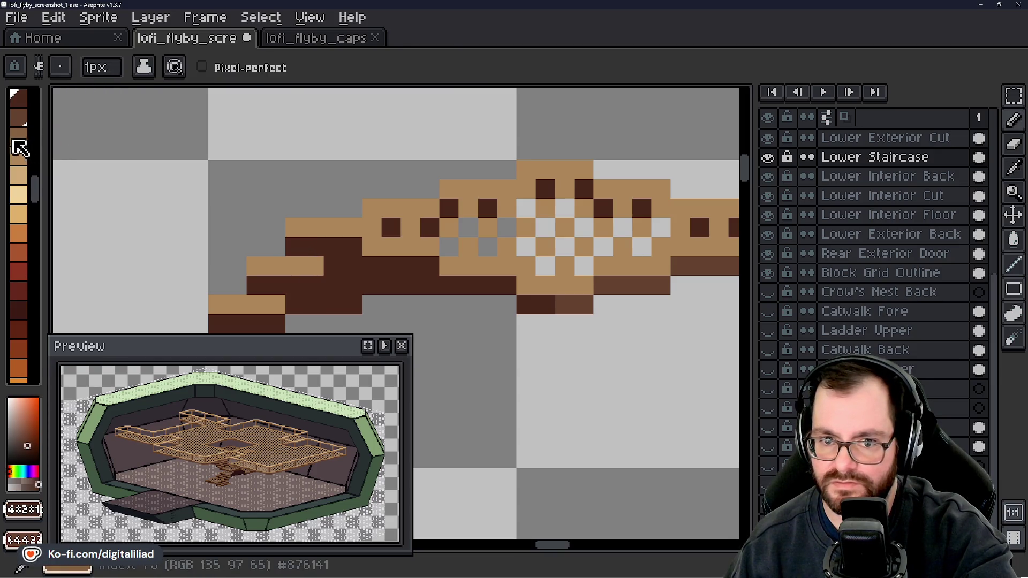
pyautogui.click(609, 304)
pyautogui.hotkey('ctrl', 'z')
pyautogui.keyDown('alt'); pyautogui.click(577, 305); pyautogui.keyUp('alt')
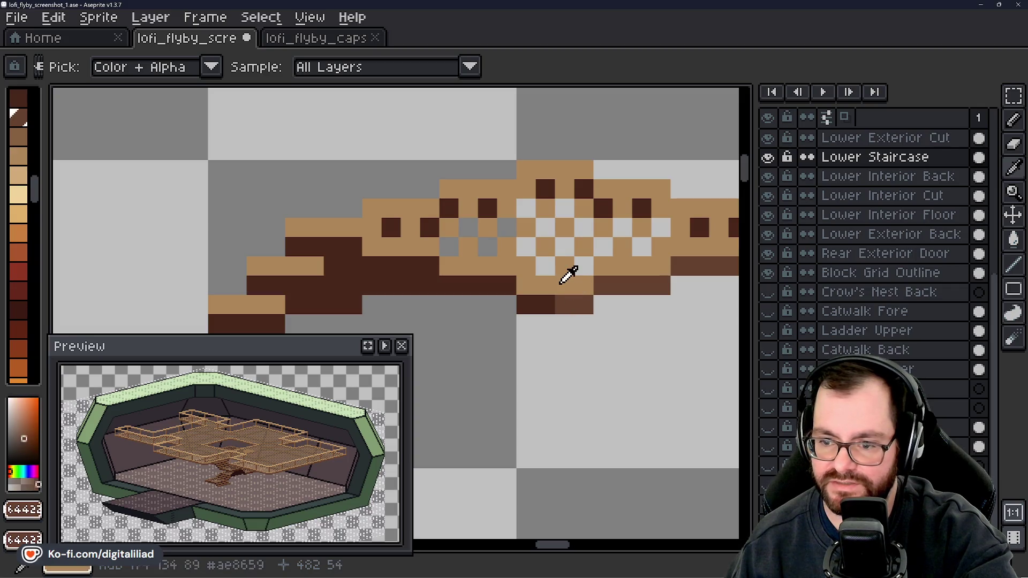
pyautogui.keyDown('alt'); pyautogui.click(382, 227); pyautogui.keyUp('alt')
pyautogui.scroll(-5, 384, 225)
# - Eyedrop the catwalk edge's colours, settling on its mid-brown as the active colour
pyautogui.scroll(3, 488, 172)
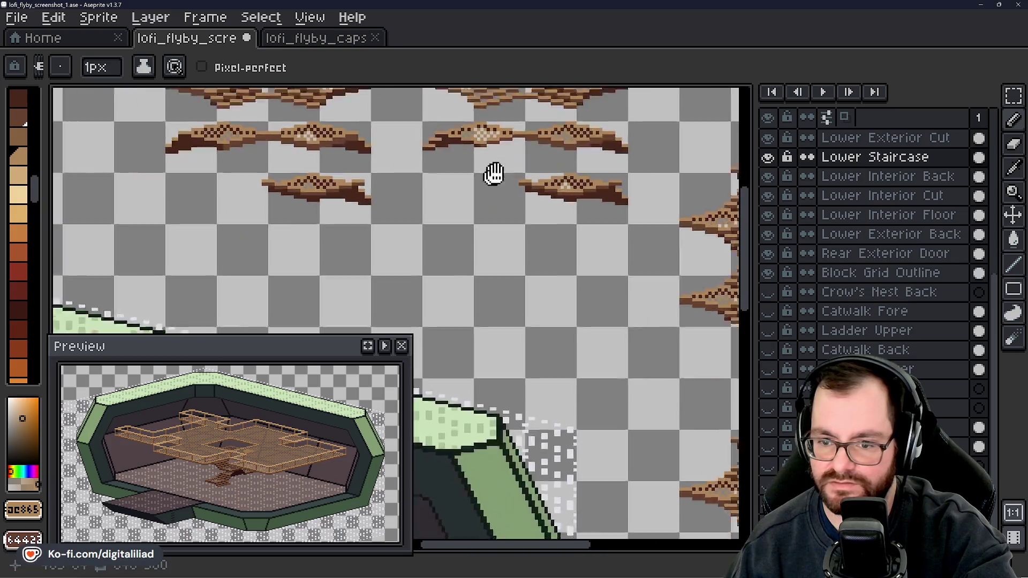
pyautogui.moveTo(504, 196)
pyautogui.mouseDown()
pyautogui.moveTo(328, 126)
pyautogui.moveTo(482, 134)
pyautogui.moveTo(633, 115)
pyautogui.moveTo(451, 186)
pyautogui.mouseUp()
pyautogui.scroll(5, 451, 186)
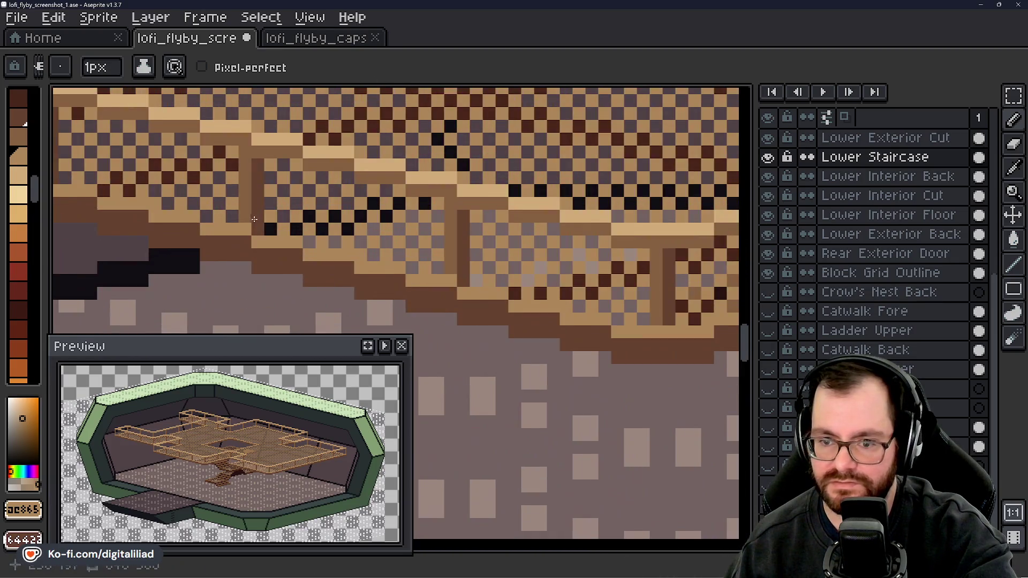
pyautogui.keyDown('alt'); pyautogui.click(276, 254); pyautogui.keyUp('alt')
pyautogui.keyDown('alt'); pyautogui.click(277, 245); pyautogui.keyUp('alt')
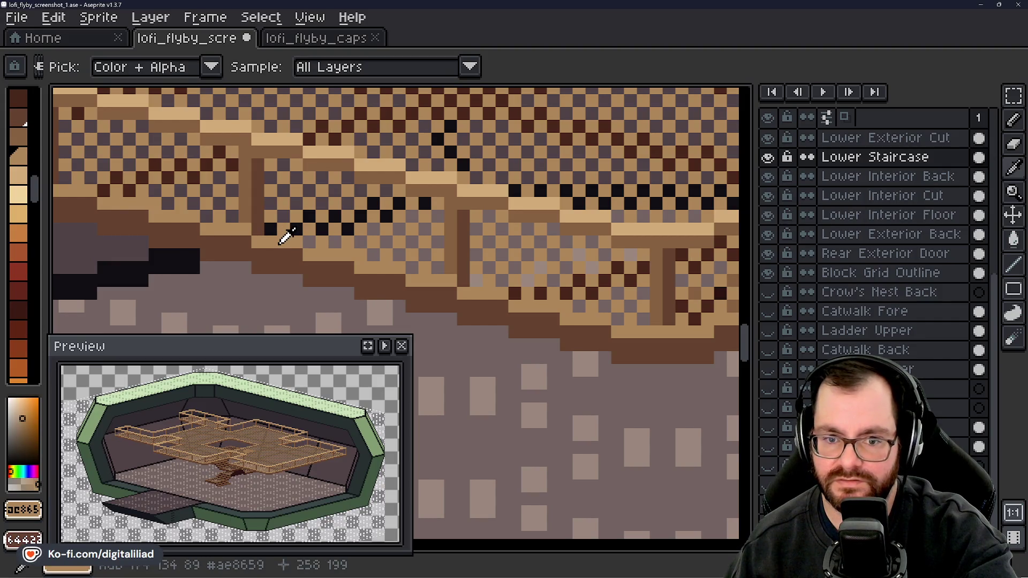
pyautogui.keyDown('alt'); pyautogui.click(252, 181); pyautogui.keyUp('alt')
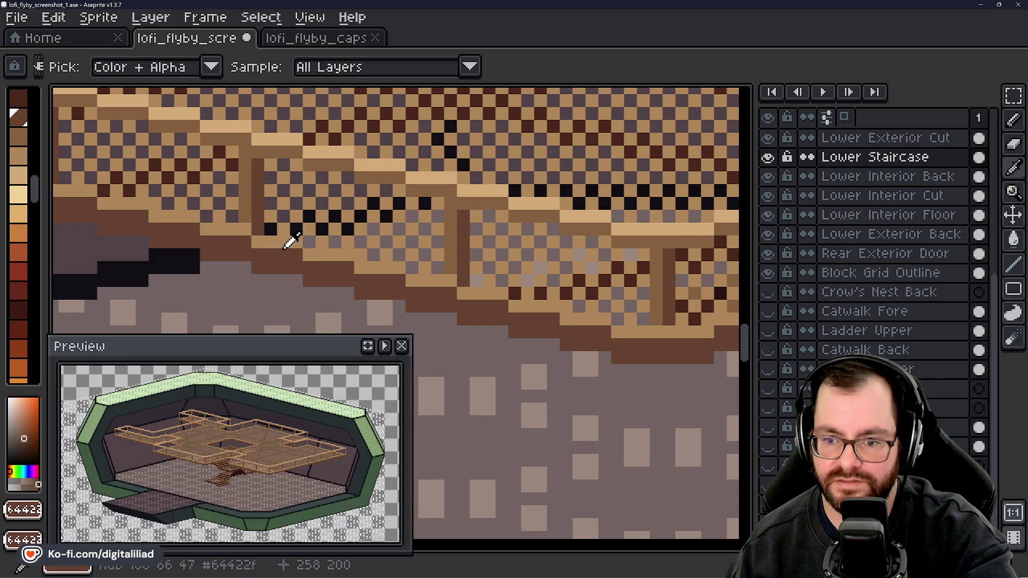
pyautogui.keyDown('alt'); pyautogui.click(265, 231); pyautogui.keyUp('alt')
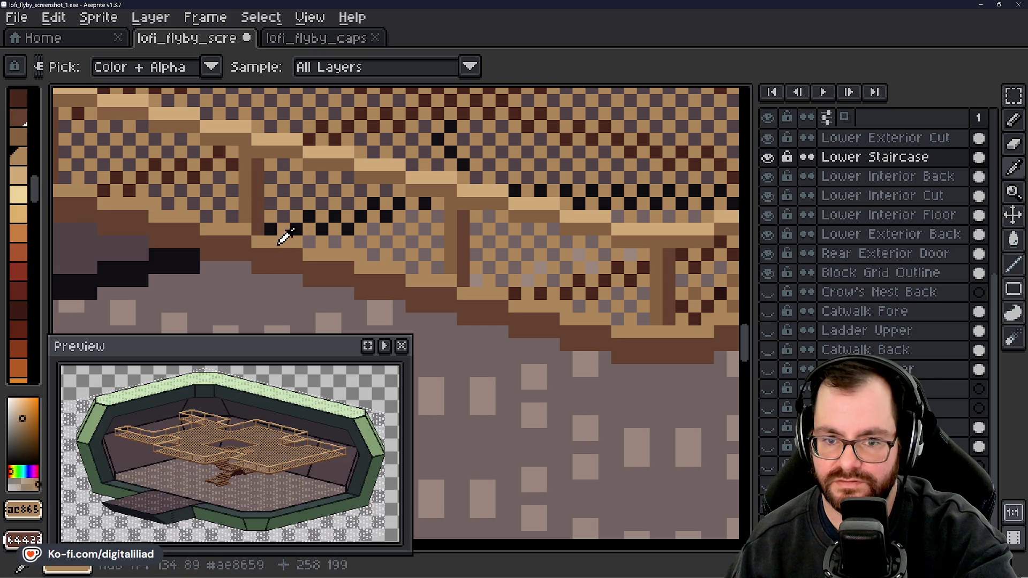
pyautogui.keyDown('alt'); pyautogui.click(278, 247); pyautogui.keyUp('alt')
pyautogui.keyDown('alt'); pyautogui.click(284, 230); pyautogui.keyUp('alt')
pyautogui.keyDown('alt'); pyautogui.click(252, 202); pyautogui.keyUp('alt')
# - Pan and zoom back to the stair pieces
pyautogui.scroll(-3, 253, 202)
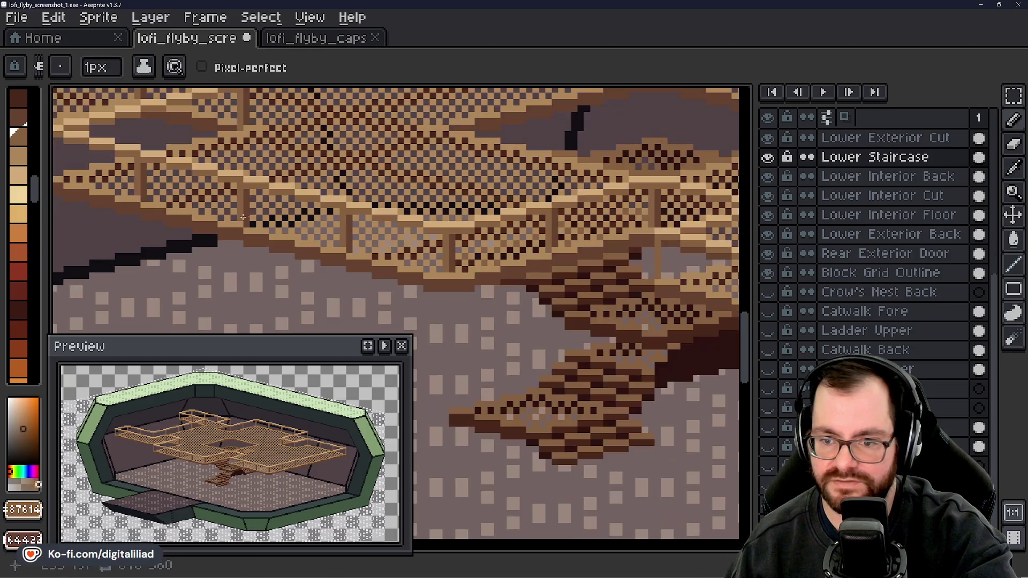
pyautogui.moveTo(593, 185)
pyautogui.mouseDown()
pyautogui.moveTo(583, 158)
pyautogui.moveTo(468, 278)
pyautogui.moveTo(467, 133)
pyautogui.mouseUp()
pyautogui.scroll(2, 493, 259)
pyautogui.scroll(2, 585, 335)
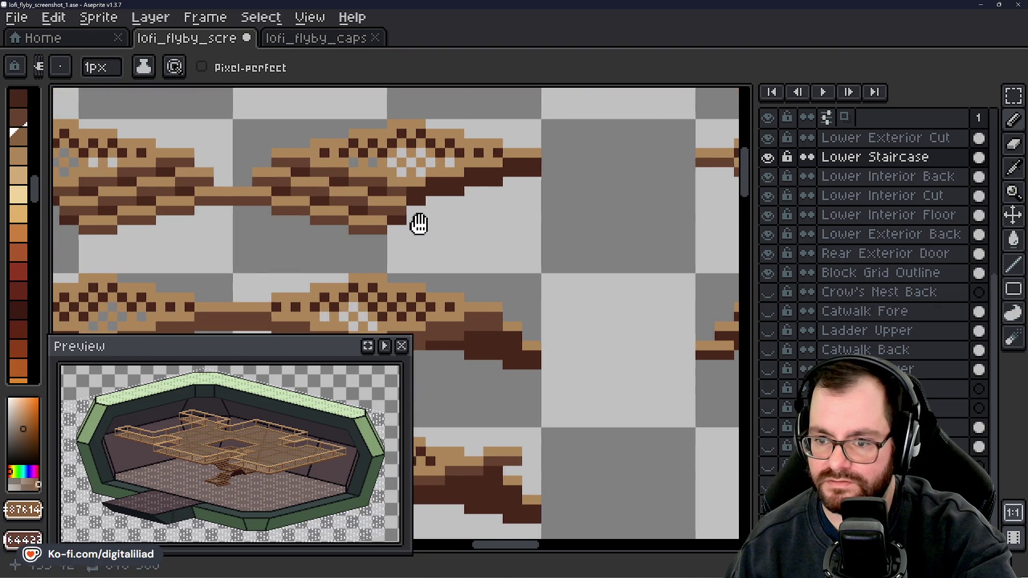
pyautogui.scroll(2, 588, 249)
pyautogui.moveTo(587, 249)
pyautogui.mouseDown()
pyautogui.moveTo(609, 232)
pyautogui.moveTo(530, 225)
pyautogui.moveTo(506, 242)
pyautogui.moveTo(567, 204)
pyautogui.moveTo(304, 172)
pyautogui.mouseUp()
# - Sample a stair brown and repaint the first dark stair rows in medium brown
pyautogui.scroll(-2, 500, 236)
pyautogui.scroll(4, 304, 173)
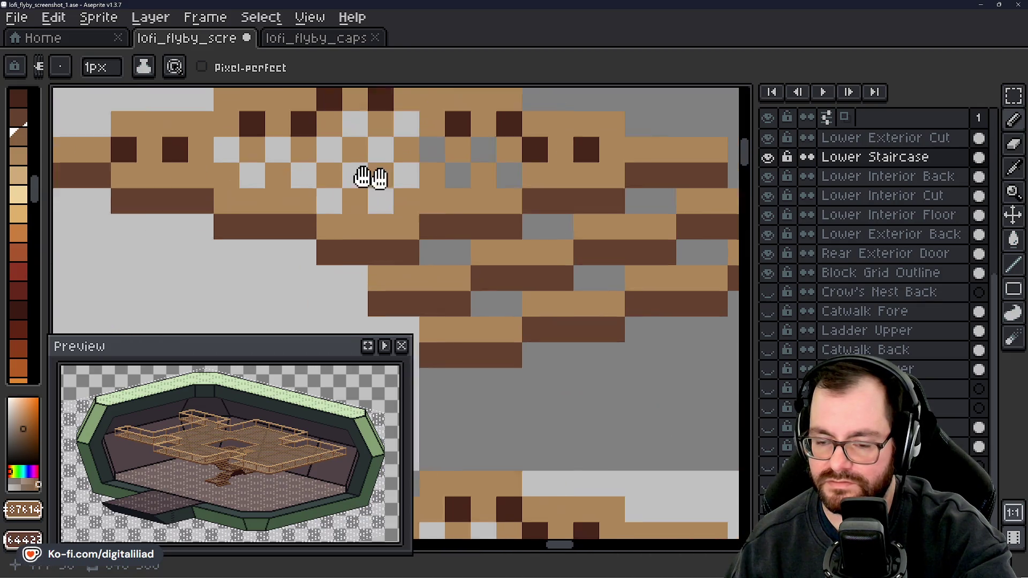
pyautogui.keyDown('alt'); pyautogui.click(287, 184); pyautogui.keyUp('alt')
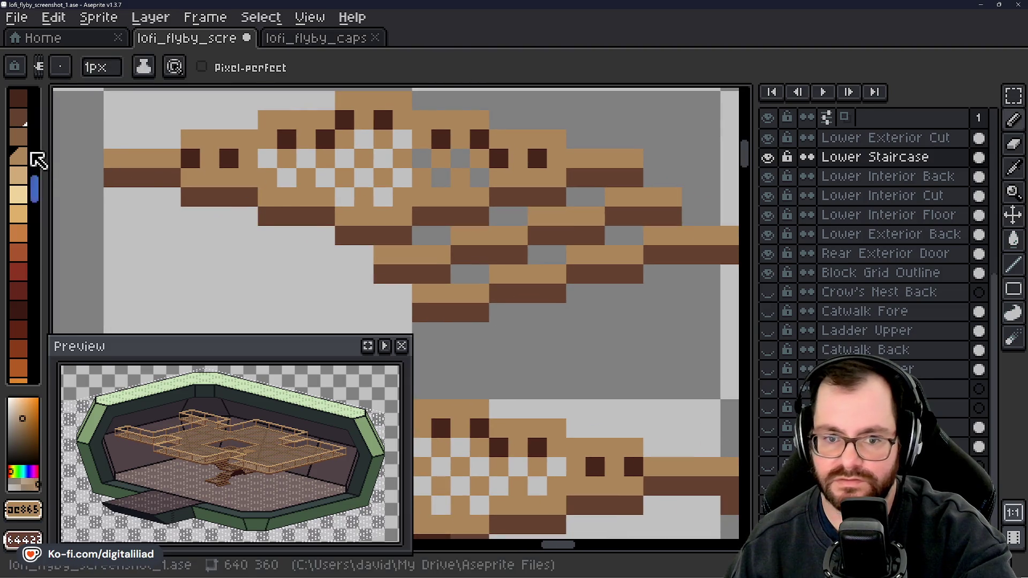
pyautogui.scroll(2, 119, 178)
pyautogui.moveTo(119, 178)
pyautogui.mouseDown()
pyautogui.moveTo(204, 176)
pyautogui.moveTo(281, 214)
pyautogui.moveTo(357, 213)
pyautogui.moveTo(408, 248)
pyautogui.moveTo(523, 248)
pyautogui.mouseUp()
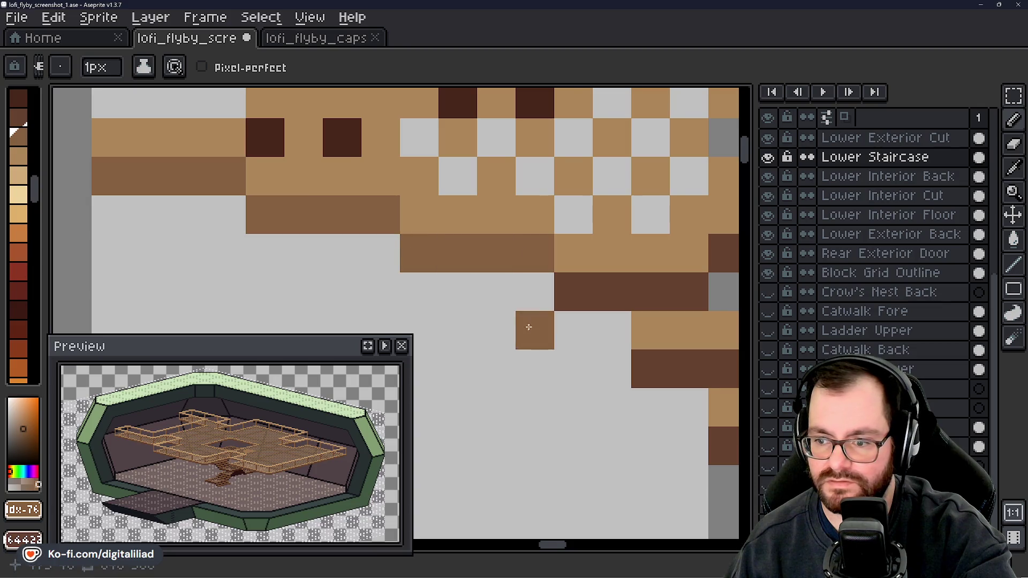
pyautogui.moveTo(525, 329); pyautogui.dragTo(217, 242)
pyautogui.moveTo(257, 206); pyautogui.dragTo(383, 206)
# - Lighten more dark pixels along the rising edge, undoing the last repainted row
pyautogui.scroll(-1, 276, 211)
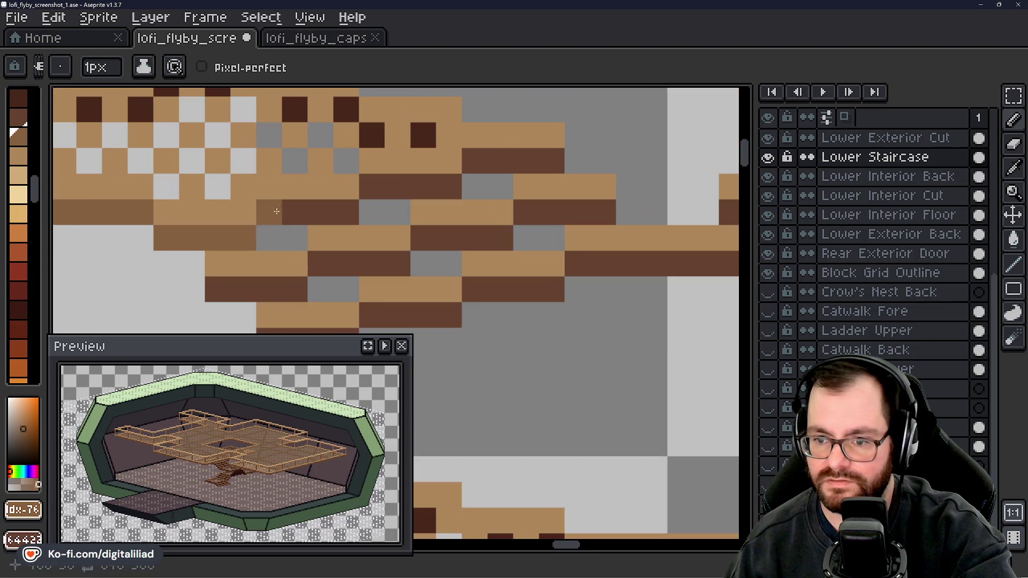
pyautogui.moveTo(269, 211)
pyautogui.mouseDown()
pyautogui.moveTo(351, 210)
pyautogui.moveTo(416, 185)
pyautogui.moveTo(530, 166)
pyautogui.mouseUp()
pyautogui.moveTo(501, 264); pyautogui.dragTo(510, 211)
pyautogui.moveTo(222, 238); pyautogui.dragTo(304, 236)
pyautogui.moveTo(300, 291)
pyautogui.mouseDown()
pyautogui.moveTo(291, 291)
pyautogui.moveTo(567, 238)
pyautogui.moveTo(589, 230)
pyautogui.moveTo(592, 217)
pyautogui.moveTo(673, 214)
pyautogui.moveTo(619, 166)
pyautogui.moveTo(450, 188)
pyautogui.moveTo(357, 215)
pyautogui.mouseUp()
pyautogui.hotkey('ctrl', 'z')
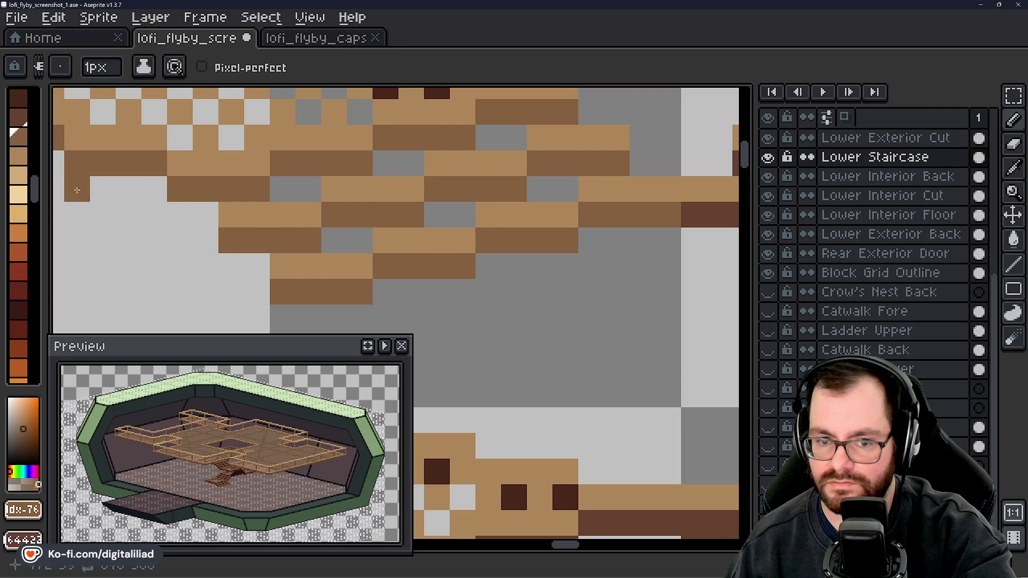
pyautogui.scroll(-4, 336, 267)
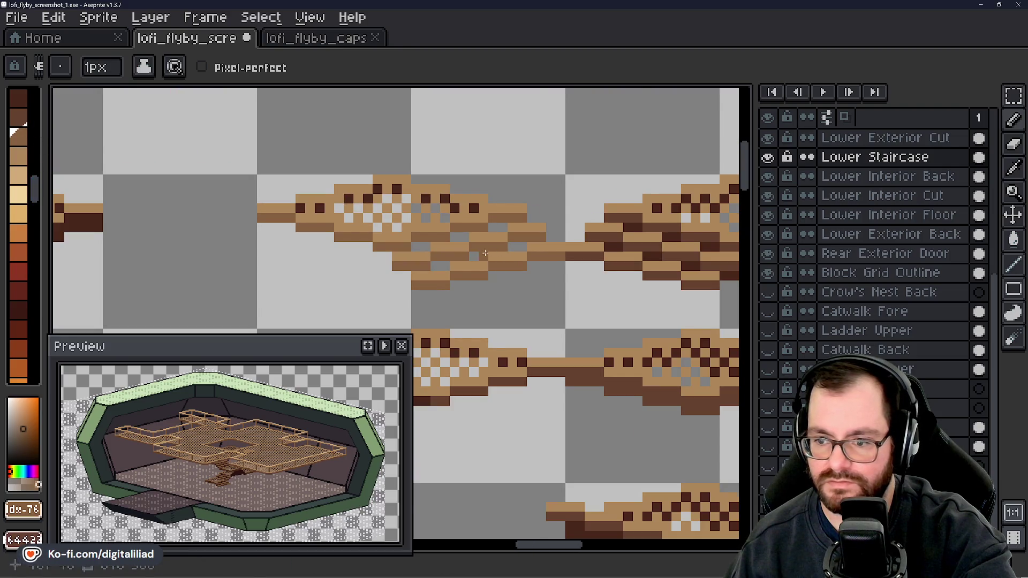
pyautogui.scroll(-2, 474, 342)
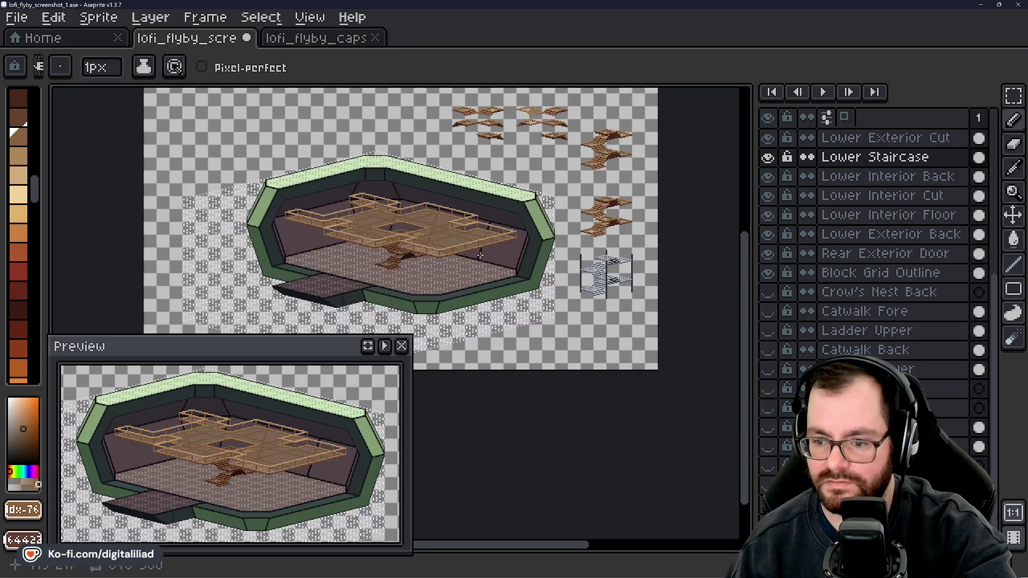
# - Zoom in on the brown staircase step pieces and pick a brown from them
pyautogui.scroll(4, 426, 261)
pyautogui.moveTo(425, 261); pyautogui.dragTo(466, 277)
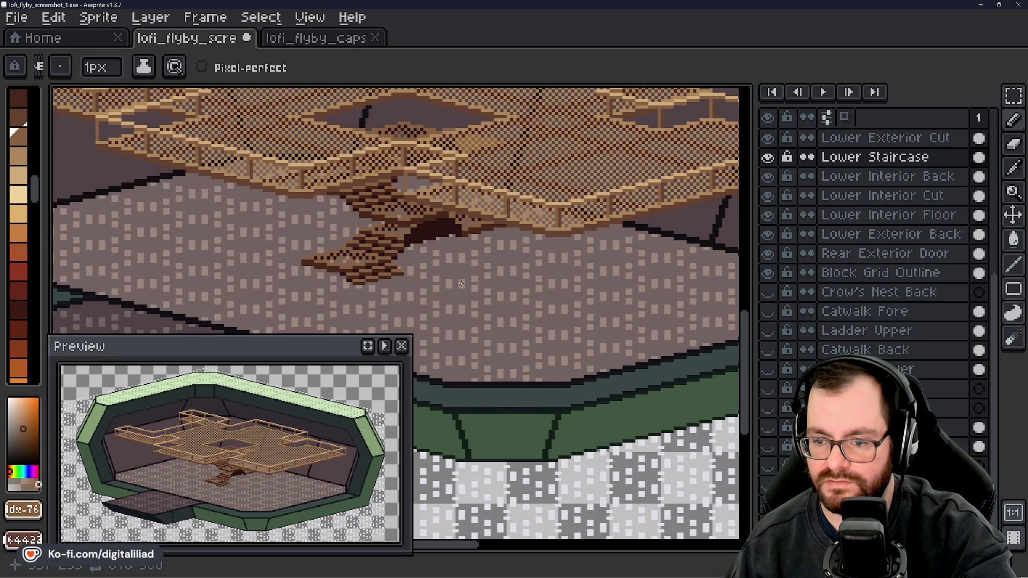
pyautogui.scroll(-1, 461, 283)
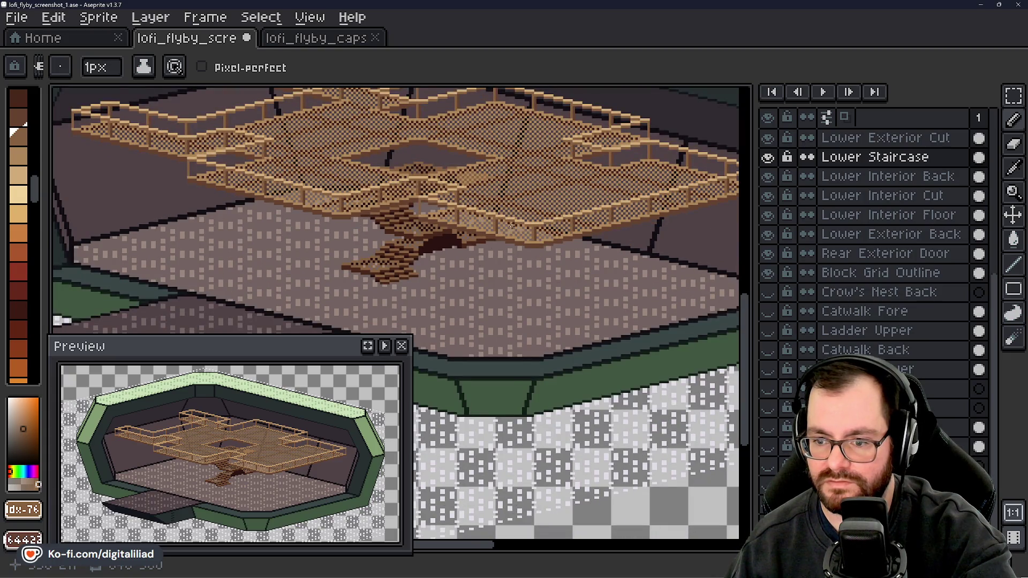
pyautogui.moveTo(511, 225); pyautogui.dragTo(501, 234)
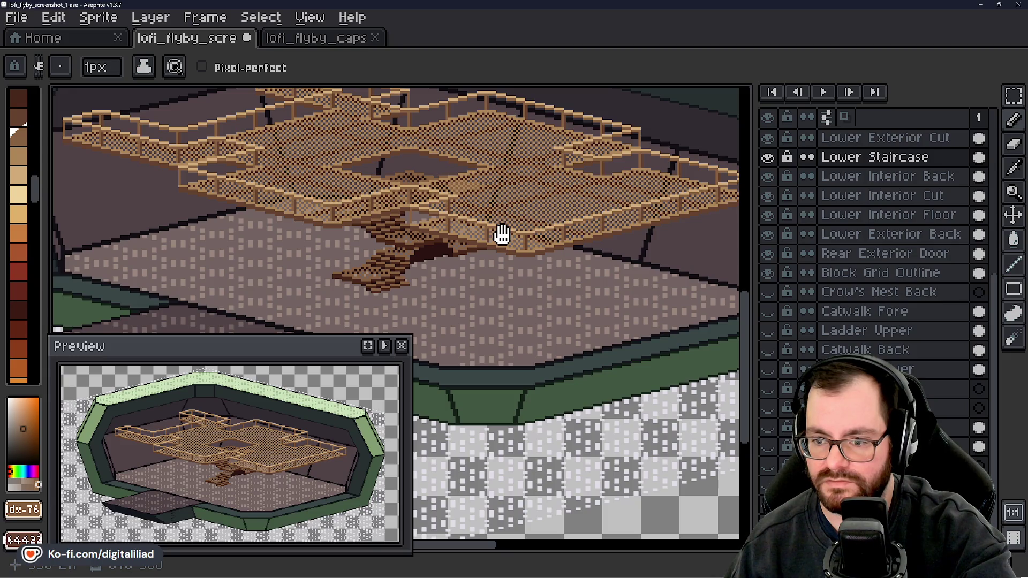
pyautogui.moveTo(501, 234); pyautogui.dragTo(486, 245)
pyautogui.scroll(-3, 401, 413)
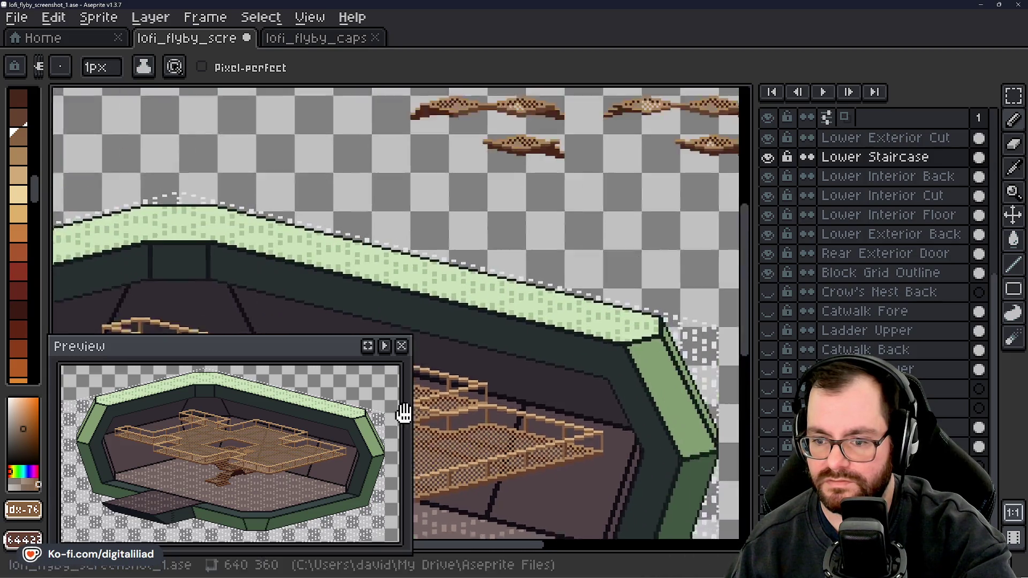
pyautogui.scroll(5, 484, 271)
pyautogui.moveTo(365, 225)
pyautogui.mouseDown()
pyautogui.moveTo(340, 248)
pyautogui.moveTo(122, 202)
pyautogui.moveTo(266, 237)
pyautogui.mouseUp()
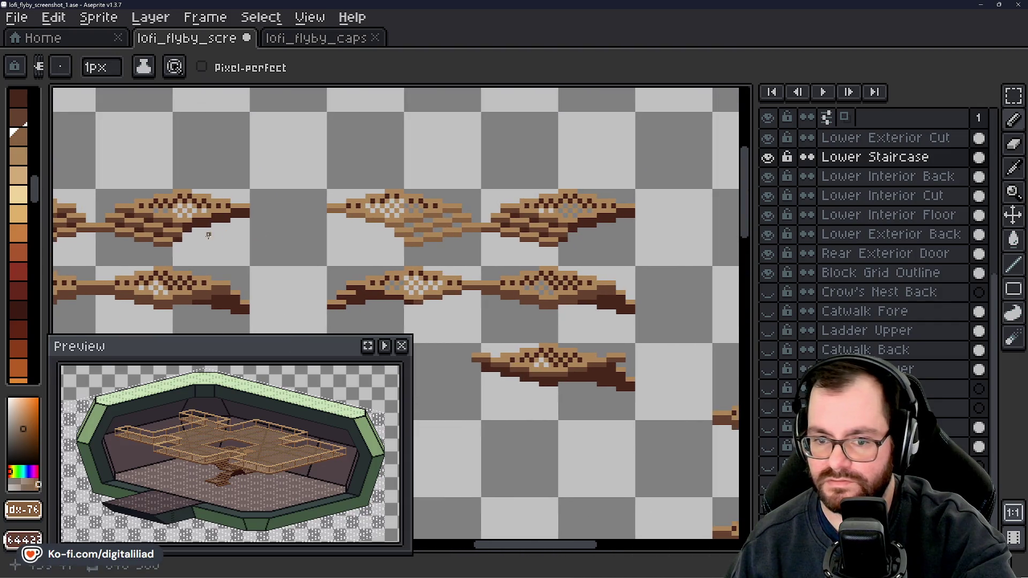
pyautogui.scroll(-1, 208, 235)
pyautogui.keyDown('alt'); pyautogui.click(165, 229); pyautogui.keyUp('alt')
# - Fill the grey gap pixels on the step piece with dark brown
pyautogui.scroll(3, 466, 223)
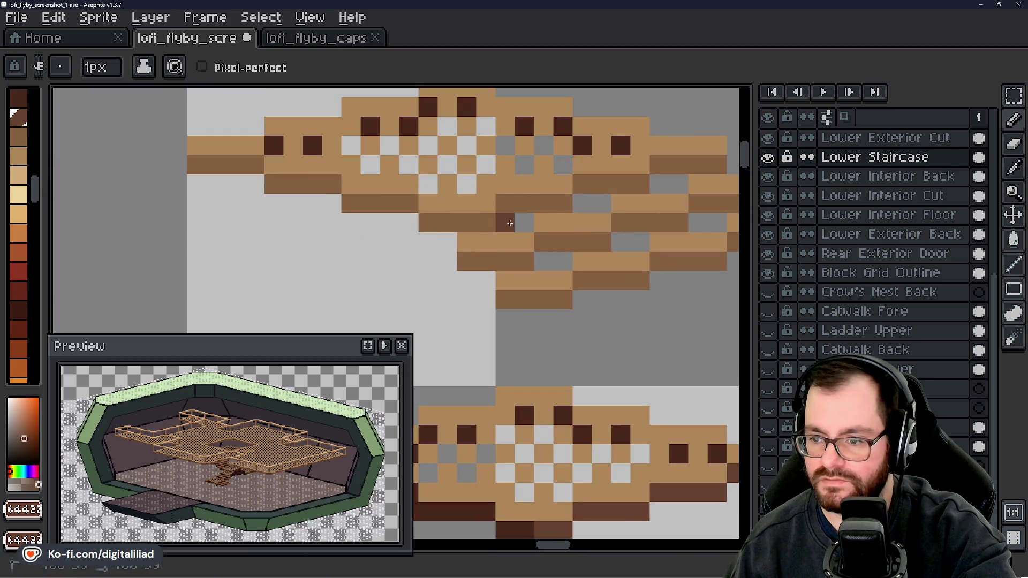
pyautogui.click(583, 209)
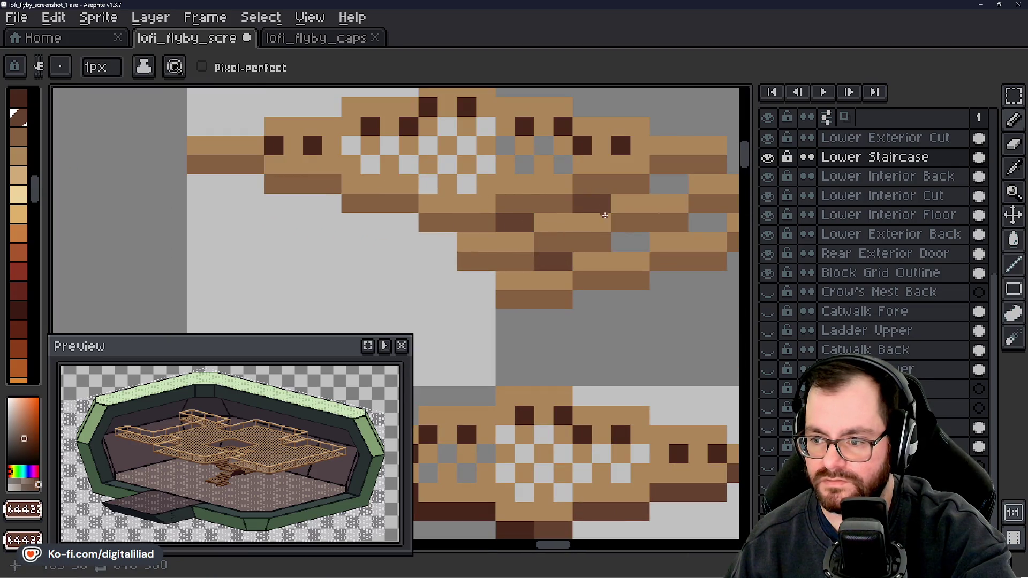
pyautogui.moveTo(645, 243)
pyautogui.mouseDown()
pyautogui.moveTo(568, 264)
pyautogui.moveTo(489, 247)
pyautogui.mouseUp()
pyautogui.click(500, 188)
pyautogui.click(523, 190)
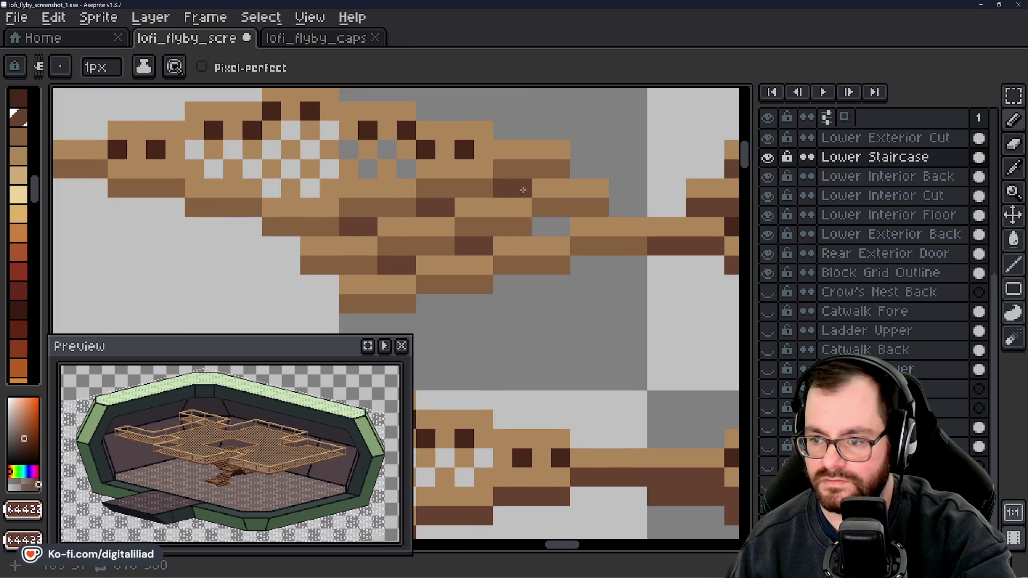
pyautogui.click(549, 230)
# - Soften four darkest-brown dots on the next part of the step to medium brown
pyautogui.moveTo(271, 188); pyautogui.dragTo(389, 249)
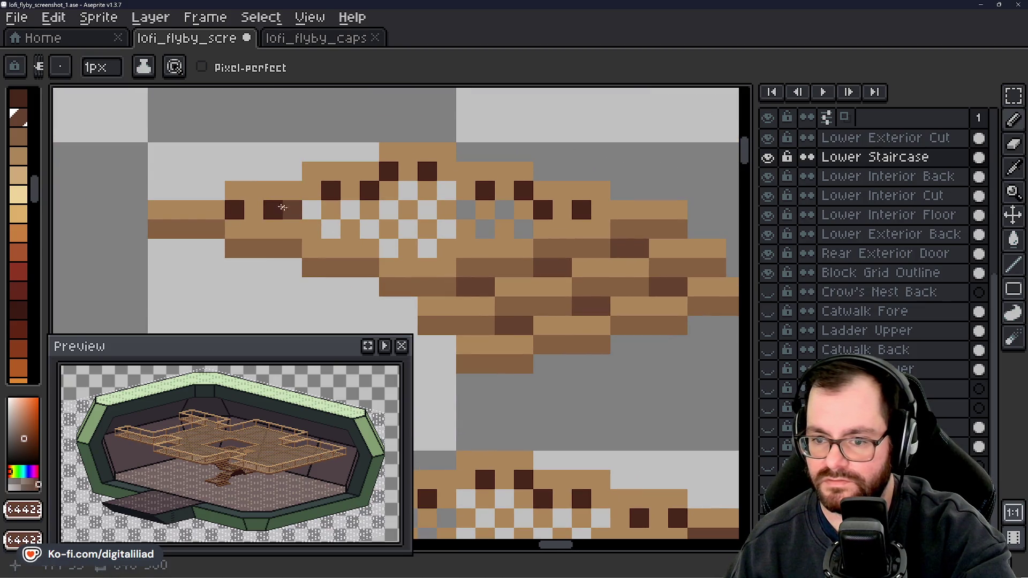
pyautogui.click(237, 209)
pyautogui.click(273, 209)
pyautogui.click(331, 190)
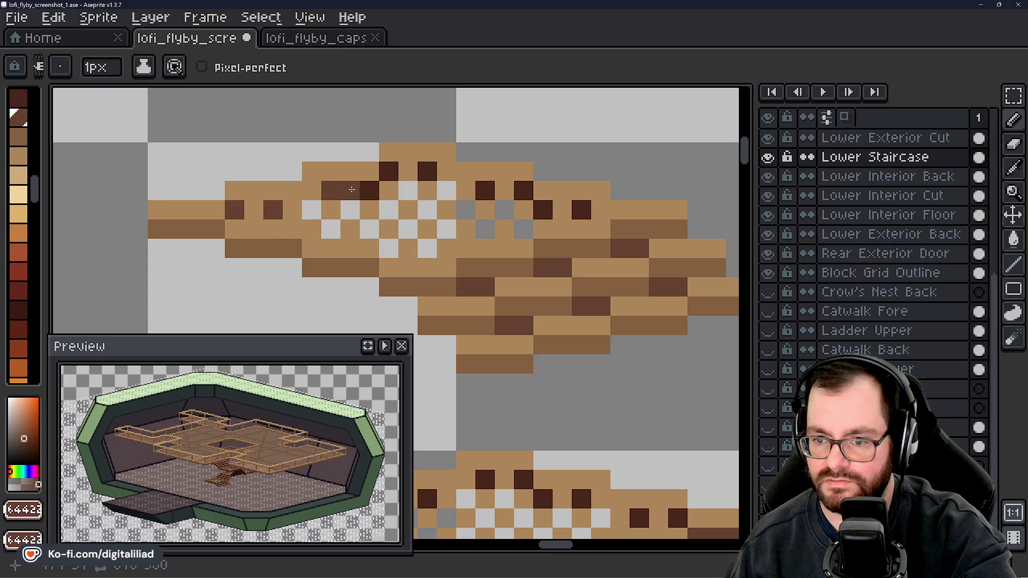
pyautogui.click(372, 188)
pyautogui.scroll(-5, 373, 186)
pyautogui.scroll(3, 382, 262)
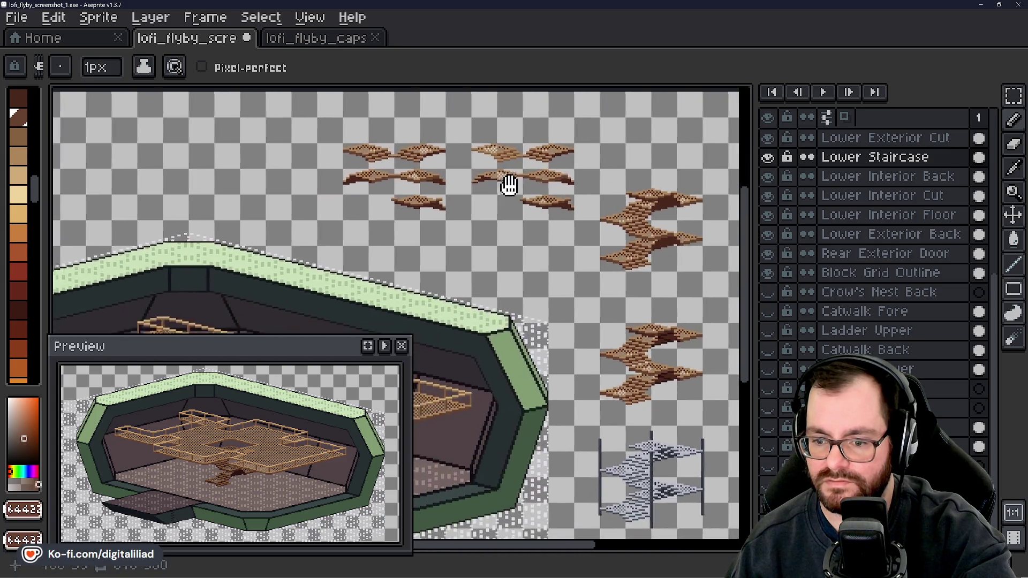
# - Alt-pick the dark brown from the step and recolour two darkest-brown pixels with it
pyautogui.press('alt')
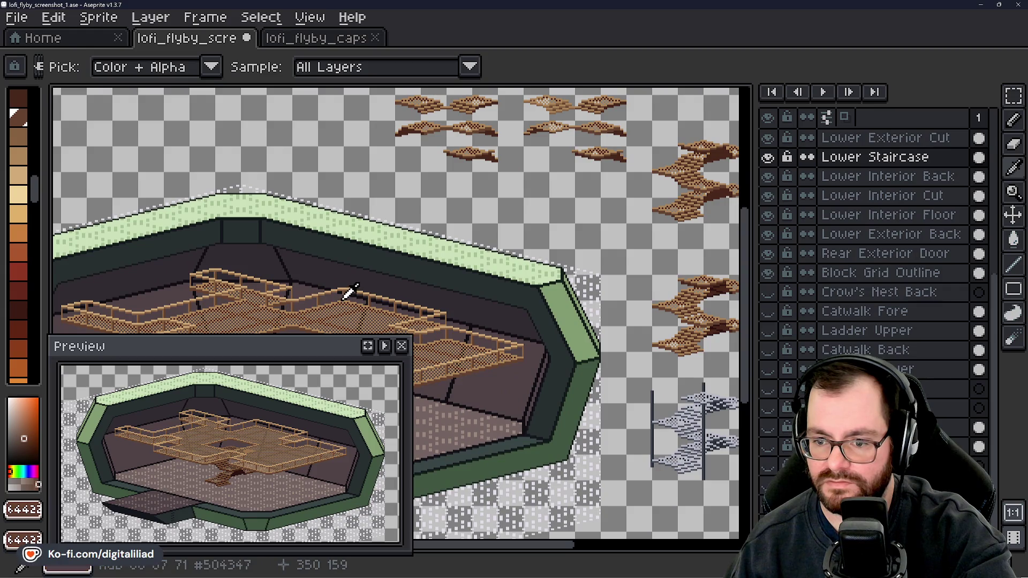
pyautogui.keyDown('alt'); pyautogui.click(349, 292); pyautogui.keyUp('alt')
pyautogui.keyDown('alt'); pyautogui.click(348, 294); pyautogui.keyUp('alt')
pyautogui.scroll(5, 540, 118)
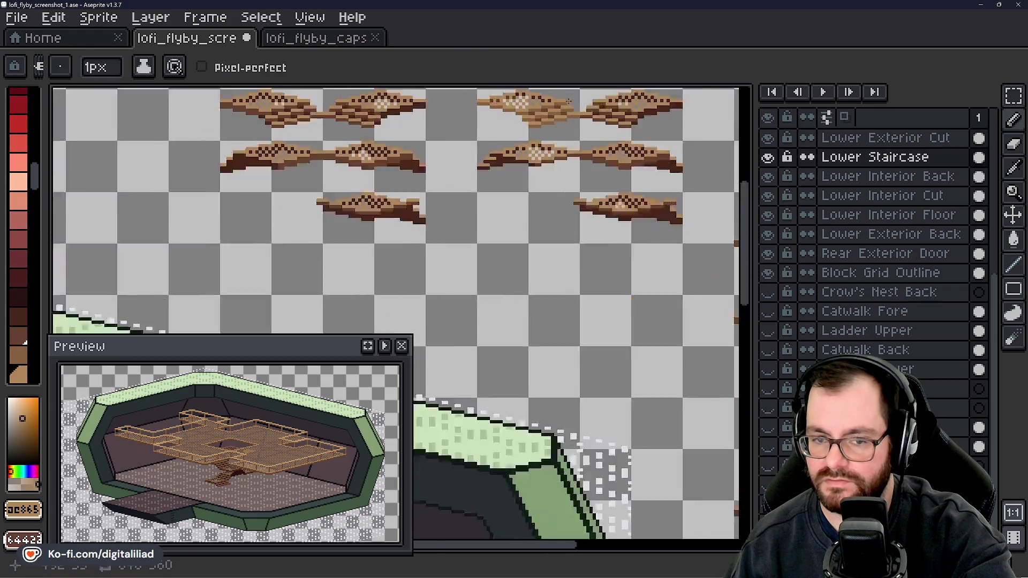
pyautogui.press('alt')
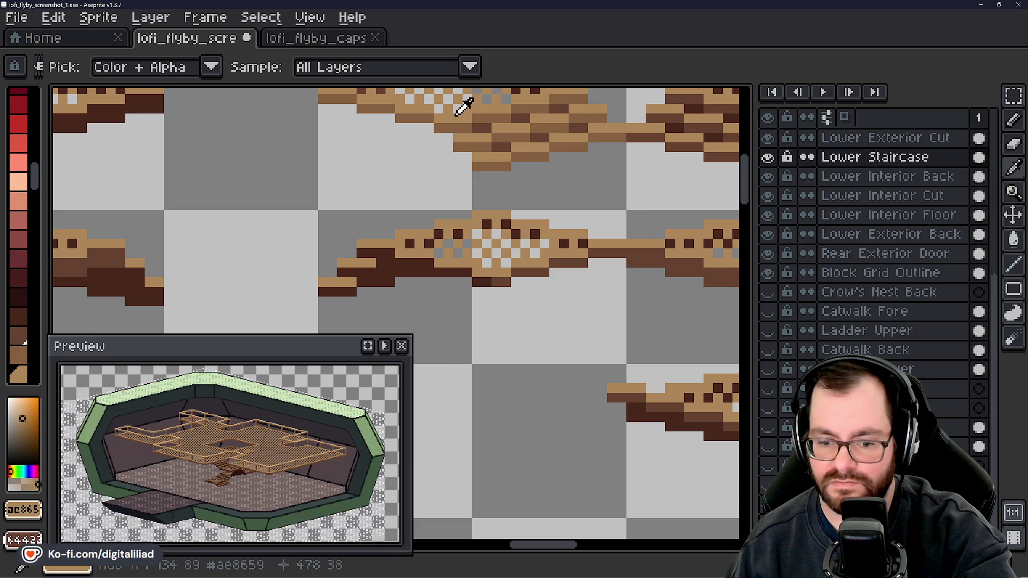
pyautogui.scroll(-3, 454, 115)
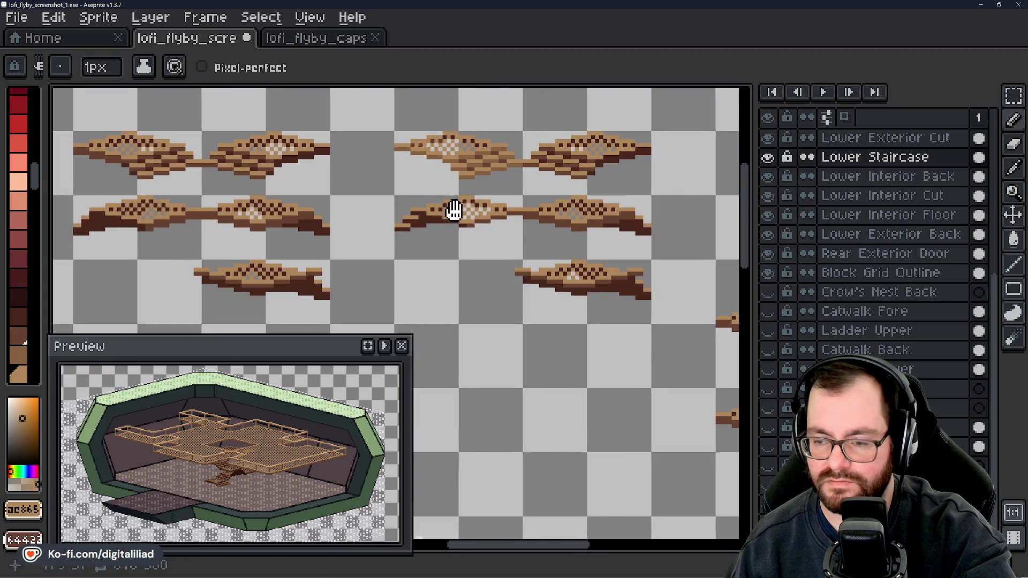
pyautogui.scroll(2, 407, 165)
pyautogui.scroll(3, 407, 164)
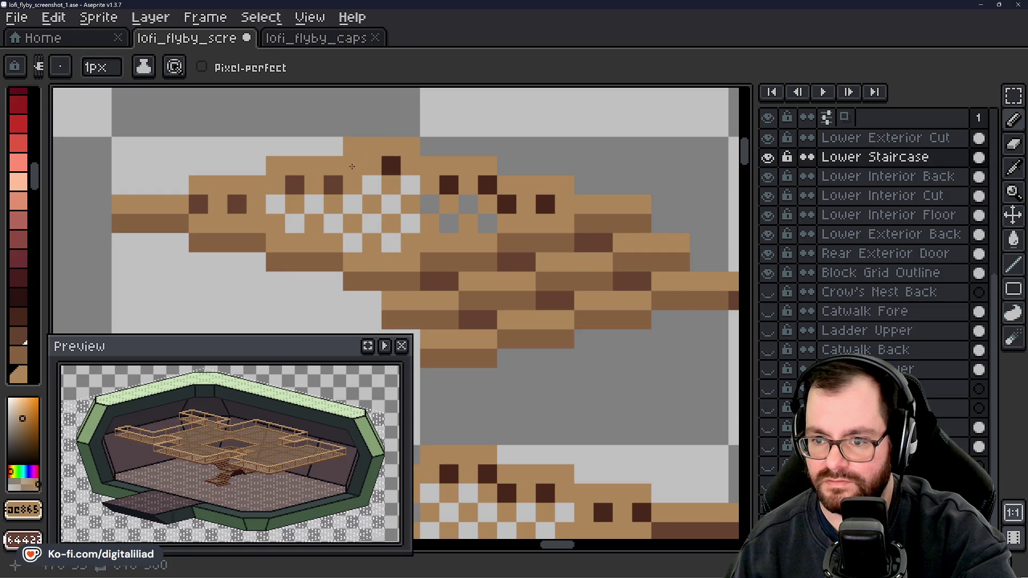
pyautogui.keyDown('alt'); pyautogui.click(357, 161); pyautogui.keyUp('alt')
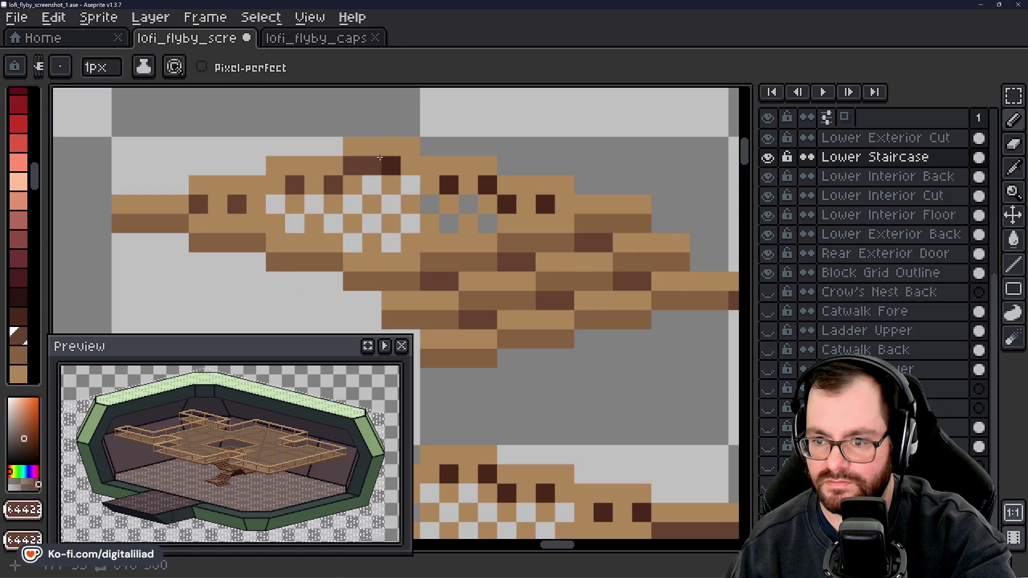
pyautogui.click(385, 159)
pyautogui.click(506, 204)
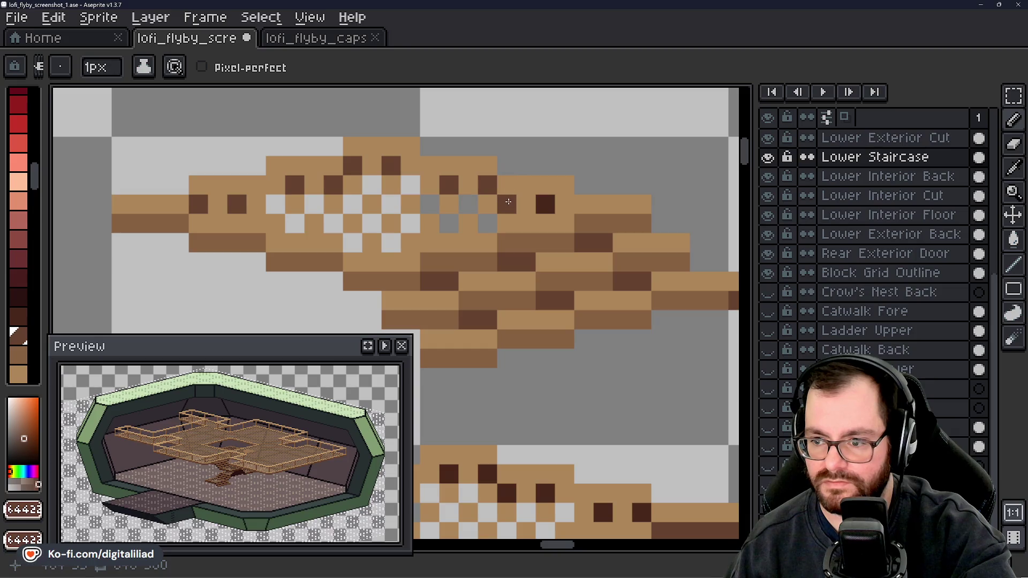
pyautogui.scroll(-3, 564, 233)
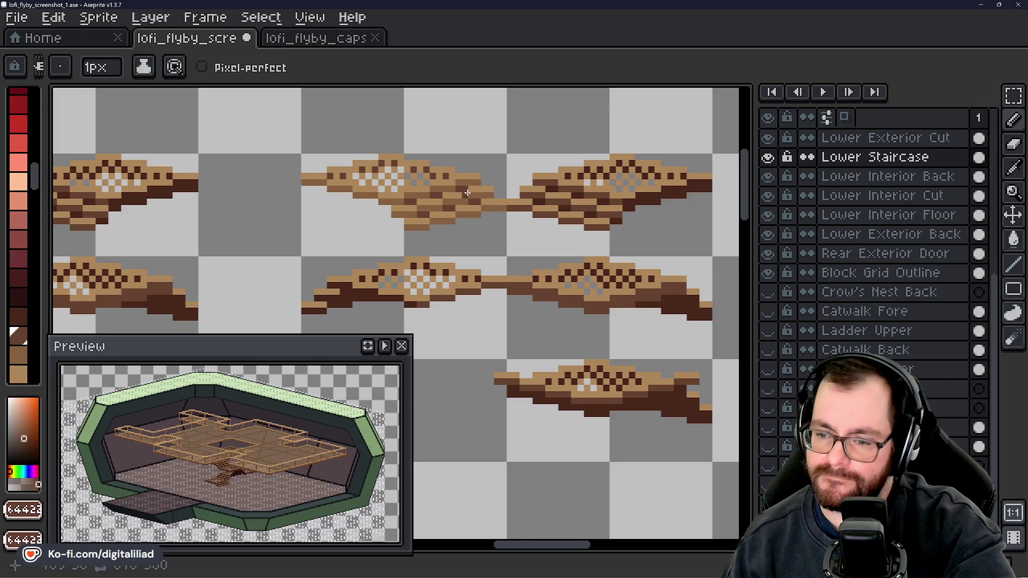
pyautogui.scroll(1, 467, 195)
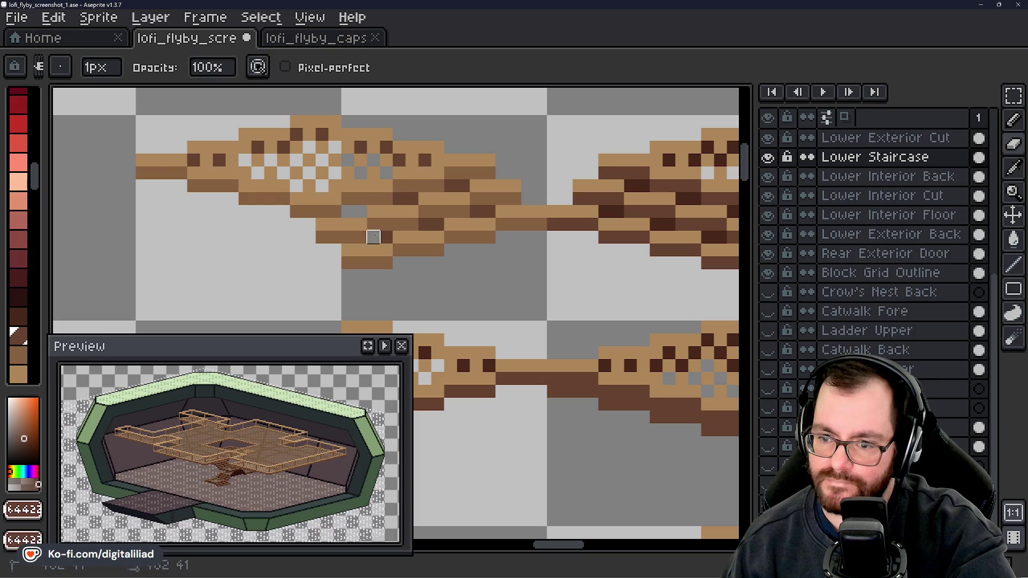
# - Erase two stray pixels from the step piece's edge
pyautogui.moveTo(425, 225)
pyautogui.mouseDown()
pyautogui.moveTo(437, 224)
pyautogui.moveTo(399, 198)
pyautogui.moveTo(463, 185)
pyautogui.mouseUp()
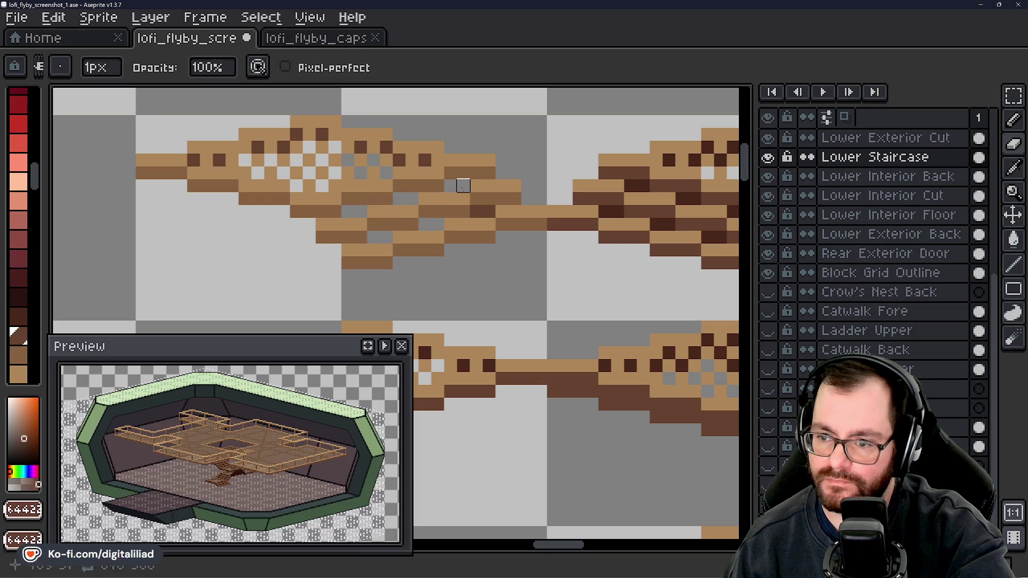
pyautogui.scroll(-3, 515, 276)
pyautogui.moveTo(509, 276)
pyautogui.mouseDown()
pyautogui.moveTo(504, 227)
pyautogui.moveTo(466, 234)
pyautogui.moveTo(476, 218)
pyautogui.mouseUp()
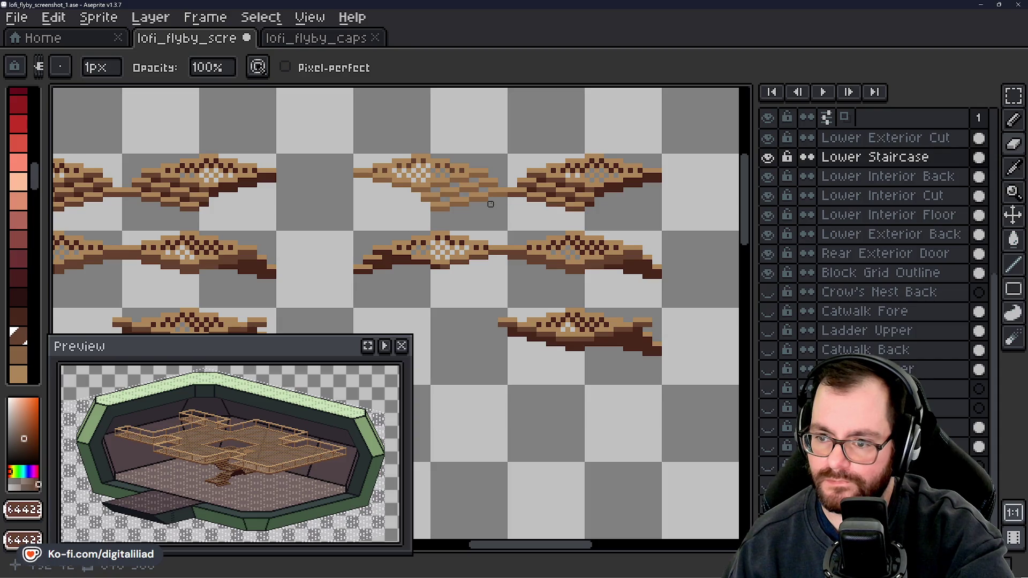
pyautogui.scroll(2, 486, 208)
pyautogui.moveTo(484, 254)
pyautogui.mouseDown()
pyautogui.moveTo(498, 229)
pyautogui.moveTo(481, 192)
pyautogui.moveTo(450, 204)
pyautogui.moveTo(473, 216)
pyautogui.mouseUp()
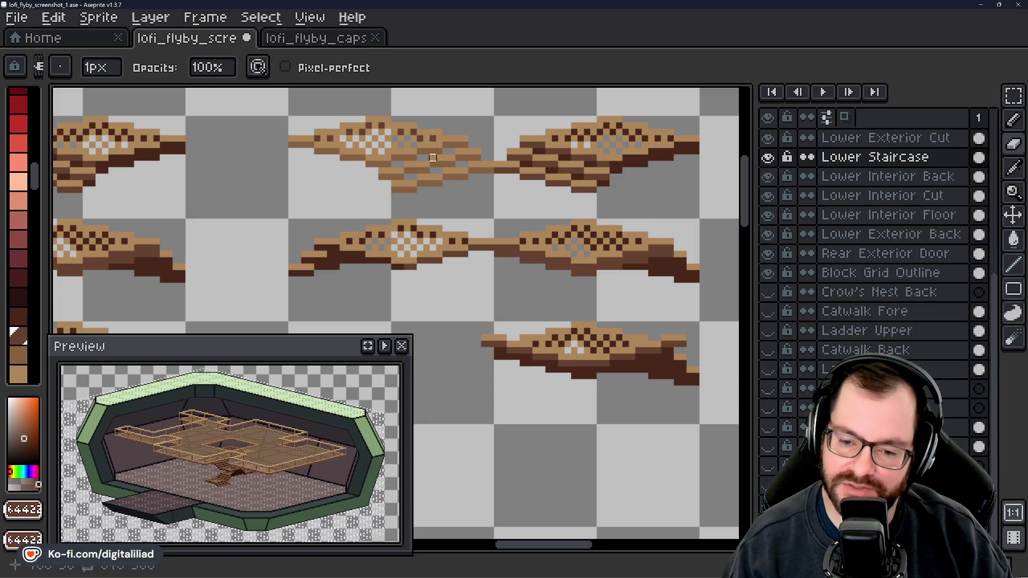
# - Pan across the brown step pieces and assembled staircases to inspect them
pyautogui.moveTo(433, 182)
pyautogui.mouseDown()
pyautogui.moveTo(436, 214)
pyautogui.moveTo(473, 202)
pyautogui.moveTo(467, 211)
pyautogui.mouseUp()
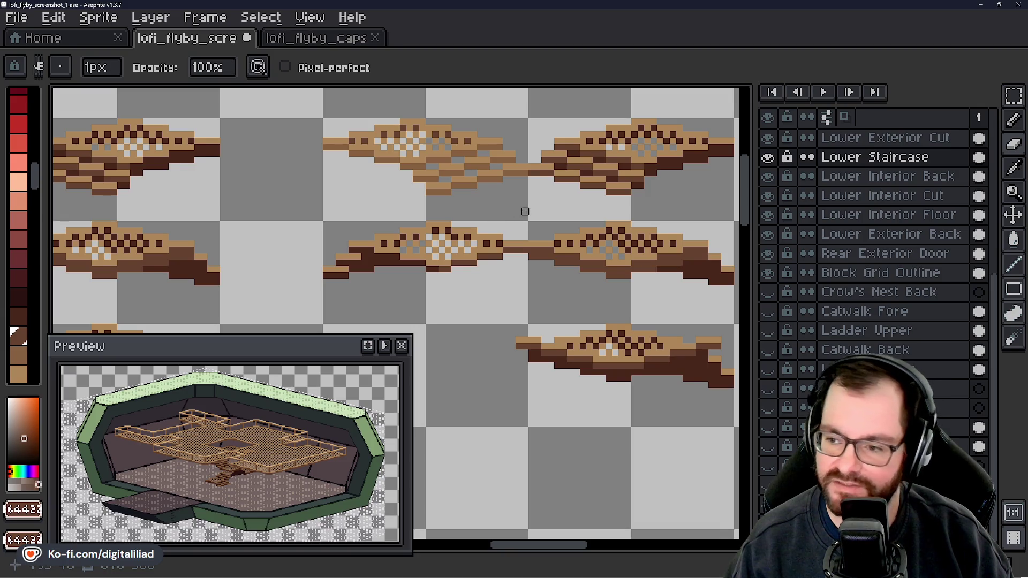
pyautogui.moveTo(524, 211); pyautogui.dragTo(482, 202)
pyautogui.scroll(-3, 481, 202)
pyautogui.scroll(2, 381, 127)
pyautogui.moveTo(382, 127); pyautogui.dragTo(452, 117)
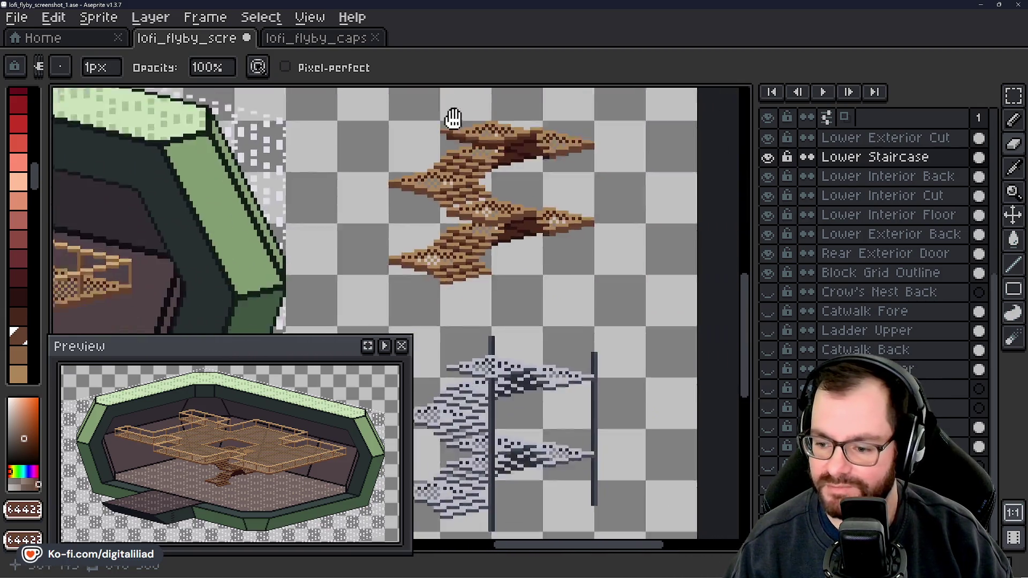
pyautogui.moveTo(535, 337); pyautogui.dragTo(497, 216)
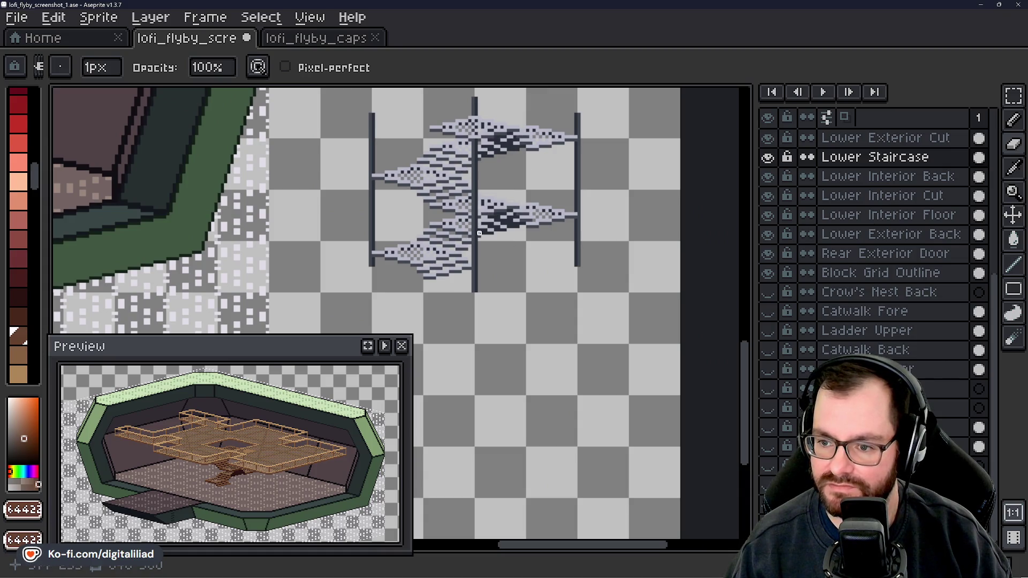
pyautogui.moveTo(482, 143)
pyautogui.mouseDown()
pyautogui.moveTo(479, 299)
pyautogui.moveTo(514, 327)
pyautogui.moveTo(474, 319)
pyautogui.mouseUp()
pyautogui.scroll(2, 470, 259)
pyautogui.moveTo(470, 259); pyautogui.dragTo(283, 172)
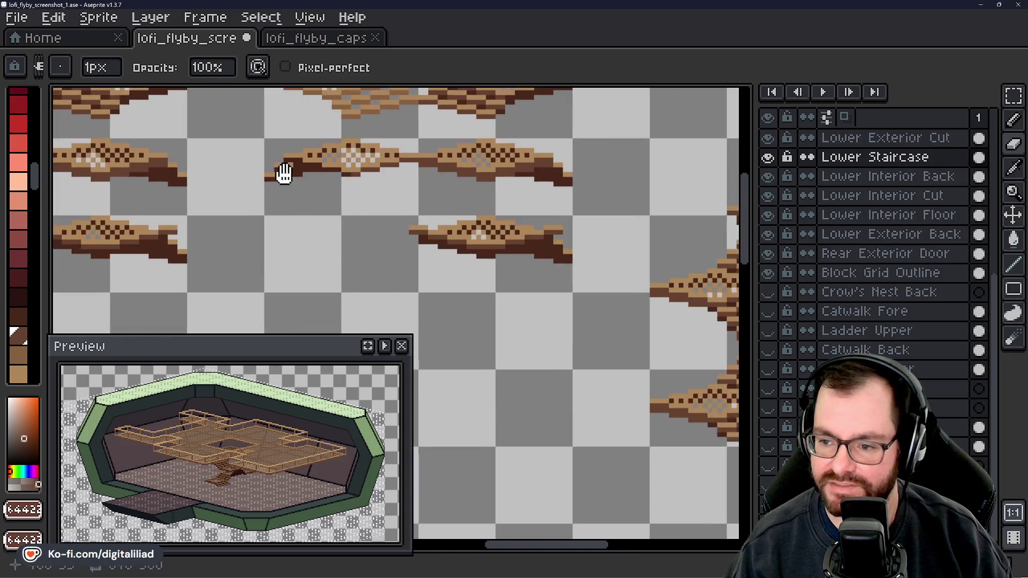
pyautogui.scroll(-3, 462, 241)
pyautogui.moveTo(462, 241)
pyautogui.mouseDown()
pyautogui.moveTo(344, 188)
pyautogui.moveTo(512, 250)
pyautogui.mouseUp()
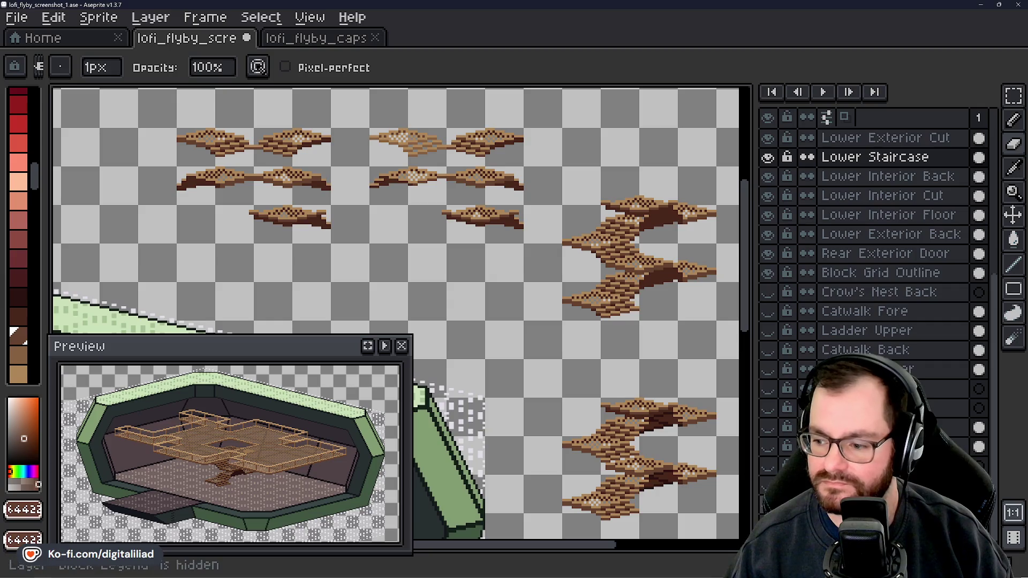
# - Paint four teal gap pixels in the step piece dark brown
pyautogui.scroll(4, 457, 158)
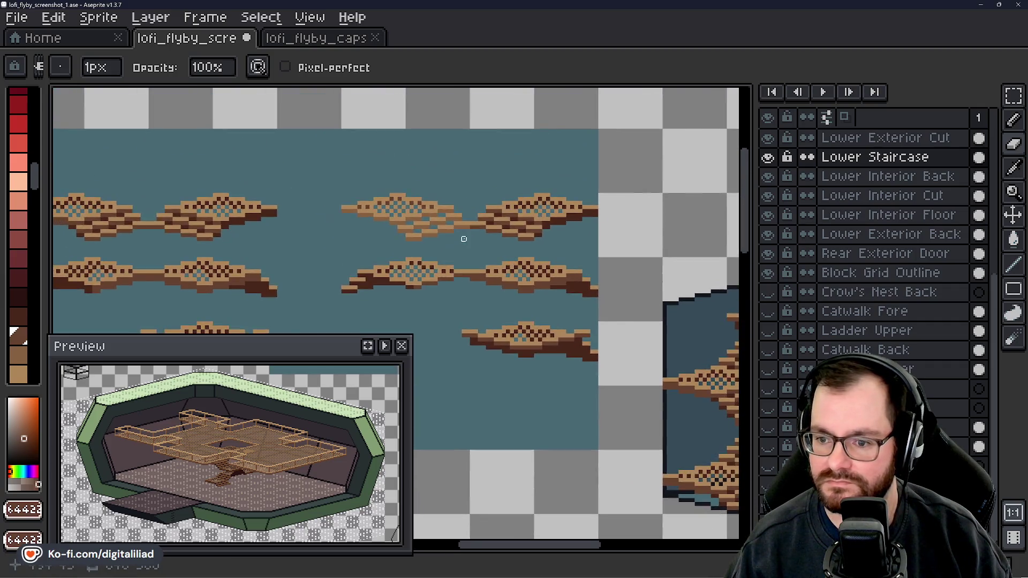
pyautogui.scroll(-4, 490, 215)
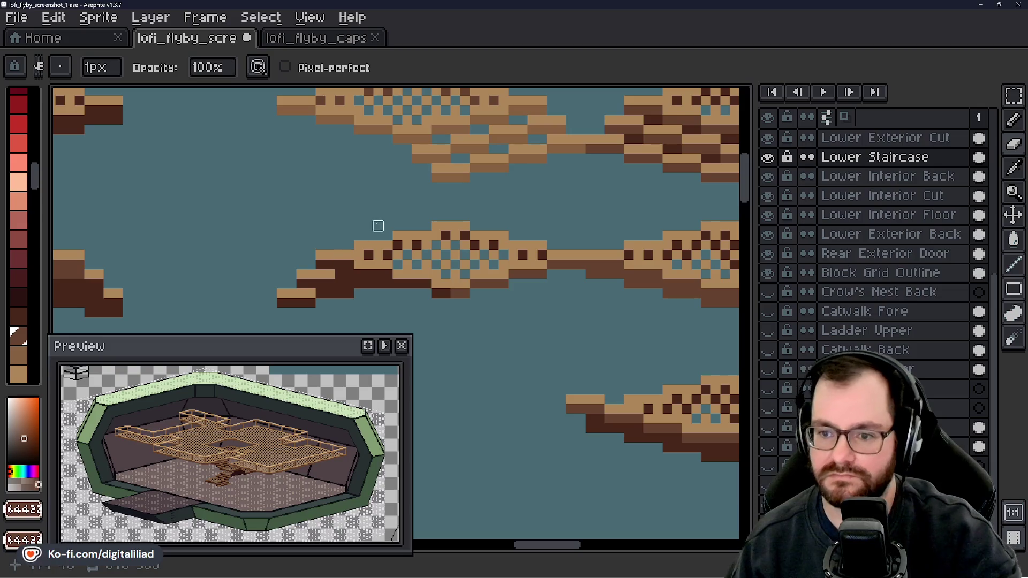
pyautogui.scroll(4, 340, 269)
pyautogui.moveTo(287, 285)
pyautogui.mouseDown()
pyautogui.moveTo(333, 209)
pyautogui.moveTo(337, 229)
pyautogui.mouseUp()
pyautogui.scroll(2, 405, 131)
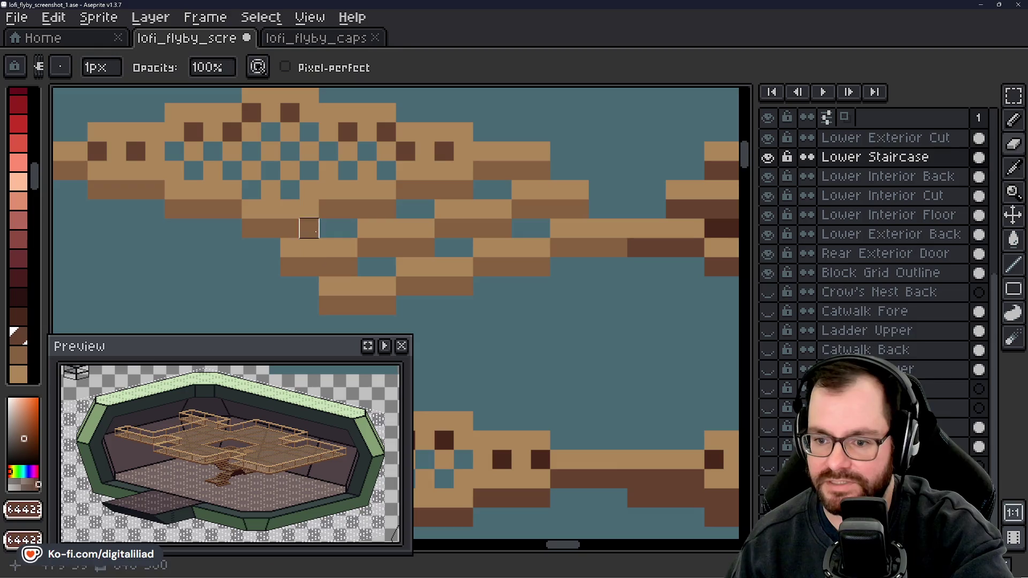
pyautogui.click(348, 228)
pyautogui.click(399, 206)
pyautogui.click(425, 209)
pyautogui.click(444, 247)
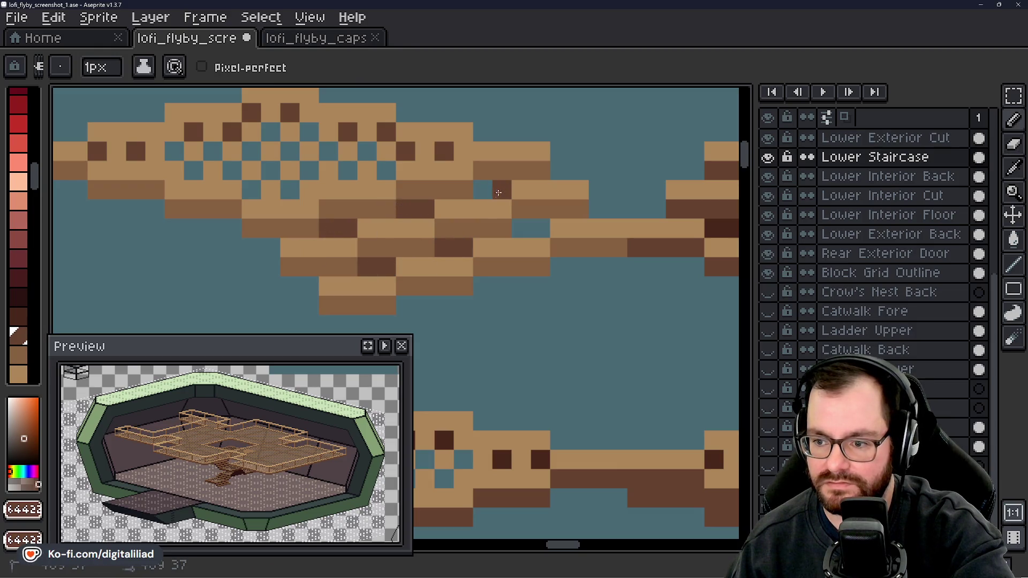
pyautogui.scroll(-6, 538, 225)
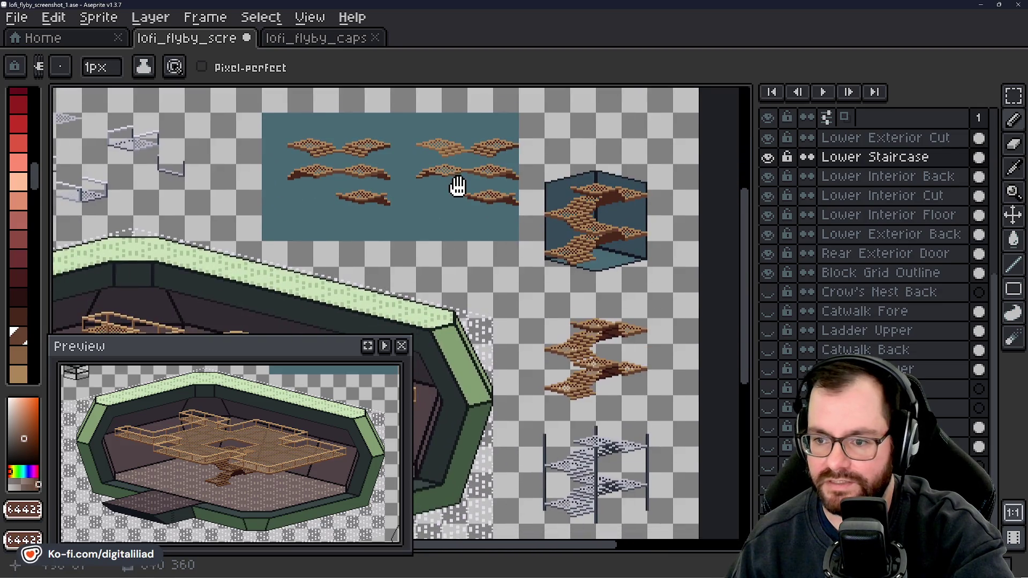
# - Look around the sprite sheet, return to the staircase pieces and switch back to the Pencil
pyautogui.moveTo(459, 187); pyautogui.dragTo(449, 234)
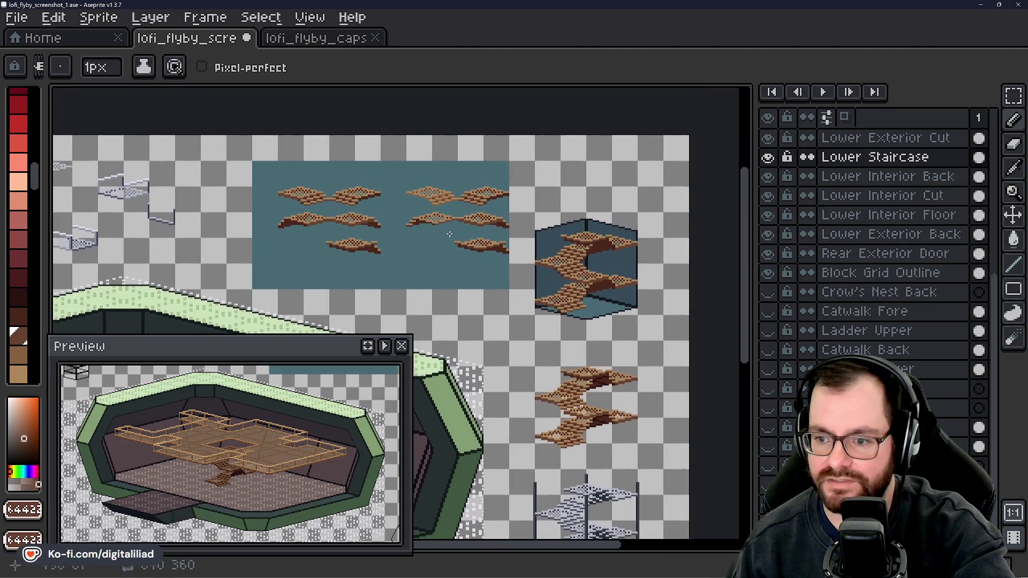
pyautogui.moveTo(446, 333); pyautogui.dragTo(533, 200)
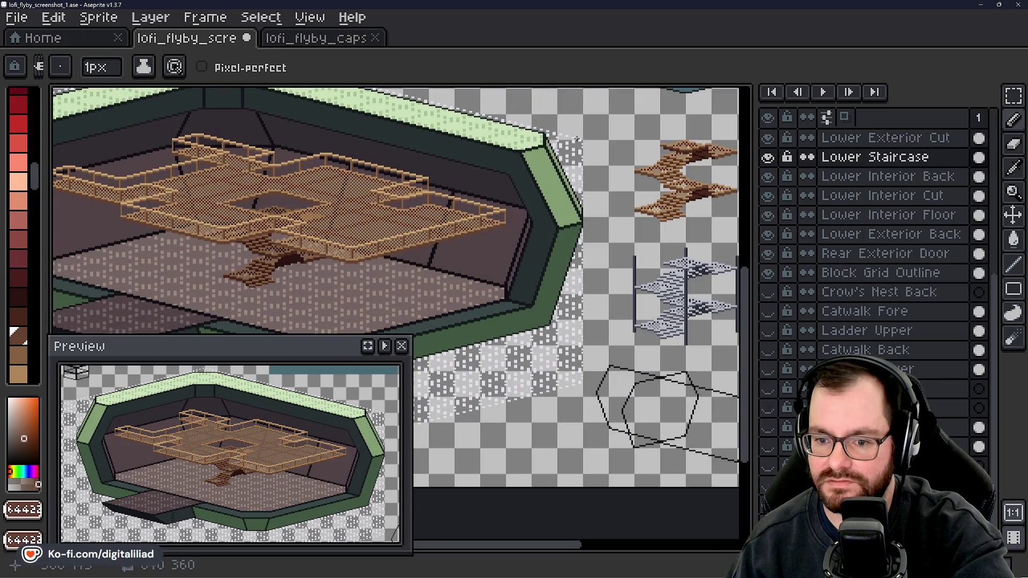
pyautogui.moveTo(576, 139); pyautogui.dragTo(511, 289)
pyautogui.moveTo(535, 192); pyautogui.dragTo(497, 272)
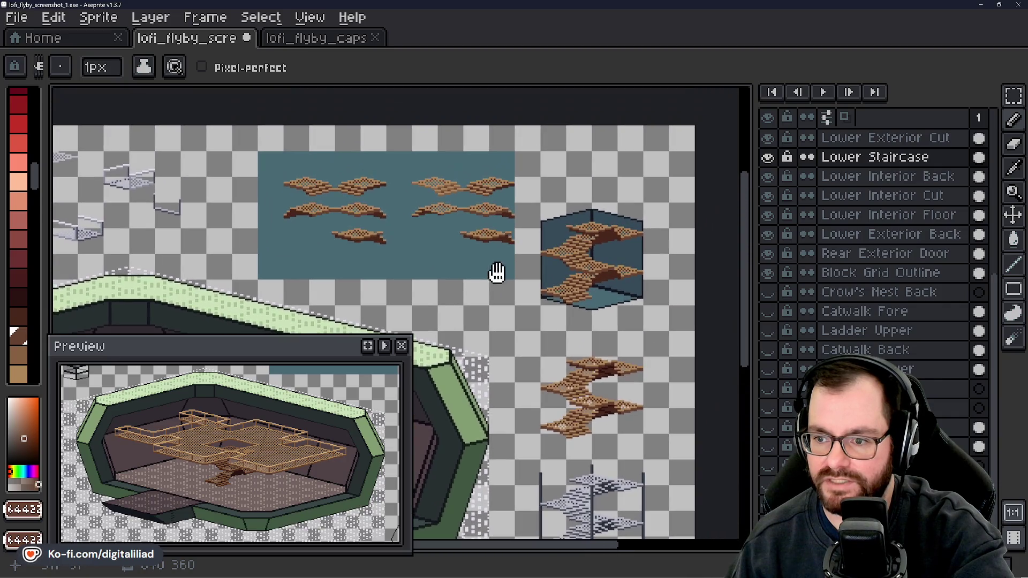
pyautogui.scroll(4, 460, 180)
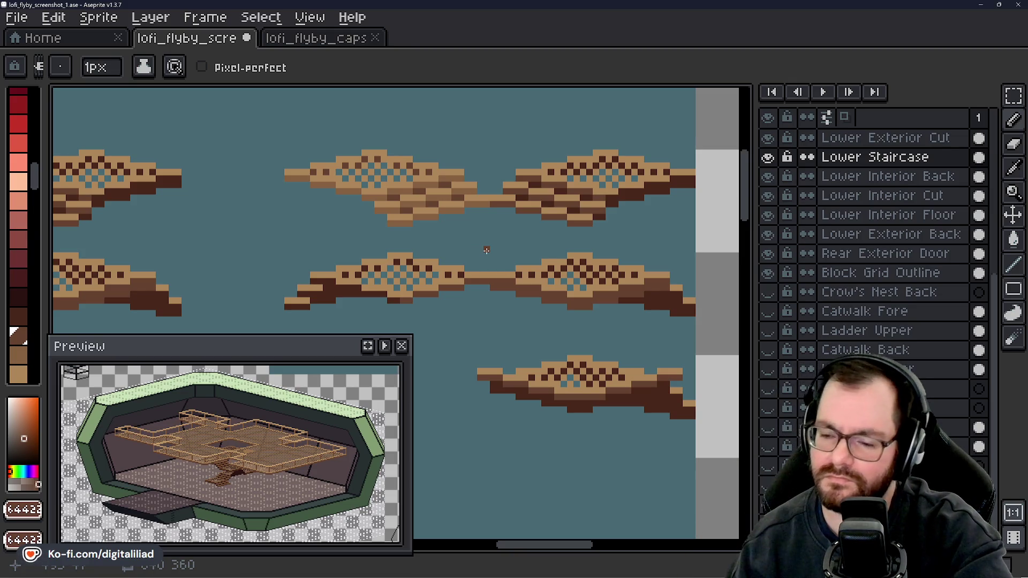
pyautogui.press('v')
pyautogui.press('b')
pyautogui.scroll(-4, 488, 254)
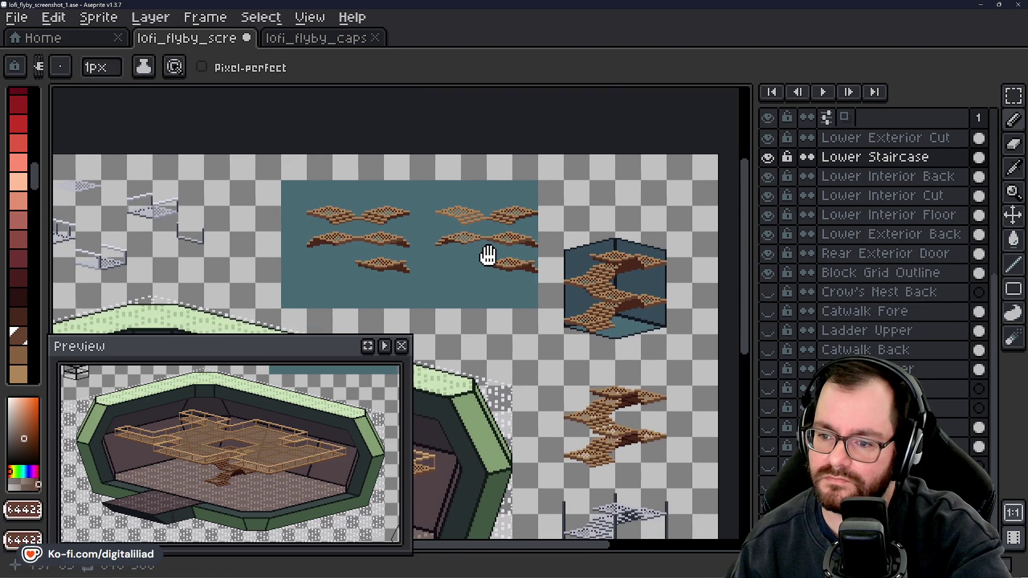
pyautogui.scroll(3, 485, 256)
pyautogui.scroll(2, 467, 219)
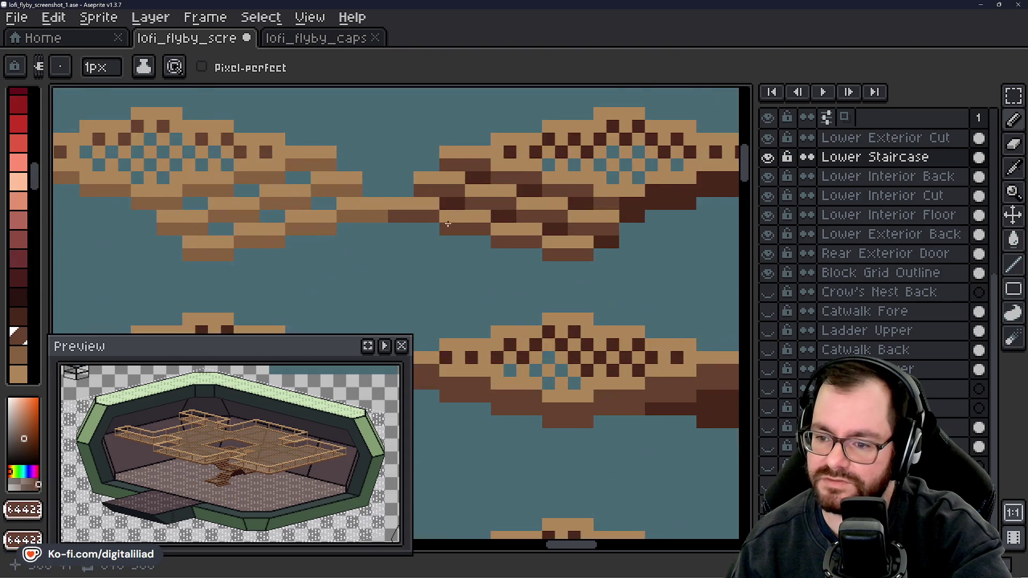
# - Paint-bucket the dark-brown areas of the step piece with medium brown #644422
pyautogui.keyDown('alt'); pyautogui.click(352, 207); pyautogui.keyUp('alt')
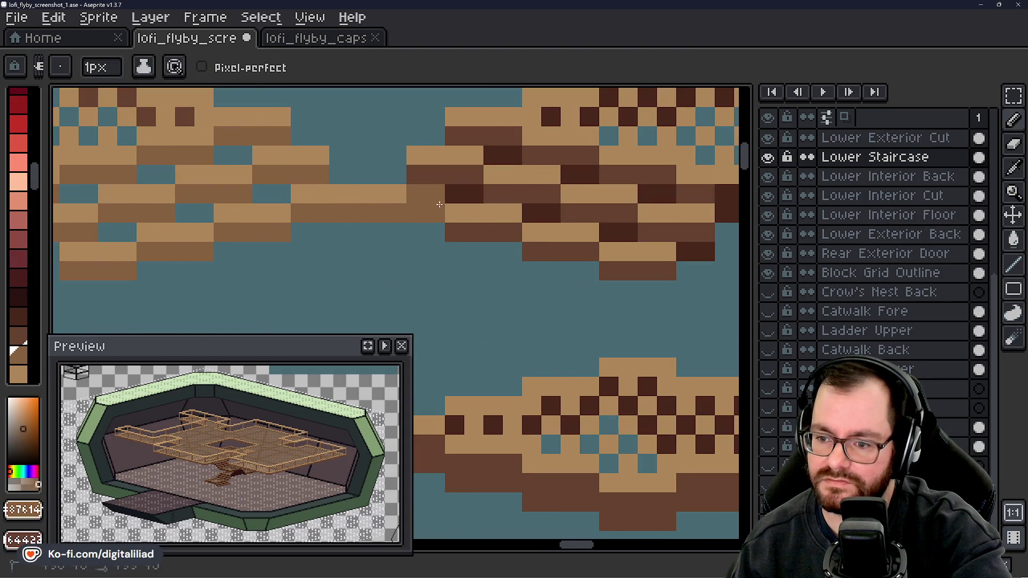
pyautogui.press('g')
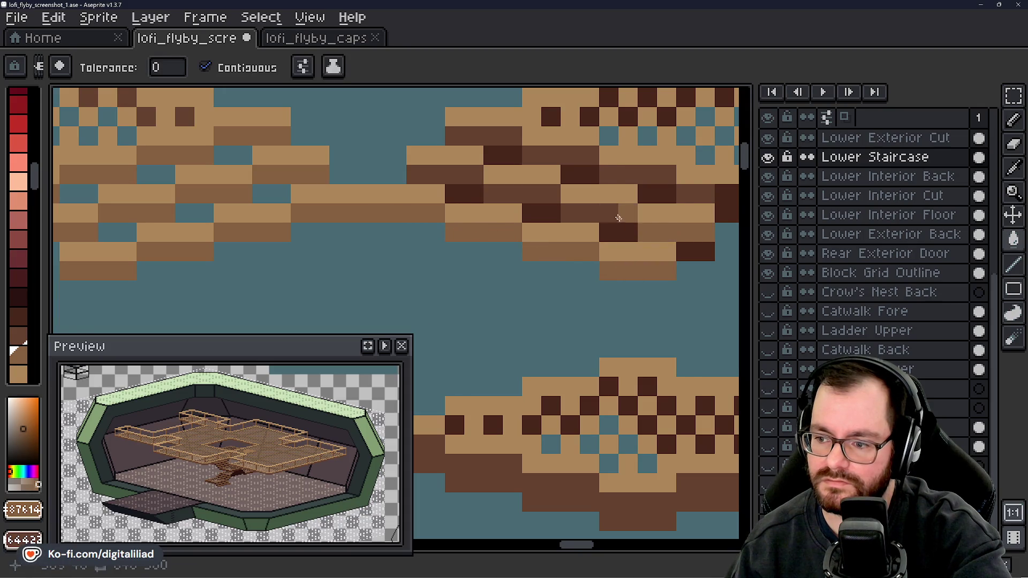
pyautogui.moveTo(393, 488)
pyautogui.mouseDown()
pyautogui.moveTo(138, 211)
pyautogui.moveTo(69, 206)
pyautogui.mouseUp()
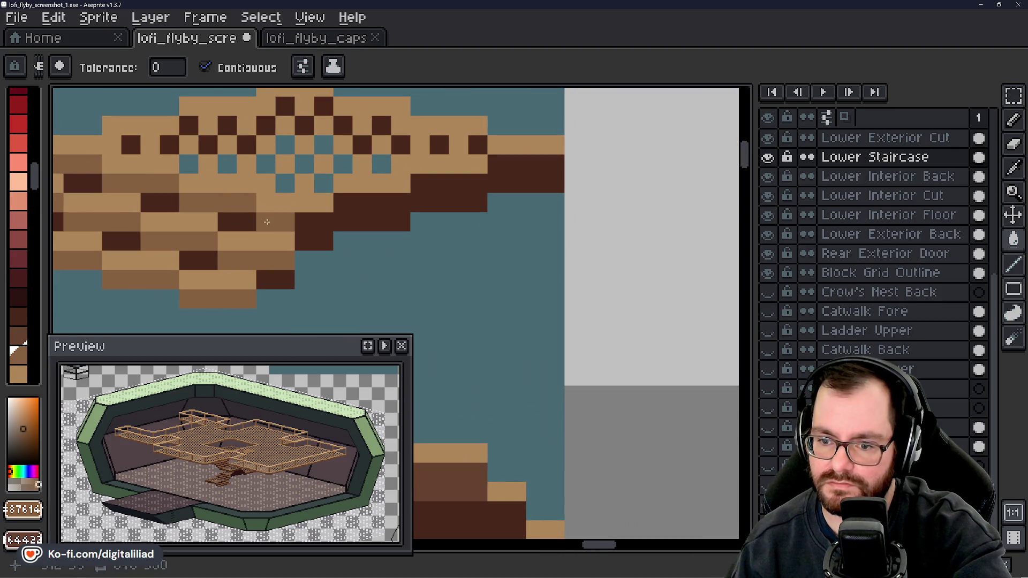
pyautogui.moveTo(283, 235)
pyautogui.mouseDown()
pyautogui.moveTo(404, 248)
pyautogui.moveTo(589, 236)
pyautogui.mouseUp()
pyautogui.moveTo(480, 234); pyautogui.dragTo(241, 179)
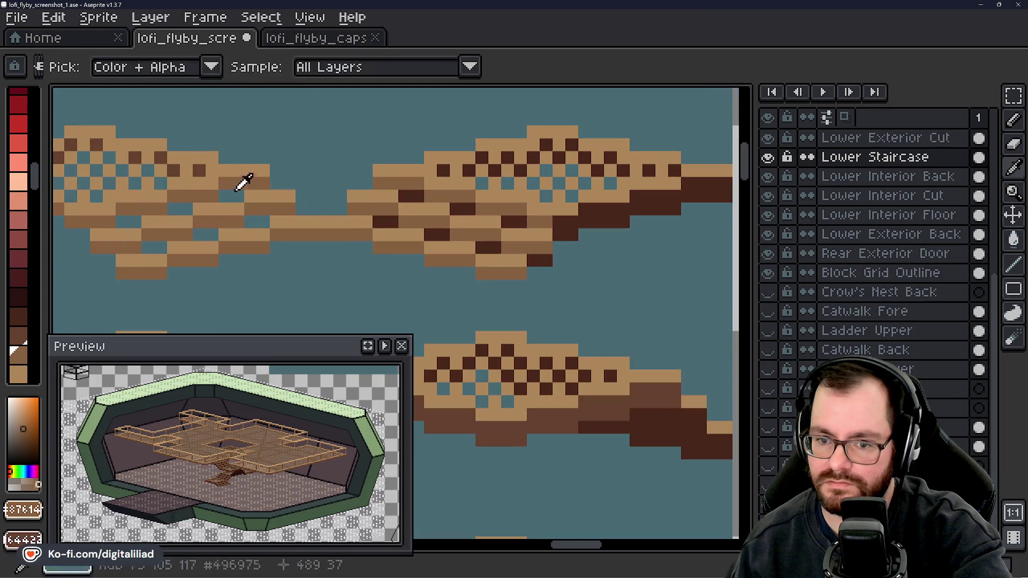
pyautogui.keyDown('alt'); pyautogui.click(202, 165); pyautogui.keyUp('alt')
pyautogui.moveTo(559, 196); pyautogui.dragTo(473, 208)
pyautogui.click(340, 169)
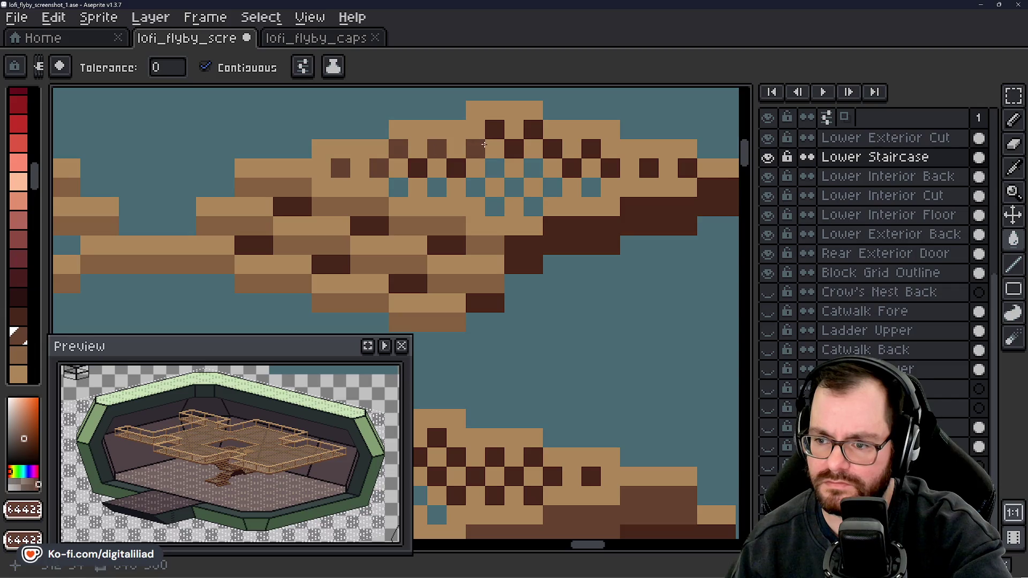
pyautogui.click(495, 128)
pyautogui.click(533, 128)
pyautogui.click(553, 147)
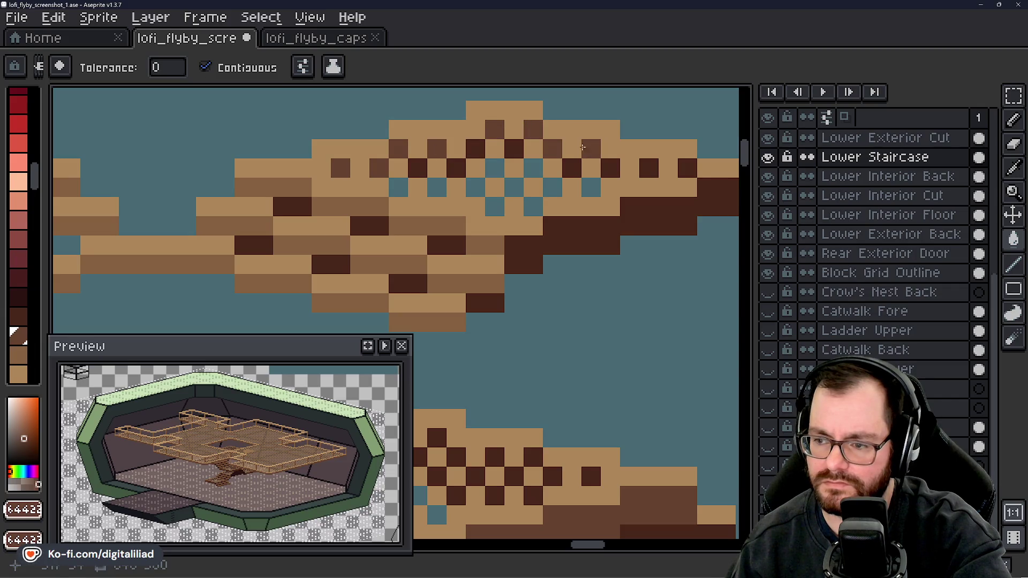
# - Erase stray dark pixels around the piece to the teal background
pyautogui.press('e')
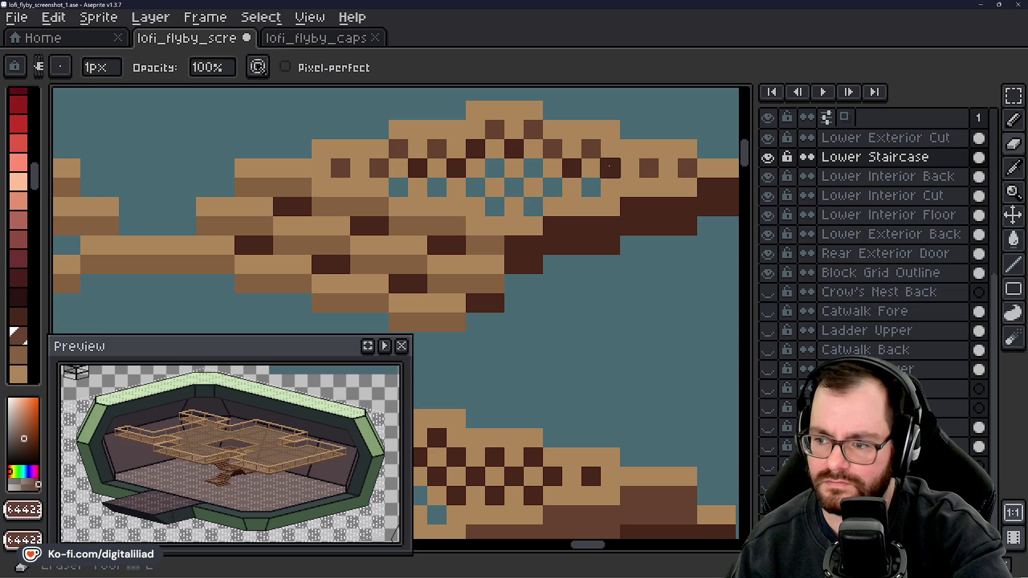
pyautogui.click(611, 167)
pyautogui.click(572, 167)
pyautogui.click(476, 148)
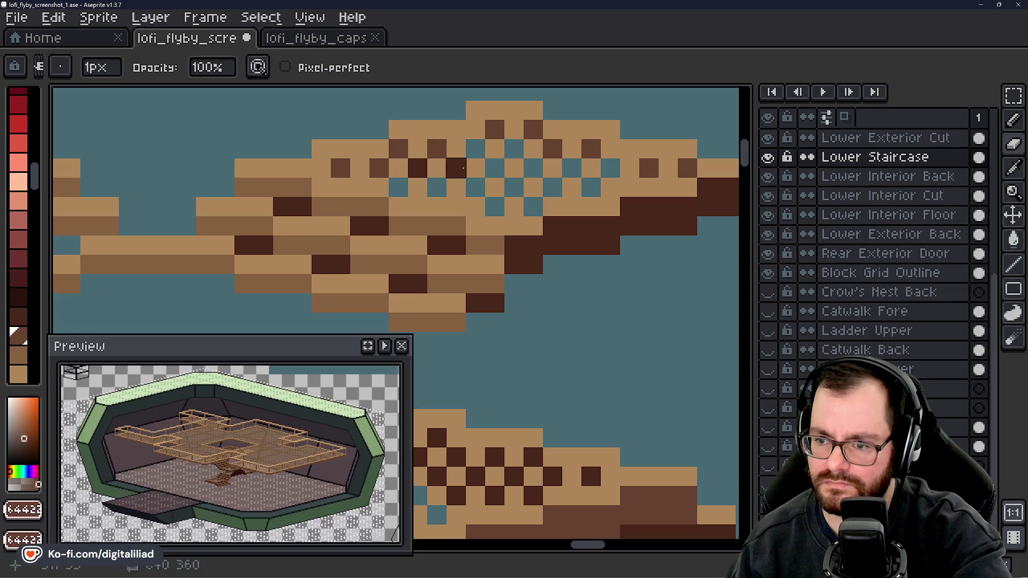
pyautogui.click(422, 166)
# - Erase the dark cells and stray pixels along the neighbouring piece's lower edge
pyautogui.moveTo(567, 223)
pyautogui.mouseDown()
pyautogui.moveTo(413, 220)
pyautogui.moveTo(488, 197)
pyautogui.mouseUp()
pyautogui.moveTo(390, 252)
pyautogui.mouseDown()
pyautogui.moveTo(409, 252)
pyautogui.moveTo(428, 232)
pyautogui.moveTo(661, 195)
pyautogui.mouseUp()
pyautogui.moveTo(476, 270); pyautogui.dragTo(588, 262)
pyautogui.moveTo(390, 246)
pyautogui.mouseDown()
pyautogui.moveTo(519, 294)
pyautogui.moveTo(512, 302)
pyautogui.mouseUp()
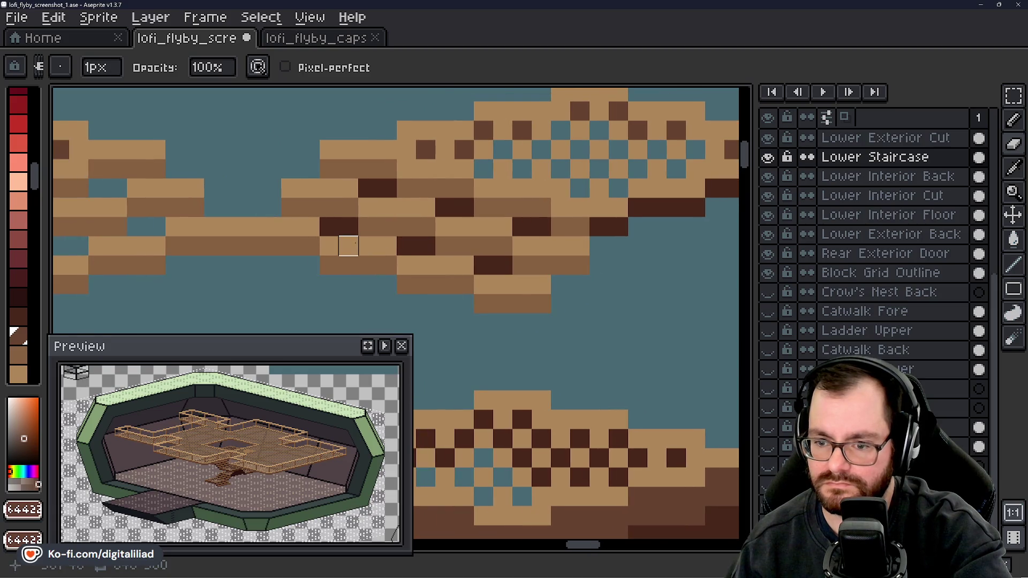
pyautogui.click(329, 227)
pyautogui.click(367, 188)
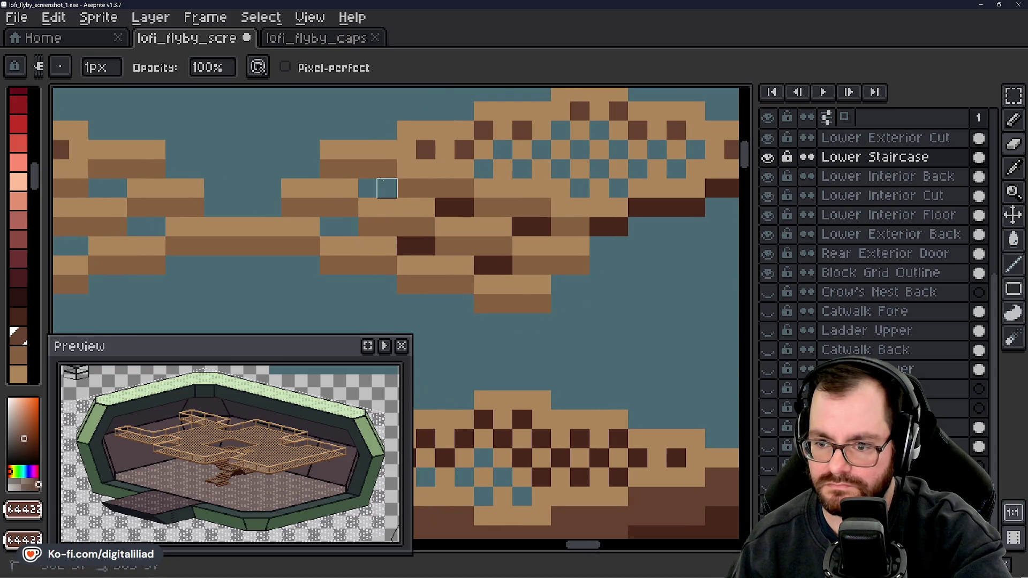
pyautogui.moveTo(445, 207); pyautogui.dragTo(463, 207)
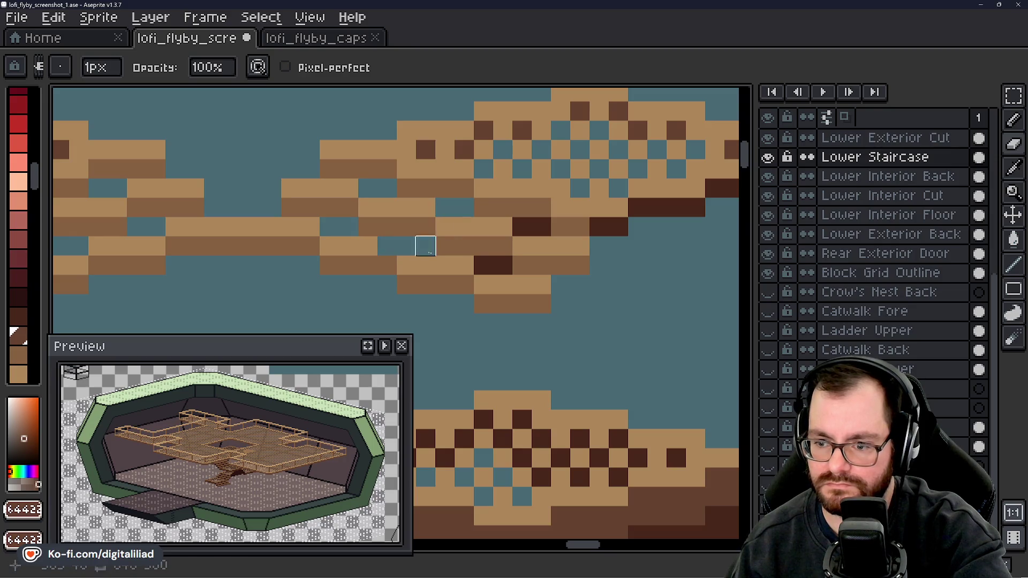
pyautogui.moveTo(407, 247)
pyautogui.mouseDown()
pyautogui.moveTo(501, 264)
pyautogui.moveTo(523, 225)
pyautogui.moveTo(580, 227)
pyautogui.mouseUp()
# - Clean up the darkest pixels on the piece's lower-right edge
pyautogui.scroll(-1, 580, 226)
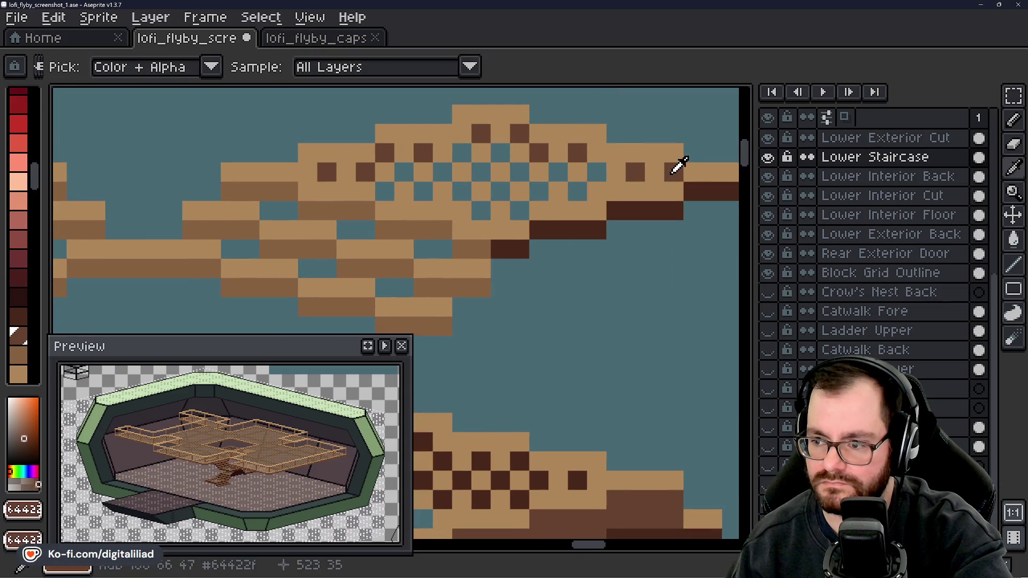
pyautogui.scroll(1, 518, 255)
pyautogui.moveTo(518, 255); pyautogui.dragTo(460, 257)
pyautogui.moveTo(326, 259); pyautogui.dragTo(563, 199)
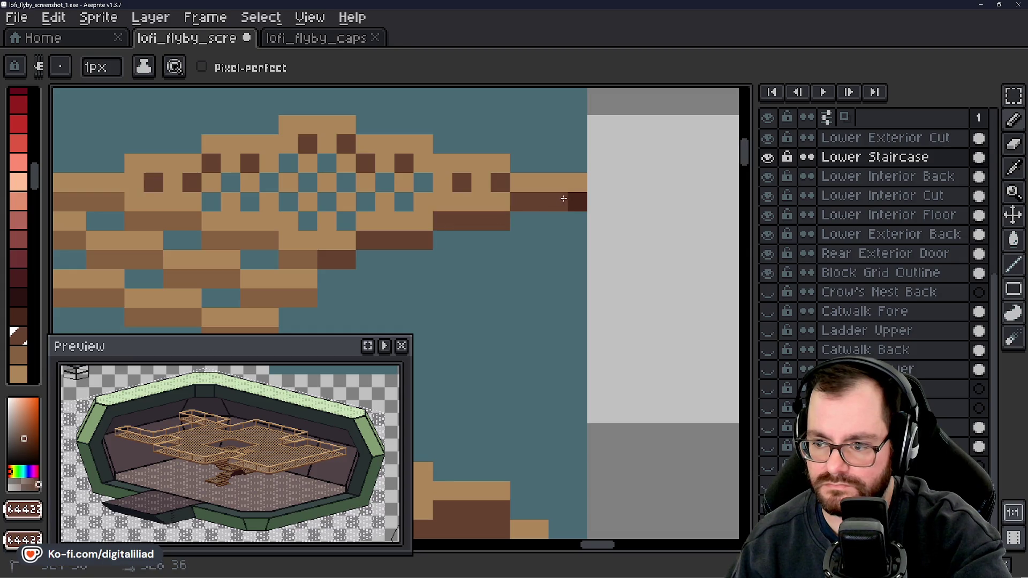
pyautogui.scroll(-3, 568, 231)
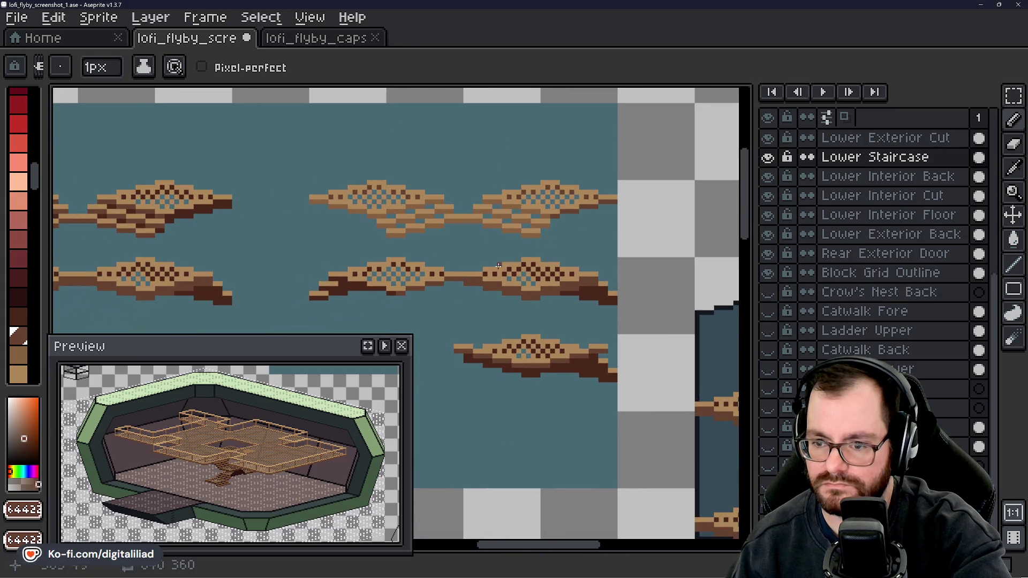
# - Save the sprite sheet, then darken one pixel on the landing piece
pyautogui.hotkey('ctrl', 's')
pyautogui.moveTo(461, 245)
pyautogui.mouseDown()
pyautogui.moveTo(477, 218)
pyautogui.moveTo(614, 215)
pyautogui.moveTo(447, 200)
pyautogui.moveTo(558, 222)
pyautogui.moveTo(606, 216)
pyautogui.mouseUp()
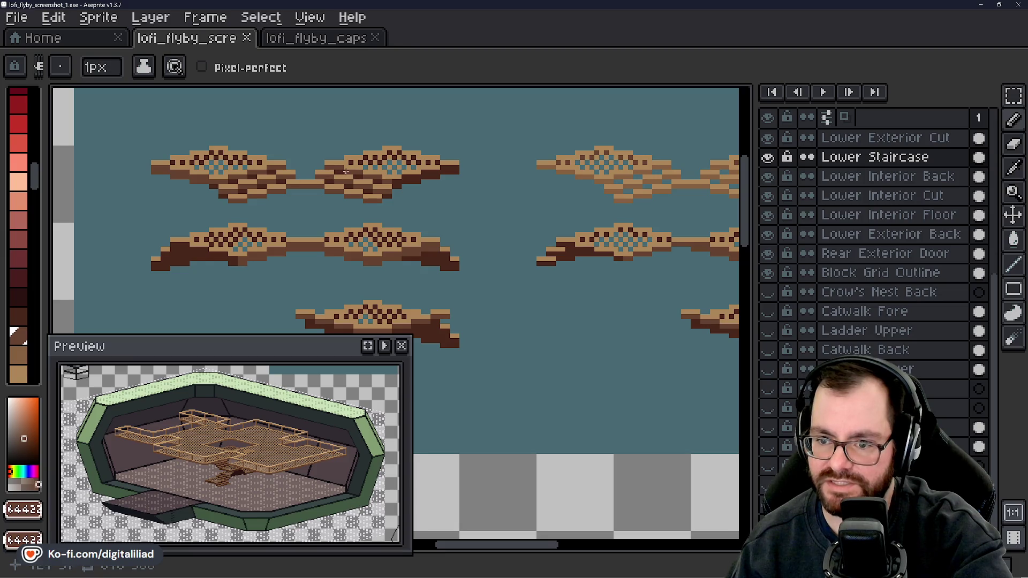
pyautogui.scroll(3, 430, 206)
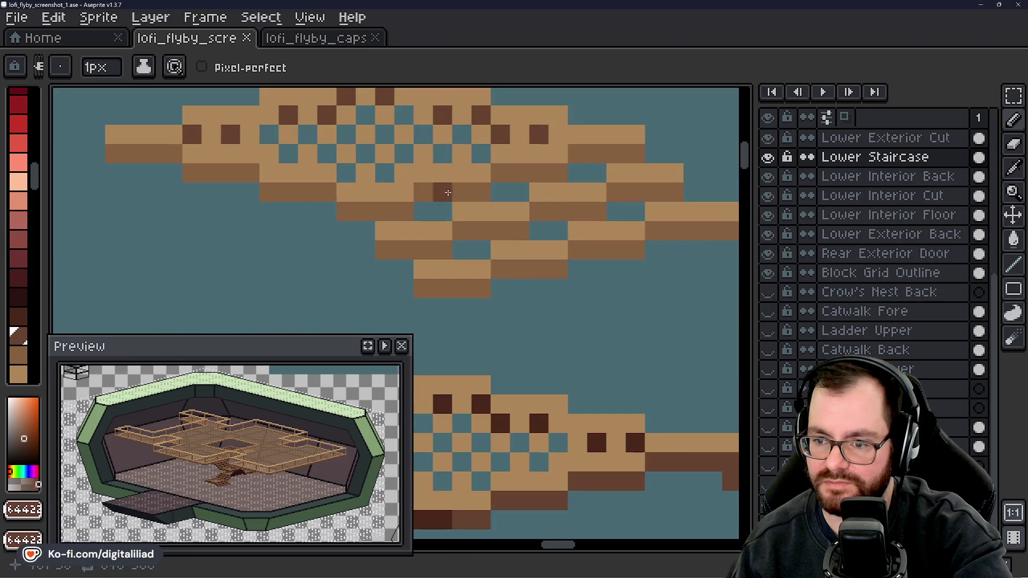
pyautogui.click(385, 231)
pyautogui.scroll(-4, 482, 252)
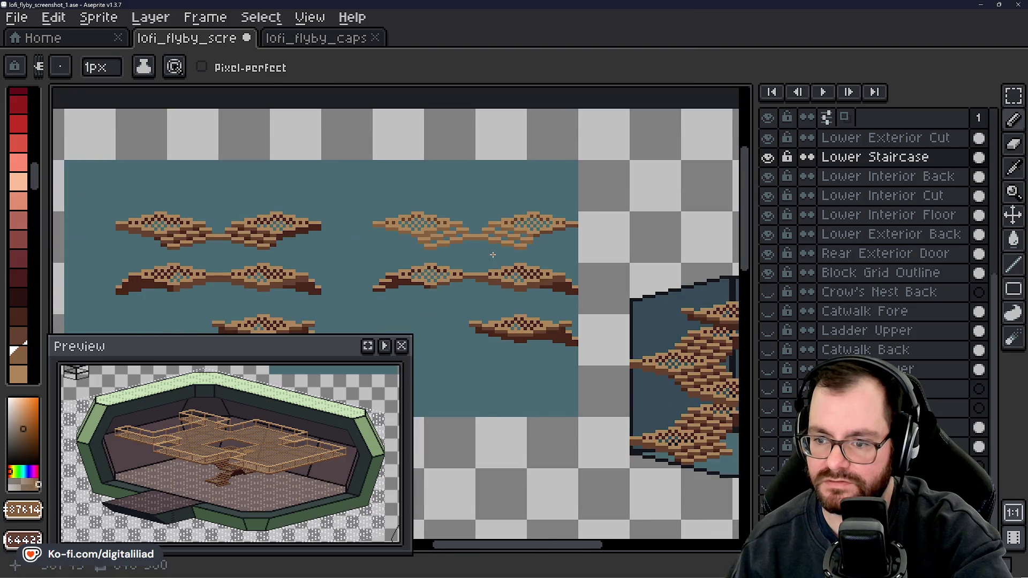
pyautogui.scroll(-1, 477, 266)
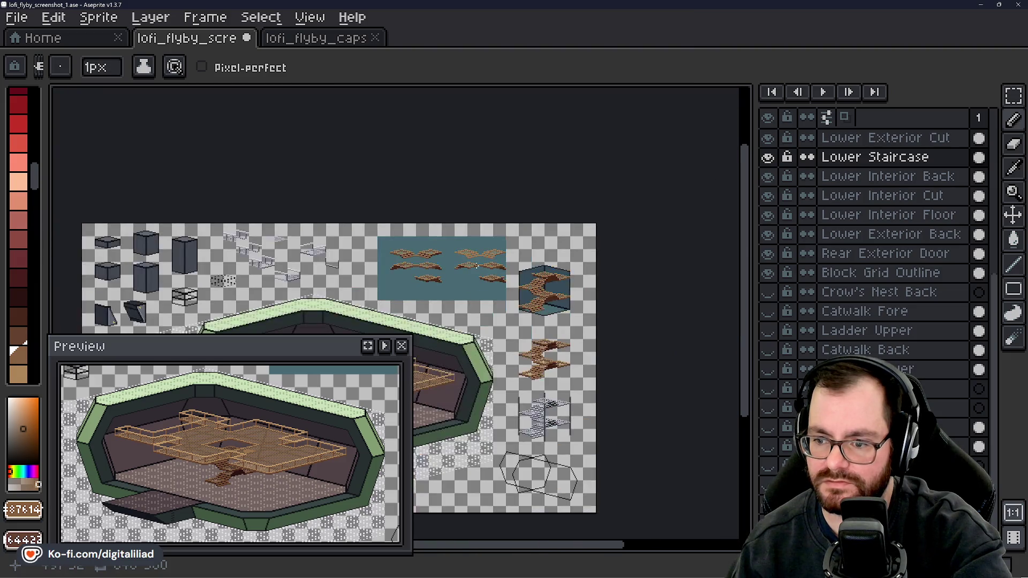
pyautogui.scroll(1, 477, 266)
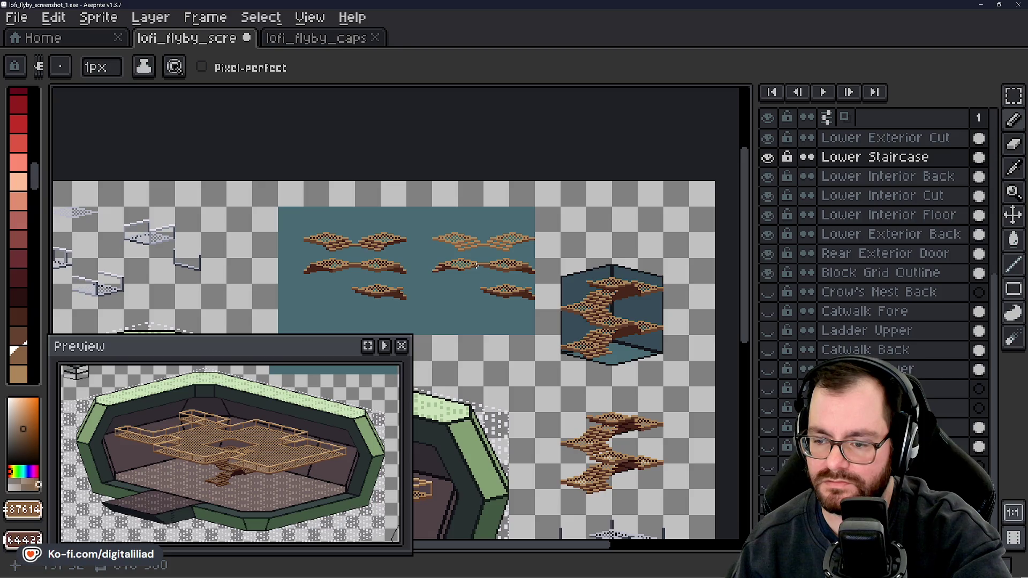
pyautogui.hotkey('ctrl', 'z')
pyautogui.scroll(3, 483, 249)
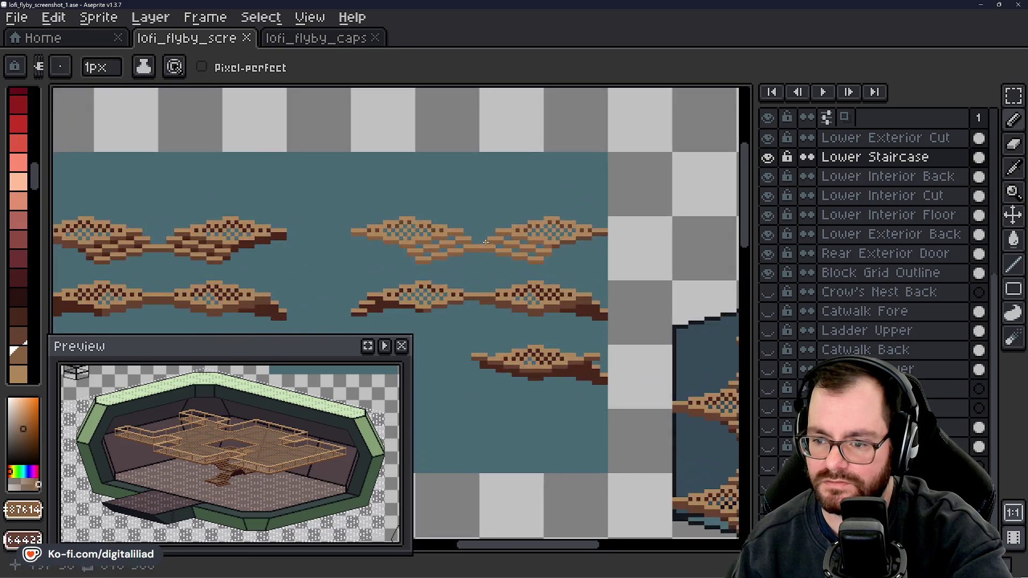
pyautogui.moveTo(483, 249)
pyautogui.mouseDown()
pyautogui.moveTo(475, 262)
pyautogui.moveTo(409, 246)
pyautogui.moveTo(392, 256)
pyautogui.mouseUp()
pyautogui.scroll(5, 391, 256)
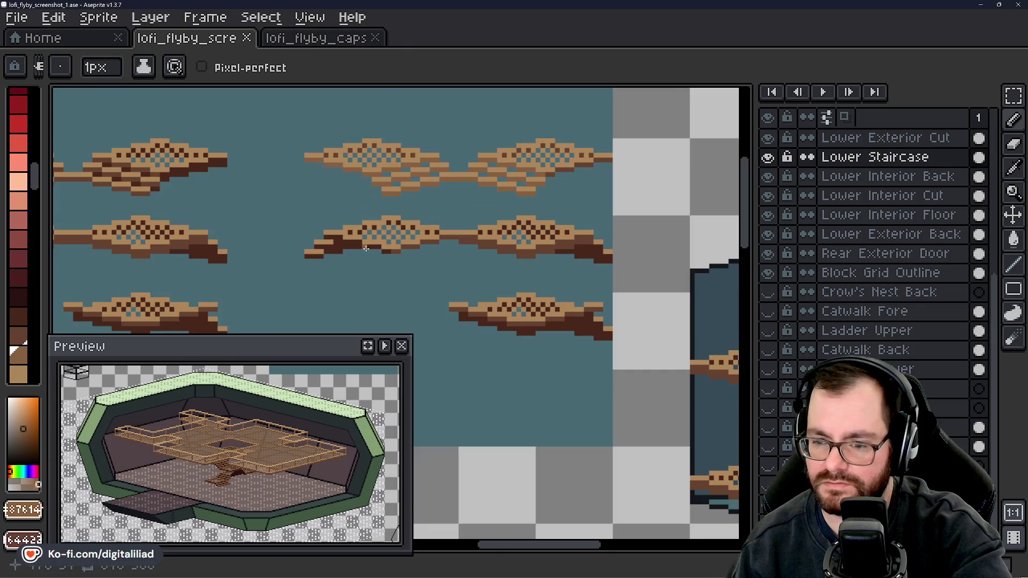
pyautogui.scroll(-5, 373, 258)
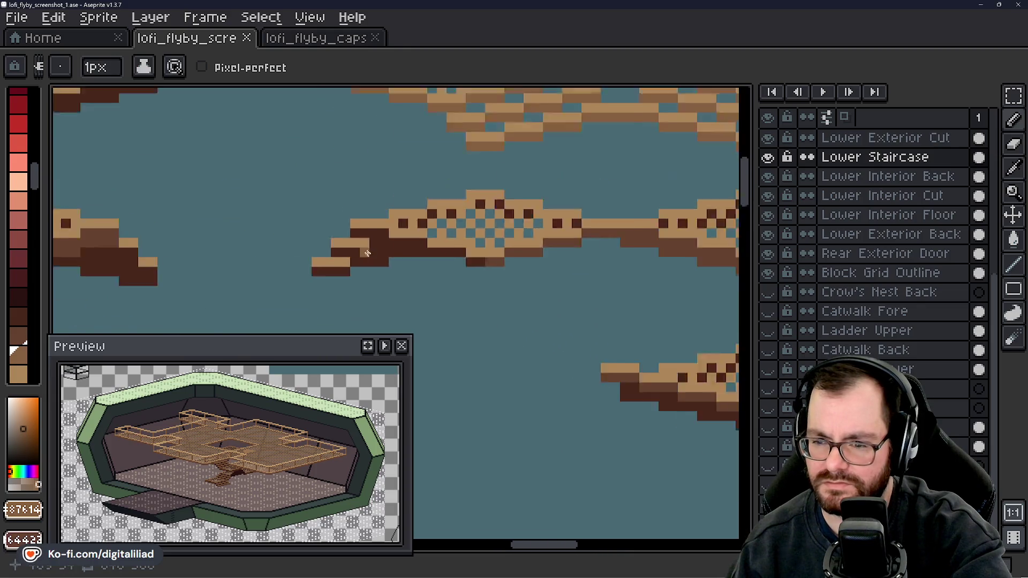
pyautogui.scroll(-1, 487, 307)
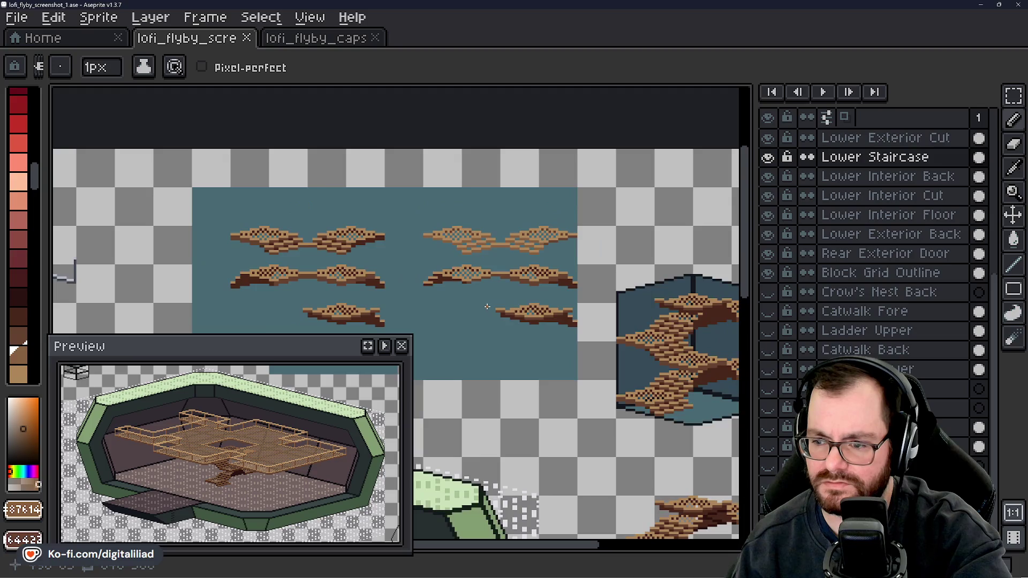
pyautogui.scroll(4, 481, 299)
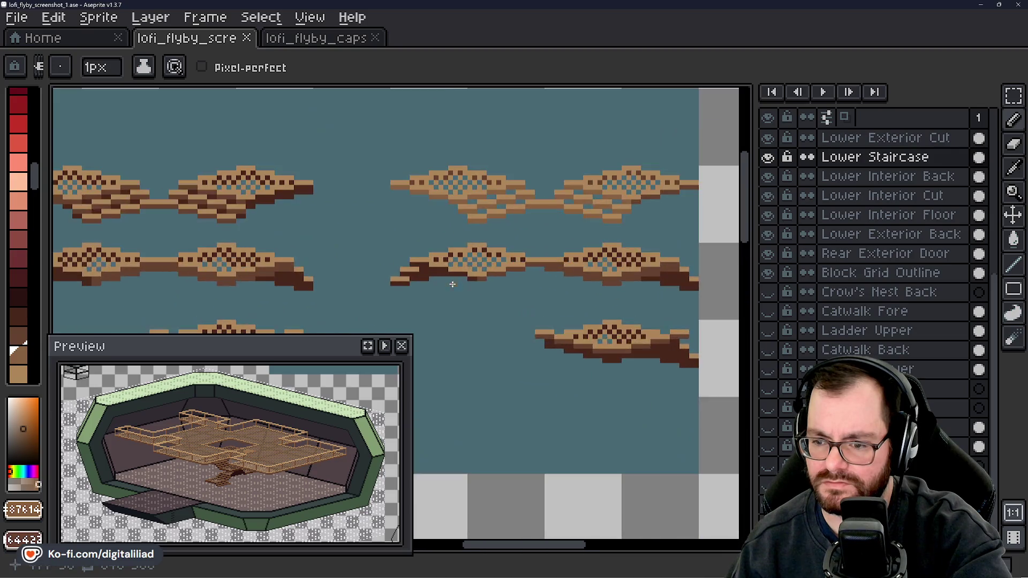
# - Repaint the step's connector row in lighter brown and its bottom edge in brown
pyautogui.moveTo(513, 300); pyautogui.dragTo(386, 296)
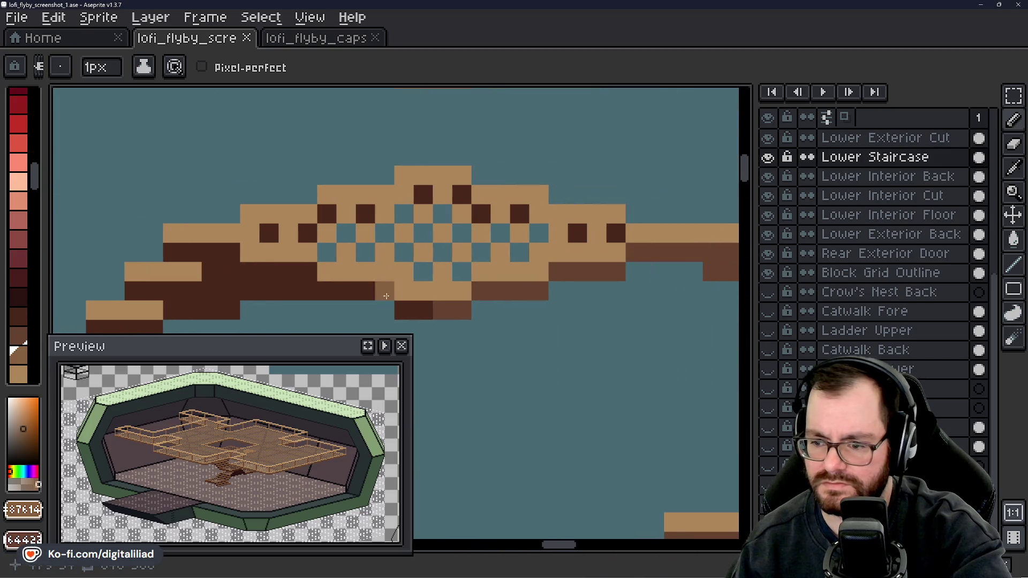
pyautogui.scroll(-3, 488, 287)
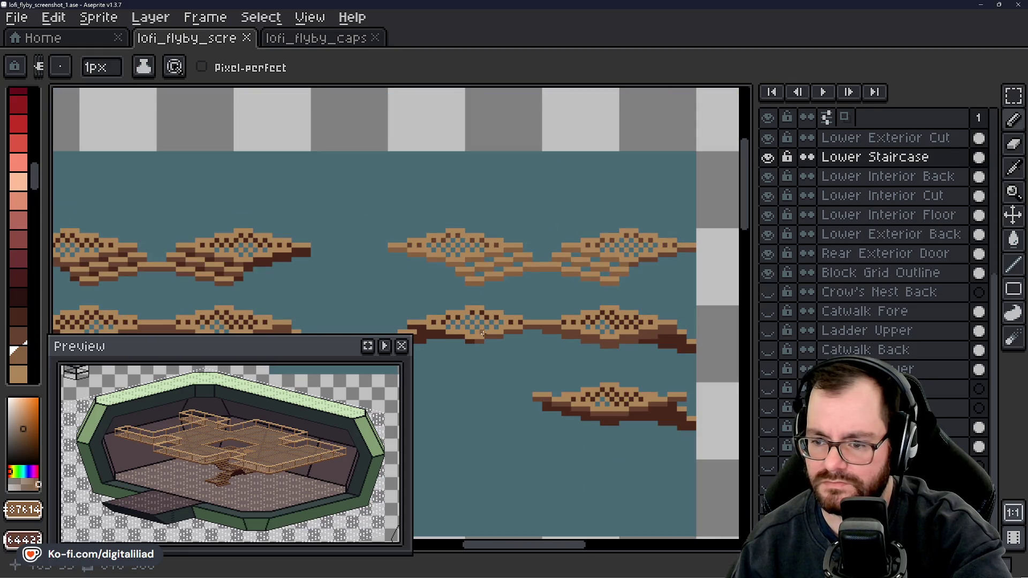
pyautogui.scroll(1, 483, 334)
pyautogui.scroll(1, 473, 303)
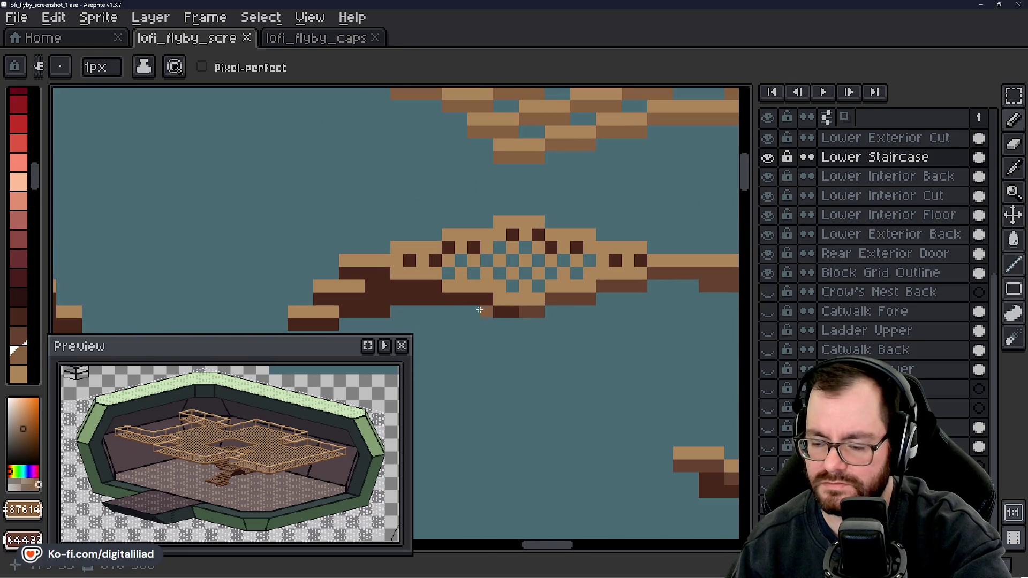
pyautogui.scroll(-2, 497, 289)
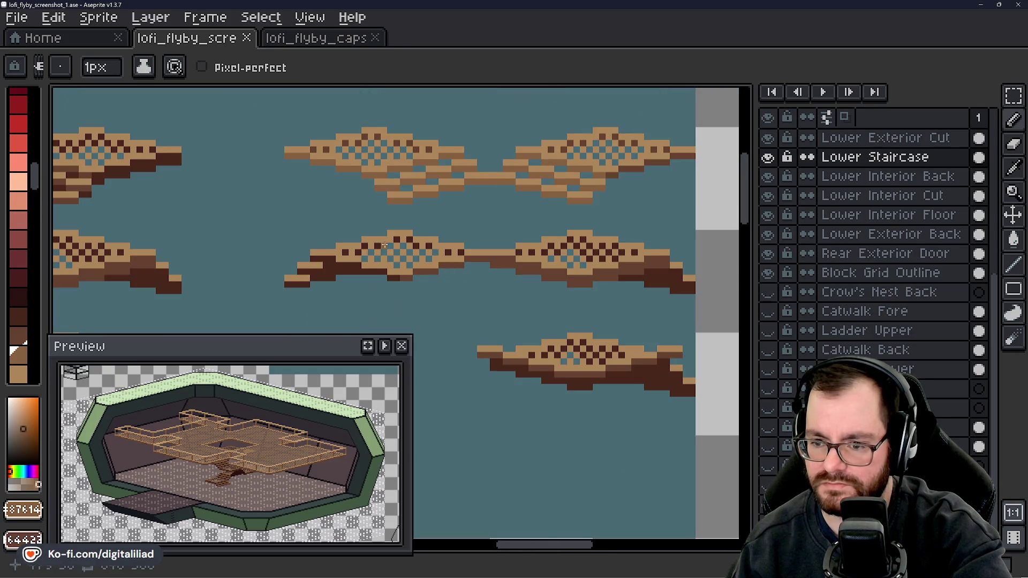
pyautogui.scroll(2, 430, 278)
pyautogui.moveTo(538, 244); pyautogui.dragTo(500, 242)
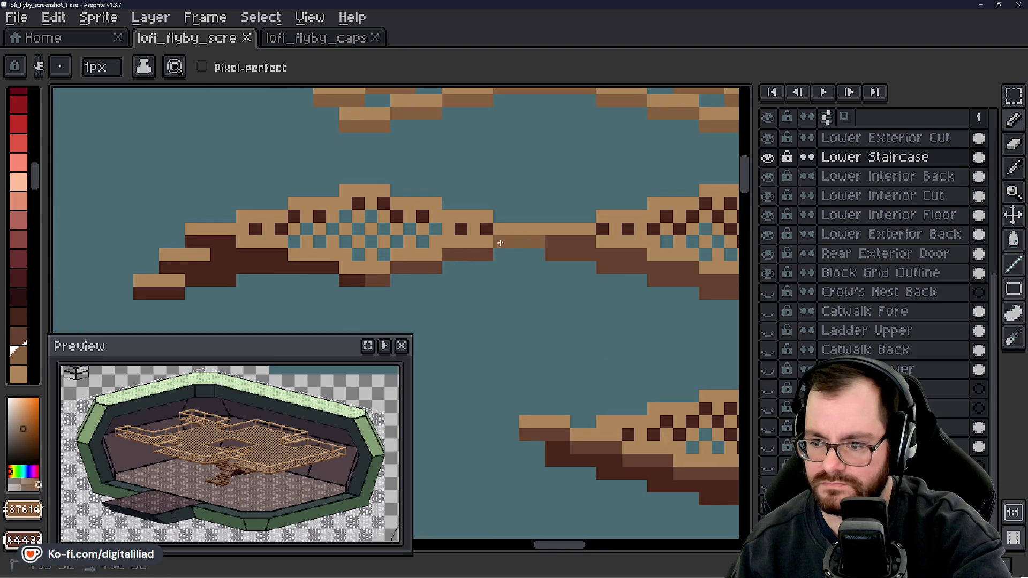
pyautogui.moveTo(434, 267); pyautogui.dragTo(397, 269)
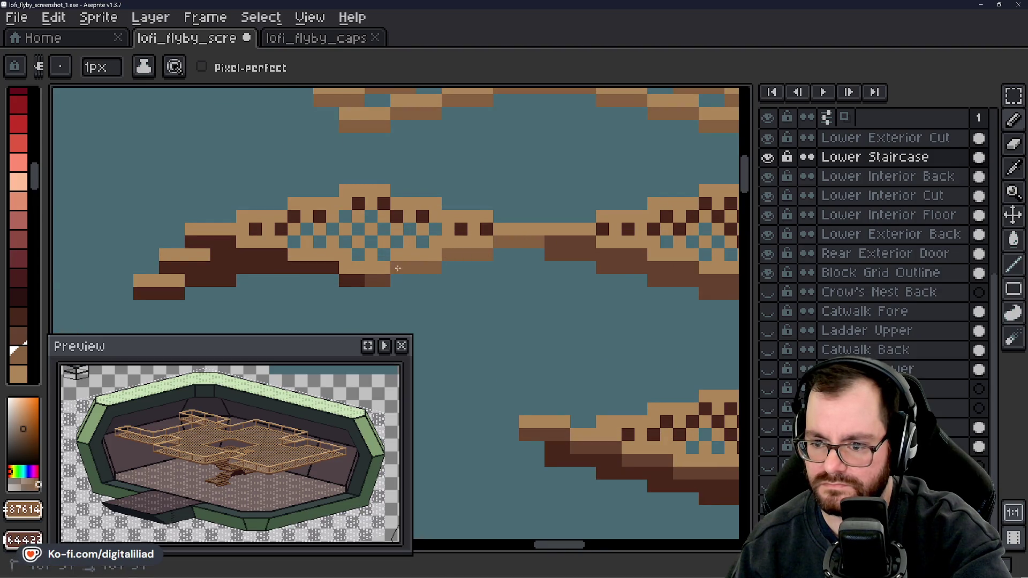
# - Eyedrop tan #ae8659 and medium brown, then recolour a single pixel medium brown
pyautogui.keyDown('alt'); pyautogui.click(572, 232); pyautogui.keyUp('alt')
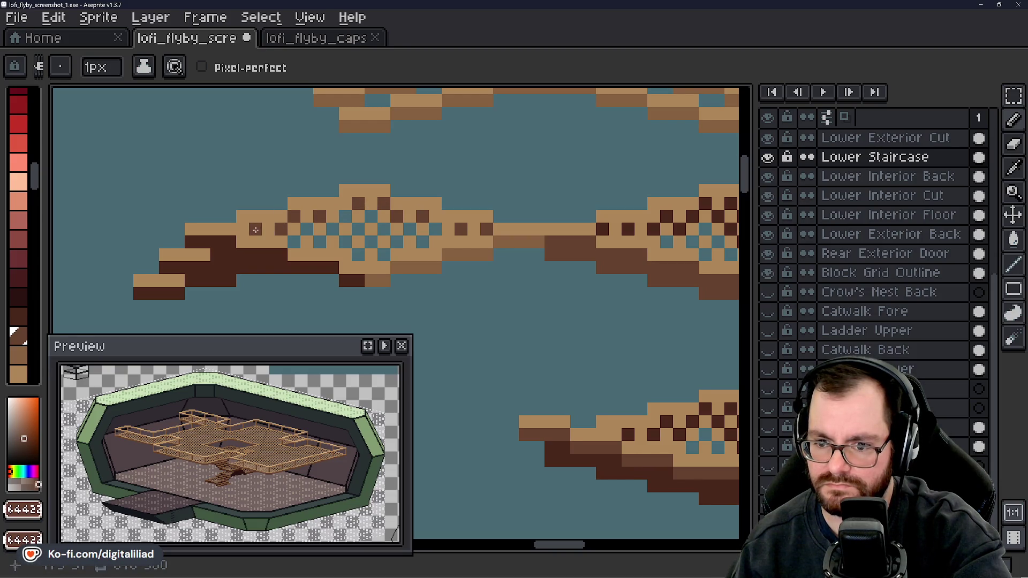
pyautogui.hscroll(-3, 284, 271)
pyautogui.hscroll(-2, 317, 253)
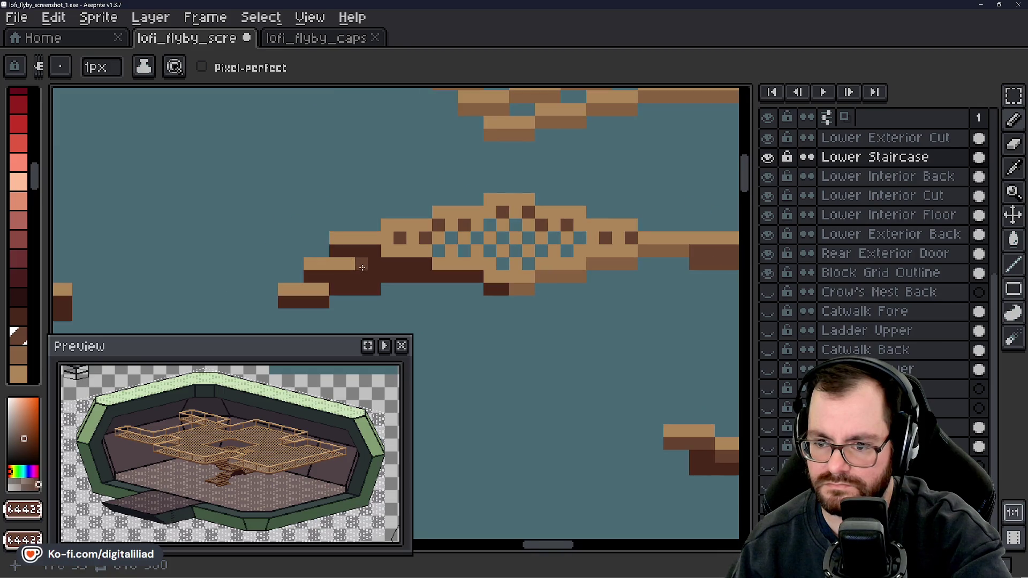
pyautogui.keyDown('alt'); pyautogui.click(318, 255); pyautogui.keyUp('alt')
pyautogui.scroll(1, 387, 260)
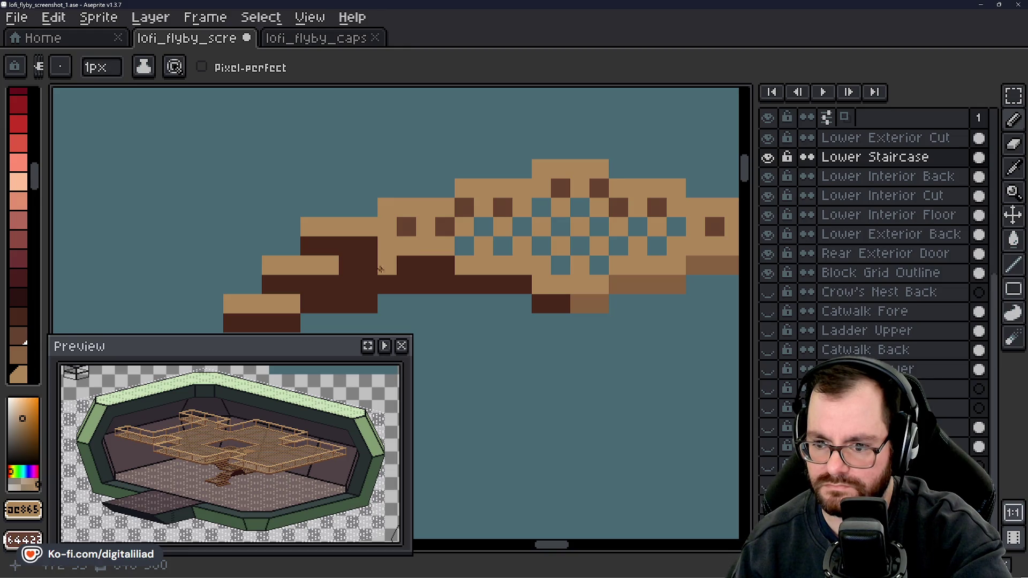
pyautogui.keyDown('alt'); pyautogui.click(648, 279); pyautogui.keyUp('alt')
pyautogui.click(532, 257)
pyautogui.scroll(-4, 532, 258)
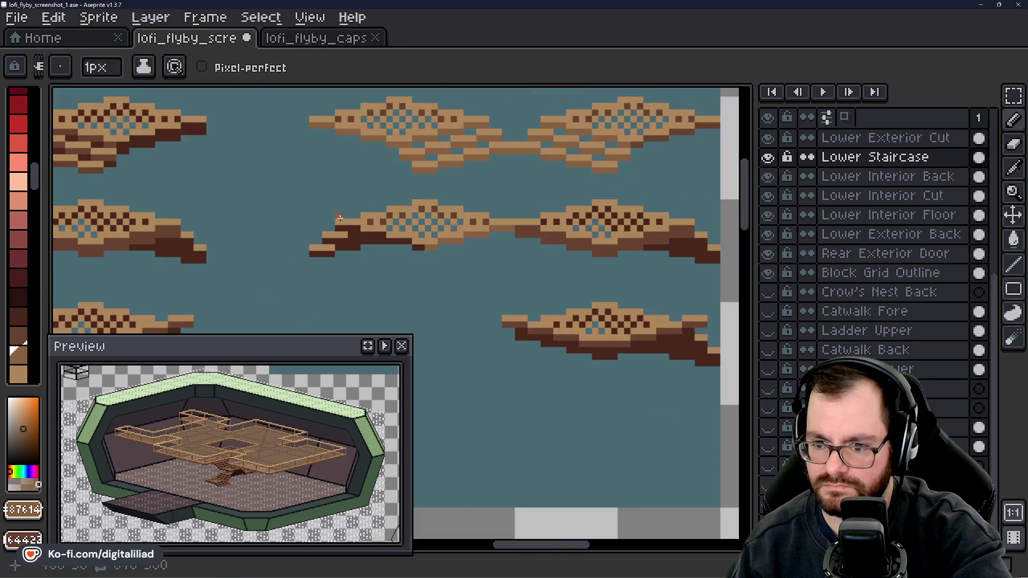
# - Bring the stair steps into view and sample a colour from the step piece
pyautogui.scroll(3, 399, 191)
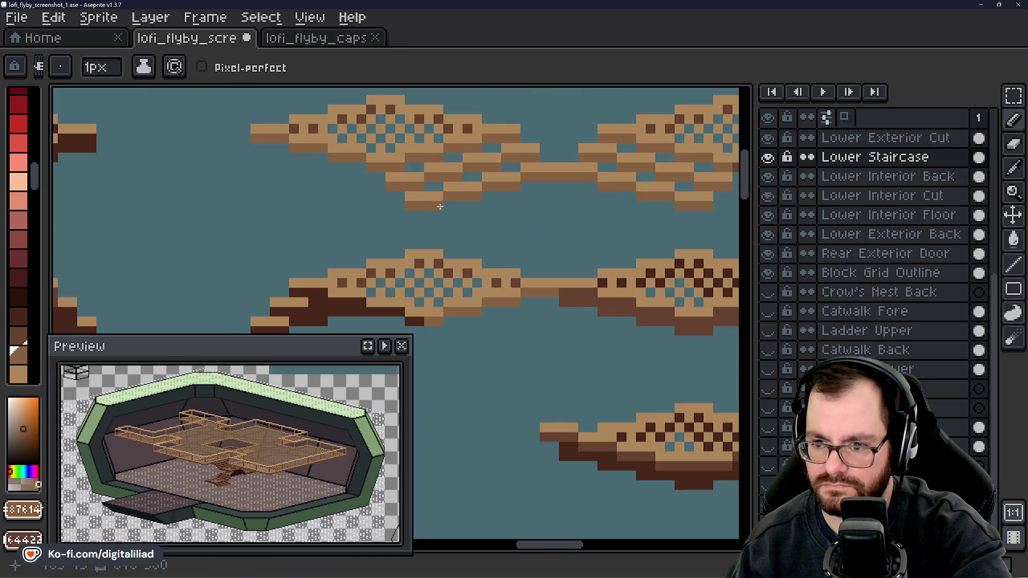
pyautogui.moveTo(408, 260); pyautogui.dragTo(453, 236)
pyautogui.press('g')
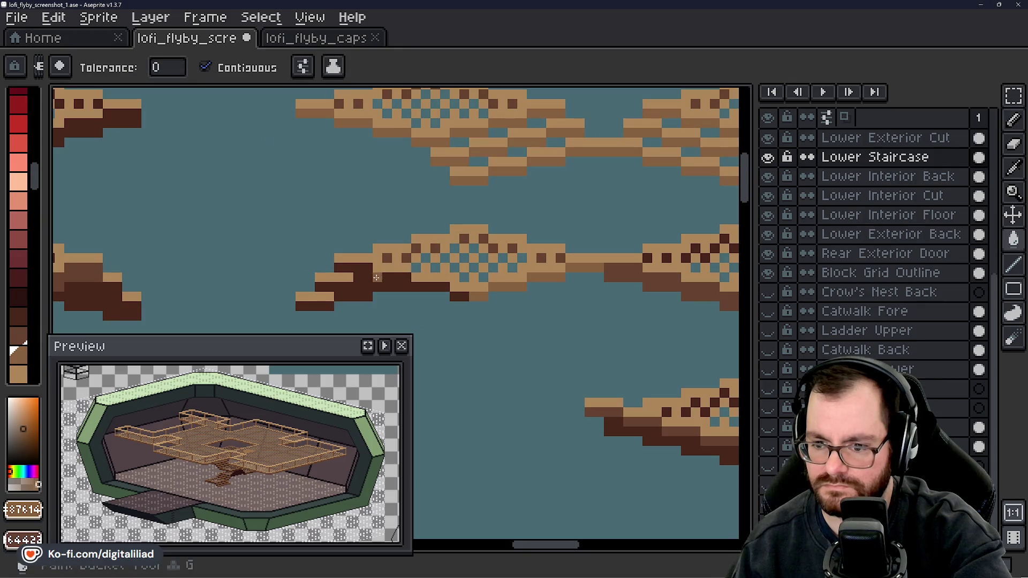
pyautogui.press('v')
pyautogui.press('i')
pyautogui.click(443, 238)
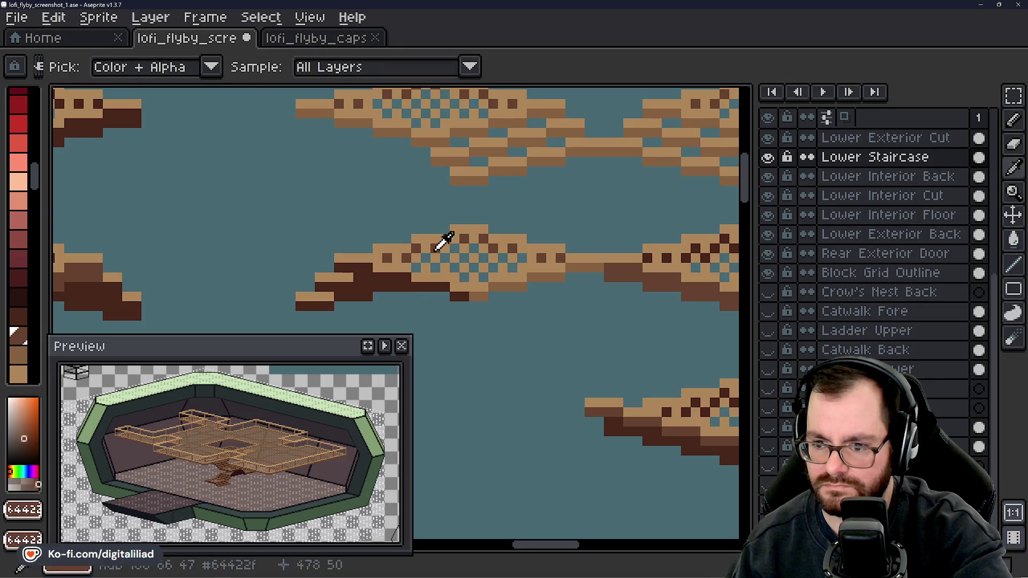
pyautogui.press('g')
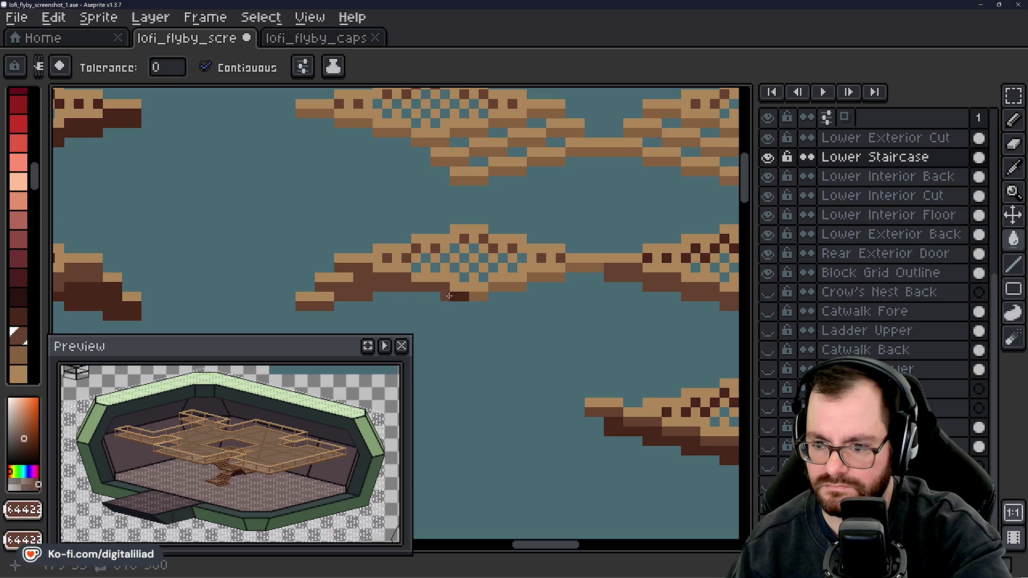
pyautogui.scroll(-3, 427, 287)
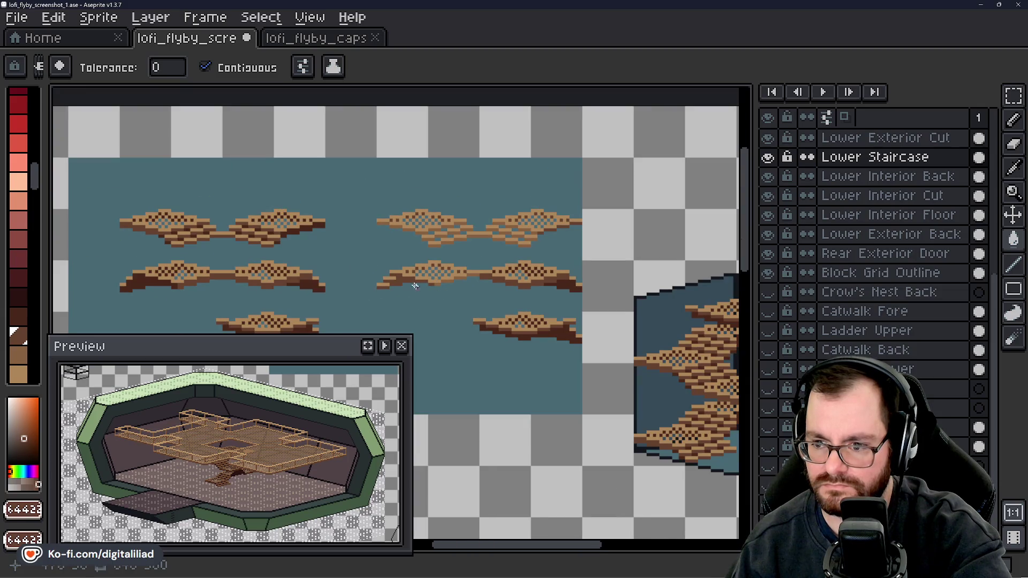
pyautogui.scroll(4, 413, 272)
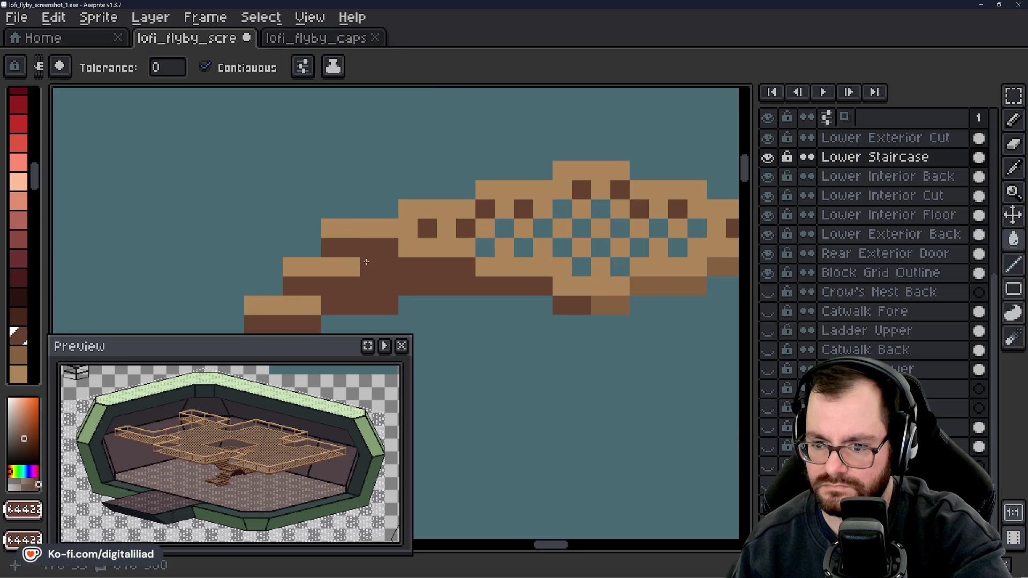
# - Pick light tan #ae8659 and try a bucket fill on the underside, then undo it
pyautogui.press('i')
pyautogui.click(342, 263)
pyautogui.press('g')
pyautogui.click(336, 283)
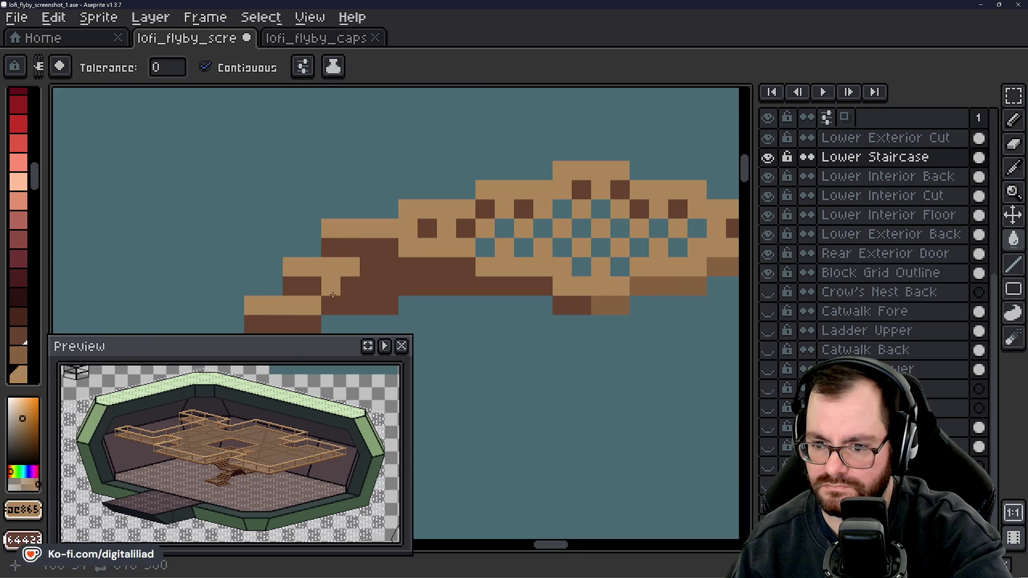
pyautogui.click(380, 286)
pyautogui.hotkey('ctrl', 'z')
# - Pencil medium-brown pixels one by one along the dark underside beneath the tread
pyautogui.press('b')
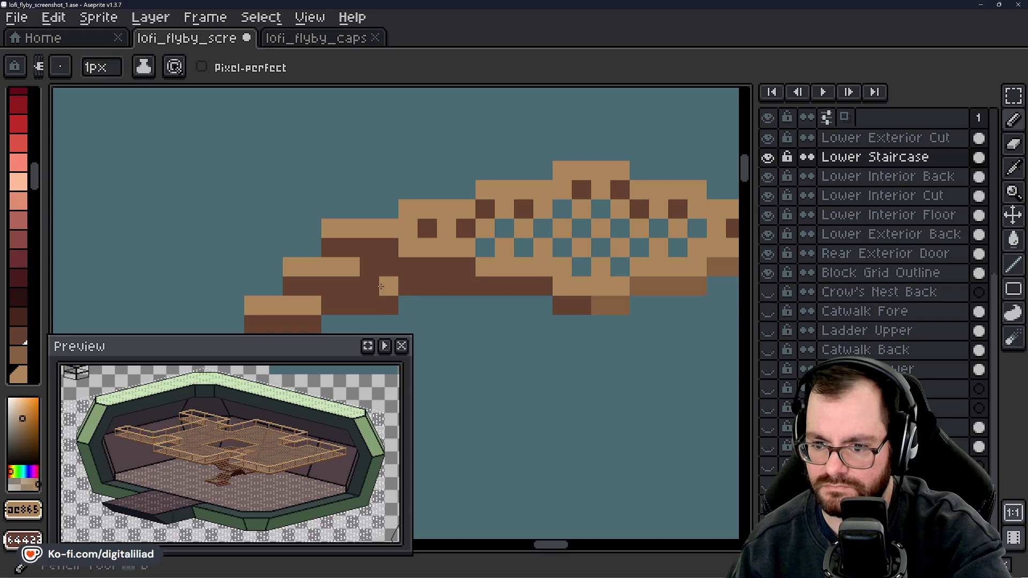
pyautogui.click(379, 286)
pyautogui.keyDown('alt'); pyautogui.click(630, 275); pyautogui.keyUp('alt')
pyautogui.click(462, 293)
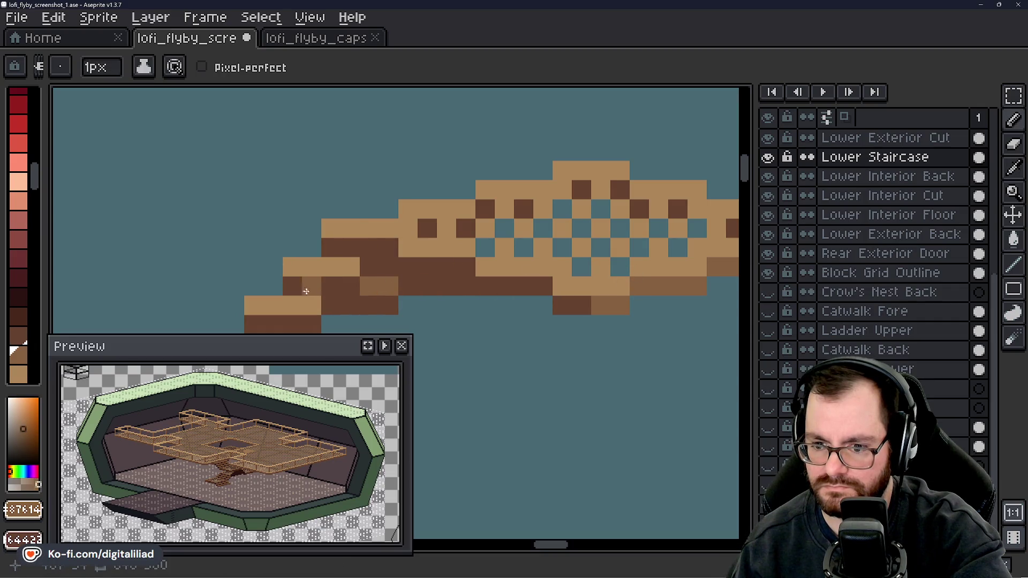
pyautogui.click(447, 267)
pyautogui.click(466, 267)
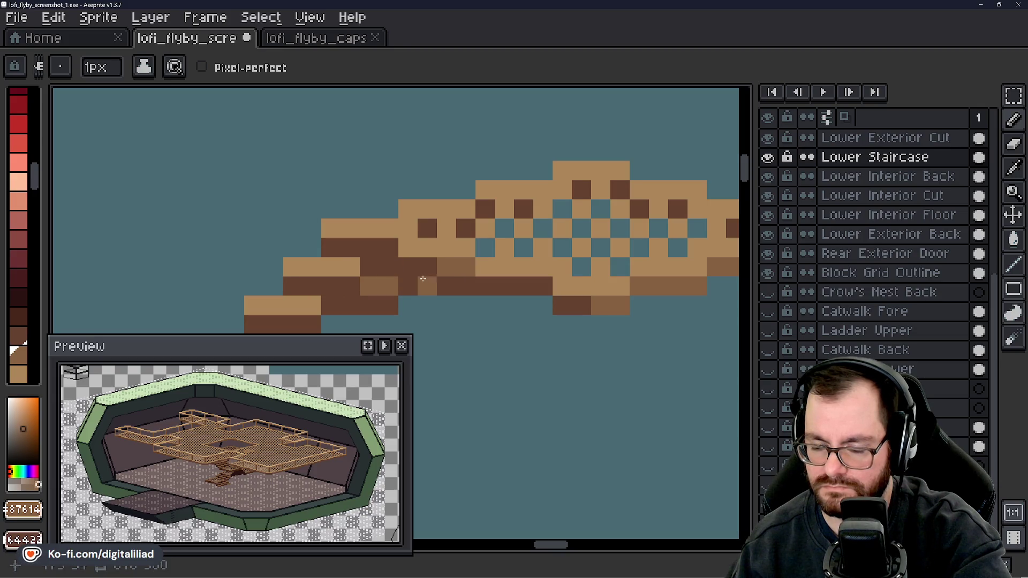
pyautogui.moveTo(417, 275); pyautogui.dragTo(380, 261)
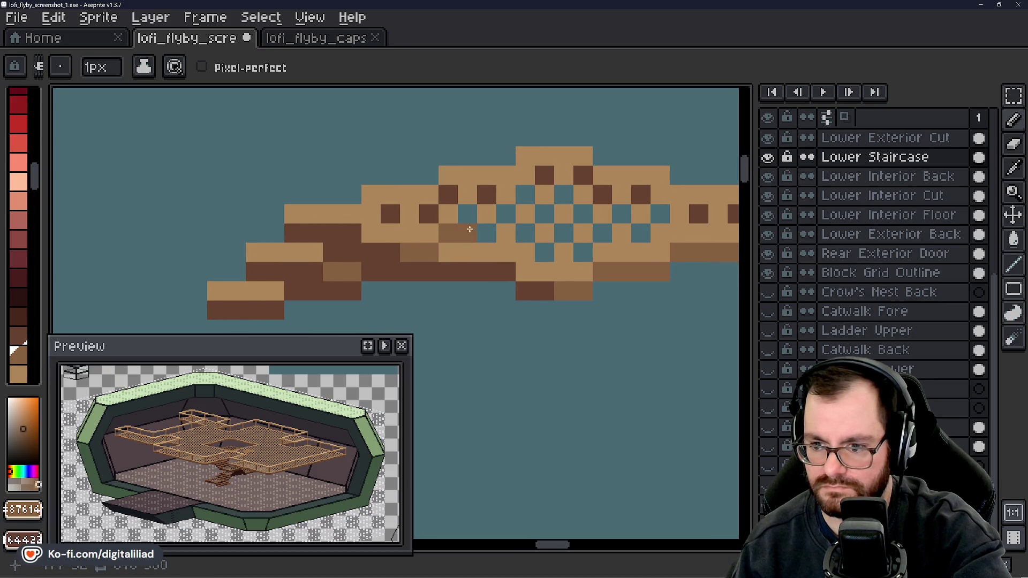
pyautogui.scroll(-3, 451, 258)
pyautogui.scroll(-4, 451, 257)
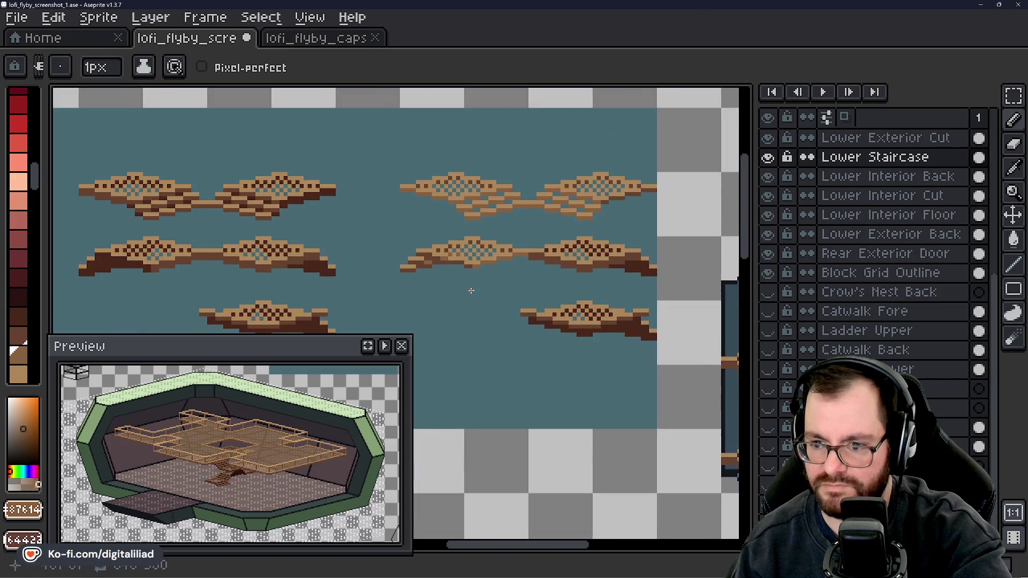
# - Zoom in on a step and eyedrop light tan #ae8659 and darker brown #876149
pyautogui.scroll(7, 479, 281)
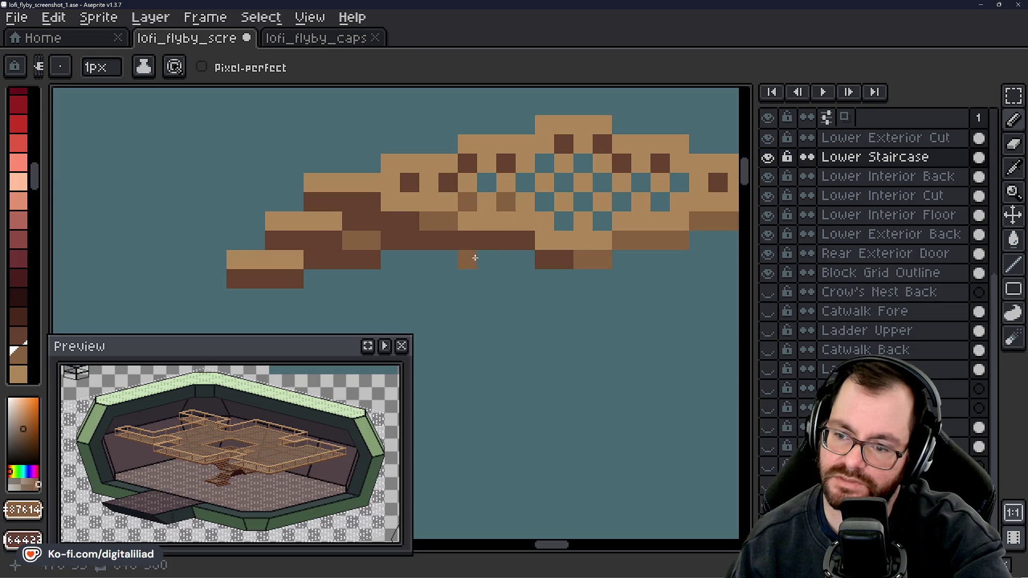
pyautogui.moveTo(467, 257)
pyautogui.mouseDown()
pyautogui.moveTo(429, 289)
pyautogui.moveTo(449, 304)
pyautogui.mouseUp()
pyautogui.keyDown('alt'); pyautogui.click(334, 240); pyautogui.keyUp('alt')
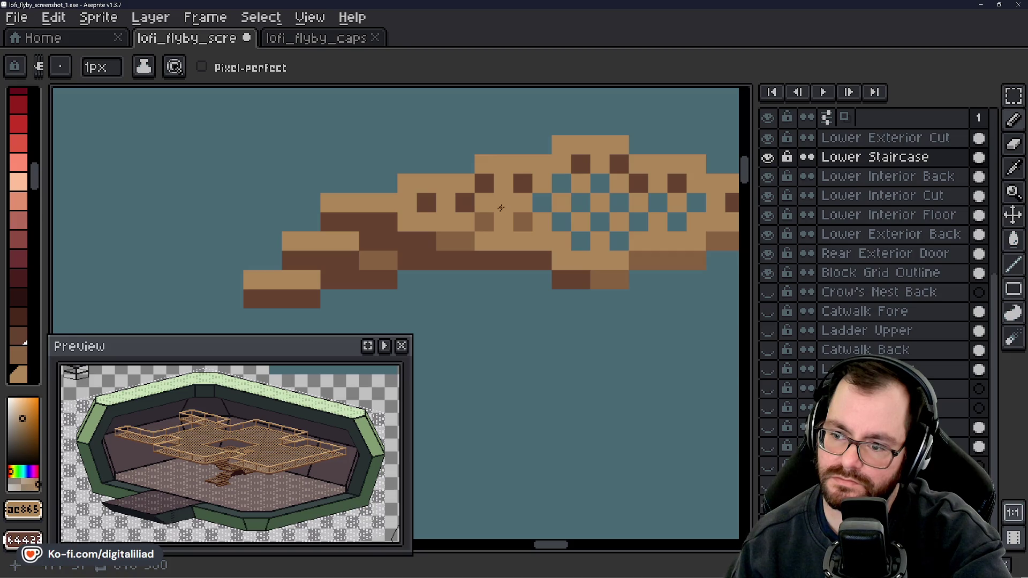
pyautogui.keyDown('alt'); pyautogui.click(501, 208); pyautogui.keyUp('alt')
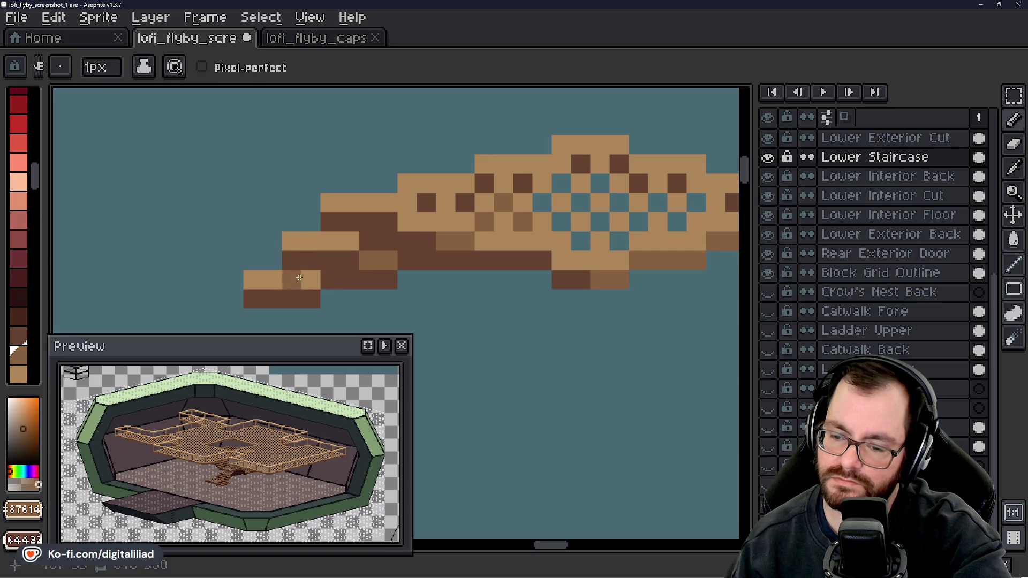
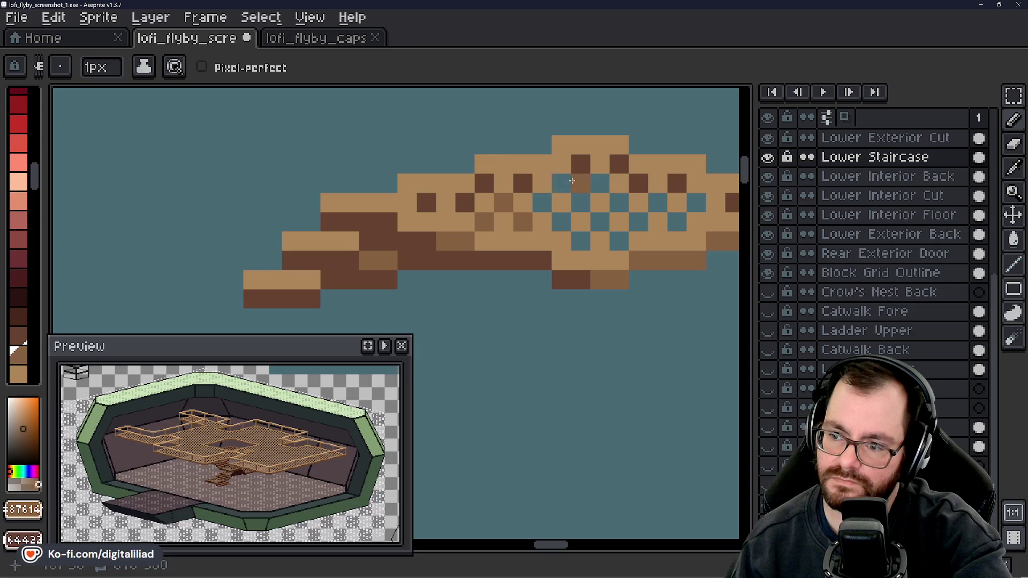
# - Save the staircase sprite sheet
pyautogui.scroll(-4, 410, 259)
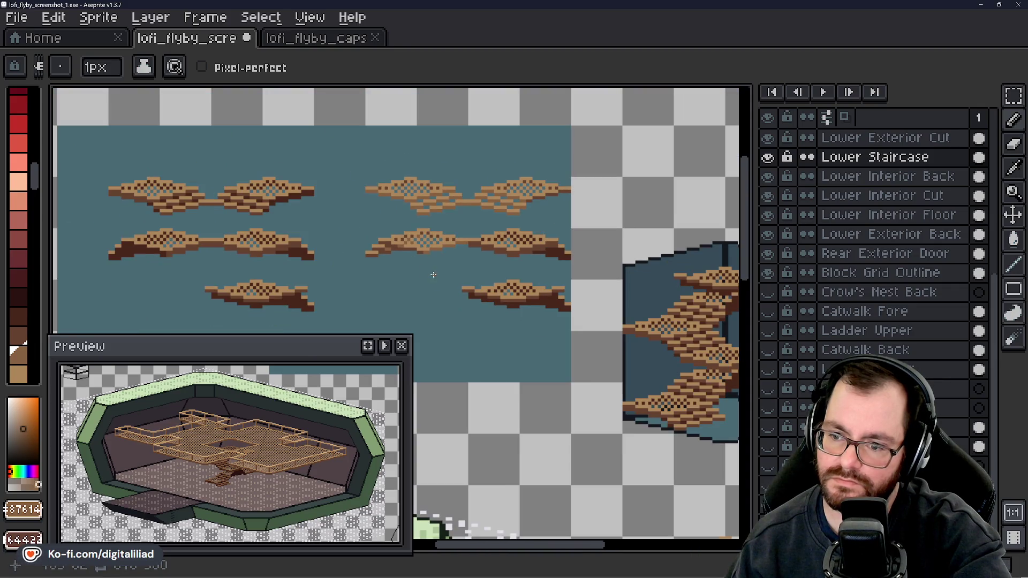
pyautogui.hotkey('ctrl', 's')
pyautogui.scroll(2, 428, 230)
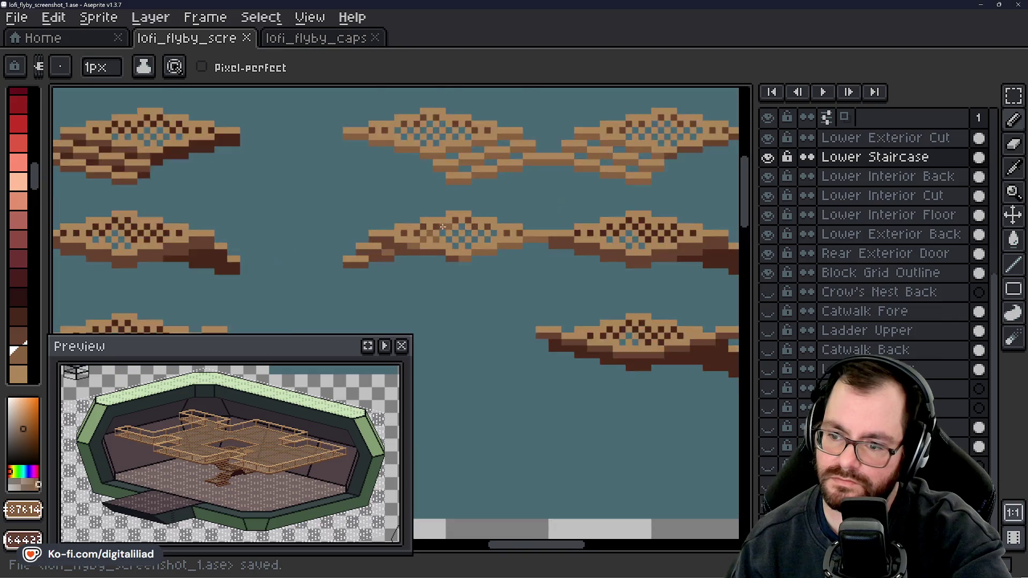
pyautogui.scroll(1, 443, 227)
# - Paint one dark shading pixel on a catwalk piece's underside with the Pencil
pyautogui.click(1014, 95)
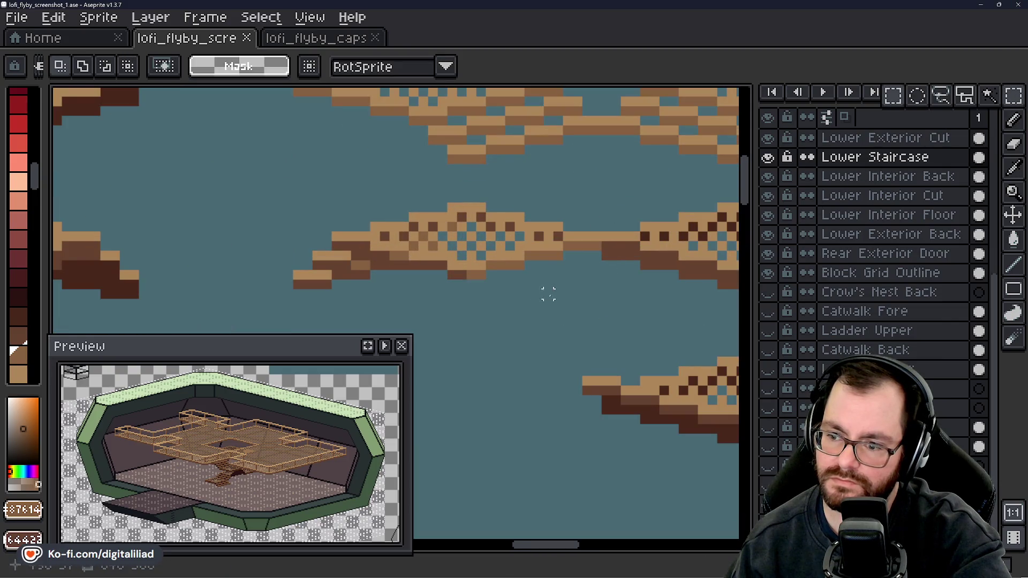
pyautogui.moveTo(547, 291); pyautogui.dragTo(436, 246)
pyautogui.moveTo(573, 260); pyautogui.dragTo(428, 271)
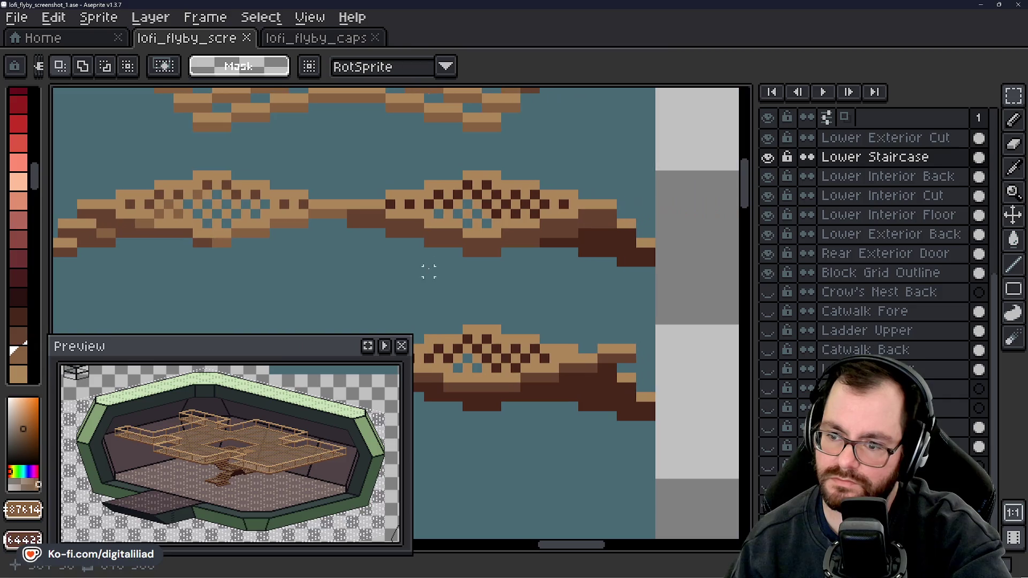
pyautogui.scroll(1, 371, 222)
pyautogui.press('b')
pyautogui.click(402, 216)
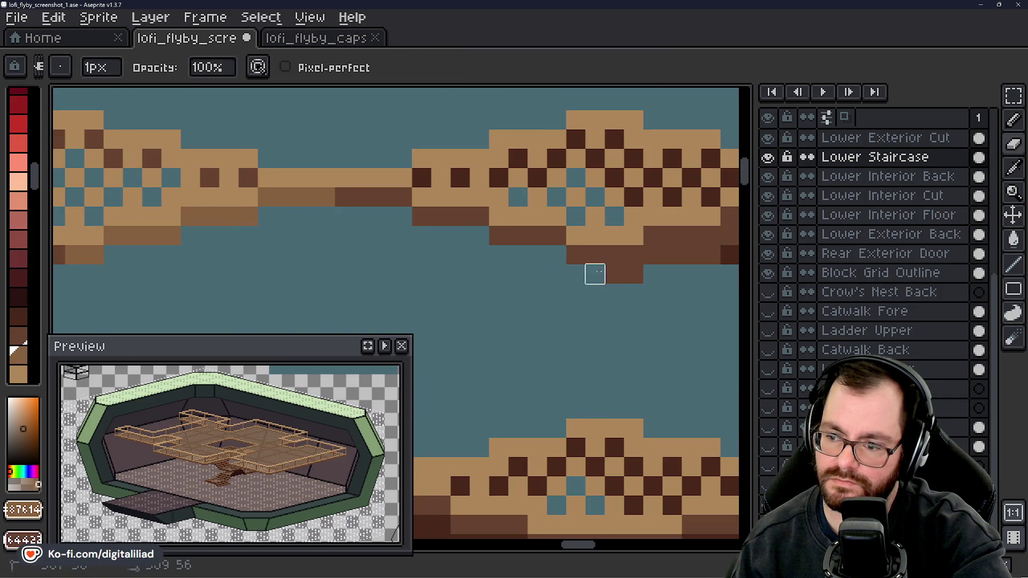
pyautogui.moveTo(634, 273); pyautogui.dragTo(362, 260)
pyautogui.scroll(-2, 459, 225)
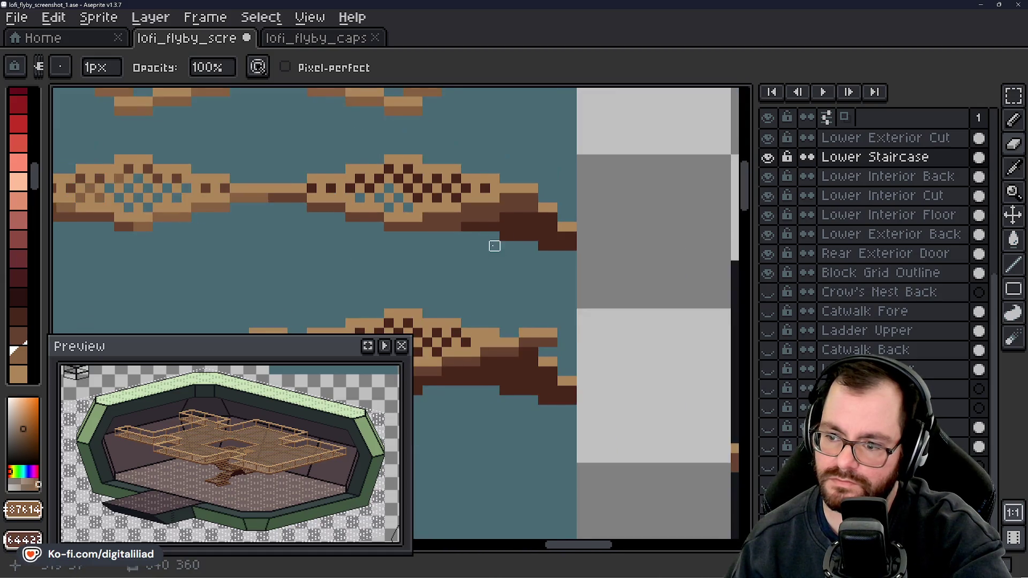
pyautogui.moveTo(493, 243)
pyautogui.mouseDown()
pyautogui.moveTo(659, 239)
pyautogui.moveTo(615, 246)
pyautogui.mouseUp()
pyautogui.scroll(-1, 531, 247)
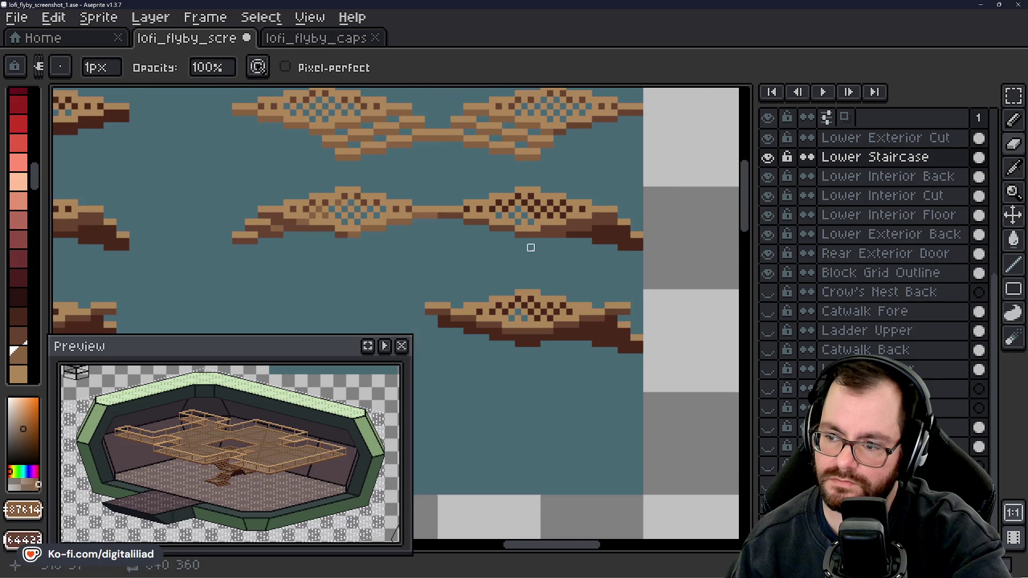
# - Delete the middle row's right catwalk piece and put a horizontally flipped copy of the left piece there, nudged 3 px
pyautogui.click(1014, 95)
pyautogui.moveTo(441, 183); pyautogui.dragTo(645, 258)
pyautogui.press('Delete')
pyautogui.moveTo(210, 177)
pyautogui.mouseDown()
pyautogui.moveTo(468, 255)
pyautogui.moveTo(524, 243)
pyautogui.moveTo(608, 248)
pyautogui.mouseUp()
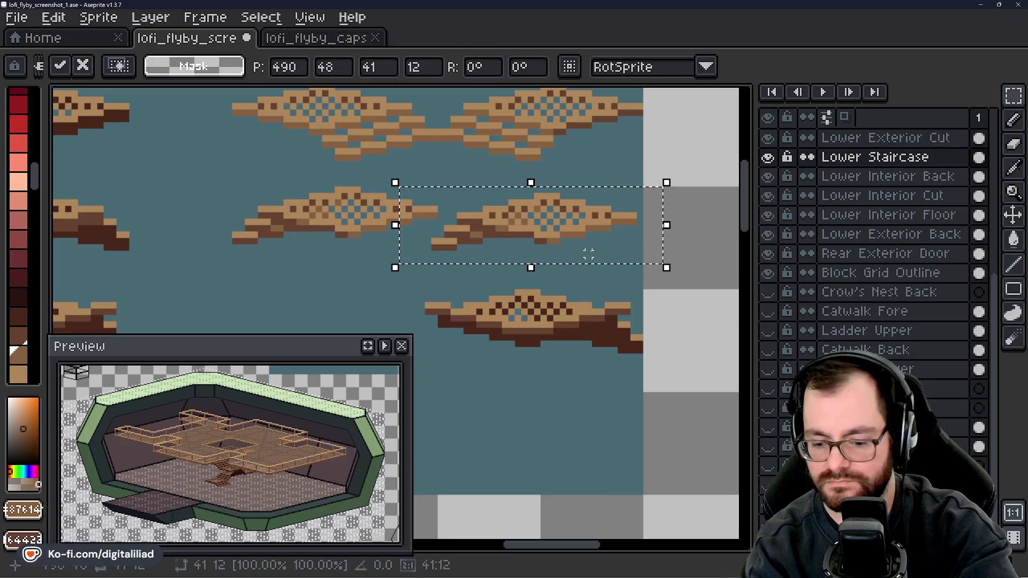
pyautogui.hotkey('shift', 'h')
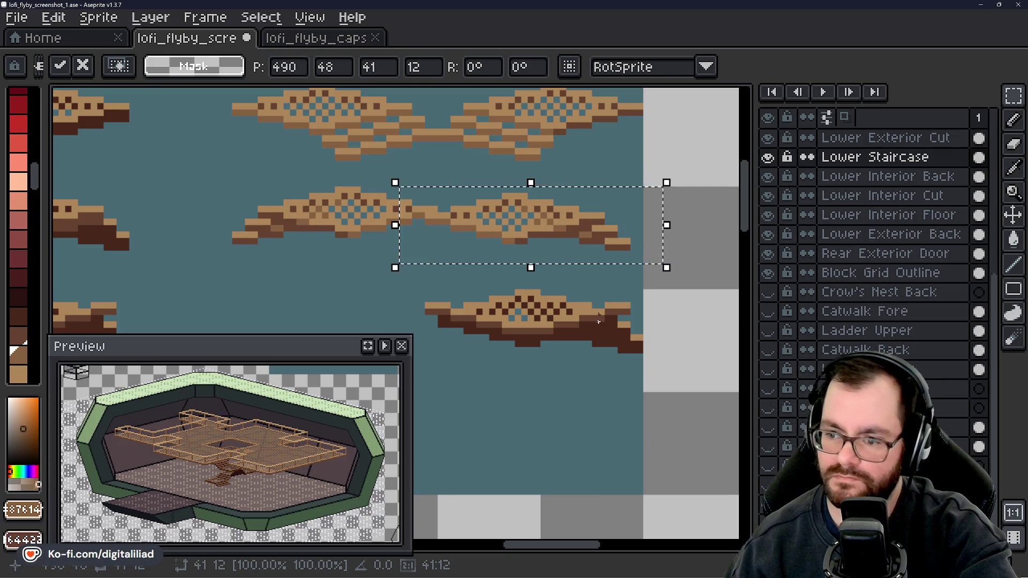
pyautogui.moveTo(581, 248); pyautogui.dragTo(586, 229)
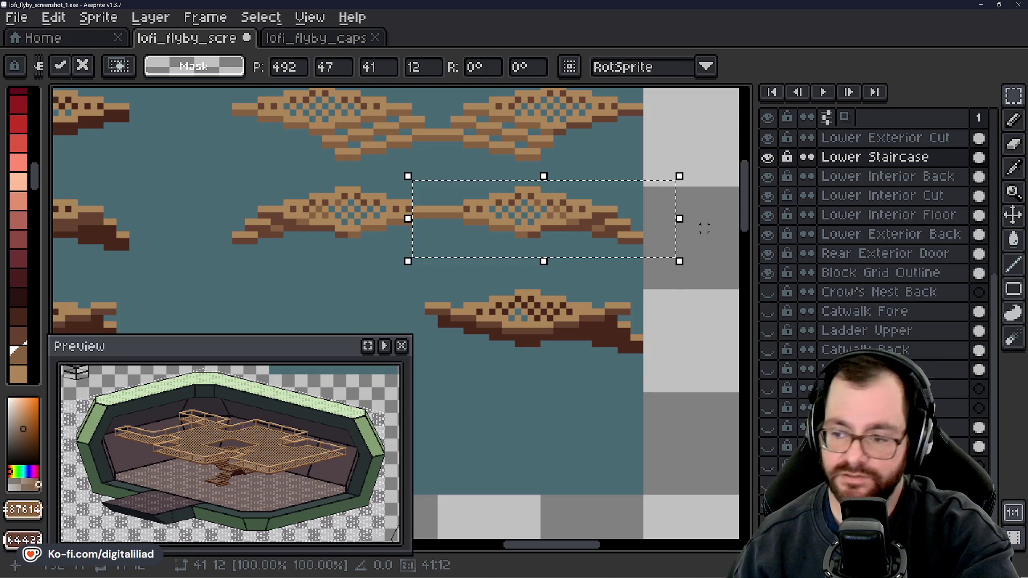
pyautogui.hotkey('ctrl', 'd')
# - Save the sprite sheet and pick dark brown from the canvas
pyautogui.hotkey('ctrl', 's')
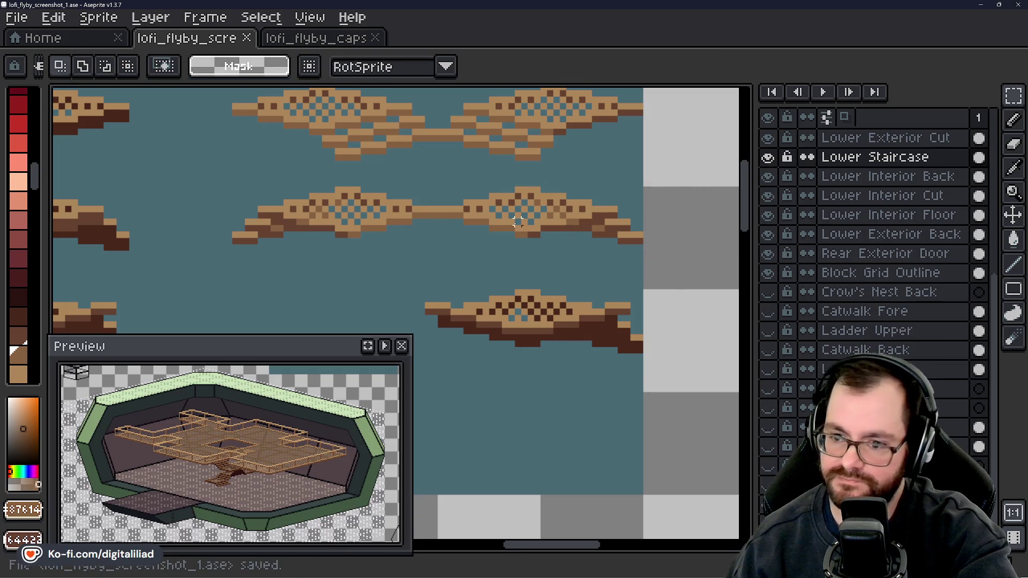
pyautogui.moveTo(518, 222); pyautogui.dragTo(432, 234)
pyautogui.scroll(3, 539, 245)
pyautogui.keyDown('alt'); pyautogui.click(534, 258); pyautogui.keyUp('alt')
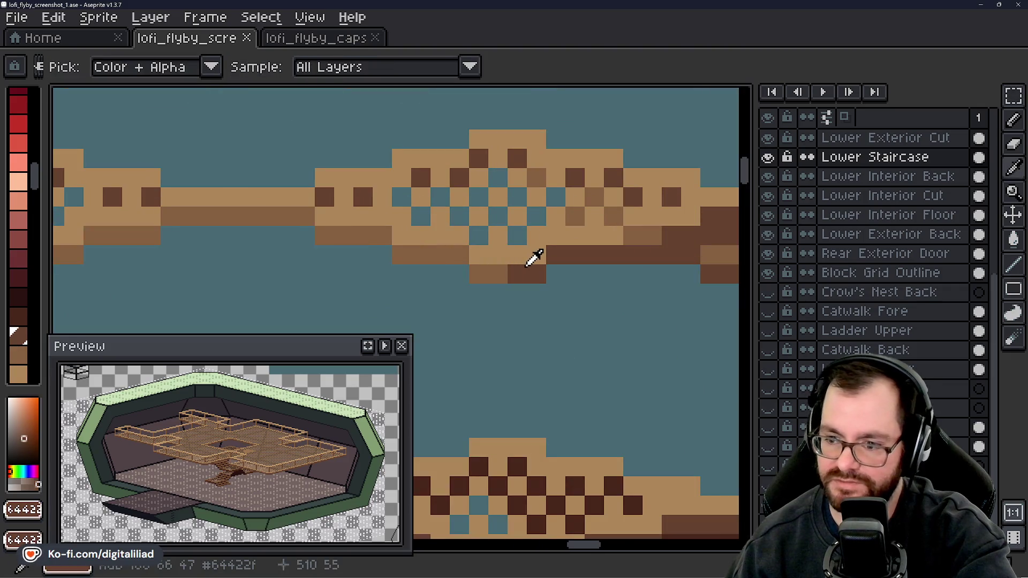
# - Paint dark brown shading pixels along the mirrored catwalk piece's underside
pyautogui.press('b')
pyautogui.moveTo(488, 272)
pyautogui.mouseDown()
pyautogui.moveTo(477, 254)
pyautogui.moveTo(403, 255)
pyautogui.moveTo(399, 273)
pyautogui.moveTo(471, 265)
pyautogui.mouseUp()
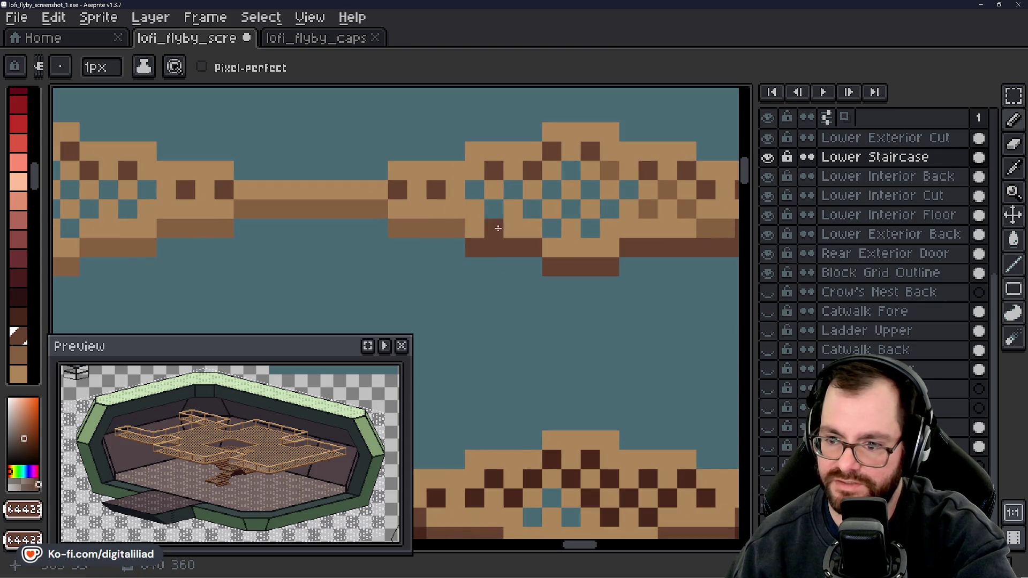
pyautogui.moveTo(452, 229)
pyautogui.mouseDown()
pyautogui.moveTo(399, 229)
pyautogui.moveTo(329, 206)
pyautogui.mouseUp()
pyautogui.click(397, 209)
pyautogui.hotkey('ctrl', 'z')
pyautogui.click(320, 208)
pyautogui.click(358, 247)
pyautogui.scroll(-4, 375, 251)
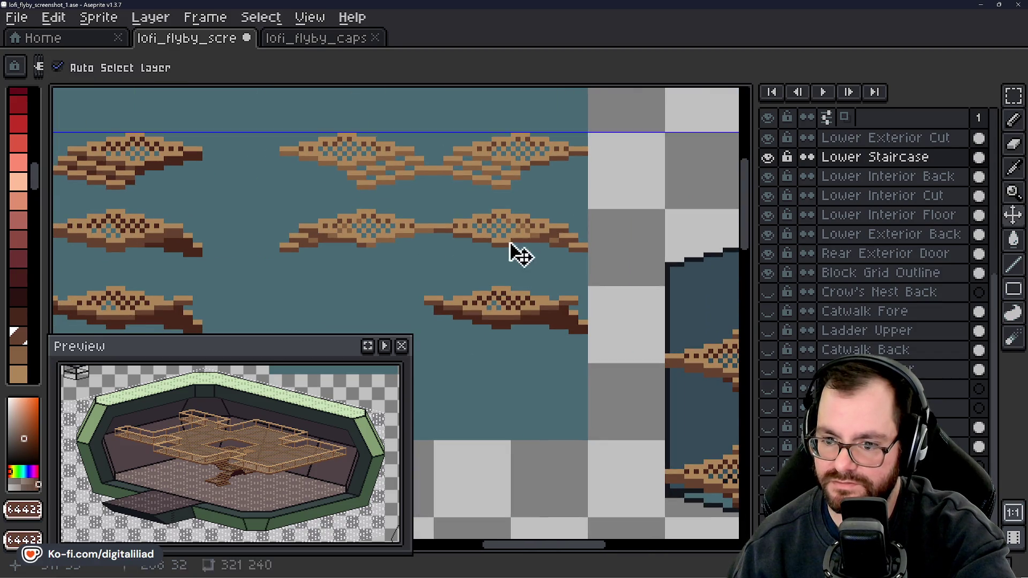
# - Save the sprite sheet
pyautogui.hotkey('ctrl', 's')
pyautogui.scroll(-3, 500, 249)
pyautogui.scroll(1, 498, 253)
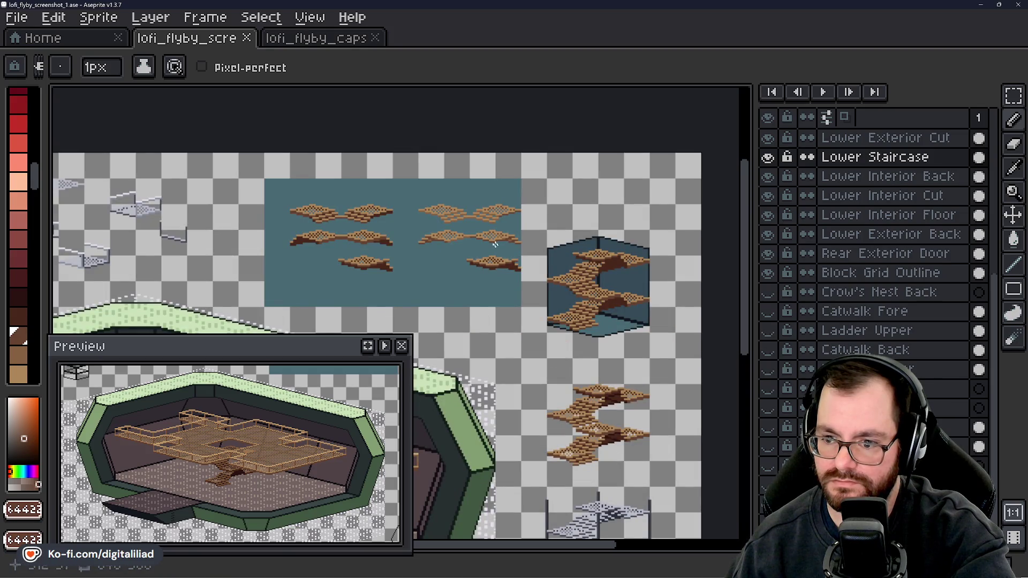
pyautogui.scroll(3, 493, 242)
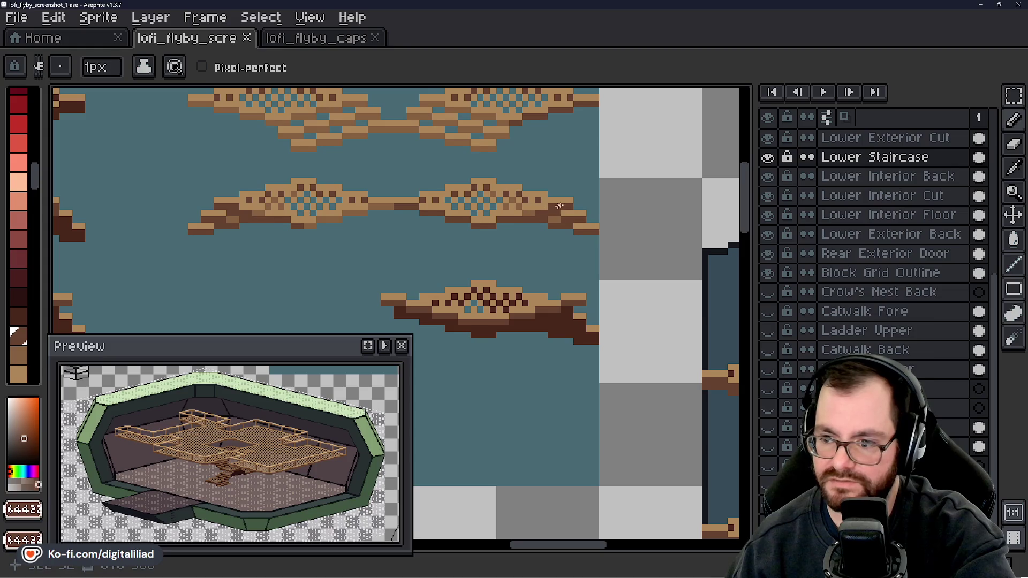
pyautogui.scroll(1, 532, 202)
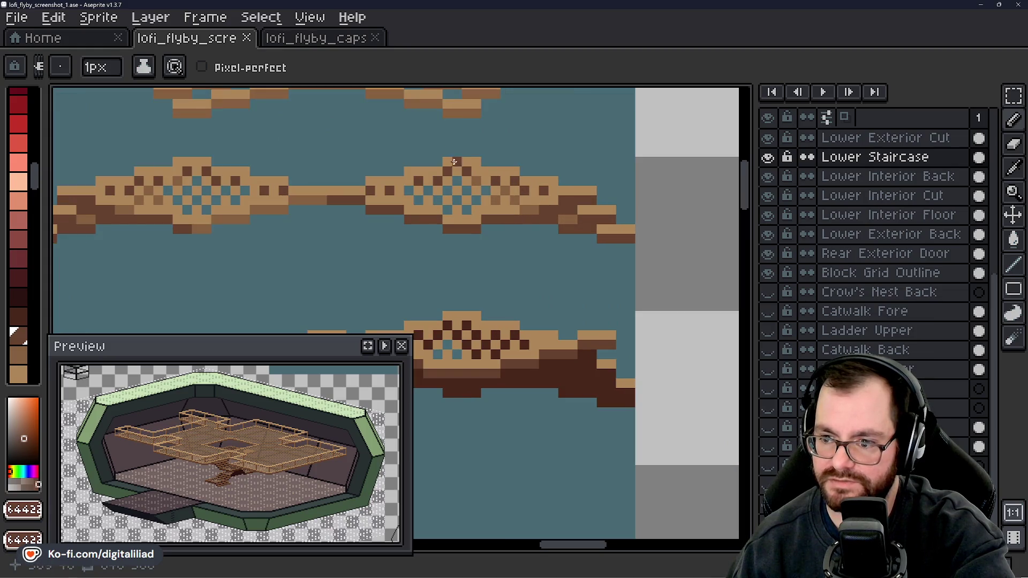
pyautogui.scroll(2, 498, 212)
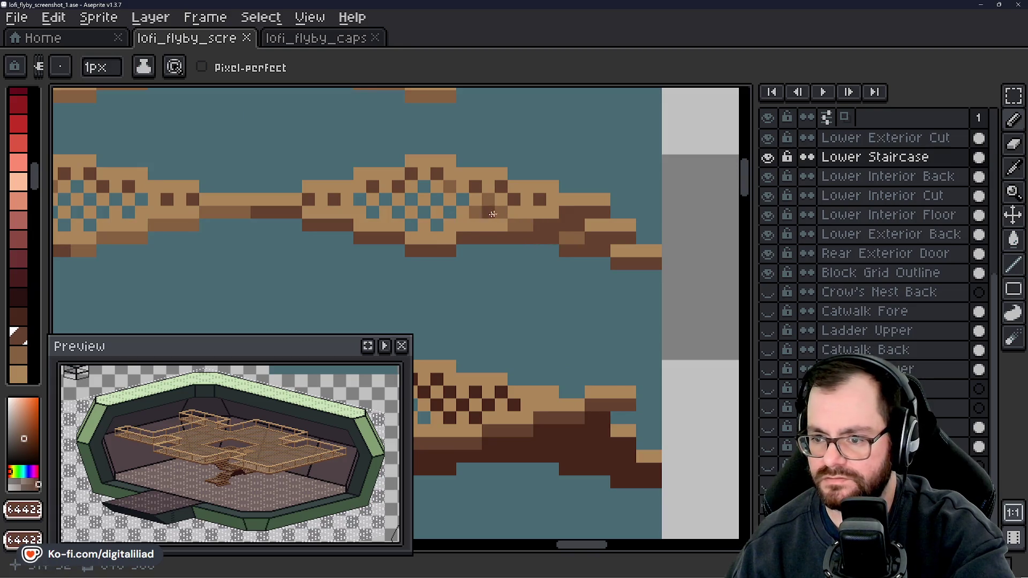
# - Shift a lighter brown underside pixel one cell to the left
pyautogui.click(562, 236)
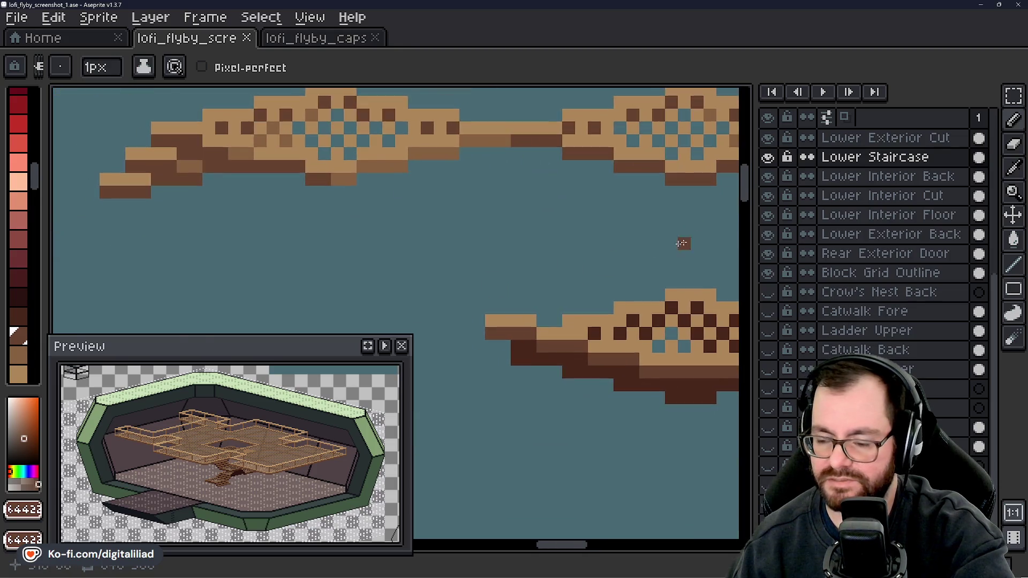
pyautogui.scroll(-2, 512, 327)
pyautogui.scroll(1, 341, 248)
pyautogui.scroll(-1, 341, 248)
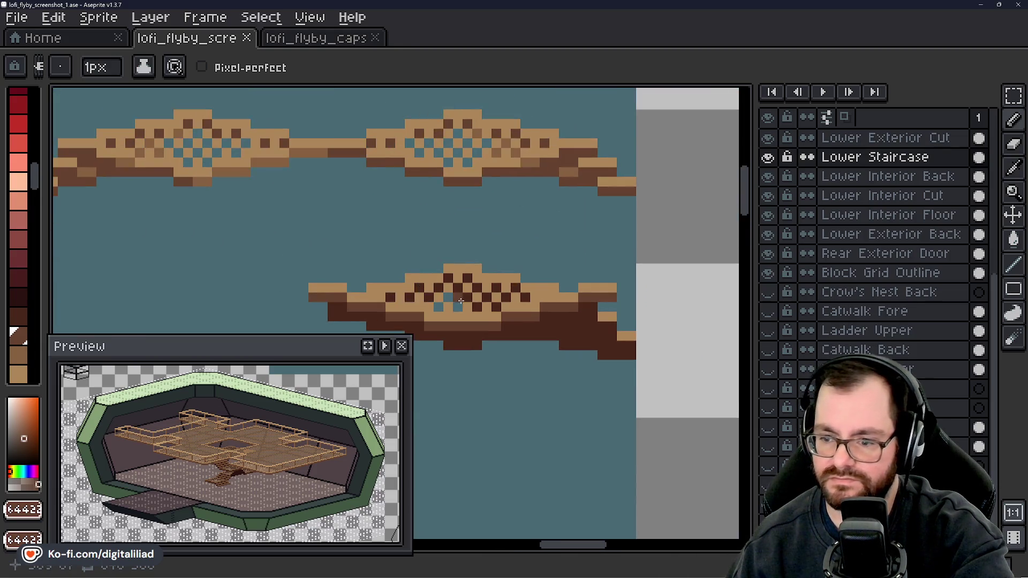
pyautogui.scroll(2, 348, 248)
pyautogui.scroll(-2, 435, 251)
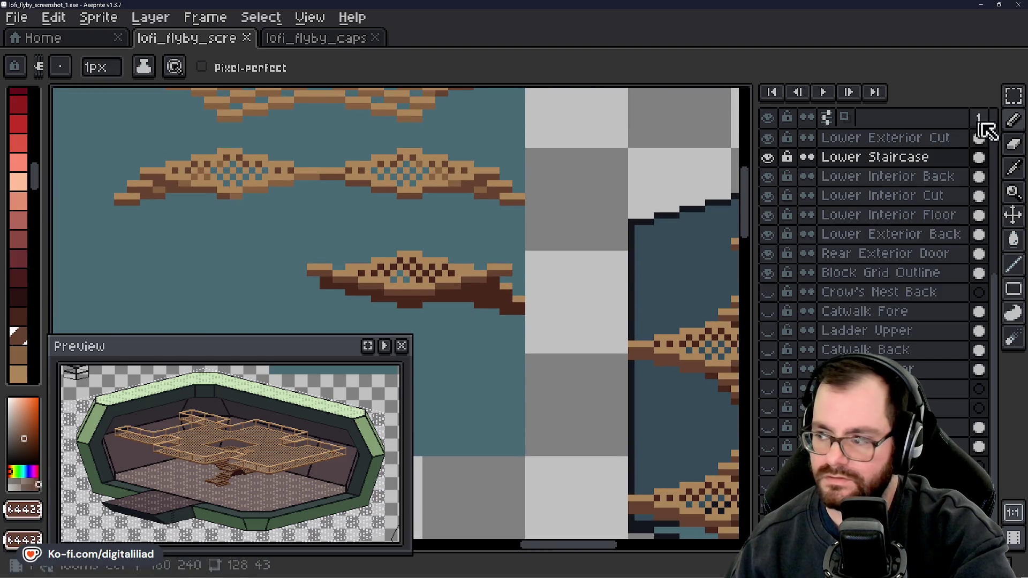
pyautogui.click(1014, 95)
# - Delete the bottom catwalk piece and place a copy of the mirrored piece 16 px lower in its spot
pyautogui.moveTo(260, 232); pyautogui.dragTo(572, 348)
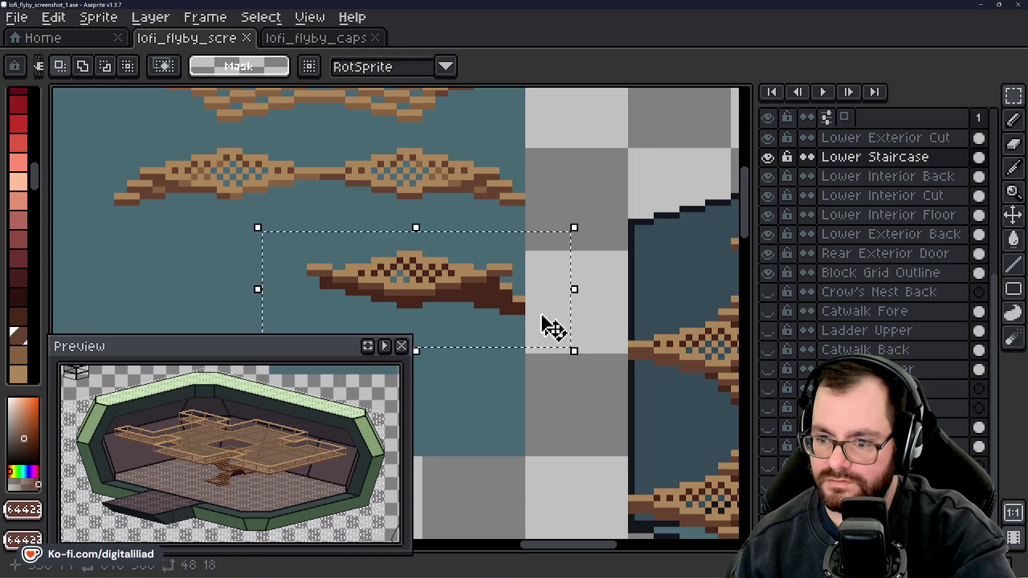
pyautogui.press('Delete')
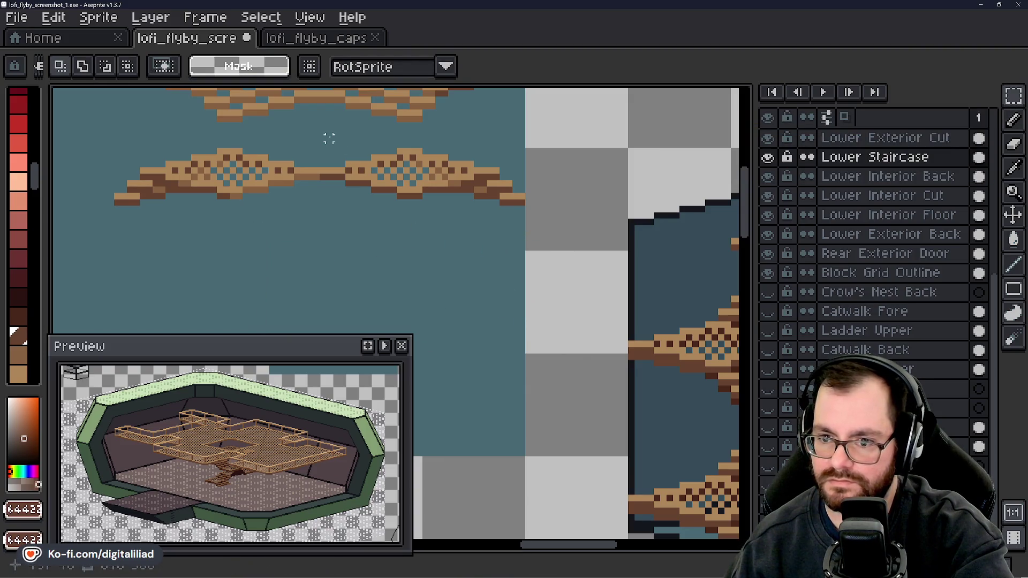
pyautogui.moveTo(322, 138); pyautogui.dragTo(552, 238)
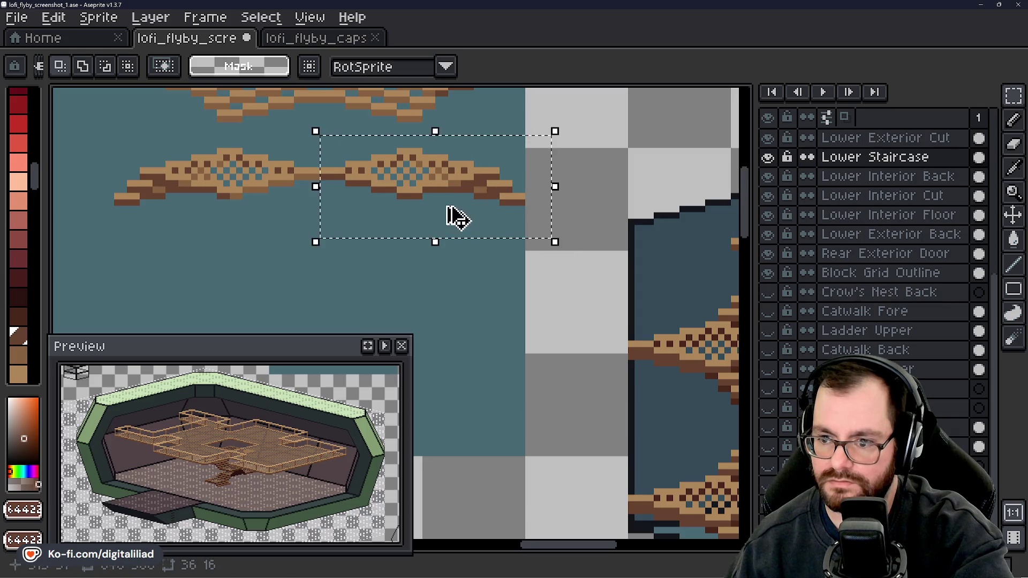
pyautogui.click(461, 202)
pyautogui.scroll(-1, 482, 294)
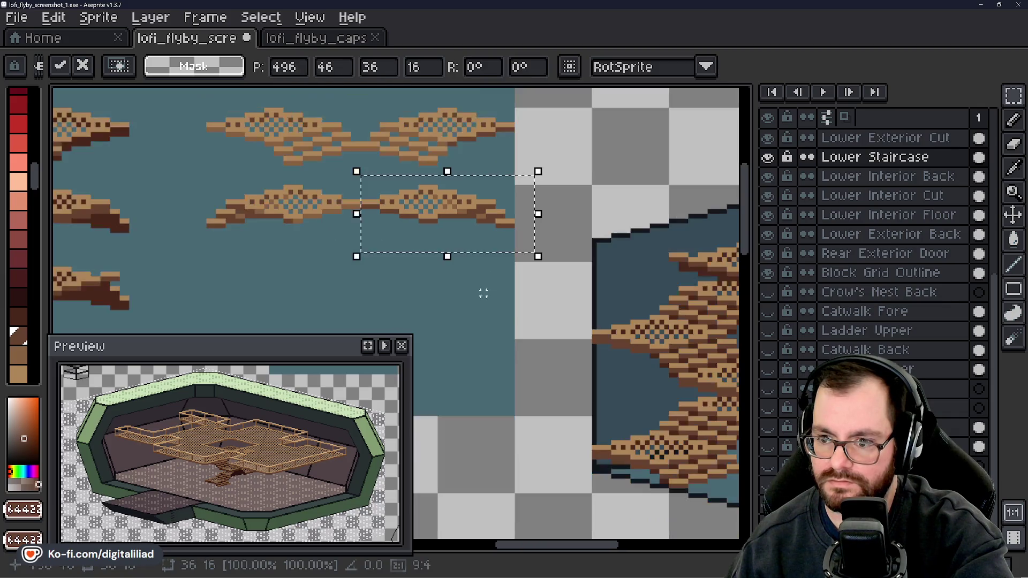
pyautogui.moveTo(471, 239); pyautogui.dragTo(469, 317)
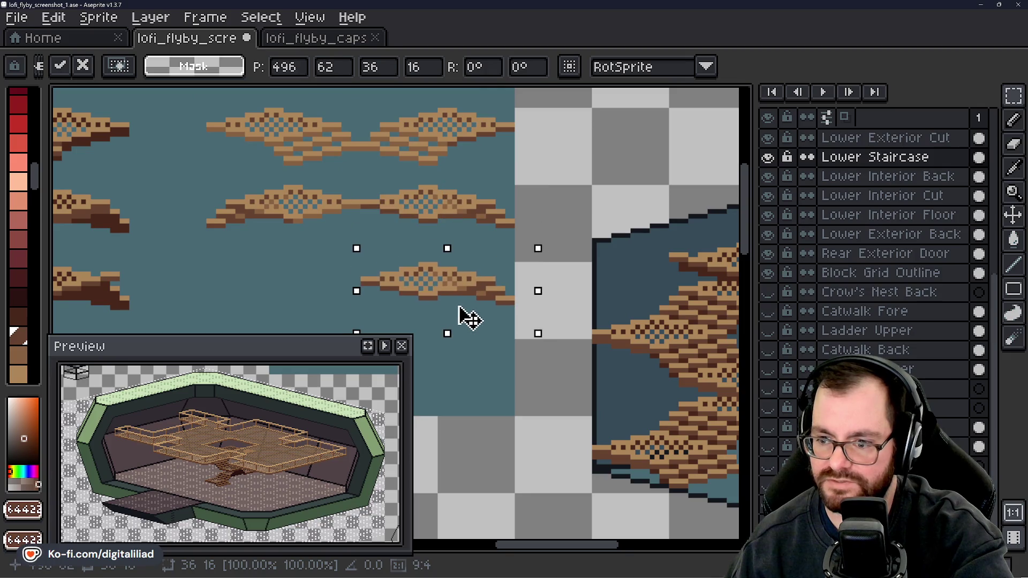
pyautogui.press('Return')
# - Sample the tan colour from the catwalk
pyautogui.scroll(2, 407, 308)
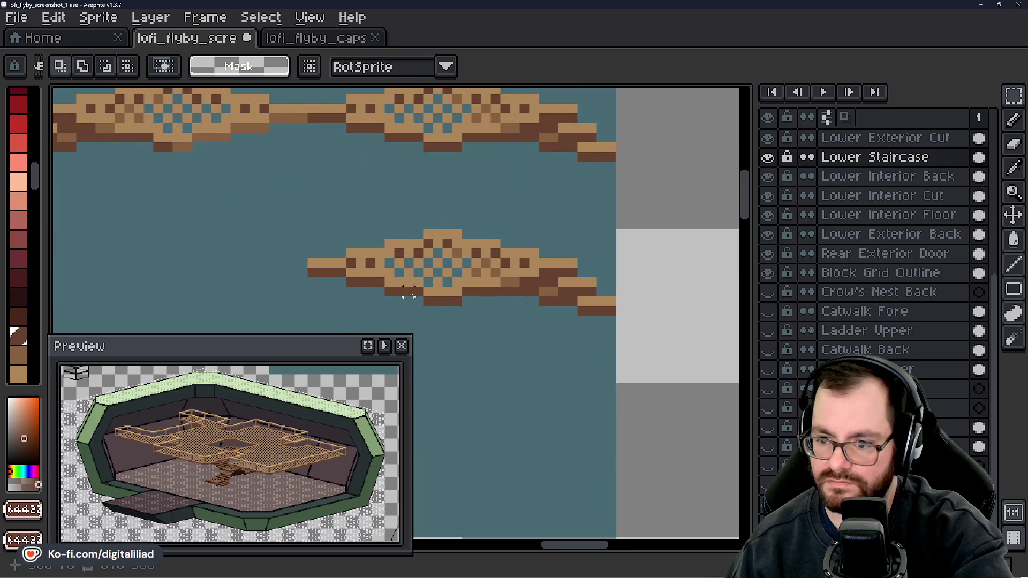
pyautogui.scroll(1, 328, 257)
pyautogui.keyDown('alt'); pyautogui.click(356, 217); pyautogui.keyUp('alt')
pyautogui.scroll(-2, 407, 252)
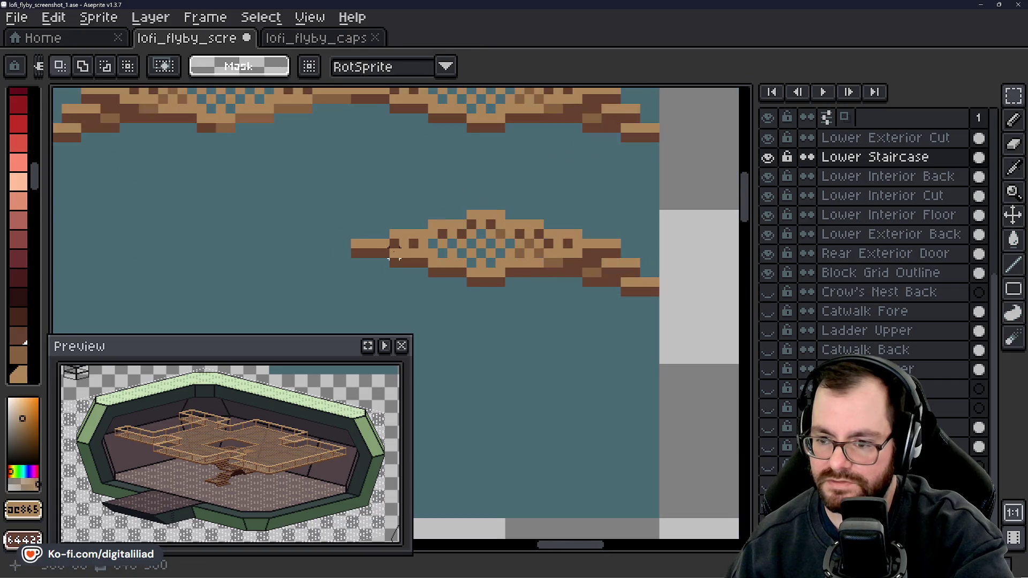
pyautogui.moveTo(438, 267)
pyautogui.mouseDown()
pyautogui.moveTo(236, 259)
pyautogui.moveTo(214, 215)
pyautogui.mouseUp()
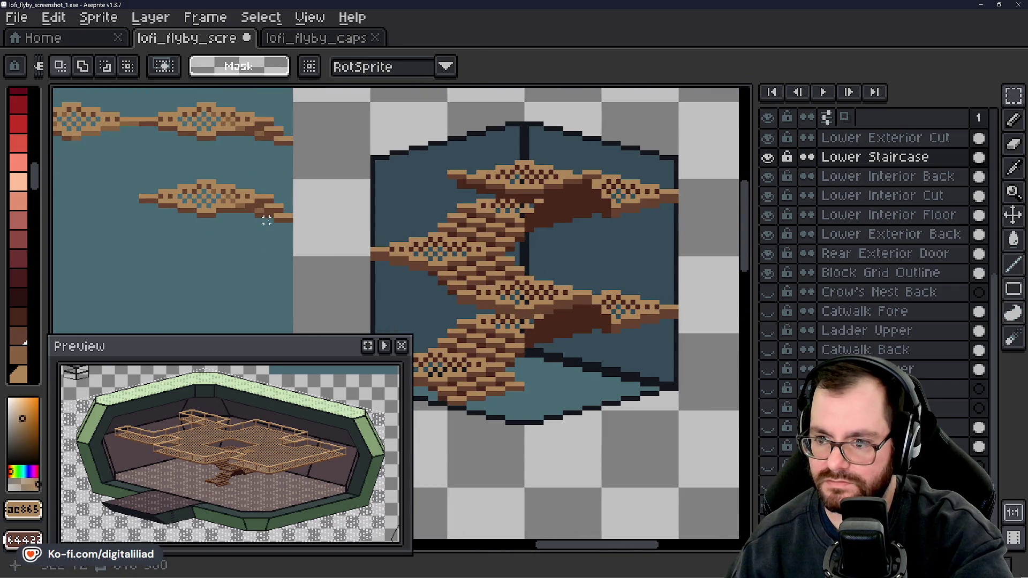
pyautogui.scroll(4, 266, 220)
# - Extend the tan pixels along the copied piece's top-left edge
pyautogui.press('b')
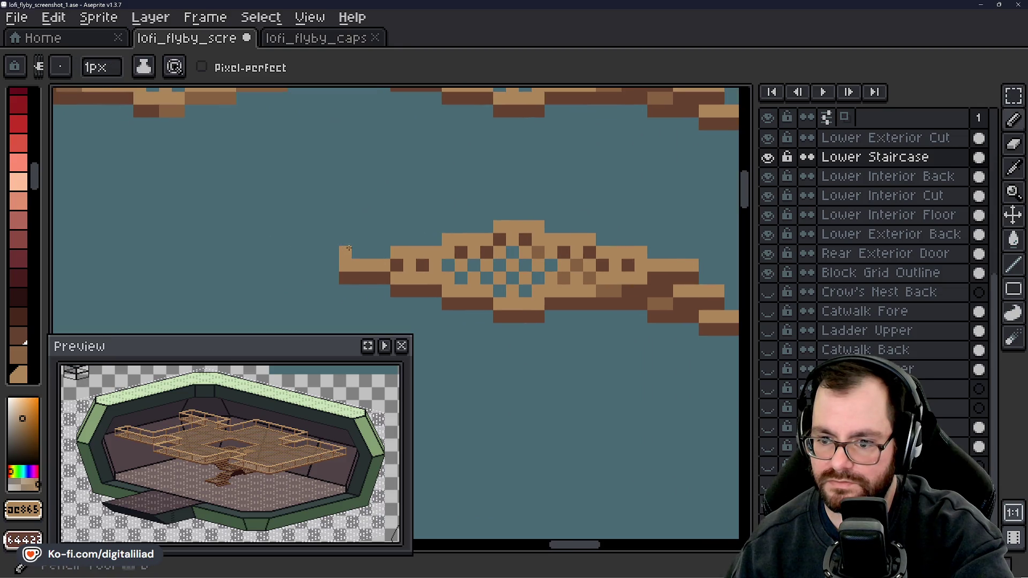
pyautogui.moveTo(349, 248)
pyautogui.mouseDown()
pyautogui.moveTo(359, 250)
pyautogui.moveTo(318, 249)
pyautogui.mouseUp()
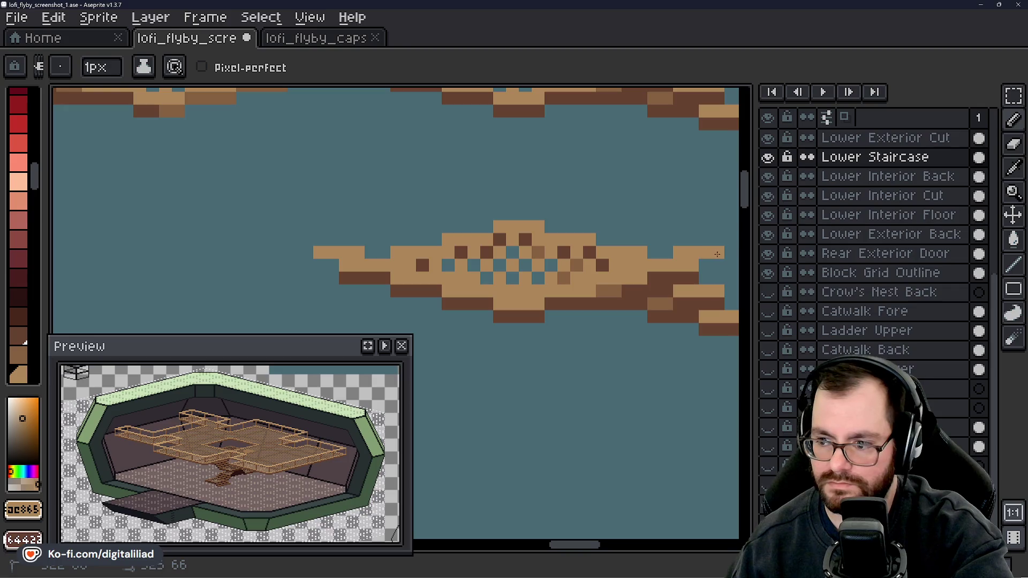
pyautogui.scroll(-3, 464, 282)
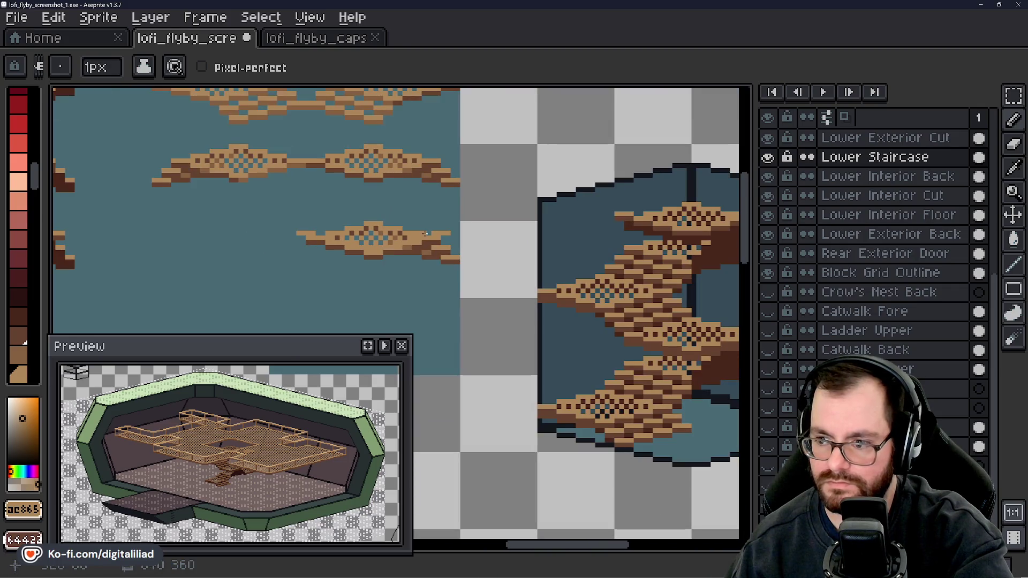
pyautogui.scroll(1, 332, 160)
# - Pick a catwalk brown and paint a medium-brown row along the underside
pyautogui.keyDown('alt'); pyautogui.click(276, 156); pyautogui.keyUp('alt')
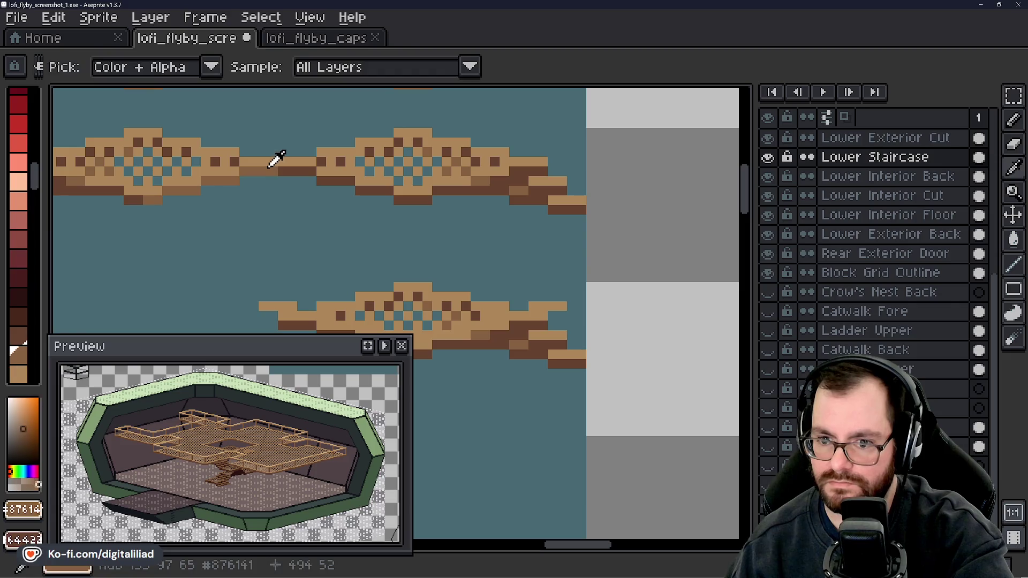
pyautogui.scroll(2, 310, 246)
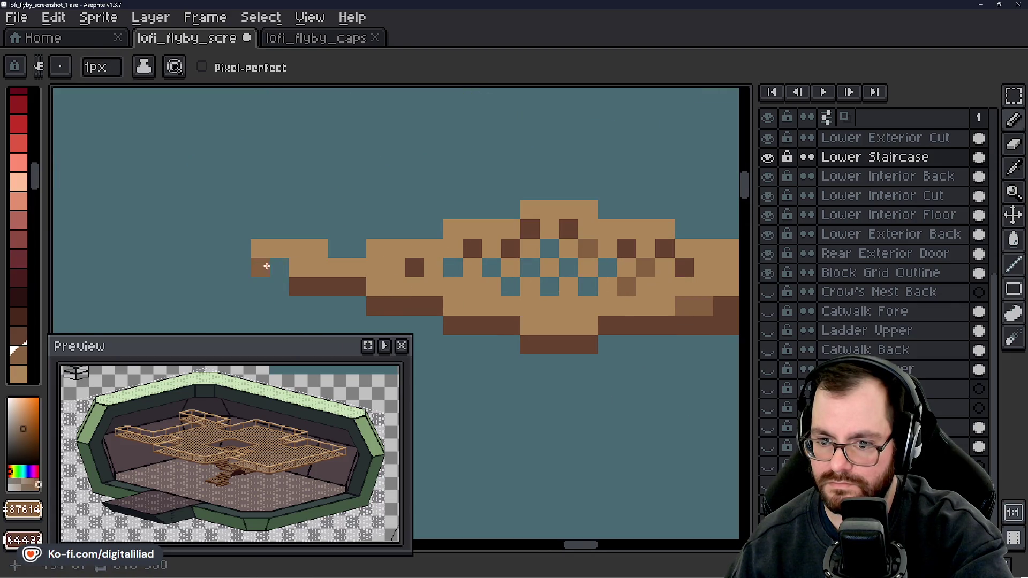
pyautogui.moveTo(266, 266)
pyautogui.mouseDown()
pyautogui.moveTo(315, 265)
pyautogui.moveTo(412, 287)
pyautogui.moveTo(415, 305)
pyautogui.moveTo(547, 325)
pyautogui.mouseUp()
pyautogui.hotkey('ctrl', 'z')
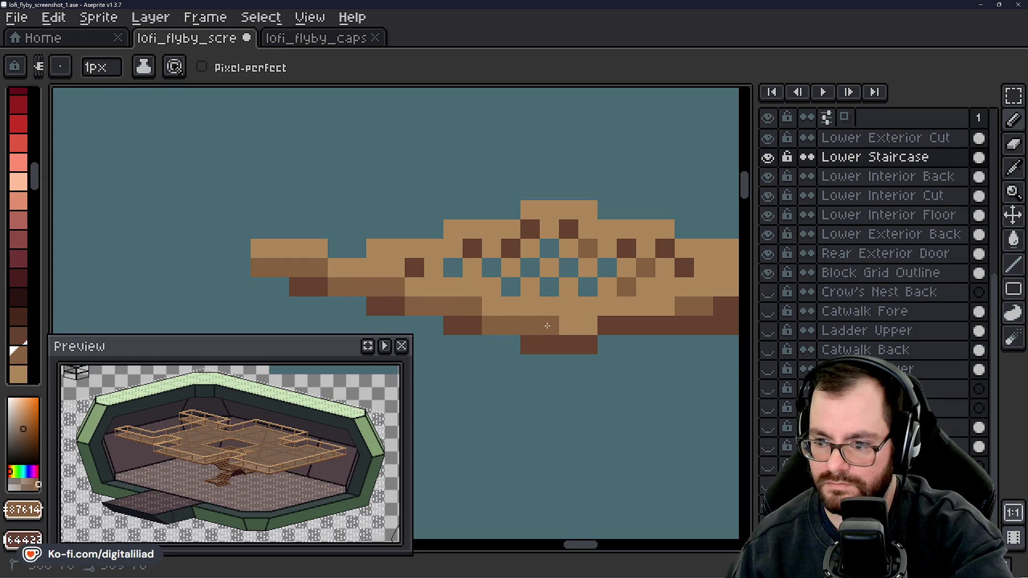
pyautogui.moveTo(625, 341)
pyautogui.mouseDown()
pyautogui.moveTo(345, 269)
pyautogui.moveTo(395, 269)
pyautogui.moveTo(447, 248)
pyautogui.moveTo(424, 249)
pyautogui.moveTo(436, 251)
pyautogui.mouseUp()
pyautogui.click(481, 282)
pyautogui.hotkey('ctrl', 'z')
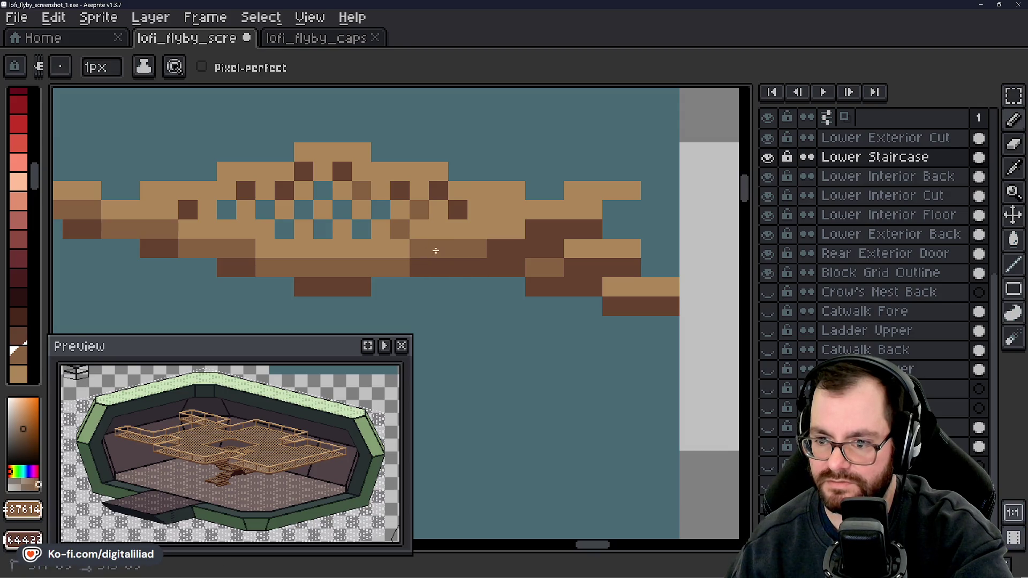
# - Add dark and medium-brown underside pixels, extending the shading to the catwalk's right end
pyautogui.click(489, 254)
pyautogui.rightClick(484, 234)
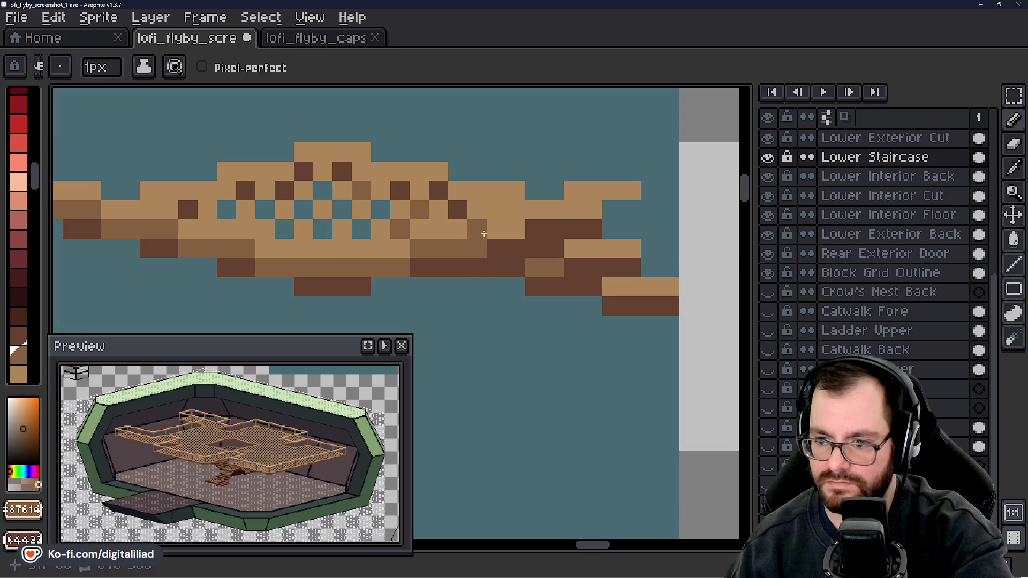
pyautogui.moveTo(496, 231); pyautogui.dragTo(533, 231)
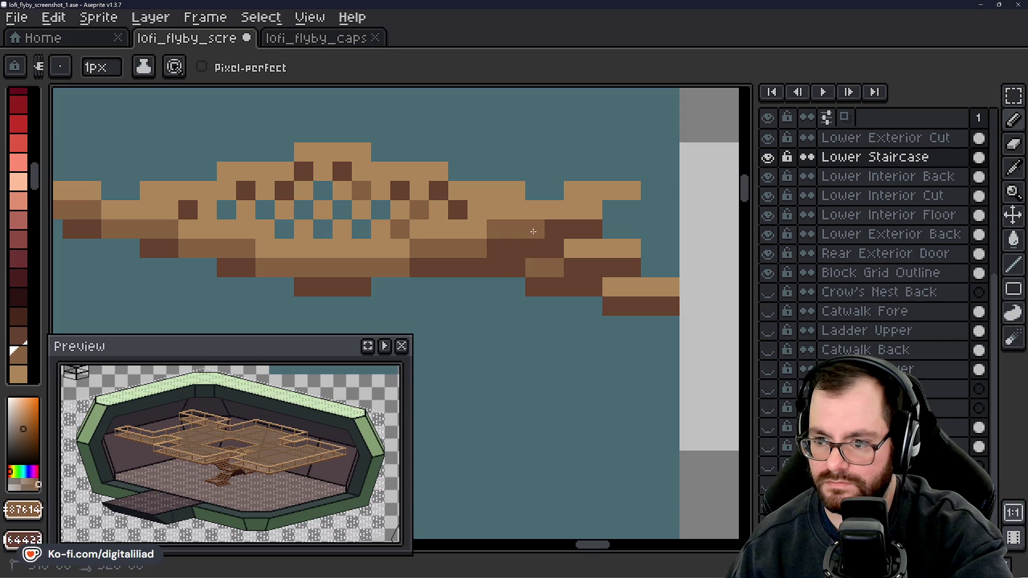
pyautogui.click(573, 209)
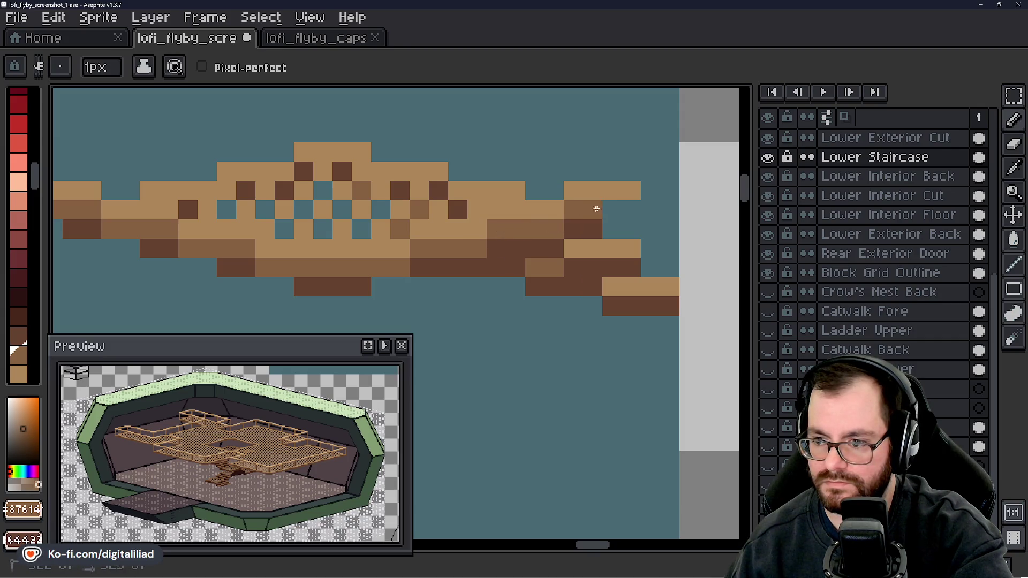
pyautogui.scroll(-4, 633, 205)
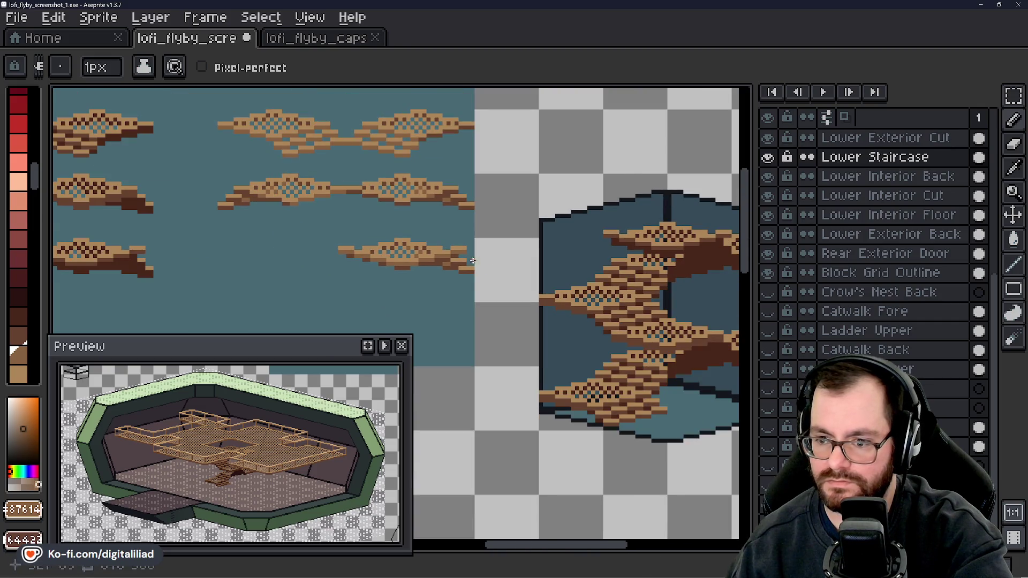
pyautogui.scroll(2, 473, 261)
pyautogui.scroll(-2, 454, 263)
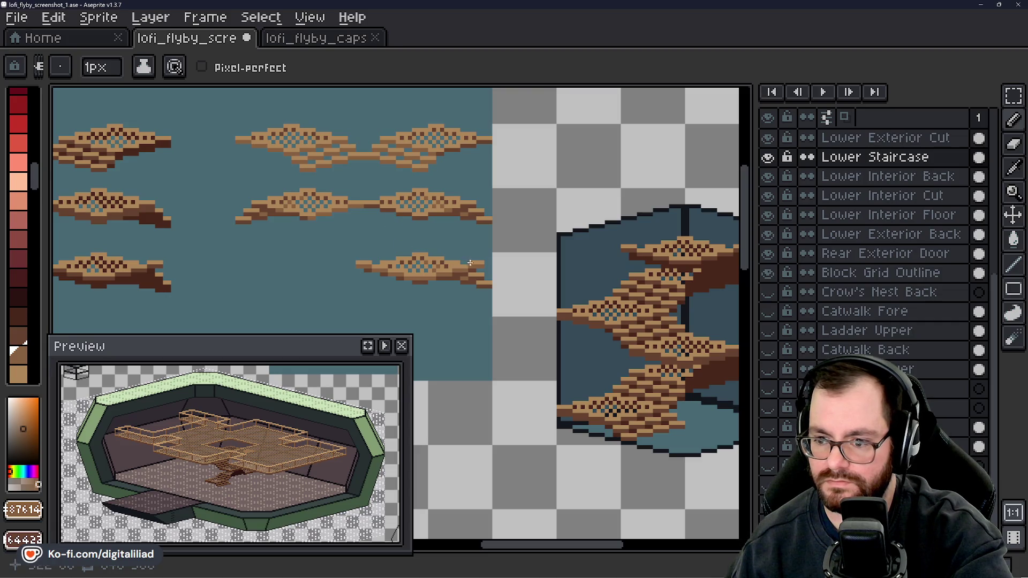
pyautogui.scroll(-1, 501, 265)
pyautogui.click(1013, 95)
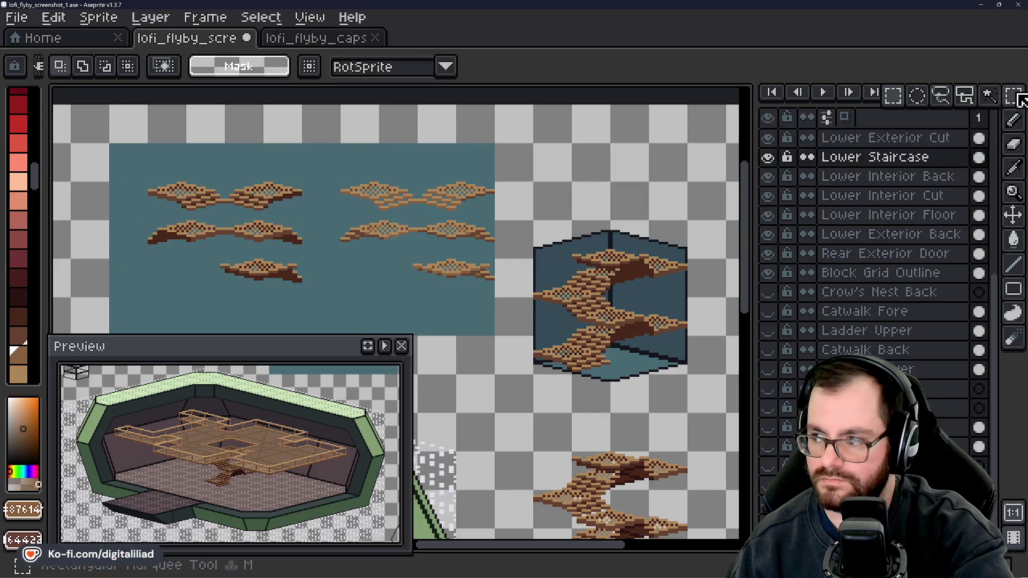
# - Cut the old staircase out of the room box
pyautogui.moveTo(495, 301); pyautogui.dragTo(414, 223)
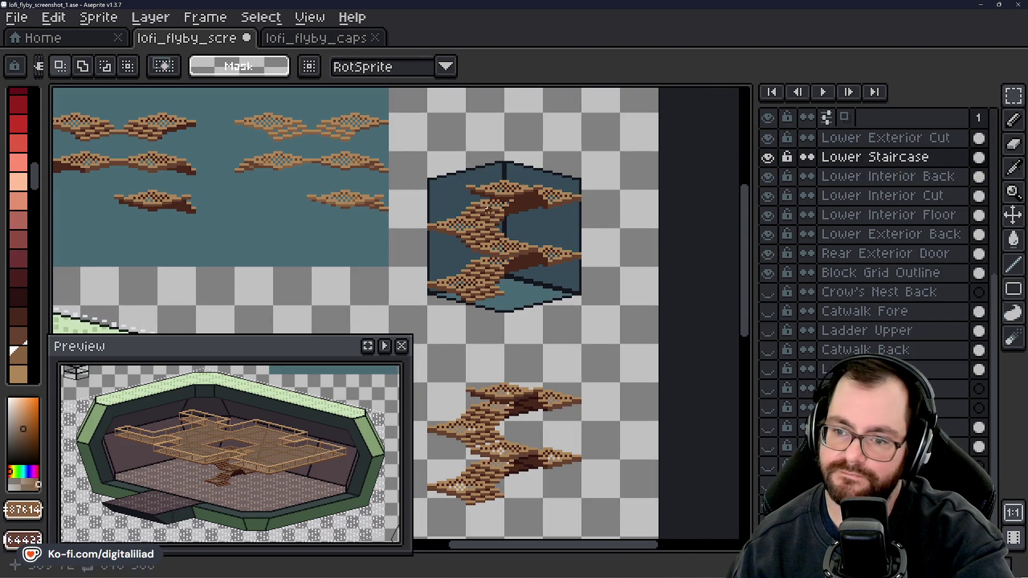
pyautogui.scroll(2, 360, 168)
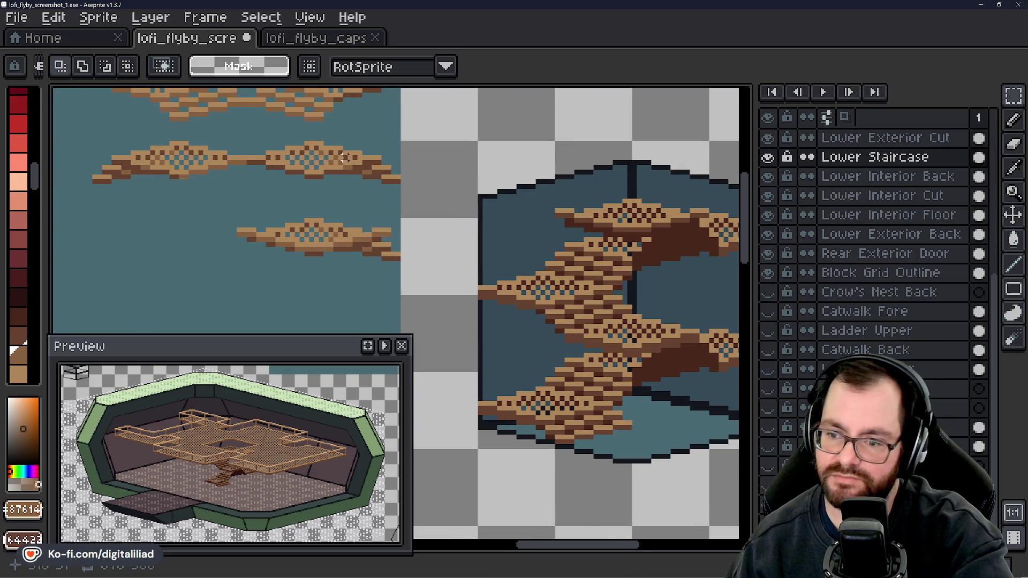
pyautogui.scroll(-1, 345, 157)
pyautogui.moveTo(428, 141)
pyautogui.mouseDown()
pyautogui.moveTo(689, 360)
pyautogui.moveTo(693, 391)
pyautogui.mouseUp()
pyautogui.hotkey('ctrl', 'x')
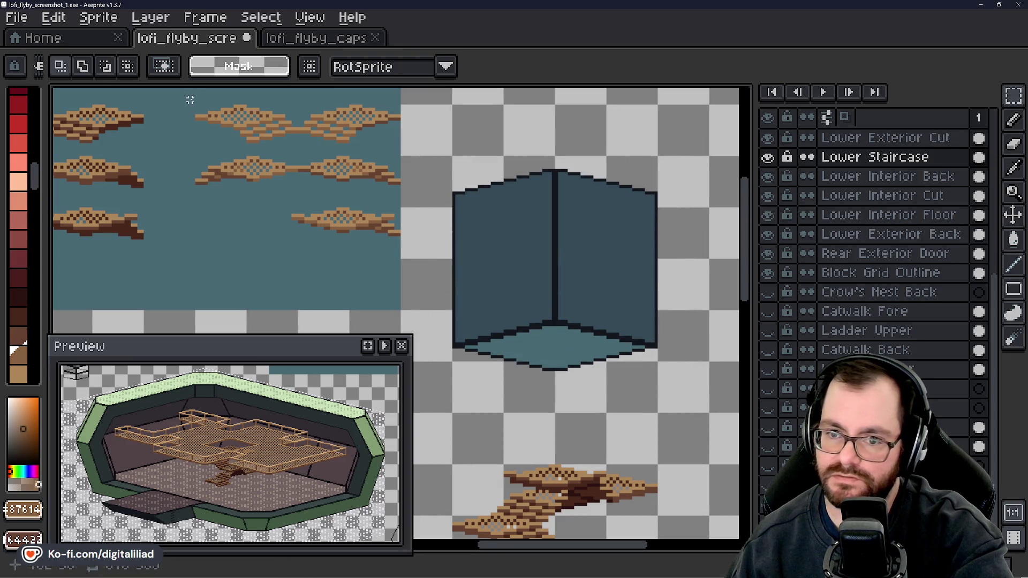
# - Paste a copy of a catwalk piece and set it on the box floor
pyautogui.moveTo(190, 99); pyautogui.dragTo(306, 155)
pyautogui.scroll(2, 263, 137)
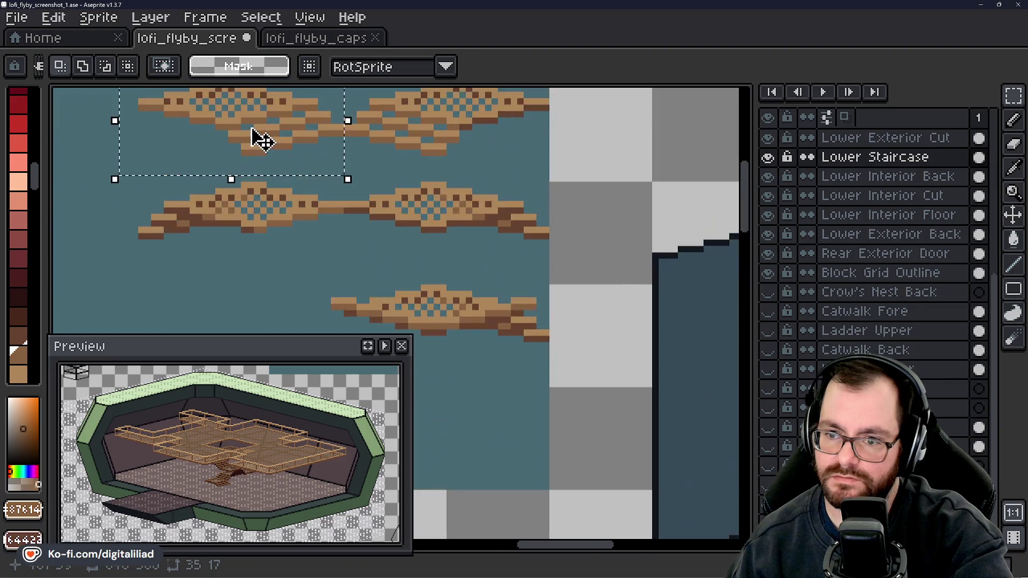
pyautogui.scroll(-1, 261, 140)
pyautogui.scroll(-1, 324, 193)
pyautogui.scroll(1, 493, 294)
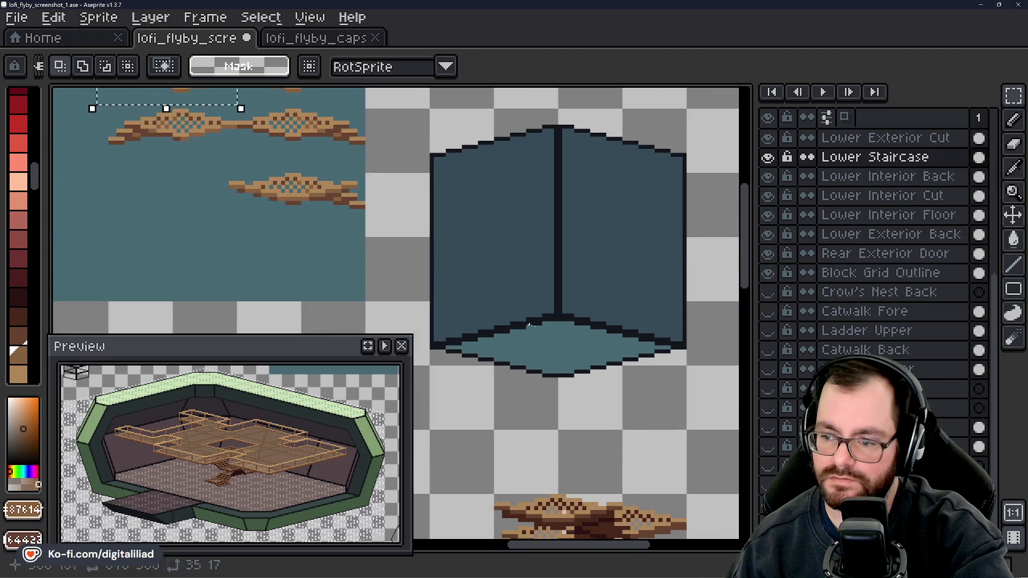
pyautogui.scroll(1, 530, 324)
pyautogui.scroll(1, 530, 300)
pyautogui.hotkey('ctrl', 'v')
pyautogui.moveTo(472, 292)
pyautogui.mouseDown()
pyautogui.moveTo(573, 244)
pyautogui.moveTo(547, 272)
pyautogui.mouseUp()
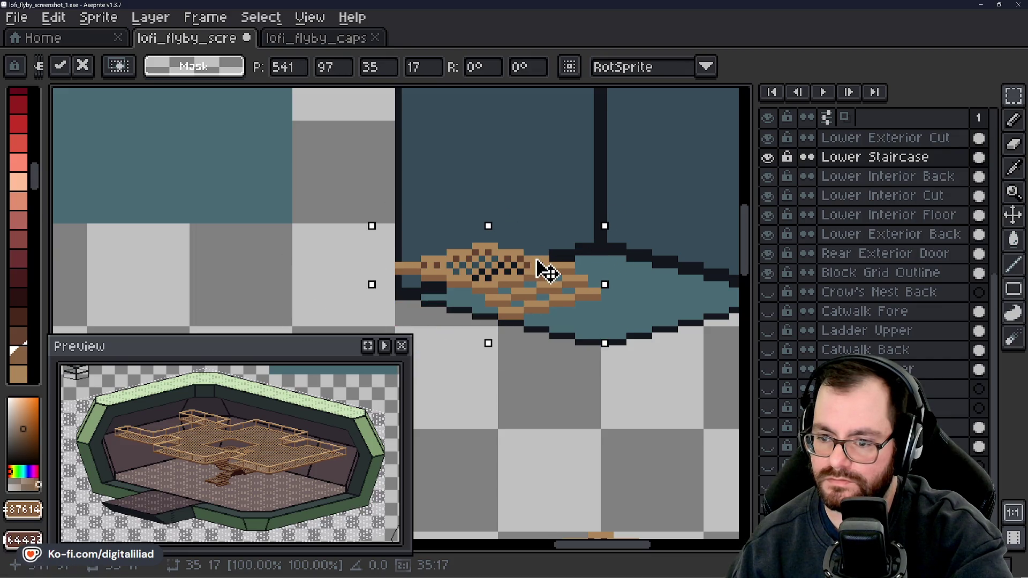
pyautogui.press('Return')
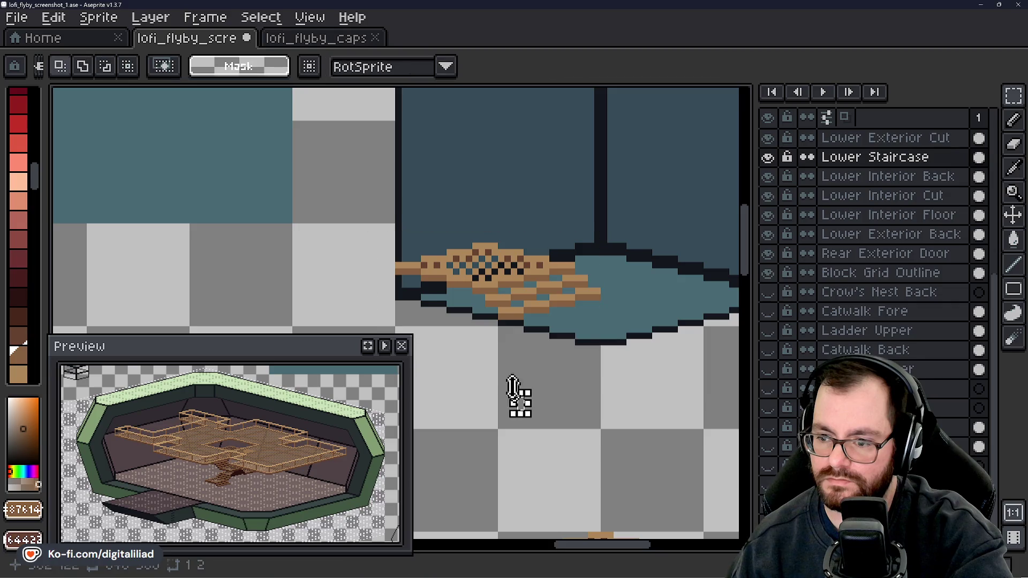
pyautogui.moveTo(519, 394); pyautogui.dragTo(580, 438)
pyautogui.scroll(-2, 413, 234)
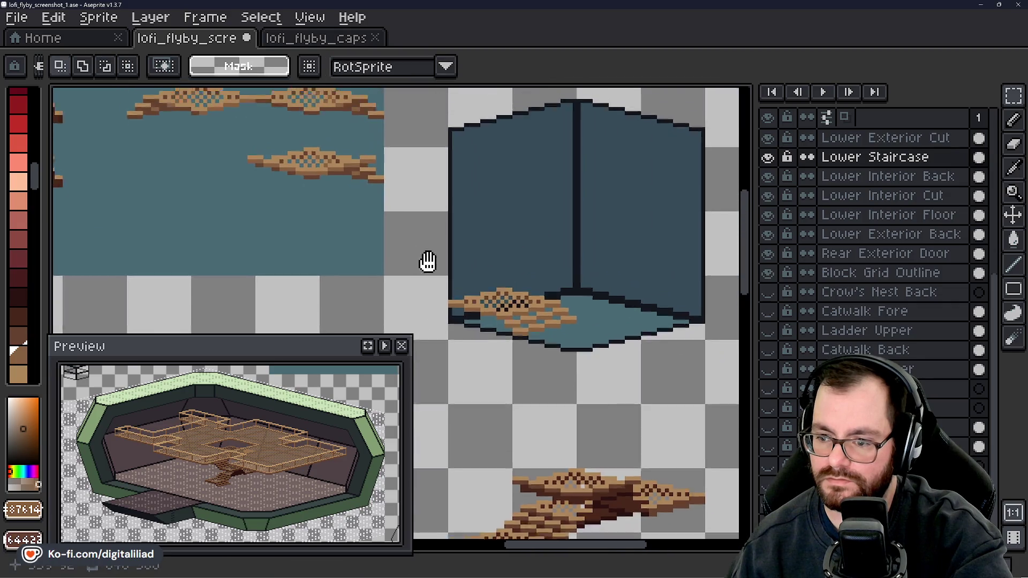
# - Move the upper-right catwalk piece into the box as the next step up
pyautogui.scroll(2, 351, 213)
pyautogui.moveTo(335, 122); pyautogui.dragTo(337, 173)
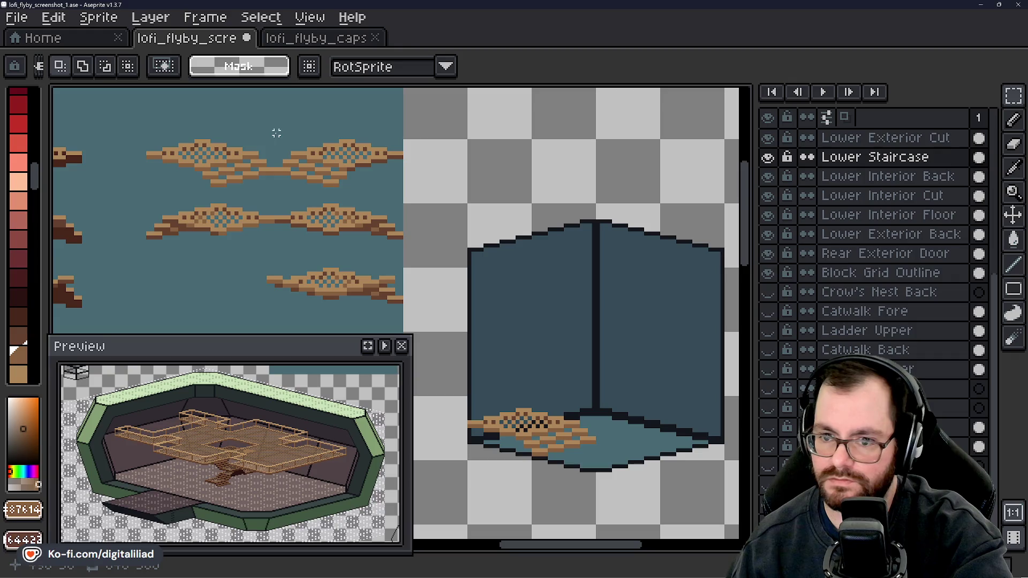
pyautogui.moveTo(273, 130)
pyautogui.mouseDown()
pyautogui.moveTo(313, 154)
pyautogui.moveTo(424, 185)
pyautogui.moveTo(427, 199)
pyautogui.mouseUp()
pyautogui.moveTo(394, 297); pyautogui.dragTo(376, 257)
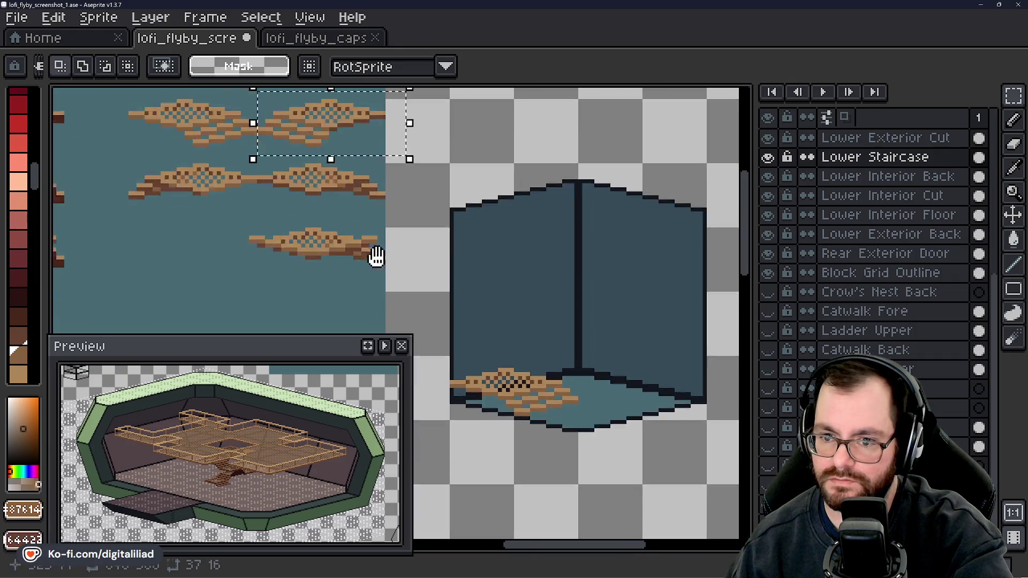
pyautogui.scroll(-1, 461, 198)
pyautogui.scroll(1, 484, 245)
pyautogui.moveTo(289, 298)
pyautogui.mouseDown()
pyautogui.moveTo(642, 257)
pyautogui.moveTo(663, 280)
pyautogui.moveTo(654, 298)
pyautogui.mouseUp()
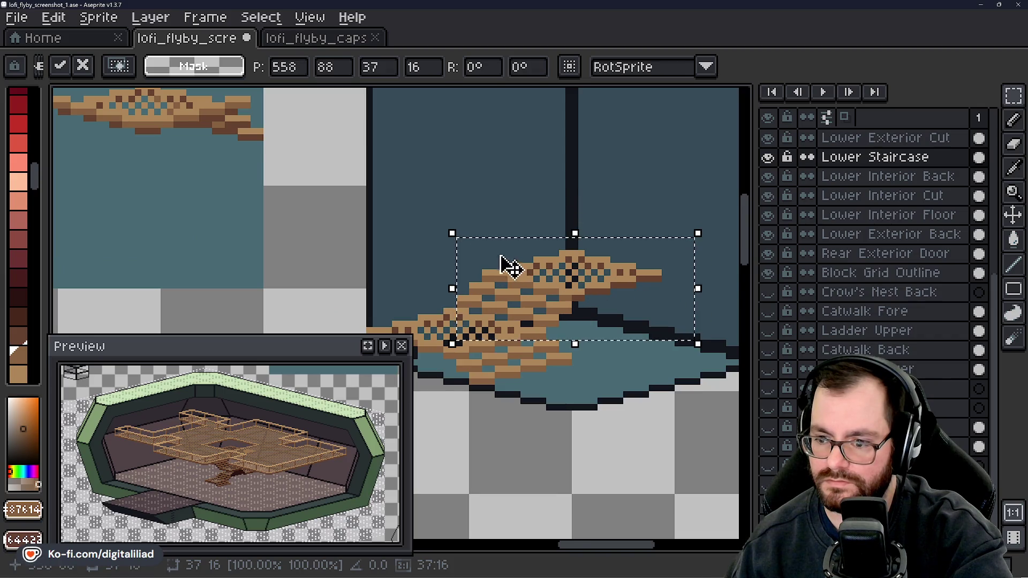
pyautogui.scroll(-1, 503, 265)
pyautogui.click(399, 245)
# - Move another catwalk piece from the sheet into the box as a higher step
pyautogui.scroll(1, 469, 257)
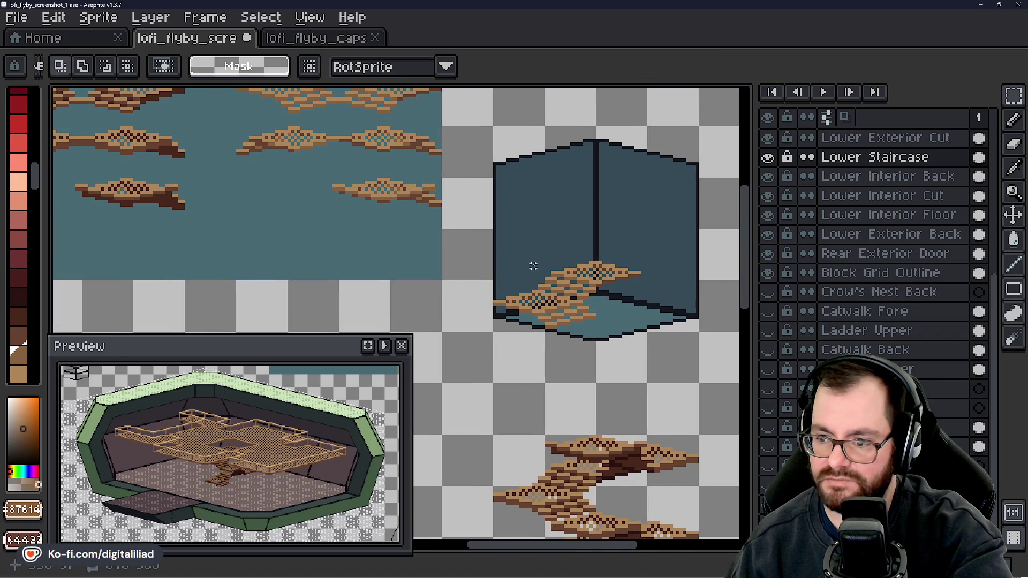
pyautogui.scroll(1, 289, 193)
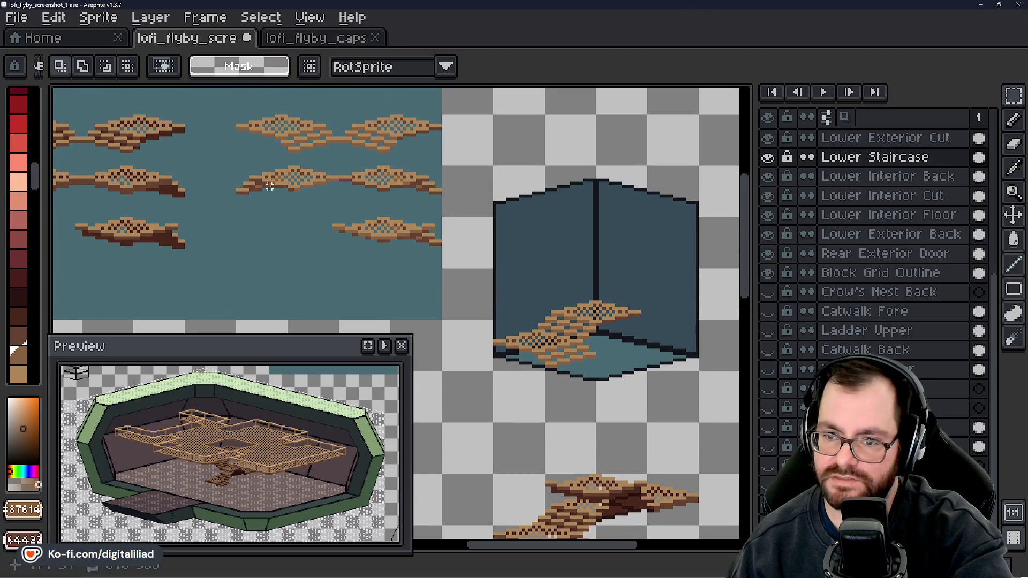
pyautogui.moveTo(221, 161)
pyautogui.mouseDown()
pyautogui.moveTo(280, 203)
pyautogui.moveTo(339, 204)
pyautogui.mouseUp()
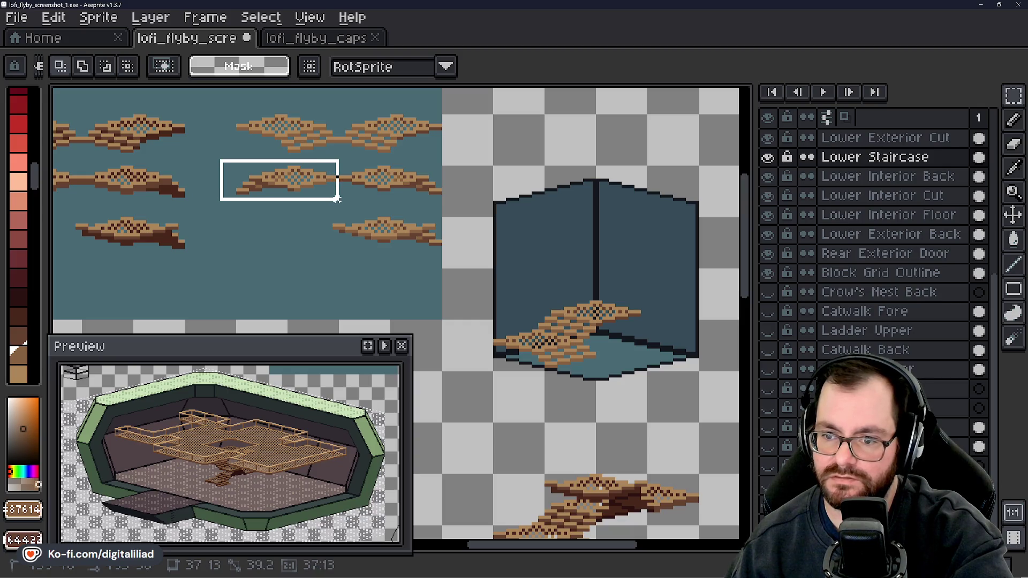
pyautogui.click(290, 184)
pyautogui.moveTo(288, 181)
pyautogui.mouseDown()
pyautogui.moveTo(539, 268)
pyautogui.moveTo(664, 293)
pyautogui.moveTo(652, 307)
pyautogui.mouseUp()
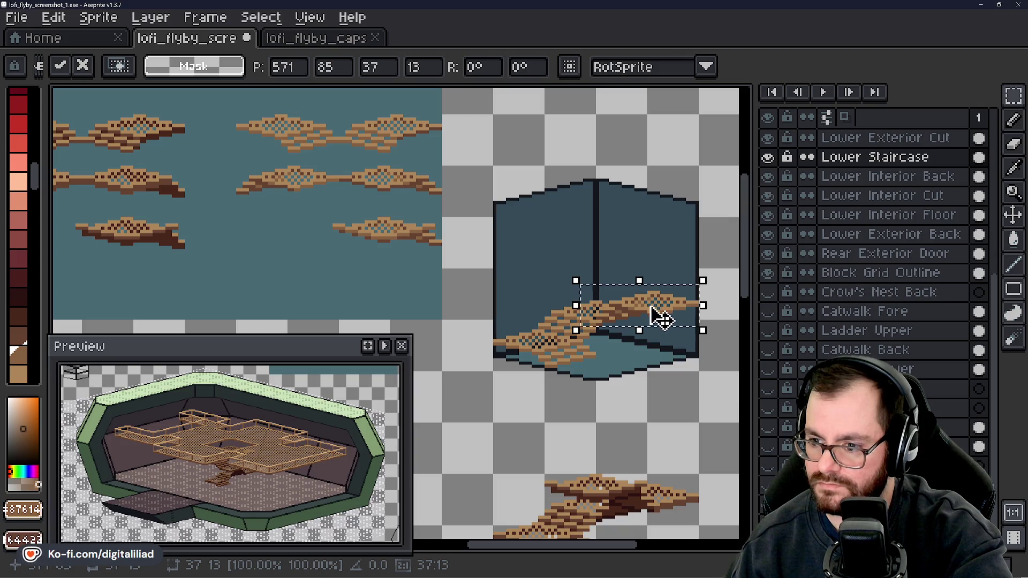
pyautogui.click(645, 411)
pyautogui.scroll(1, 612, 484)
pyautogui.scroll(1, 615, 305)
pyautogui.scroll(-1, 564, 450)
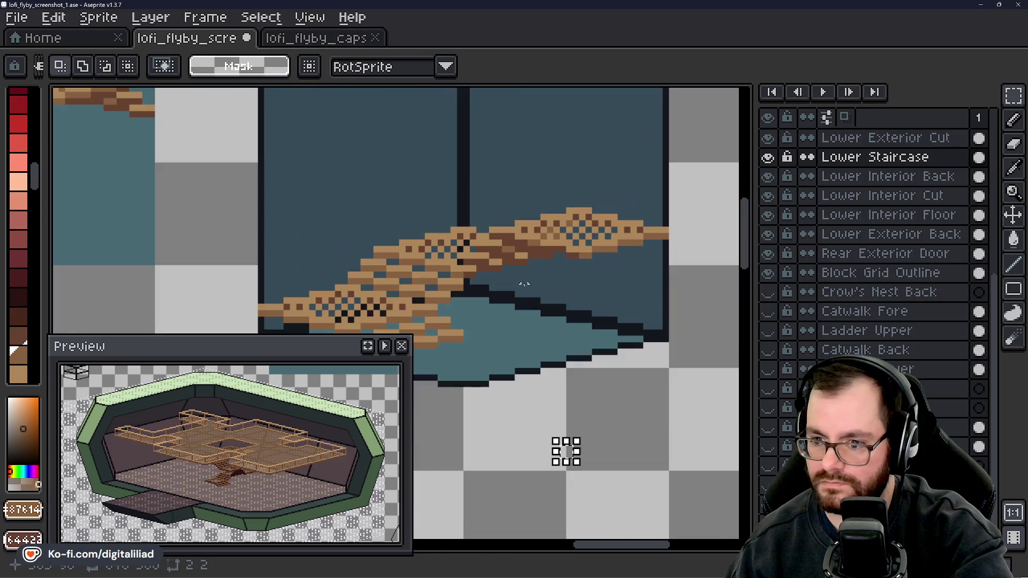
pyautogui.scroll(1, 608, 378)
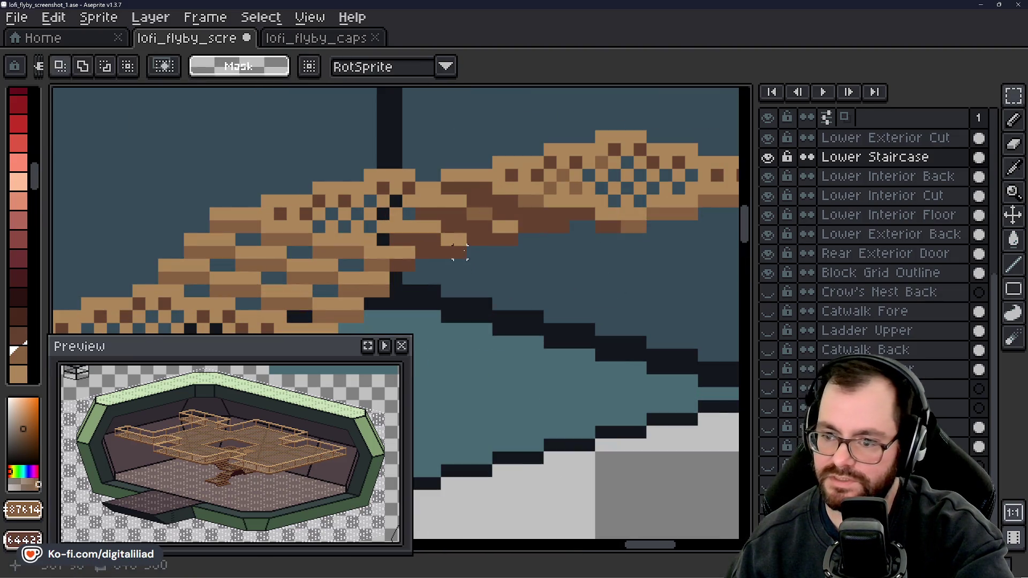
# - Zoom and pan to centre the room box in view
pyautogui.press('b')
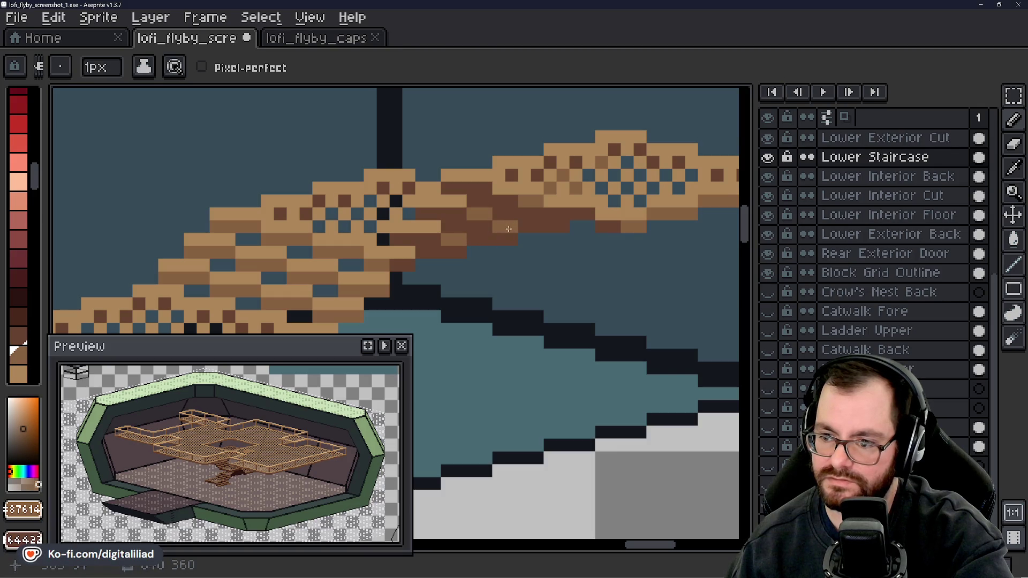
pyautogui.scroll(-1, 508, 275)
pyautogui.scroll(-5, 507, 275)
pyautogui.scroll(-1, 508, 275)
pyautogui.scroll(2, 507, 276)
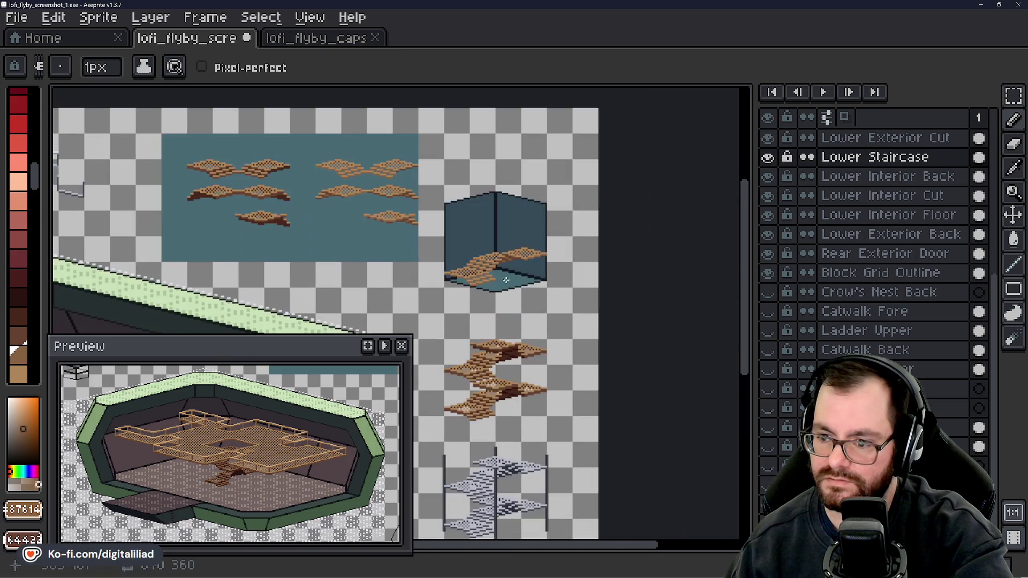
pyautogui.scroll(1, 425, 230)
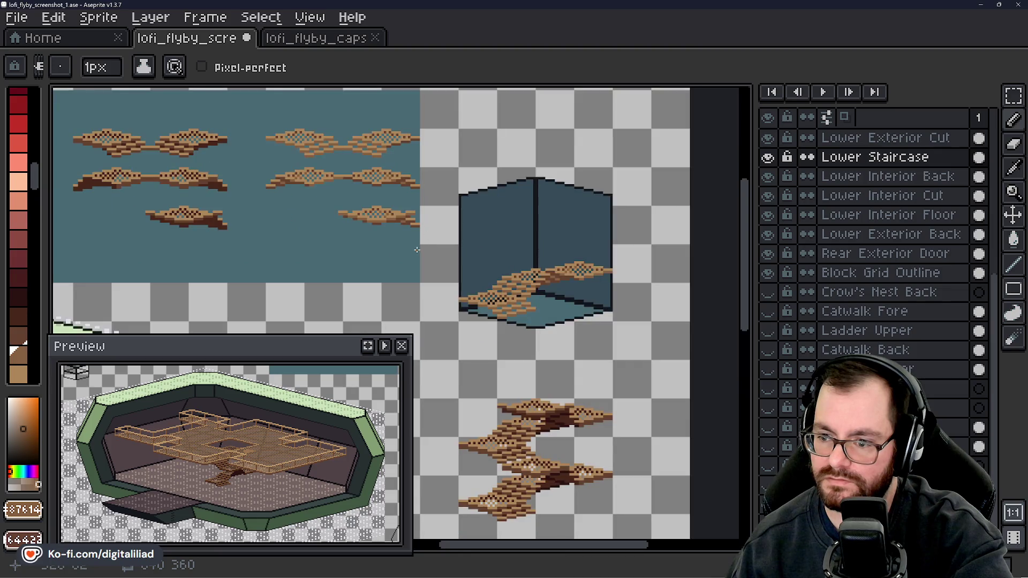
pyautogui.moveTo(416, 250); pyautogui.dragTo(426, 262)
pyautogui.scroll(1, 484, 277)
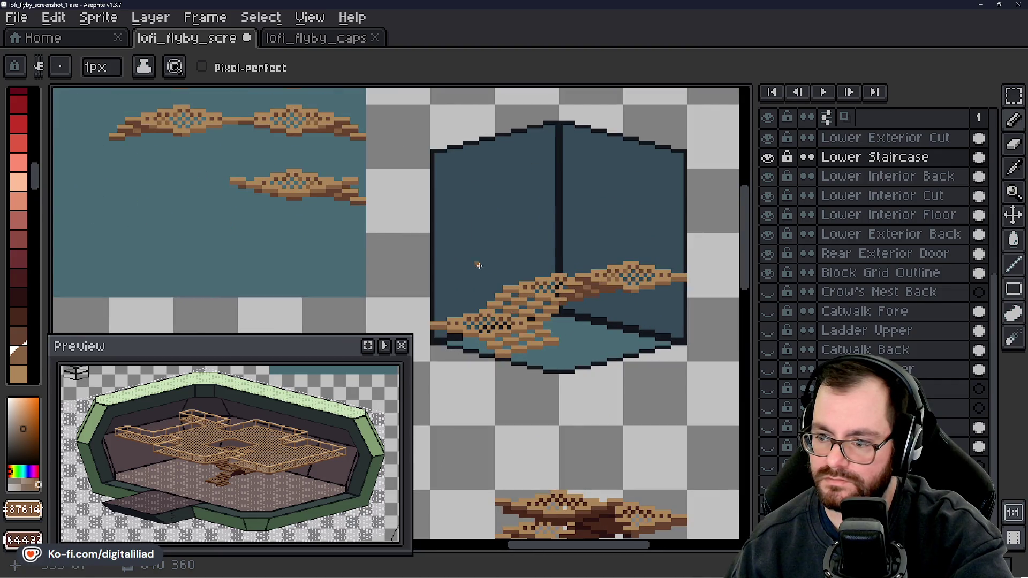
pyautogui.scroll(-1, 489, 217)
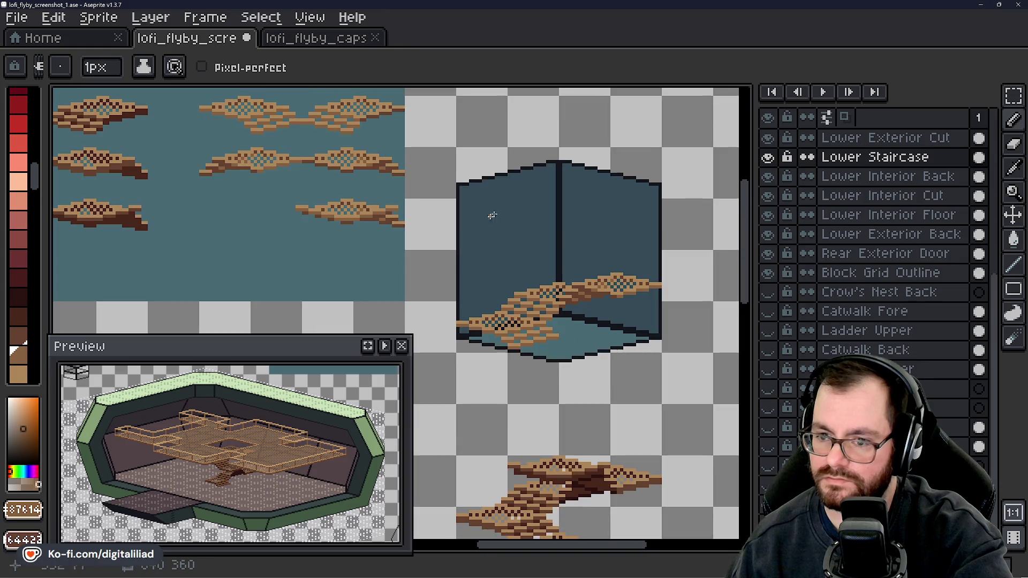
pyautogui.click(1014, 96)
pyautogui.scroll(1, 303, 198)
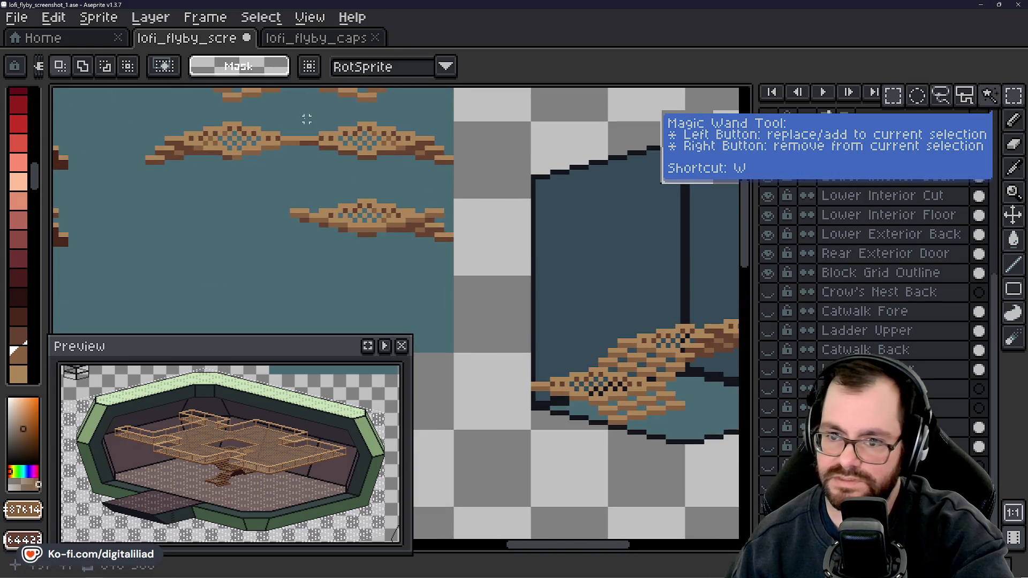
# - Paste a copy of a stair piece above the existing step in the room box
pyautogui.moveTo(302, 114); pyautogui.dragTo(476, 192)
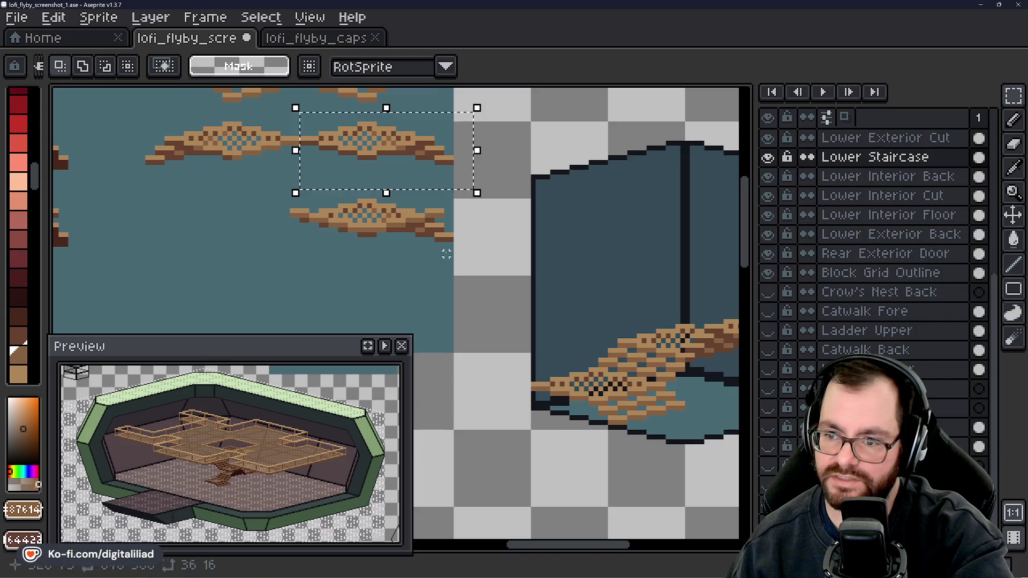
pyautogui.scroll(-2, 375, 223)
pyautogui.hscroll(4, 519, 266)
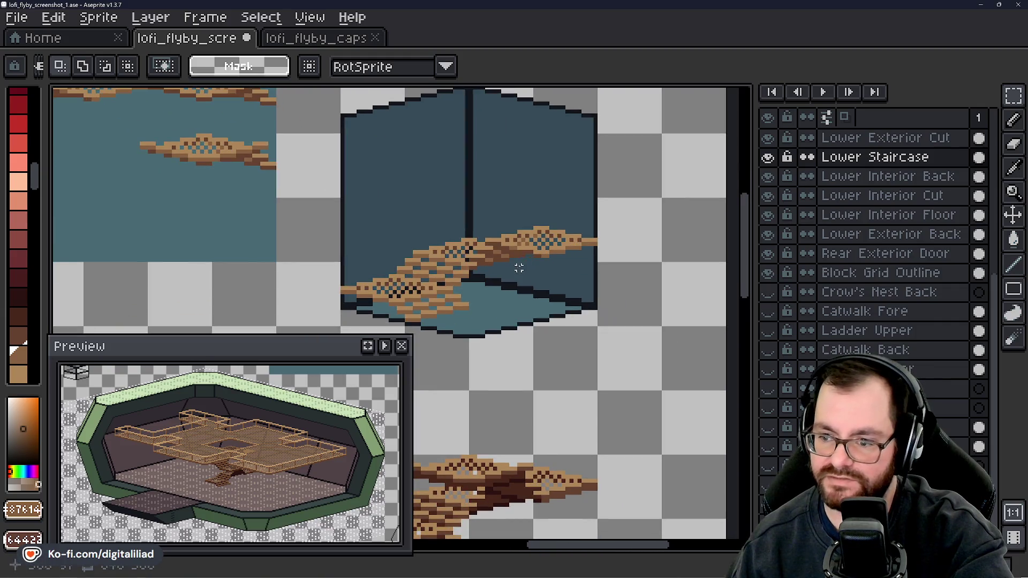
pyautogui.hotkey('ctrl', 'v')
pyautogui.moveTo(156, 310)
pyautogui.mouseDown()
pyautogui.moveTo(475, 177)
pyautogui.moveTo(474, 232)
pyautogui.mouseUp()
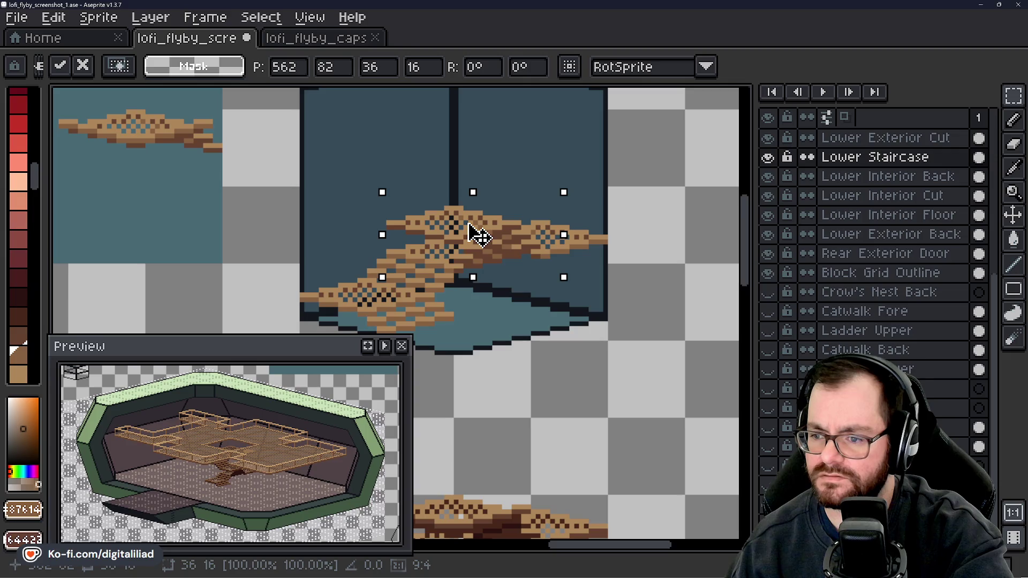
pyautogui.press('Return')
# - Cycle through the Eyedropper and Marquee tools, ending on the Pencil
pyautogui.scroll(4, 450, 200)
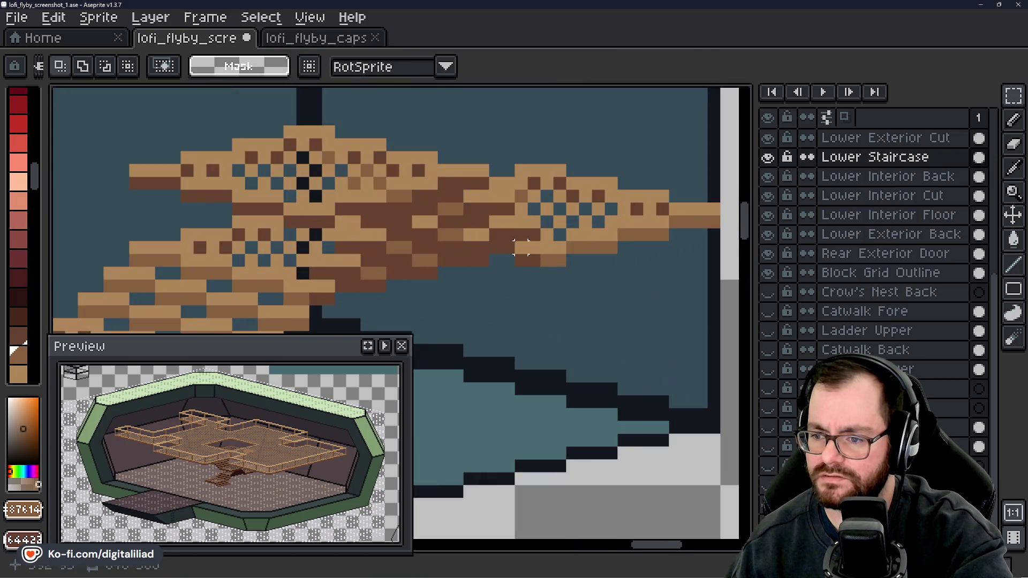
pyautogui.press('i')
pyautogui.press('m')
pyautogui.scroll(-4, 467, 252)
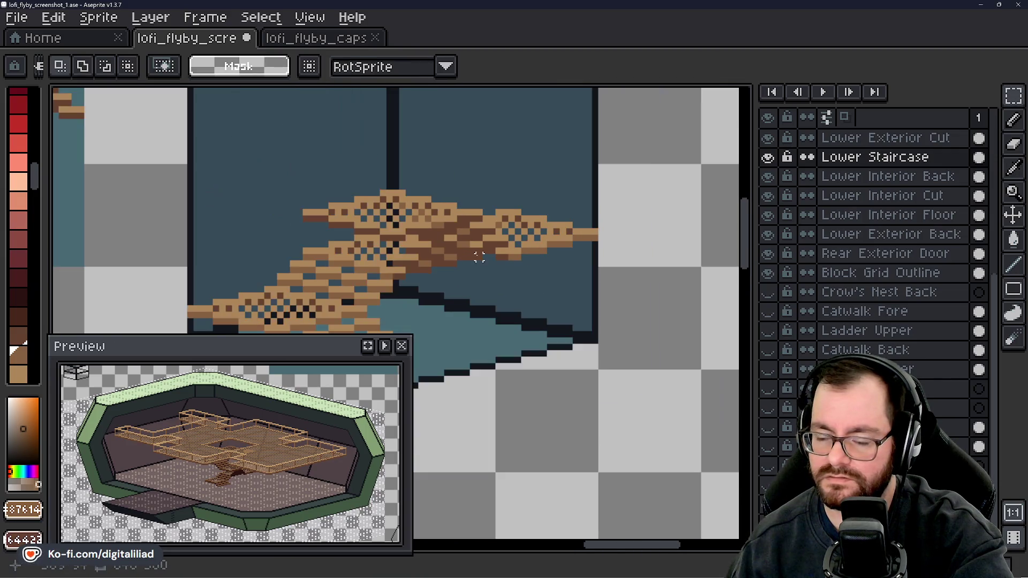
pyautogui.scroll(-1, 476, 255)
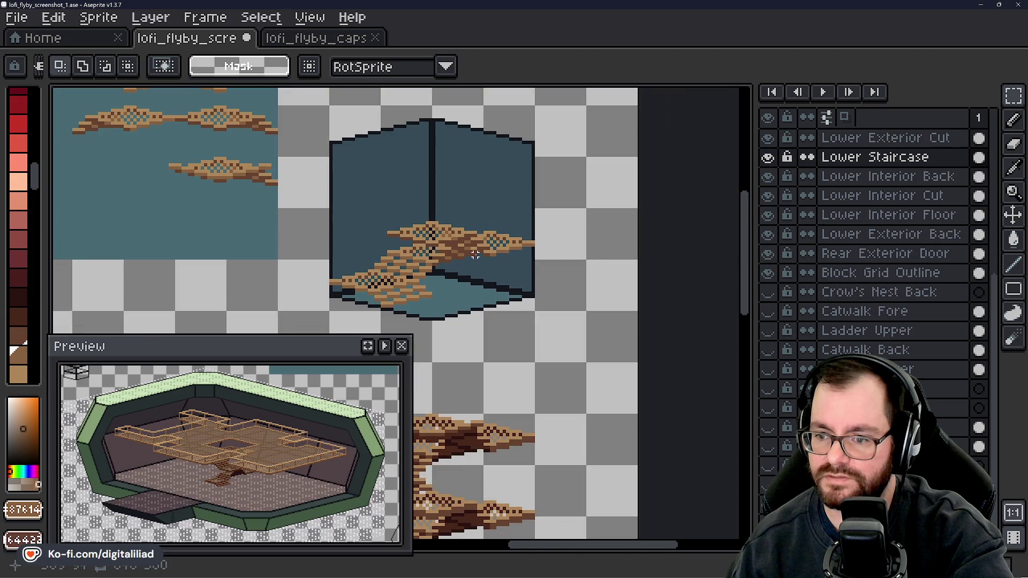
pyautogui.scroll(5, 467, 249)
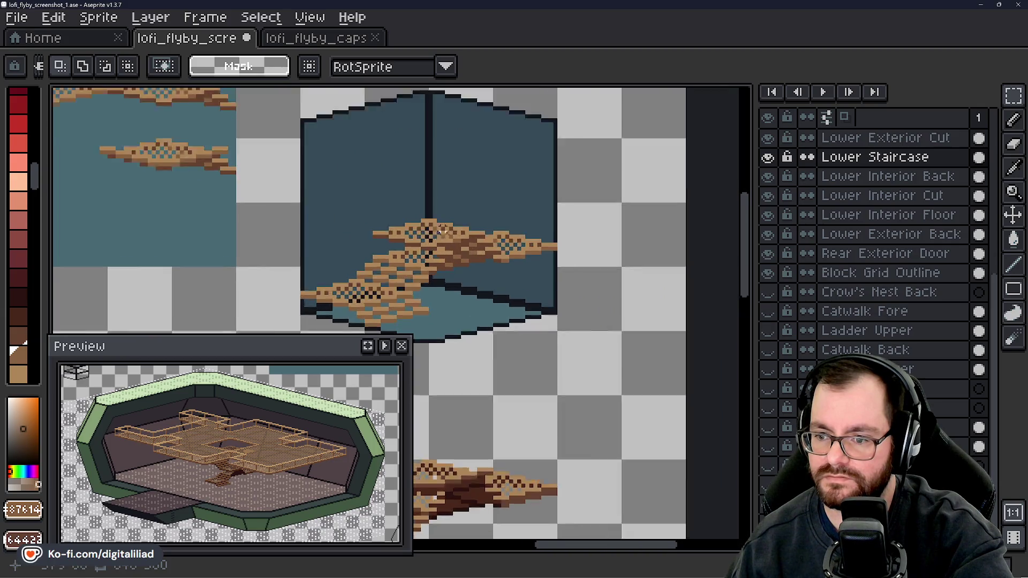
pyautogui.press('b')
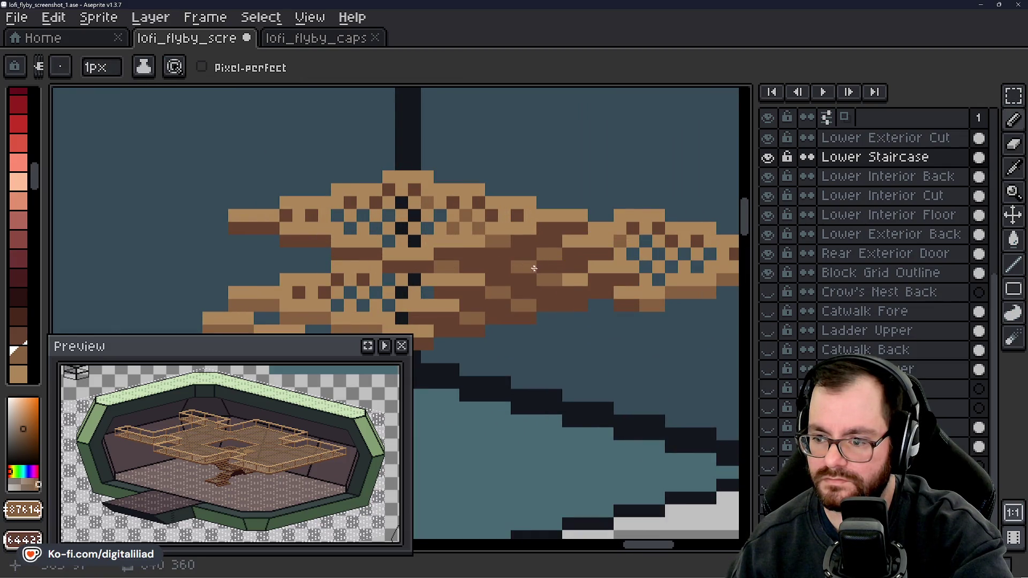
# - Paint dark brown shading pixels where the new stair step overlaps the step below
pyautogui.scroll(-6, 576, 279)
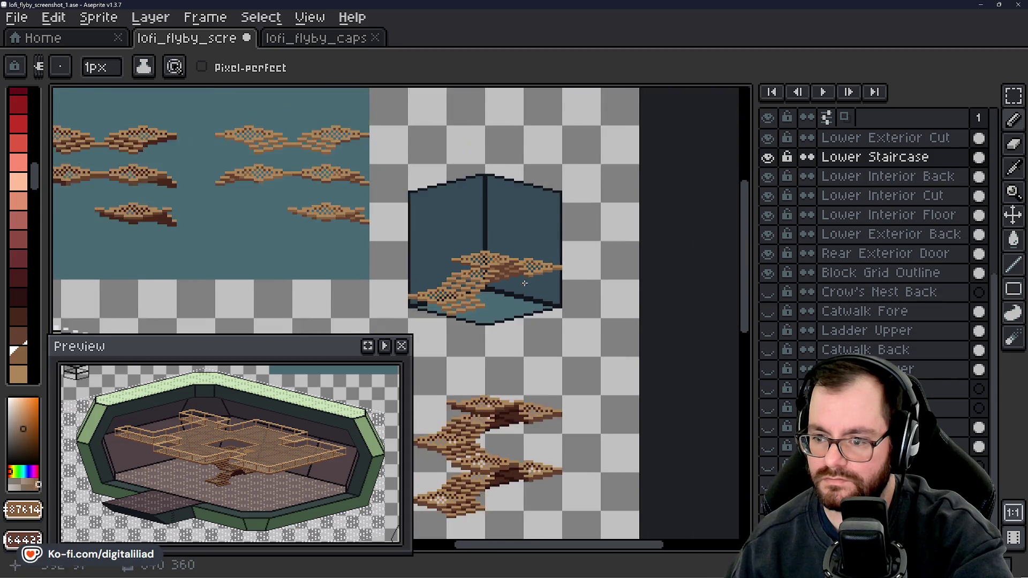
pyautogui.scroll(-2, 538, 292)
pyautogui.scroll(2, 525, 296)
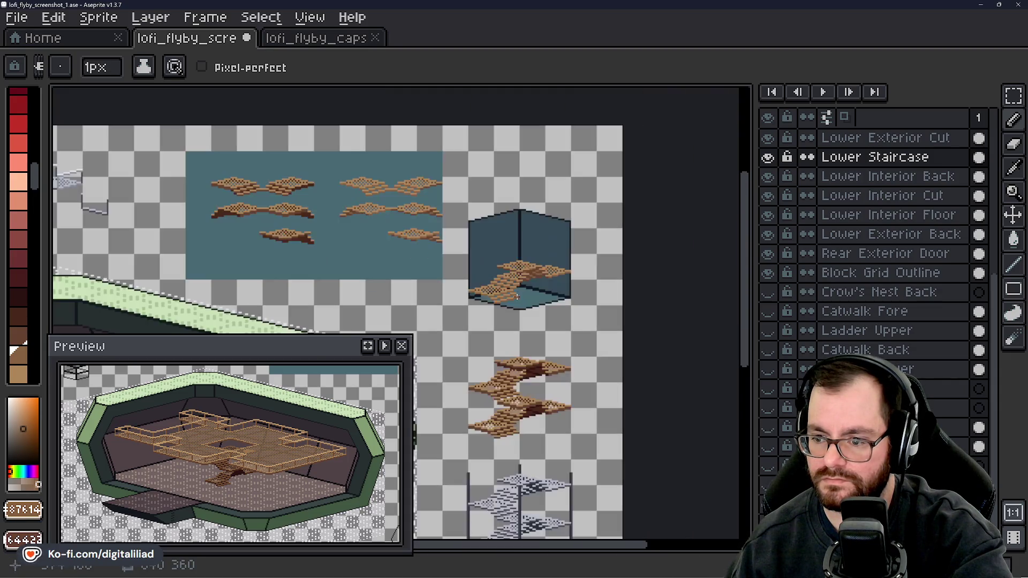
pyautogui.moveTo(523, 300); pyautogui.dragTo(527, 296)
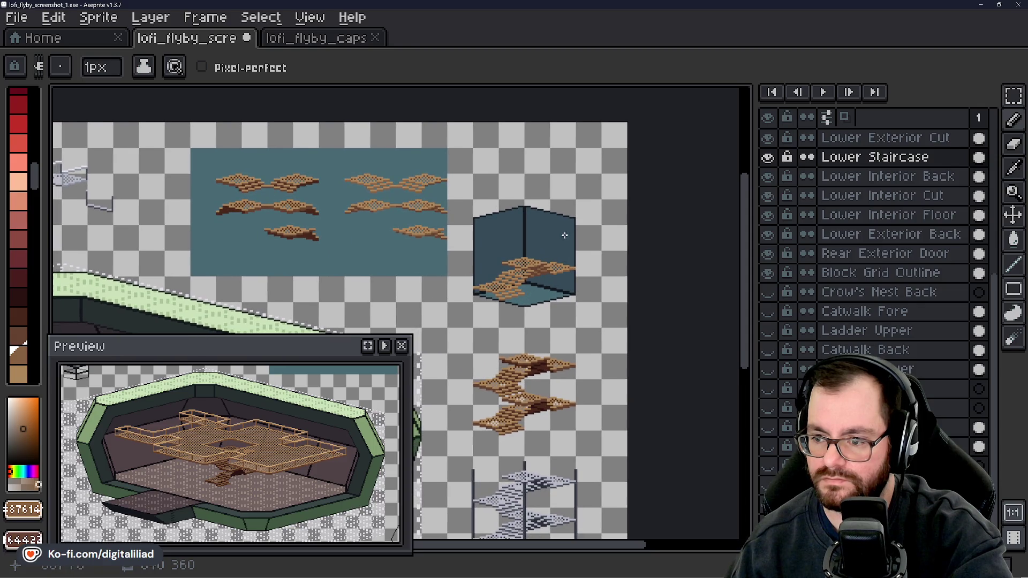
pyautogui.scroll(2, 547, 246)
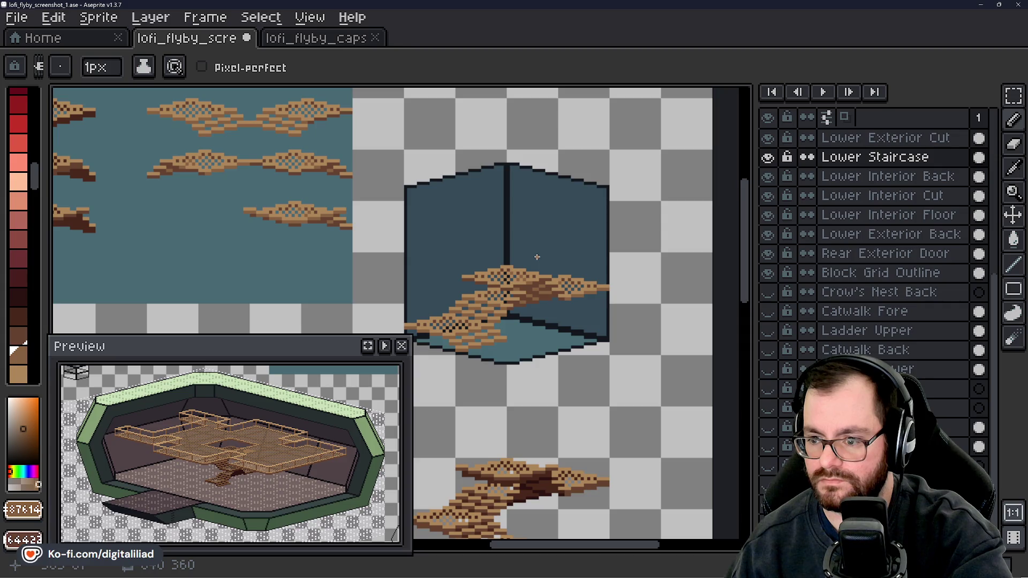
pyautogui.scroll(2, 528, 278)
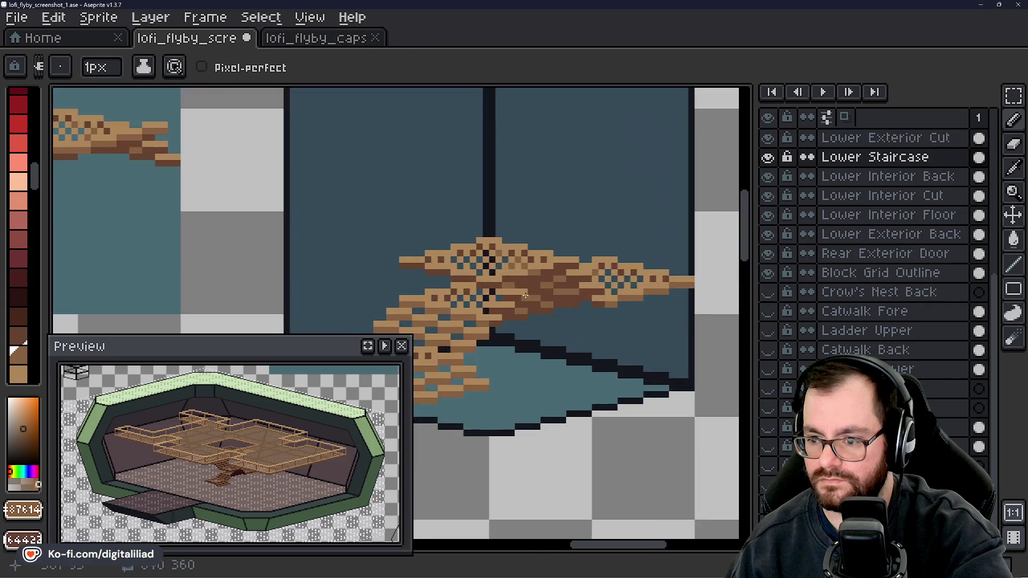
pyautogui.moveTo(509, 278); pyautogui.dragTo(519, 281)
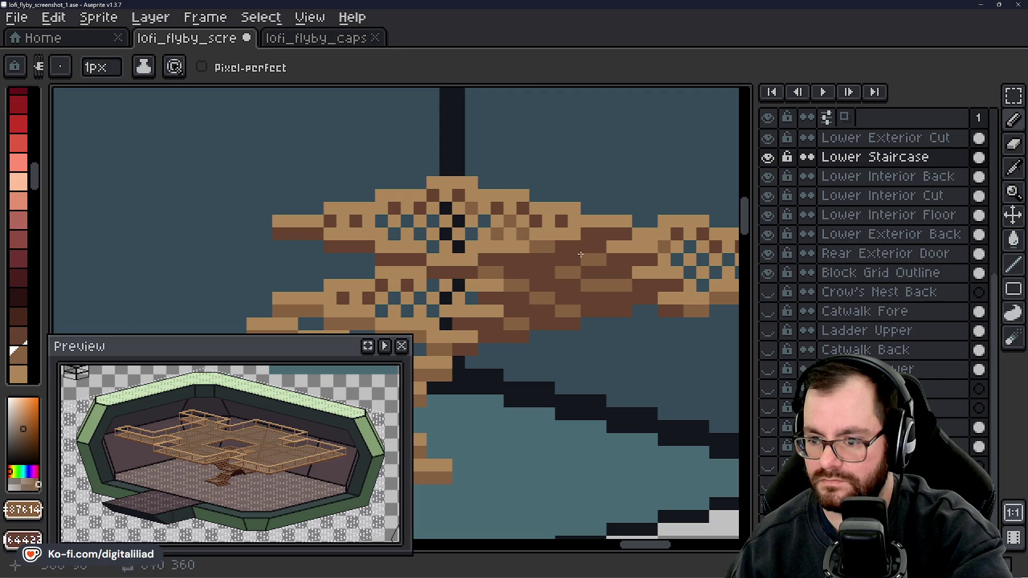
# - Zoom in and out to check the shading, then bring the room box's staircase into view
pyautogui.scroll(-1, 562, 263)
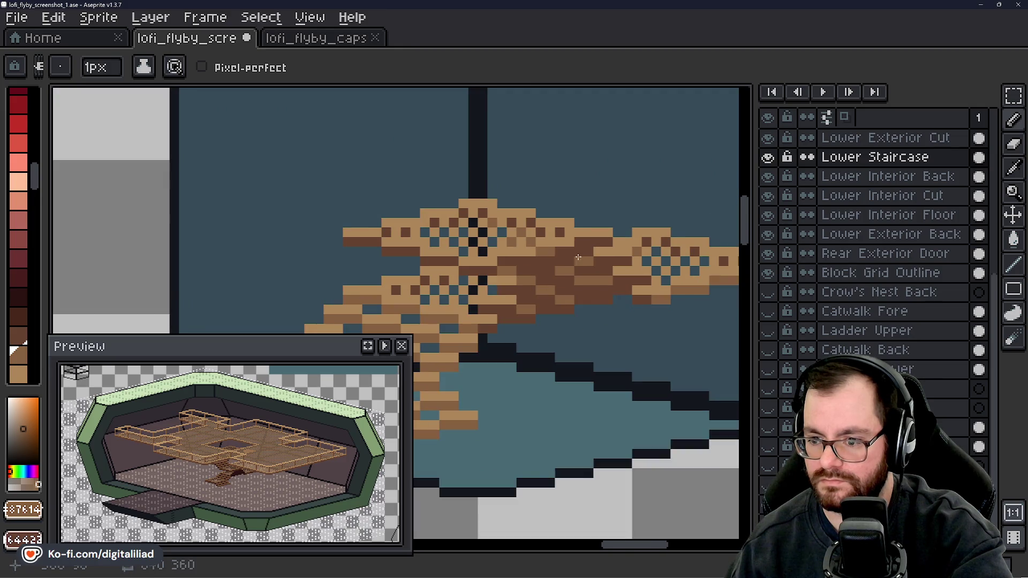
pyautogui.scroll(-3, 579, 257)
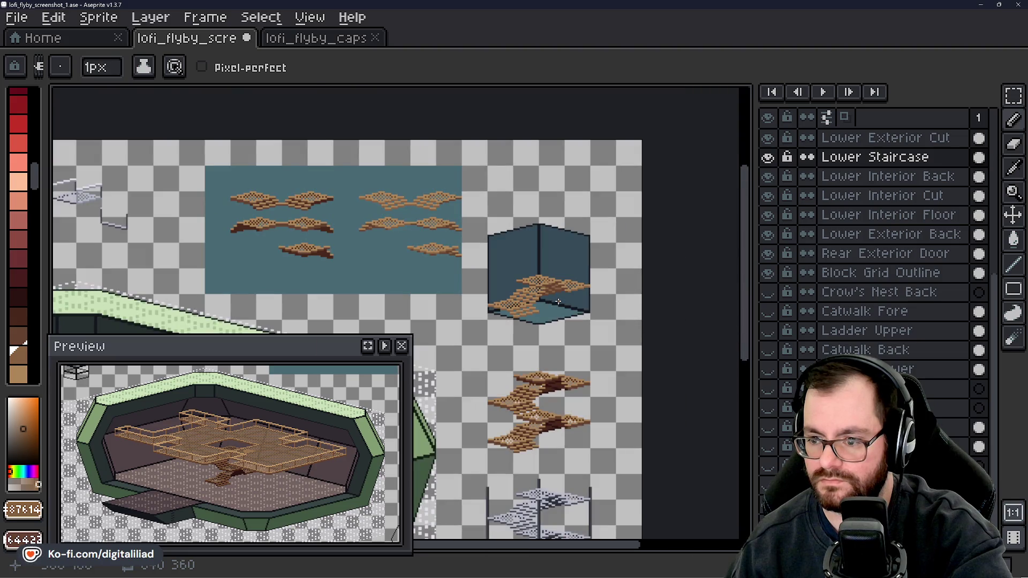
pyautogui.scroll(4, 558, 302)
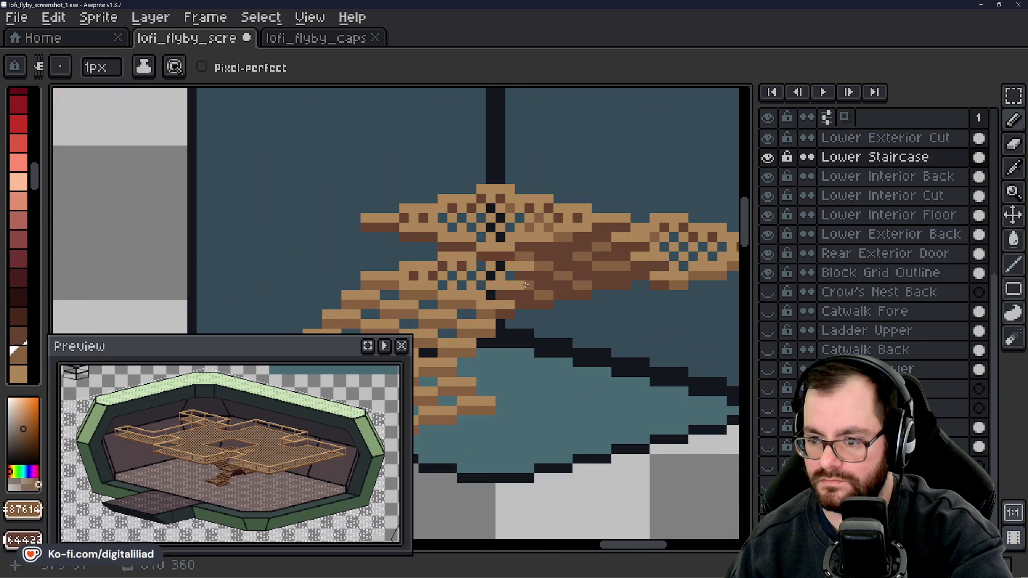
pyautogui.scroll(-4, 527, 285)
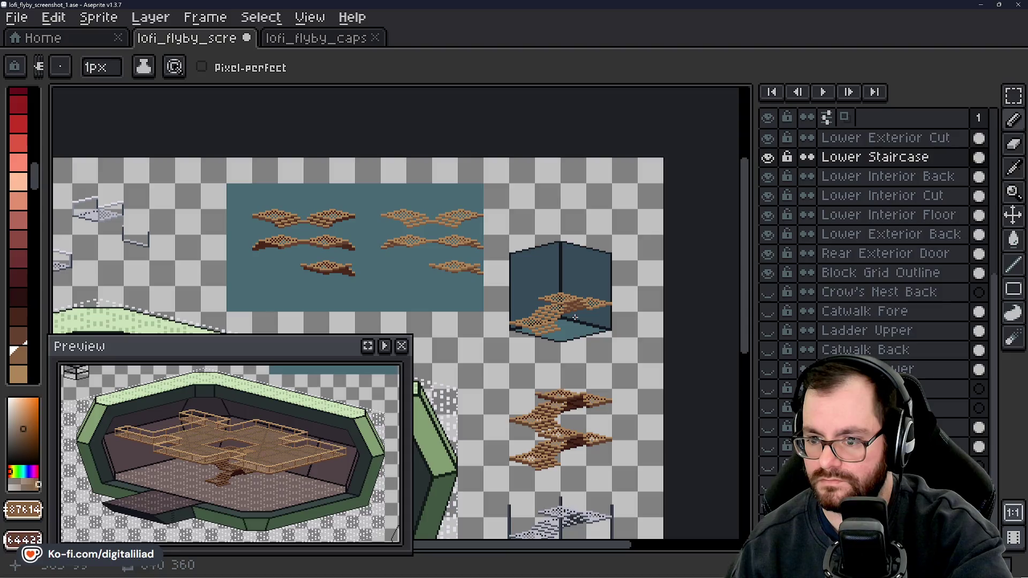
pyautogui.scroll(4, 429, 257)
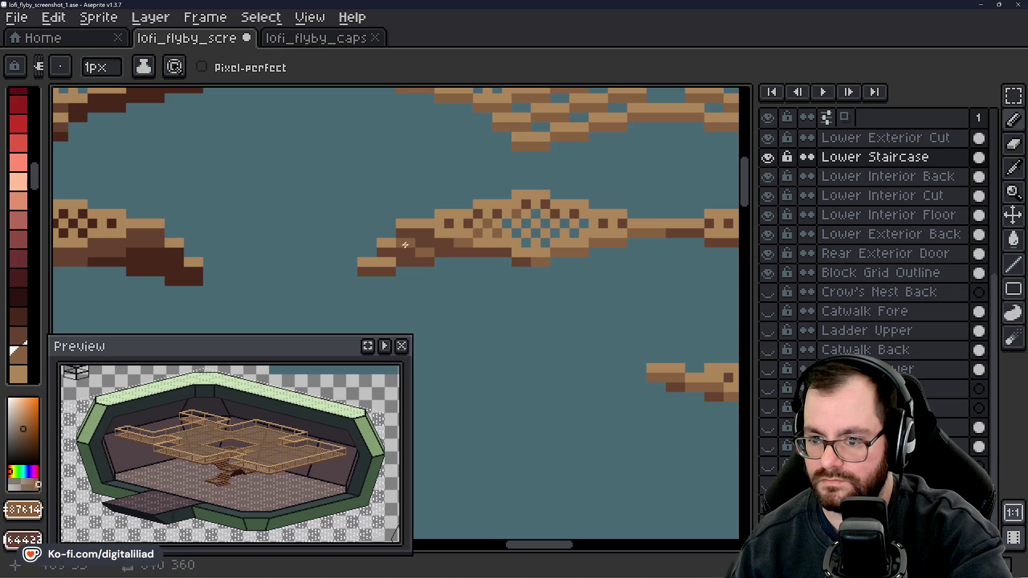
pyautogui.scroll(-5, 382, 260)
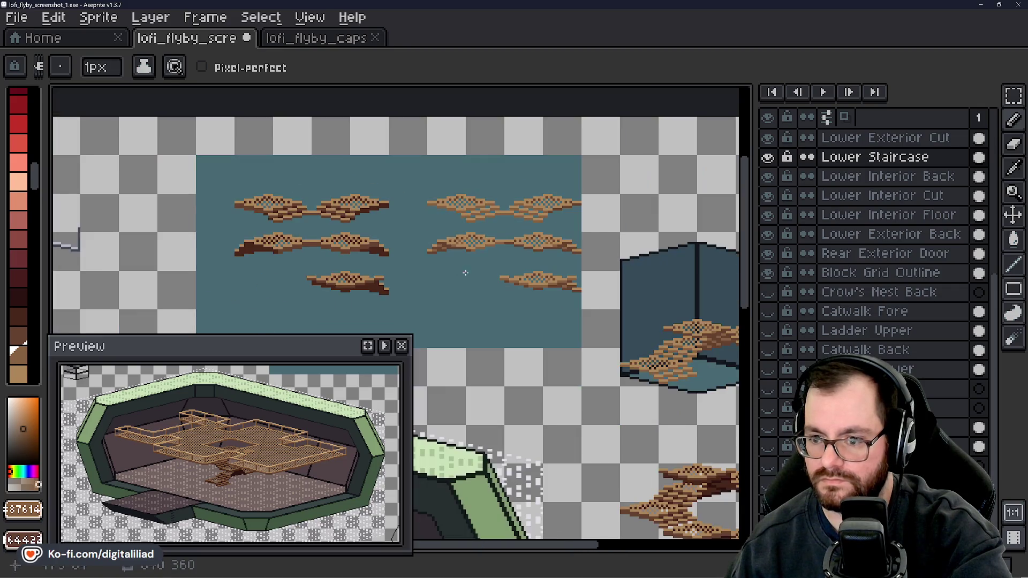
pyautogui.scroll(5, 526, 249)
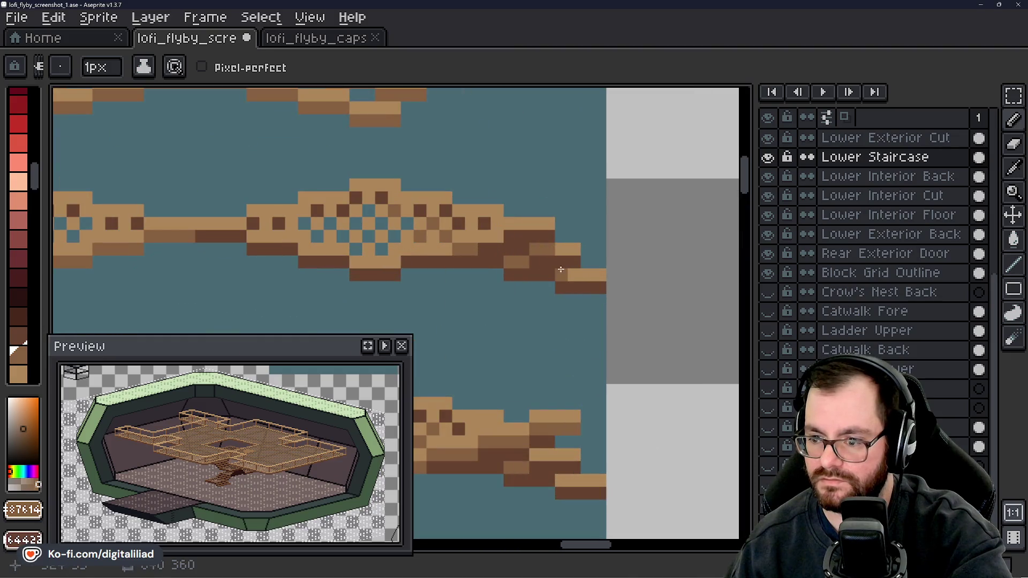
pyautogui.scroll(-4, 571, 272)
pyautogui.moveTo(495, 273); pyautogui.dragTo(413, 218)
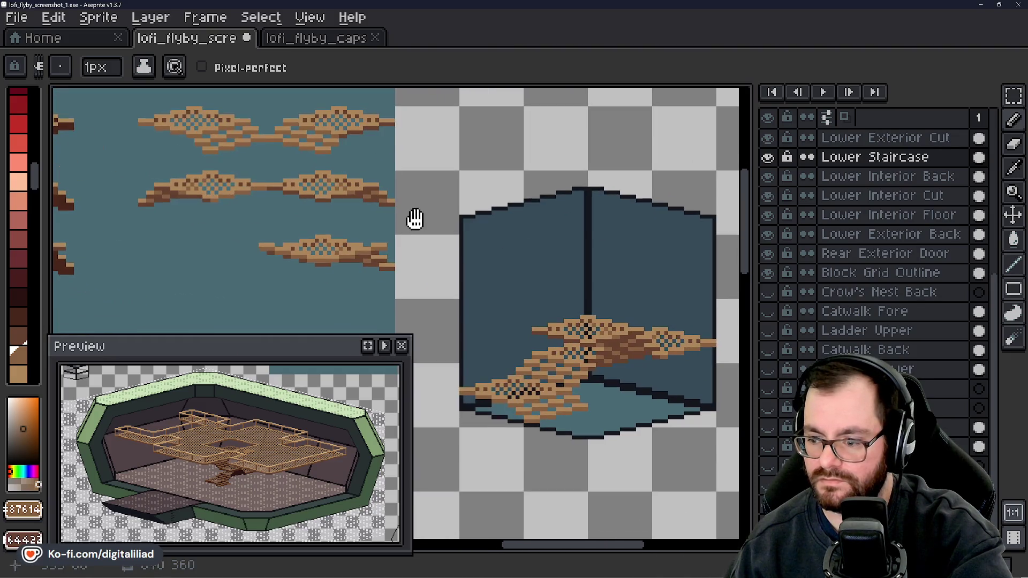
pyautogui.scroll(-1, 470, 244)
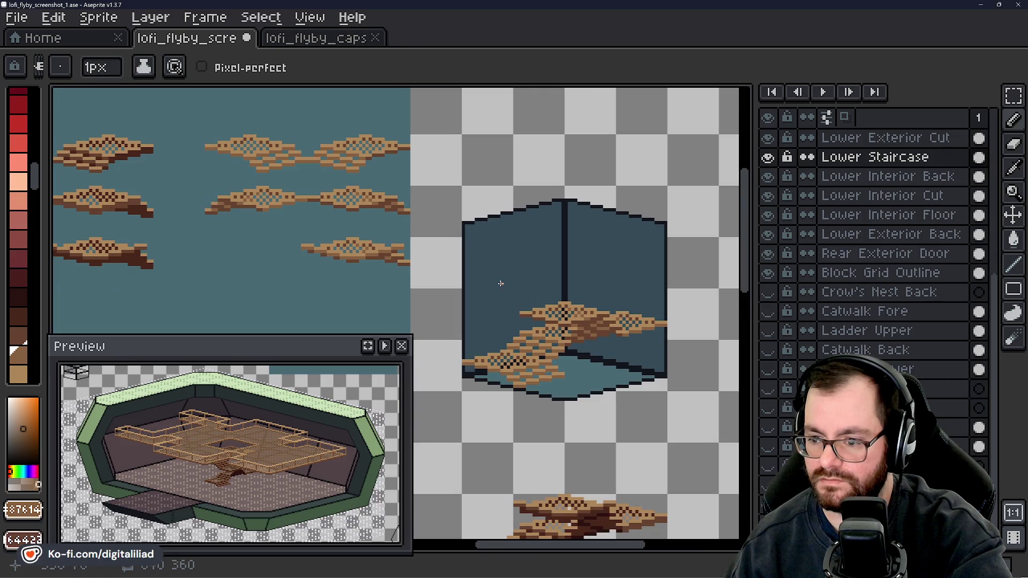
# - Marquee-select the old staircase inside the room box and delete it
pyautogui.click(1018, 96)
pyautogui.moveTo(469, 274); pyautogui.dragTo(676, 432)
pyautogui.press('Delete')
# - Copy stair pieces from the tile sheet and stack the bottom and second steps in the room box
pyautogui.moveTo(180, 114)
pyautogui.mouseDown()
pyautogui.moveTo(309, 181)
pyautogui.moveTo(271, 156)
pyautogui.moveTo(489, 323)
pyautogui.moveTo(524, 366)
pyautogui.mouseUp()
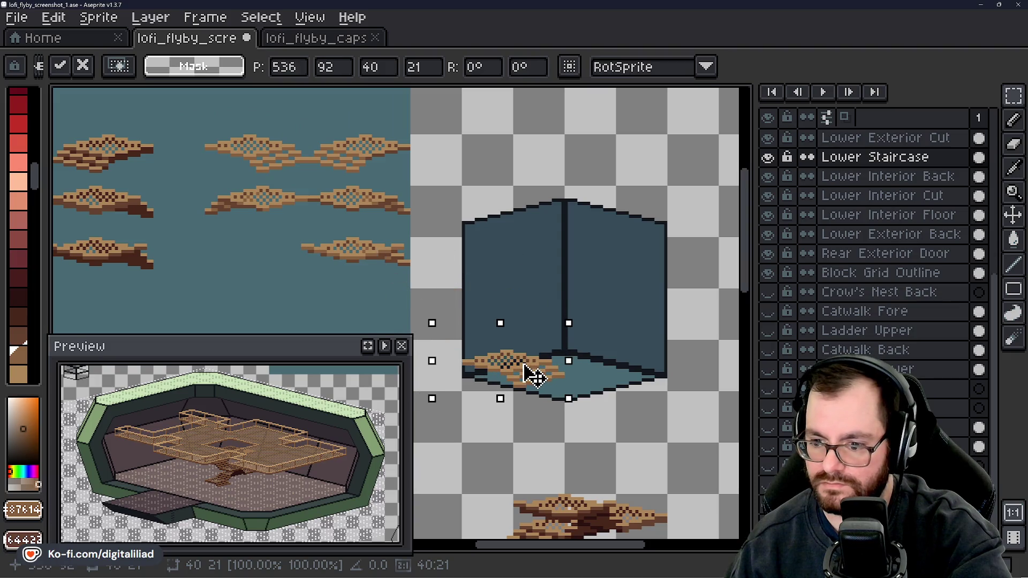
pyautogui.click(324, 100)
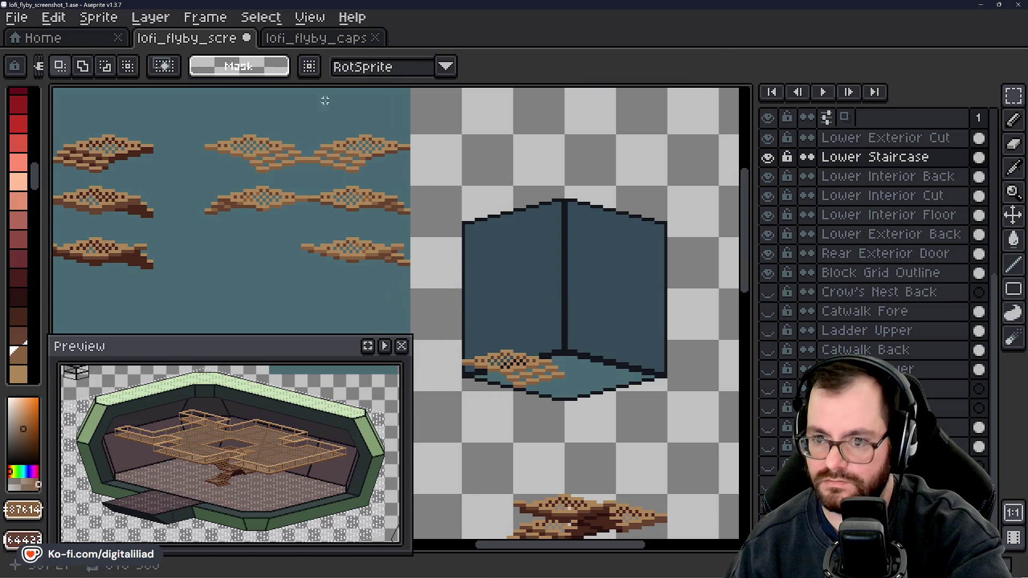
pyautogui.moveTo(309, 107)
pyautogui.mouseDown()
pyautogui.moveTo(373, 188)
pyautogui.moveTo(392, 175)
pyautogui.moveTo(421, 178)
pyautogui.moveTo(390, 160)
pyautogui.moveTo(587, 333)
pyautogui.moveTo(574, 335)
pyautogui.mouseUp()
pyautogui.click(657, 252)
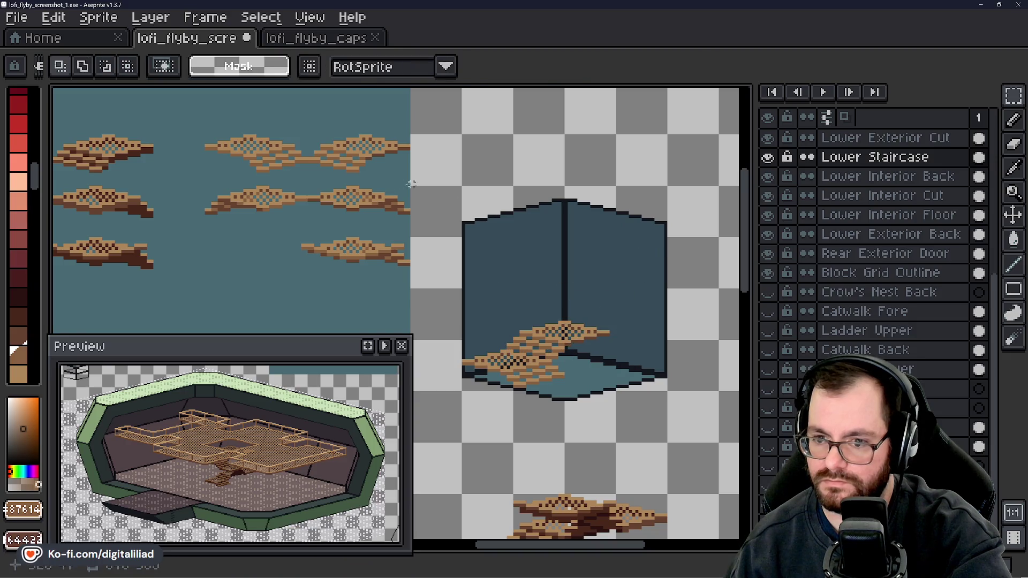
pyautogui.moveTo(180, 179)
pyautogui.mouseDown()
pyautogui.moveTo(206, 199)
pyautogui.moveTo(308, 229)
pyautogui.moveTo(505, 271)
pyautogui.moveTo(648, 315)
pyautogui.moveTo(622, 342)
pyautogui.mouseUp()
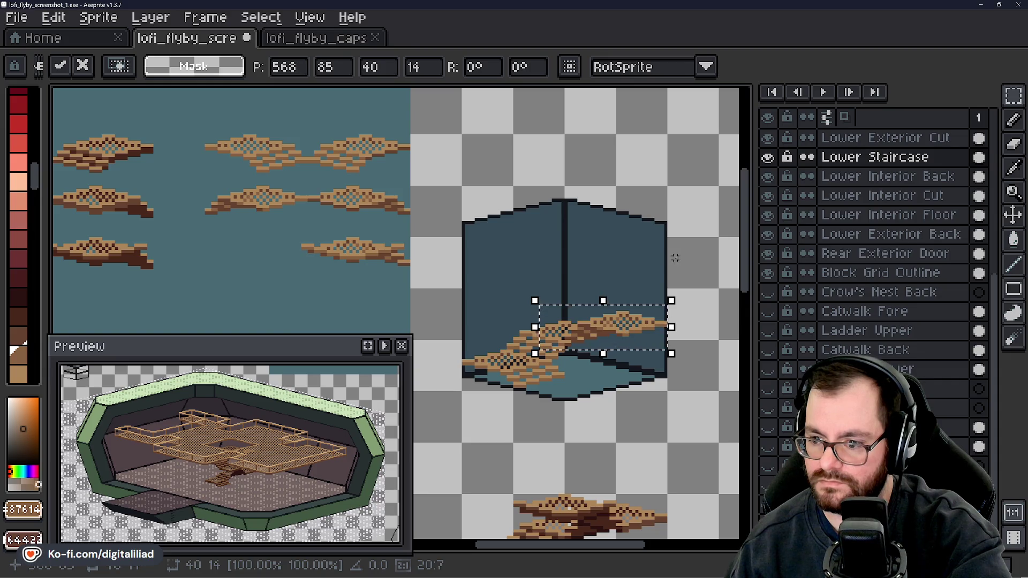
pyautogui.press('Return')
pyautogui.scroll(1, 594, 352)
pyautogui.scroll(1, 594, 352)
pyautogui.press('i')
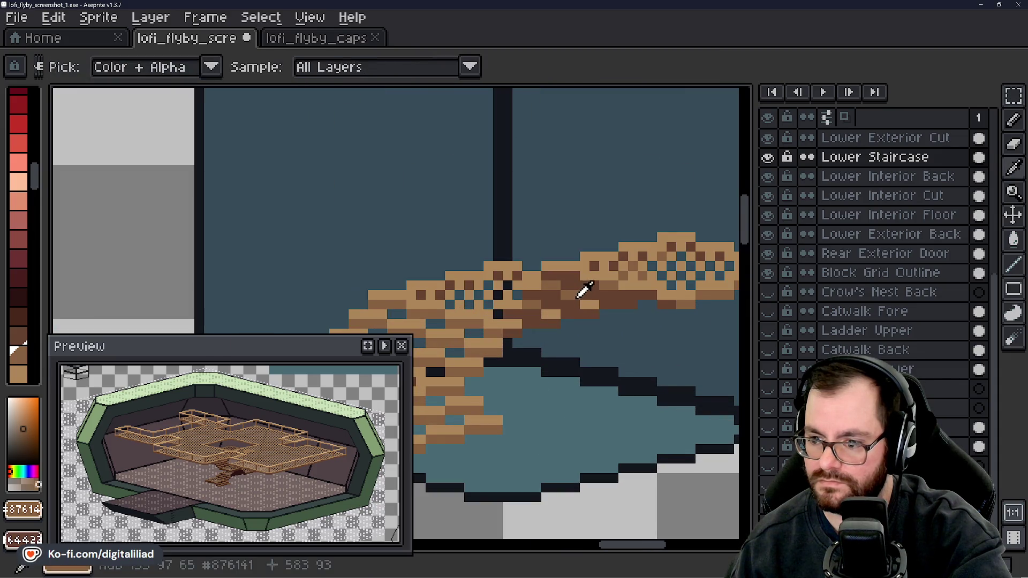
pyautogui.press('m')
pyautogui.press('b')
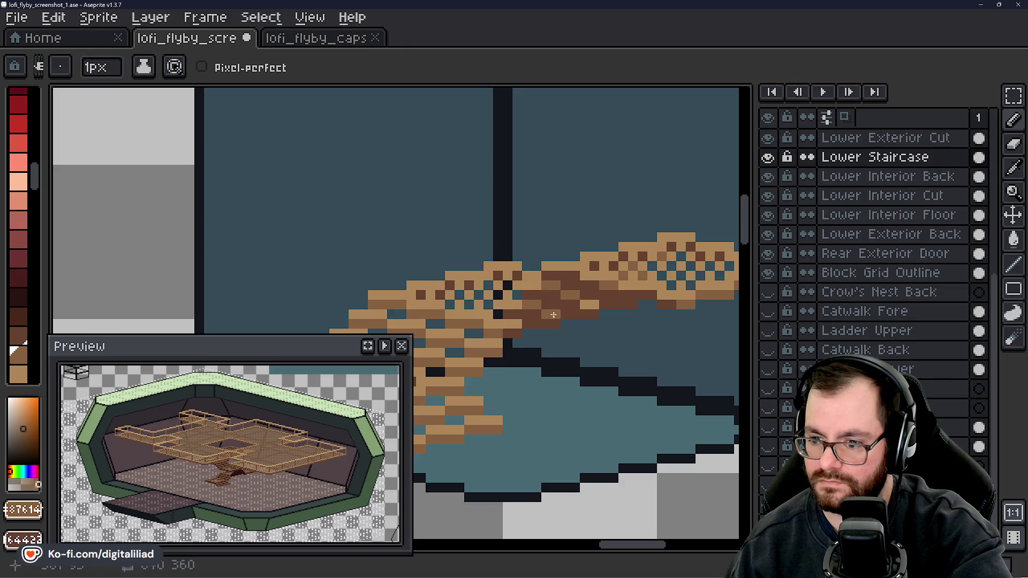
pyautogui.click(550, 345)
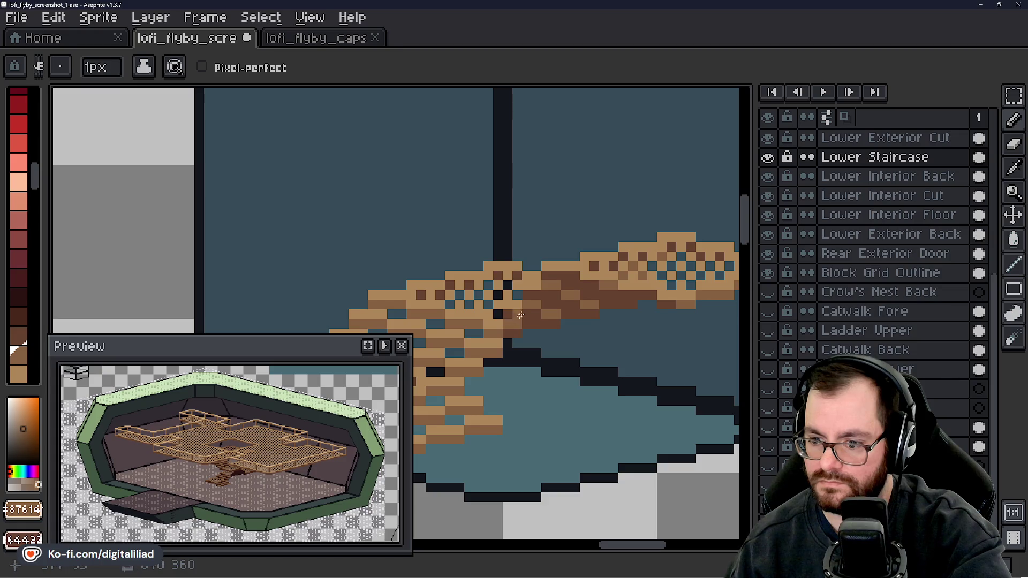
pyautogui.scroll(-5, 520, 316)
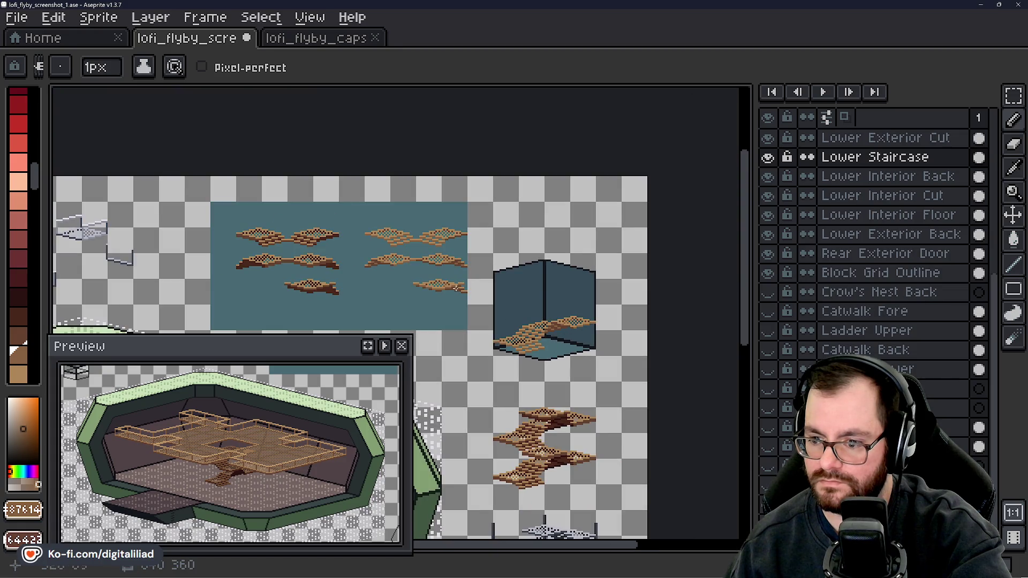
pyautogui.scroll(2, 457, 288)
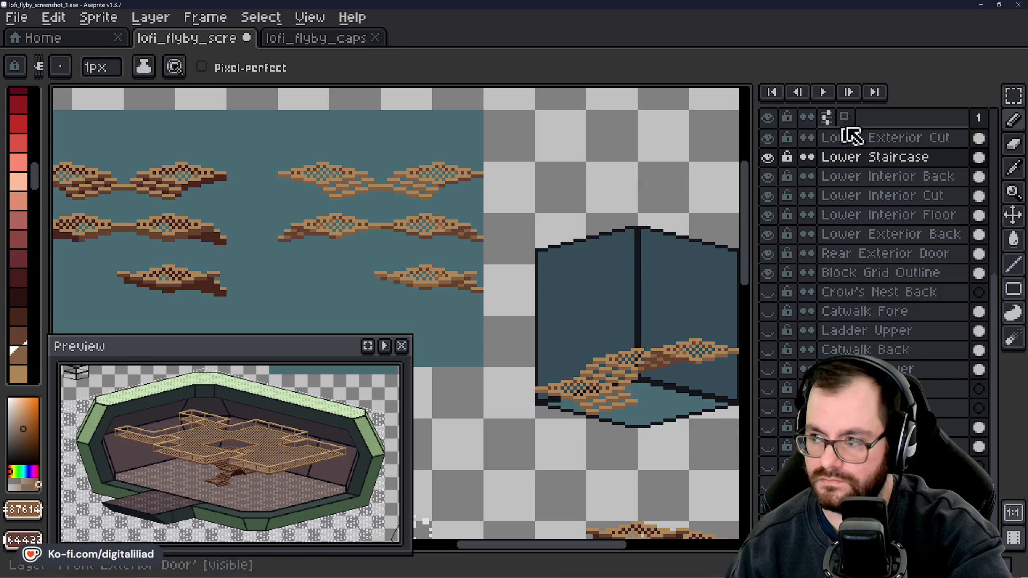
pyautogui.click(1013, 96)
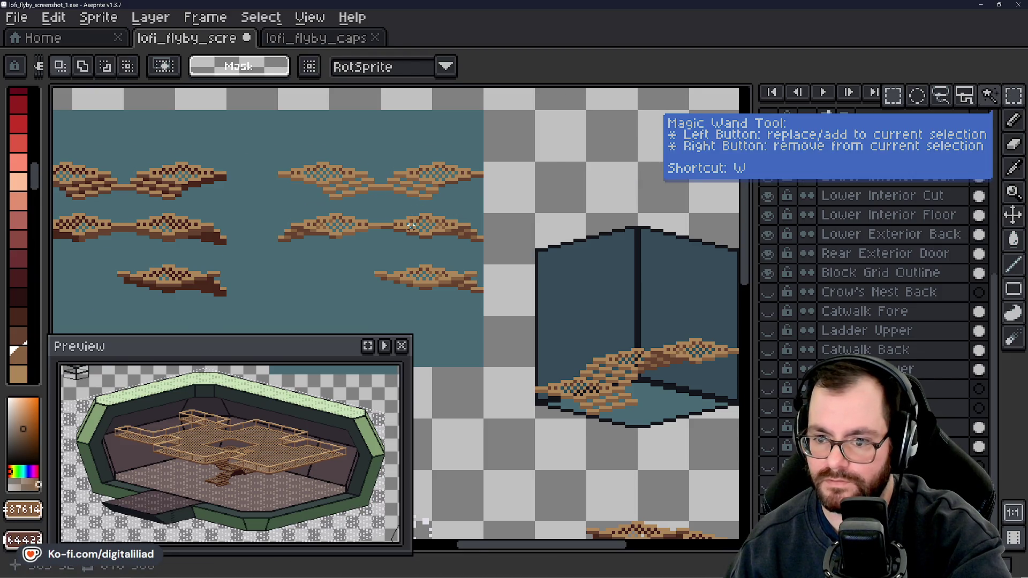
# - Copy a stair segment and the upper-left segment from the tile sheet into the box, then deselect
pyautogui.scroll(1, 411, 225)
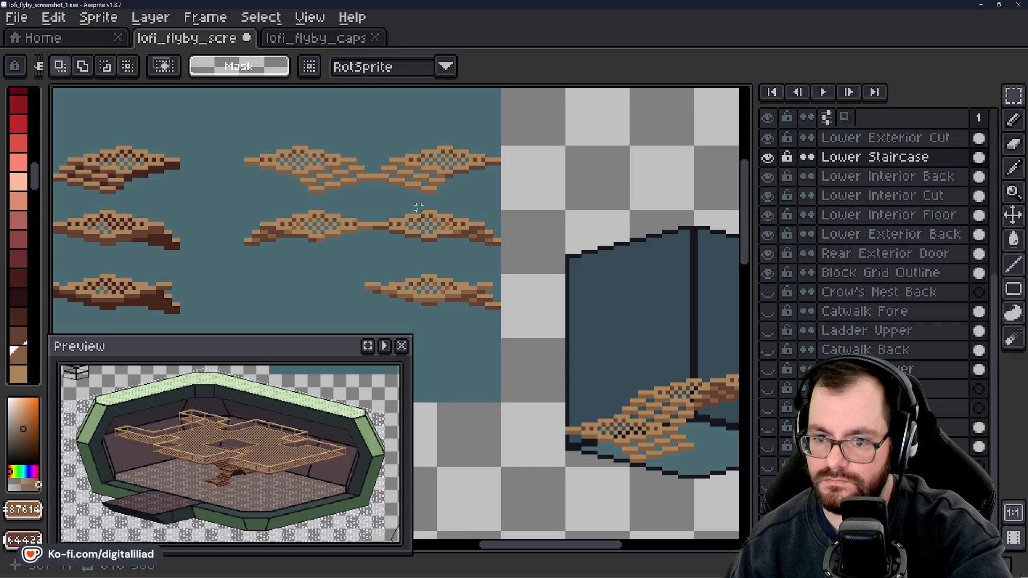
pyautogui.moveTo(423, 244); pyautogui.dragTo(356, 228)
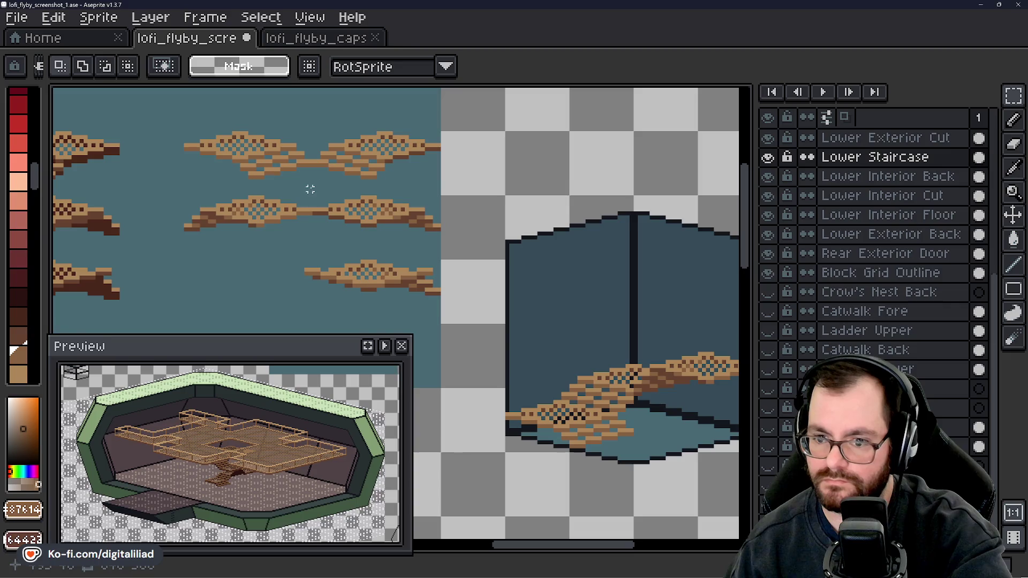
pyautogui.moveTo(310, 180)
pyautogui.mouseDown()
pyautogui.moveTo(473, 248)
pyautogui.moveTo(271, 179)
pyautogui.mouseUp()
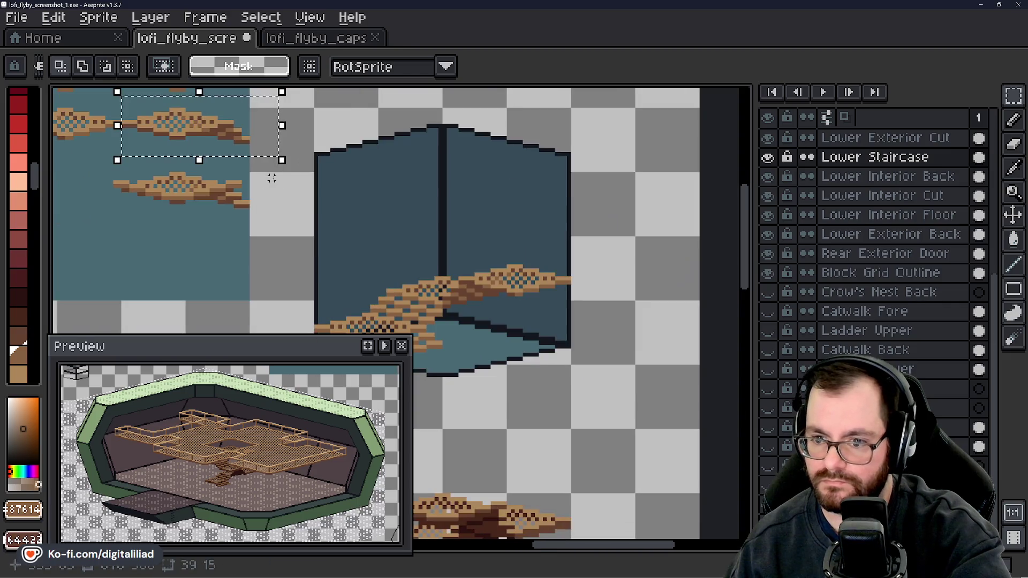
pyautogui.moveTo(242, 139)
pyautogui.mouseDown()
pyautogui.moveTo(505, 264)
pyautogui.moveTo(506, 291)
pyautogui.mouseUp()
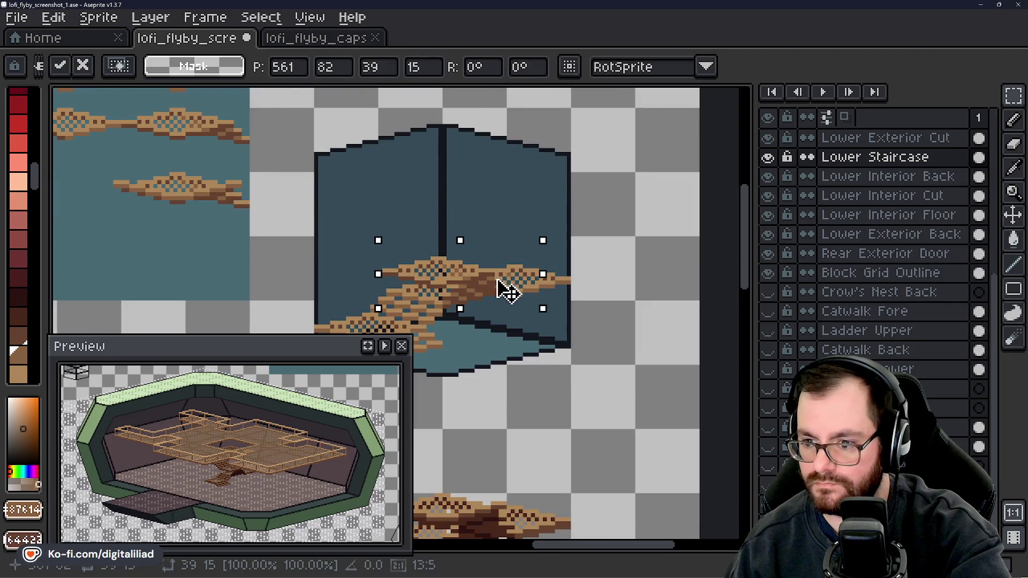
pyautogui.moveTo(117, 92); pyautogui.dragTo(283, 160)
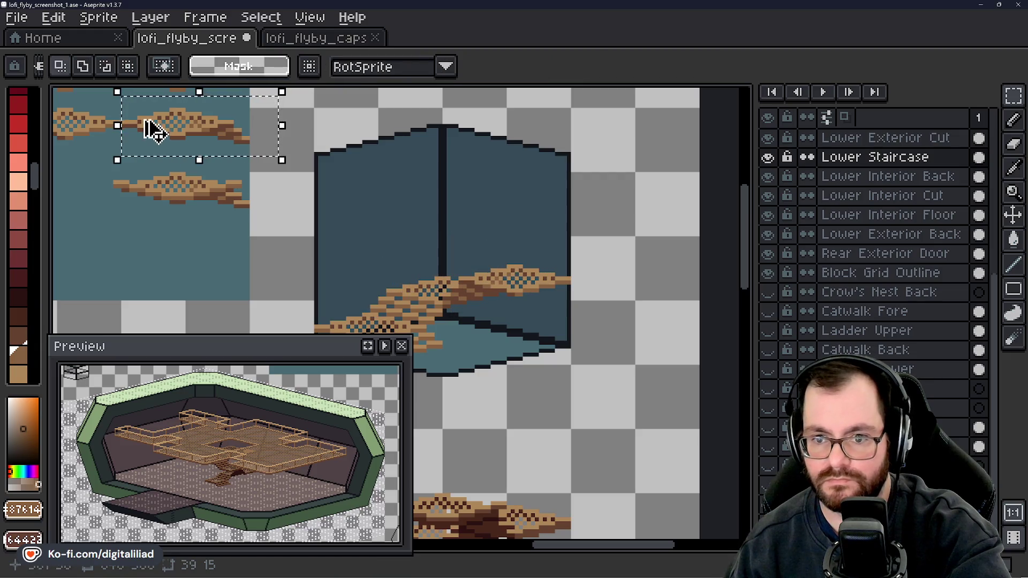
pyautogui.moveTo(149, 127); pyautogui.dragTo(420, 277)
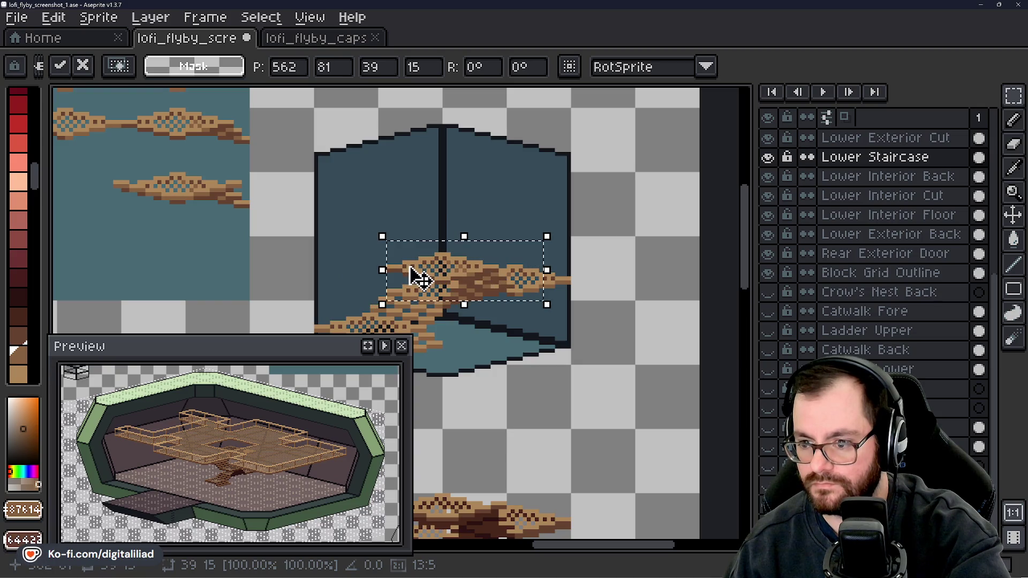
pyautogui.click(599, 286)
pyautogui.scroll(4, 472, 274)
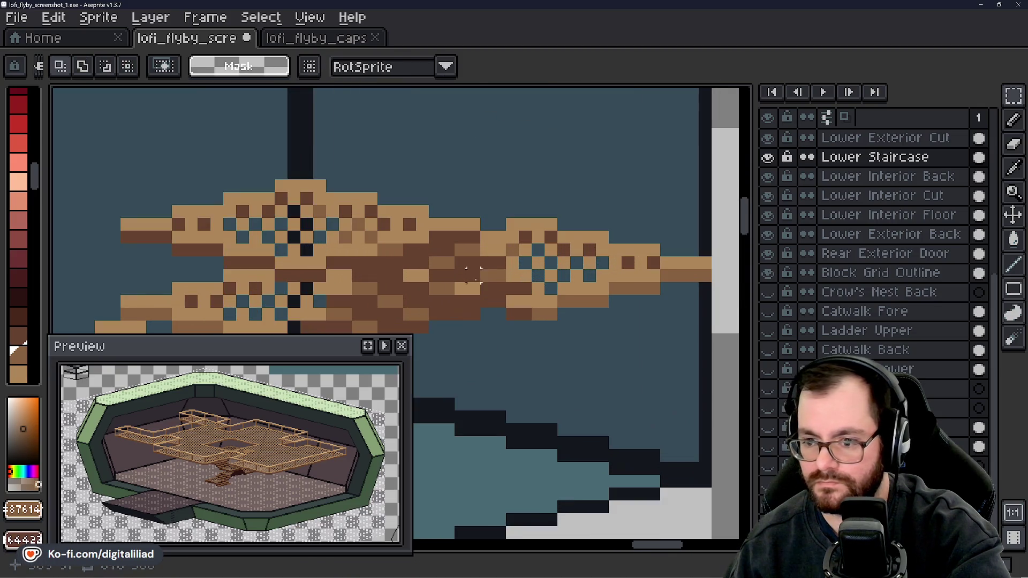
# - Switch to the 1px Pencil and zoom in and out over the overlapping stair steps
pyautogui.press('b')
pyautogui.scroll(-1, 450, 272)
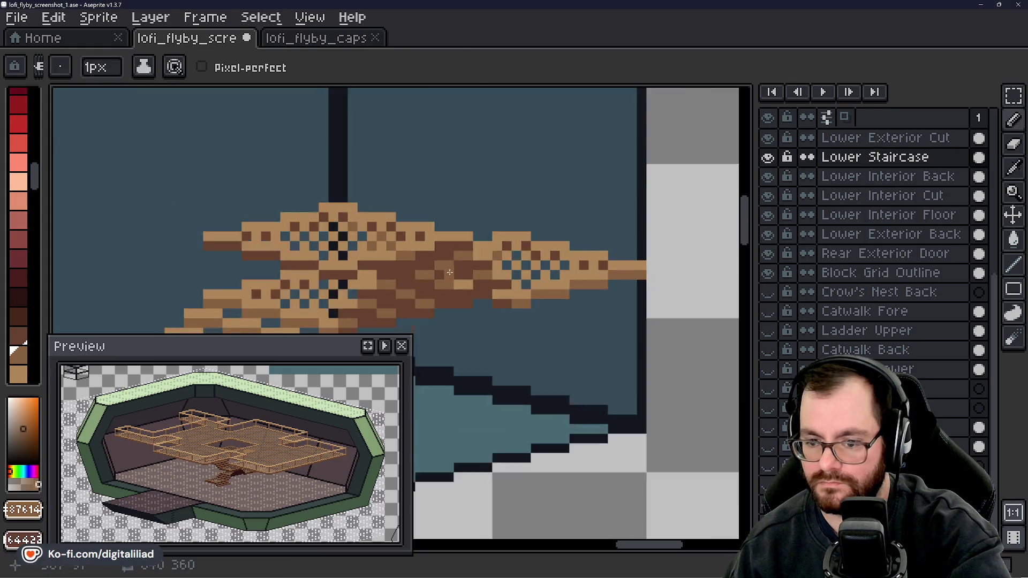
pyautogui.scroll(-2, 448, 272)
pyautogui.scroll(2, 415, 279)
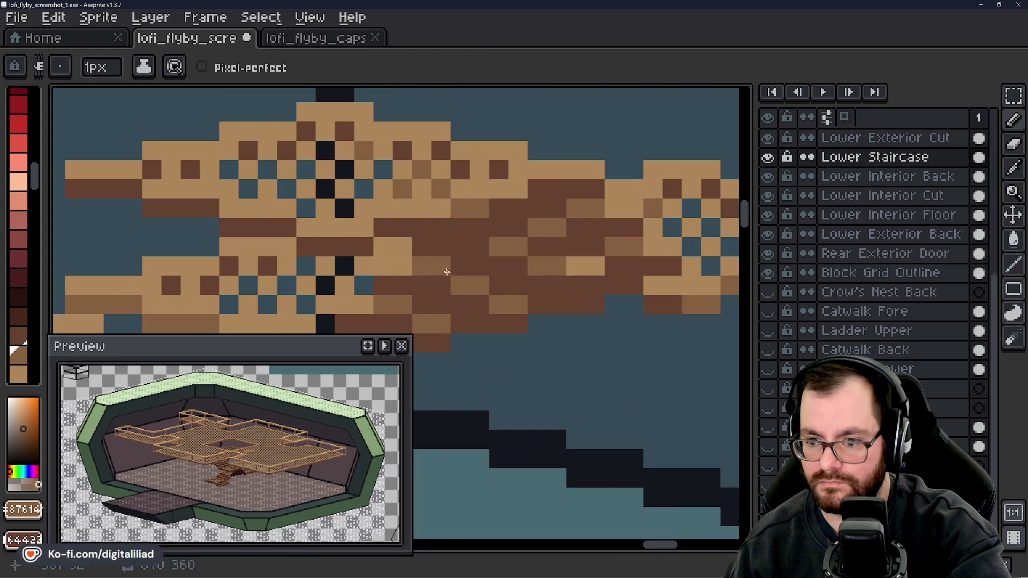
pyautogui.scroll(-2, 553, 264)
pyautogui.scroll(2, 524, 264)
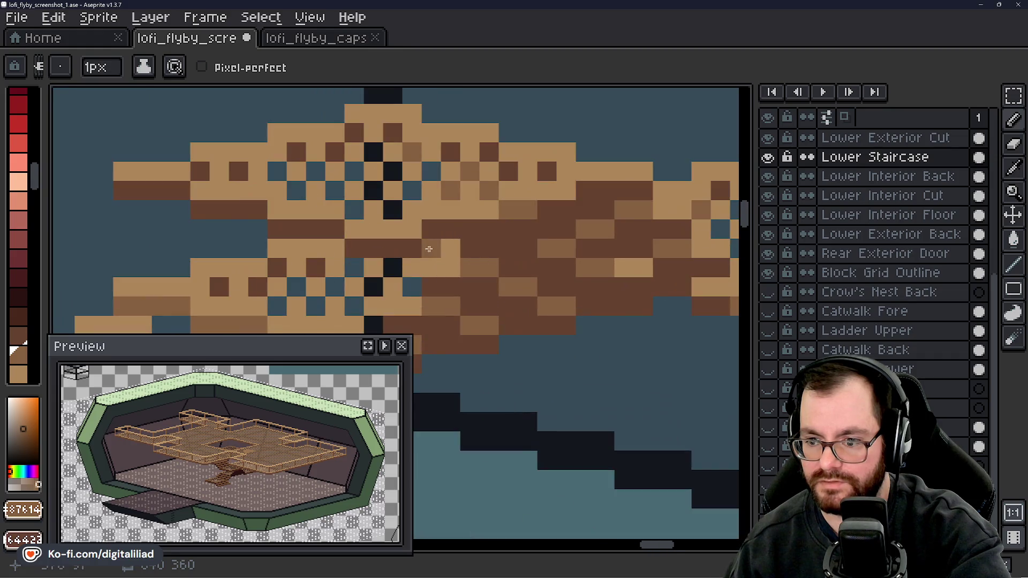
pyautogui.scroll(-4, 536, 262)
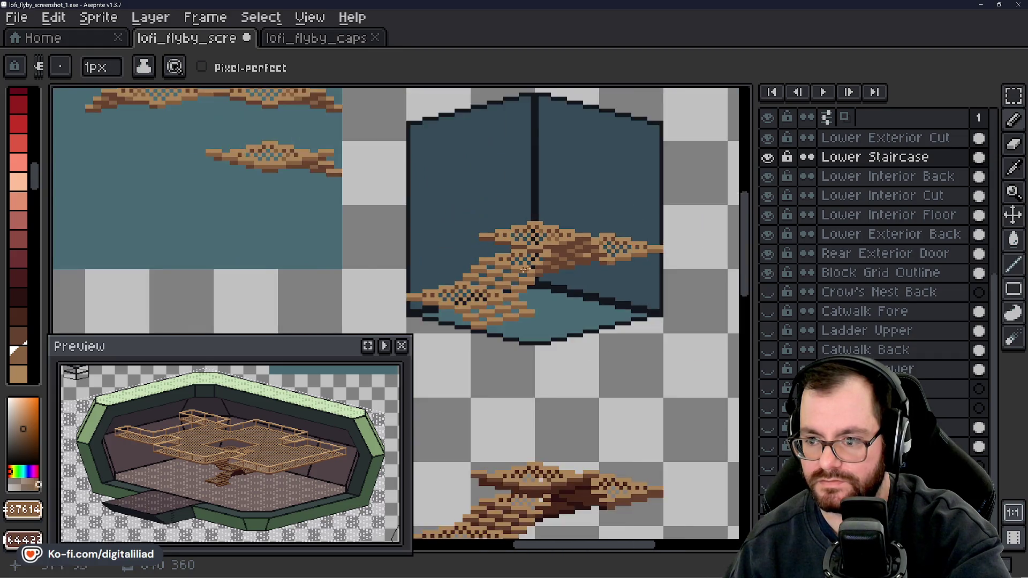
pyautogui.scroll(-1, 562, 269)
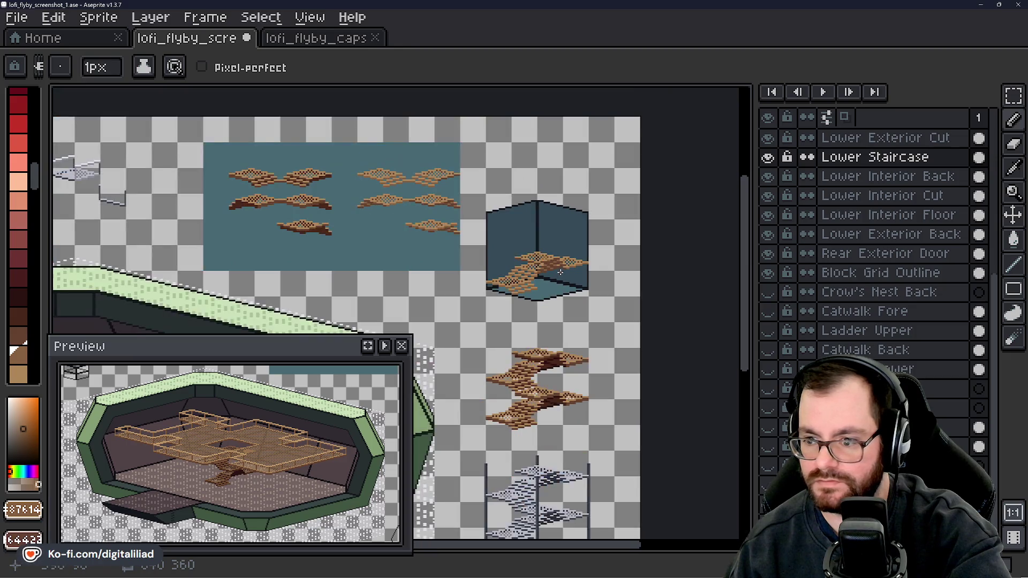
pyautogui.scroll(5, 581, 274)
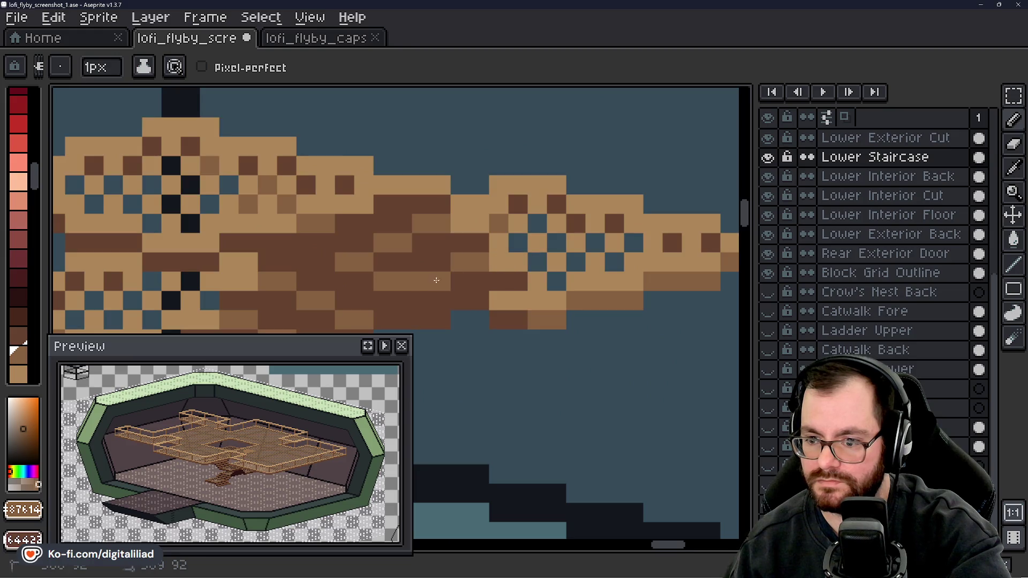
pyautogui.scroll(-5, 512, 304)
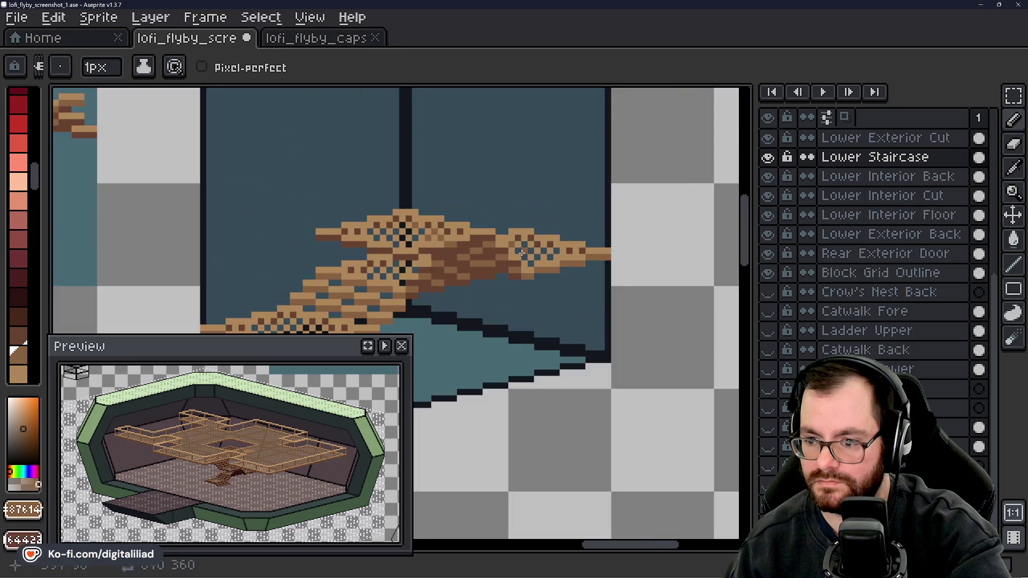
pyautogui.scroll(5, 513, 305)
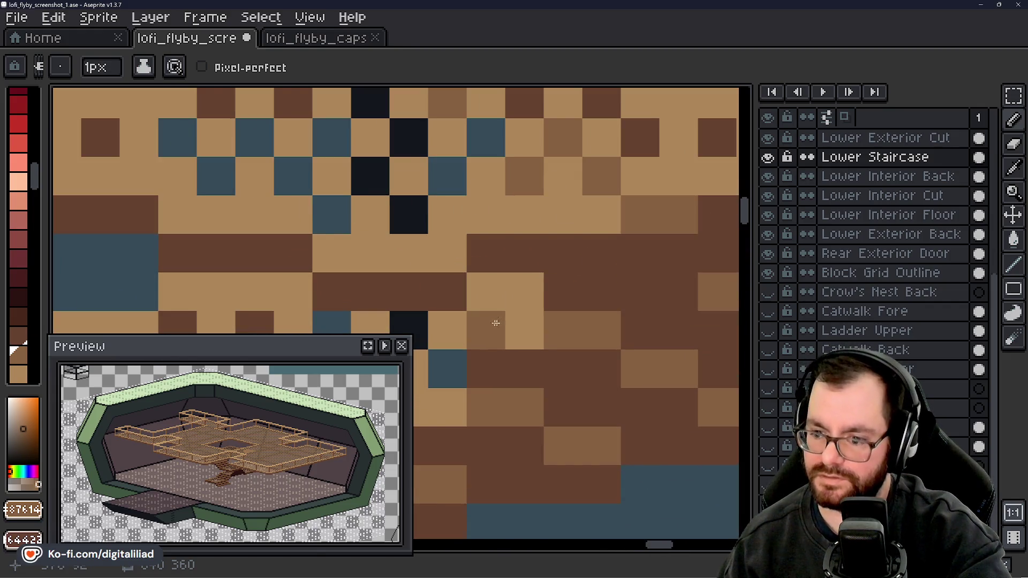
pyautogui.scroll(-2, 496, 238)
pyautogui.scroll(-5, 497, 238)
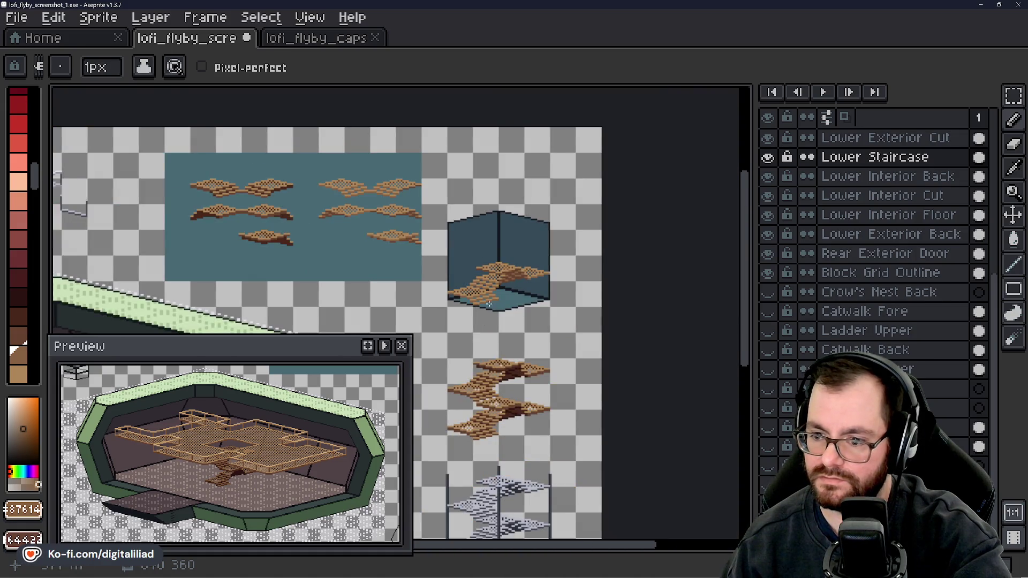
pyautogui.scroll(1, 489, 304)
pyautogui.scroll(2, 481, 295)
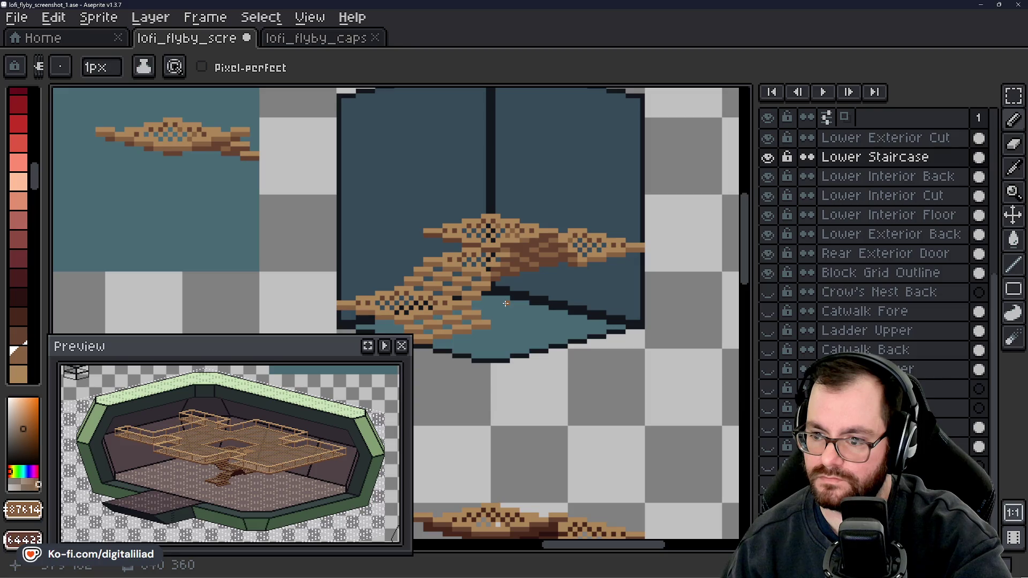
pyautogui.scroll(-4, 506, 304)
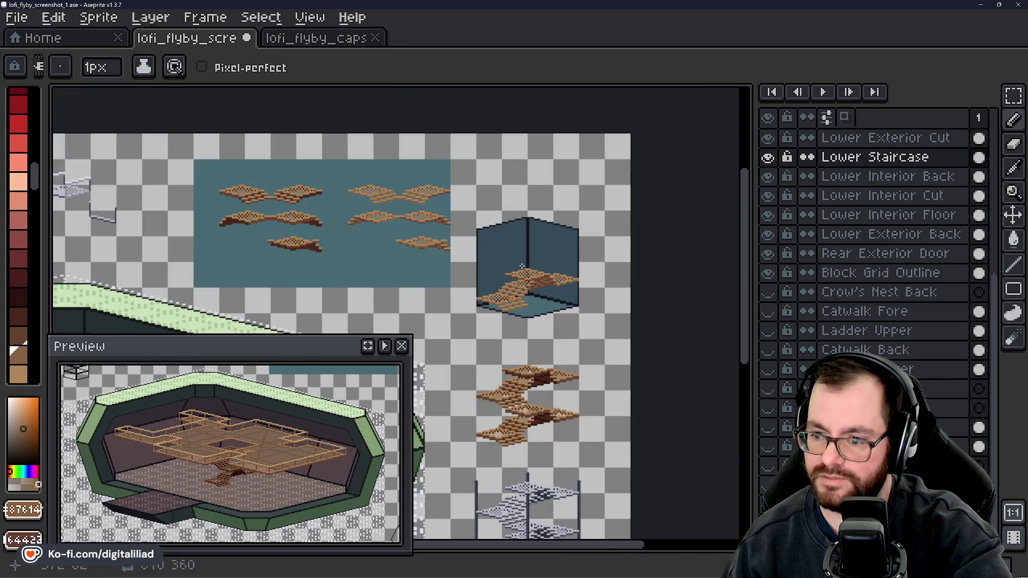
# - Duplicate the staircase higher in the room box, commit it, and select the top segment to reposition
pyautogui.click(1013, 95)
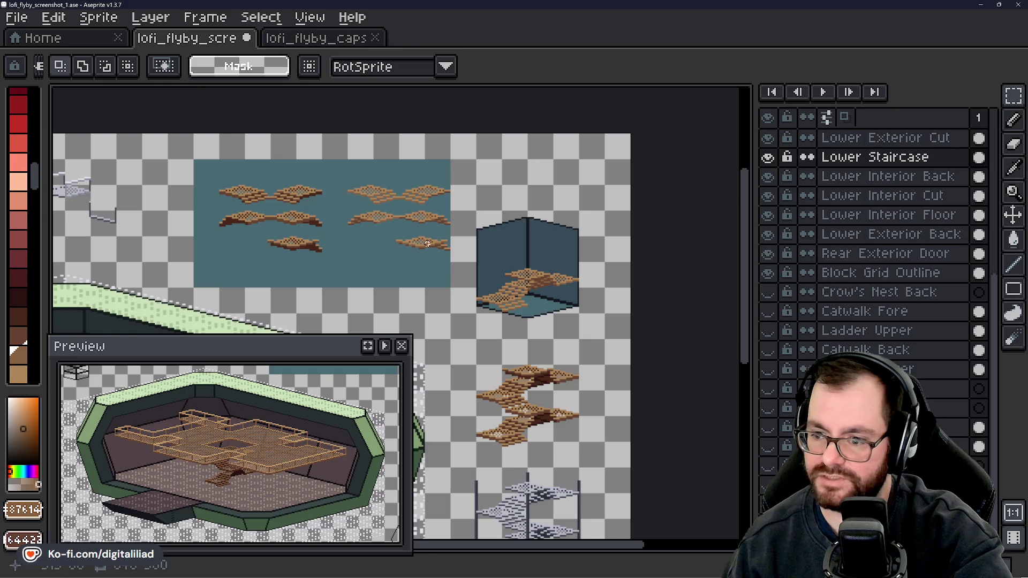
pyautogui.scroll(1, 428, 244)
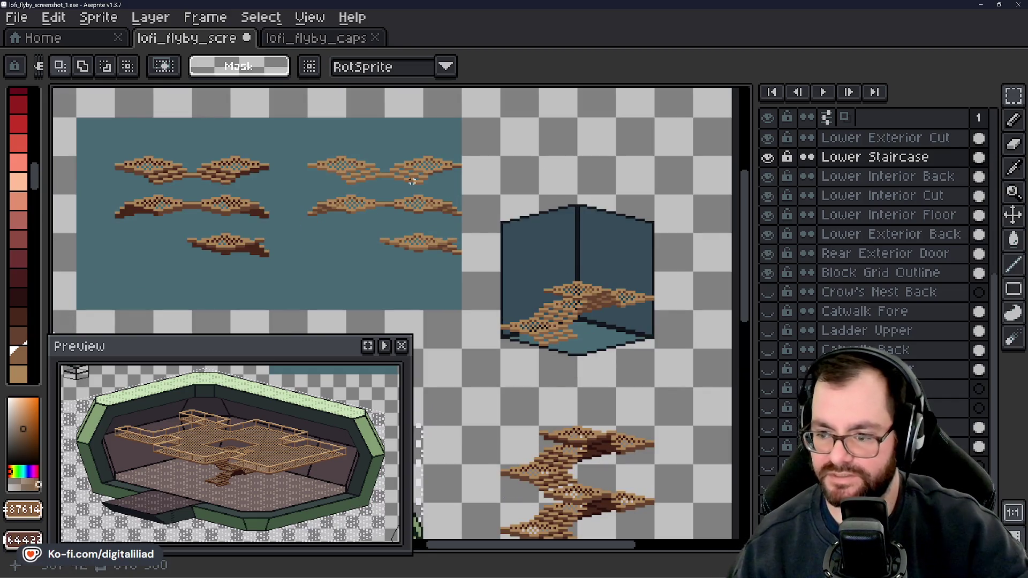
pyautogui.scroll(2, 614, 294)
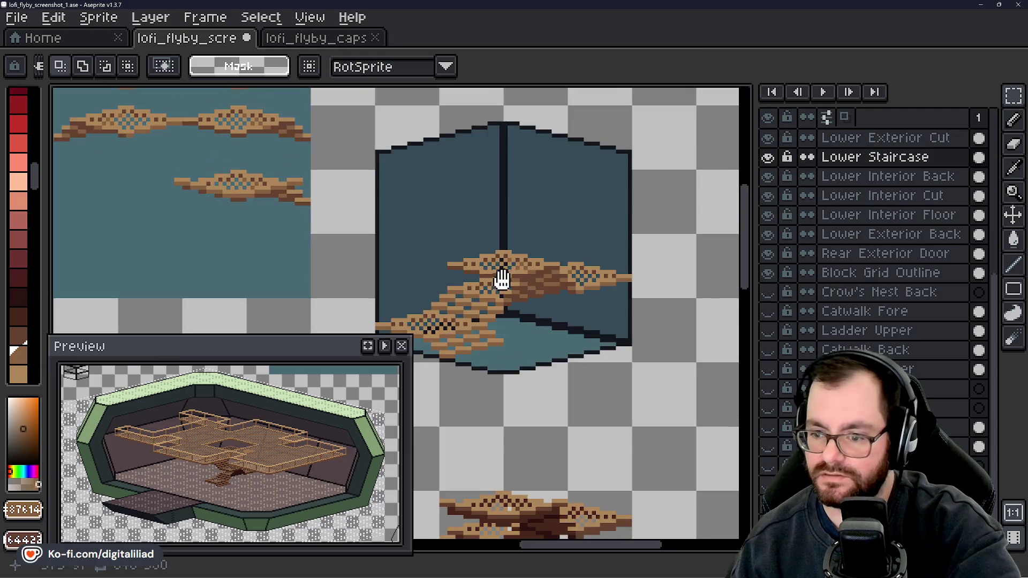
pyautogui.moveTo(502, 279); pyautogui.dragTo(521, 229)
pyautogui.moveTo(373, 166); pyautogui.dragTo(679, 344)
pyautogui.moveTo(585, 278)
pyautogui.mouseDown()
pyautogui.moveTo(594, 329)
pyautogui.moveTo(582, 211)
pyautogui.moveTo(585, 223)
pyautogui.mouseUp()
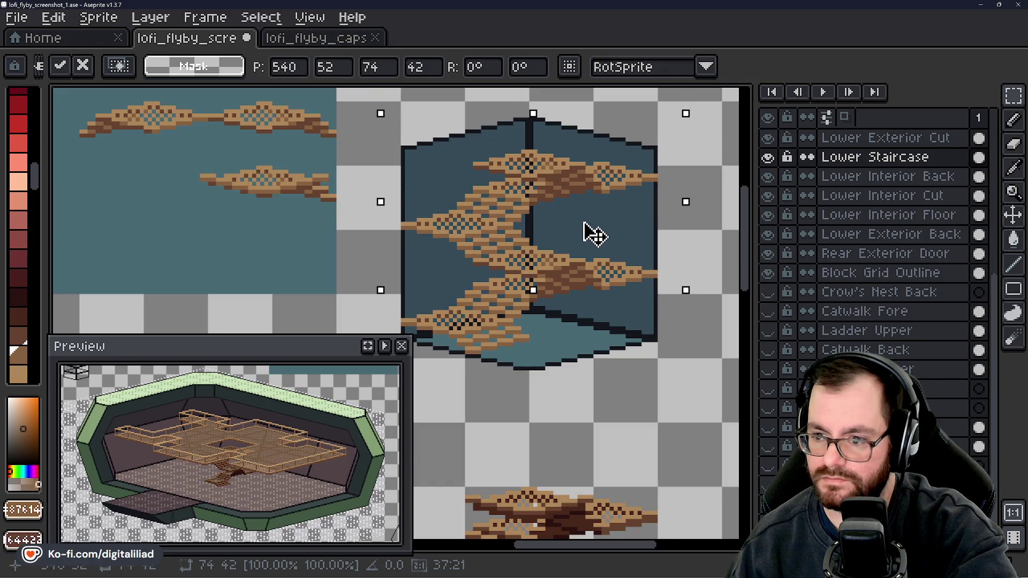
pyautogui.press('Return')
pyautogui.moveTo(429, 223); pyautogui.dragTo(404, 262)
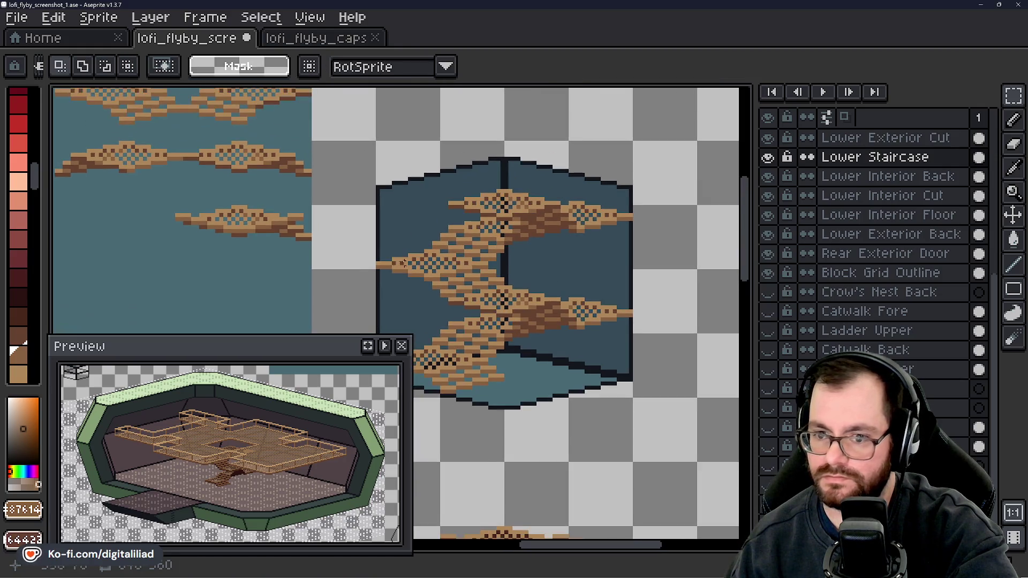
pyautogui.moveTo(161, 187)
pyautogui.mouseDown()
pyautogui.moveTo(328, 260)
pyautogui.moveTo(530, 209)
pyautogui.moveTo(534, 237)
pyautogui.moveTo(531, 215)
pyautogui.mouseUp()
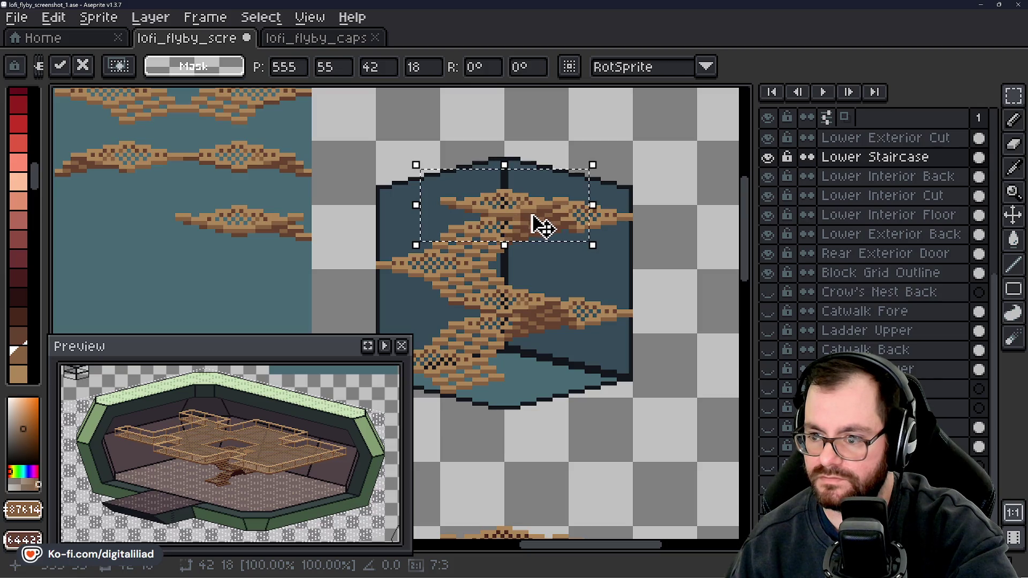
# - Commit the repositioned top stair segment, switch to the Pencil and zoom out
pyautogui.press('Return')
pyautogui.scroll(5, 503, 216)
pyautogui.press('b')
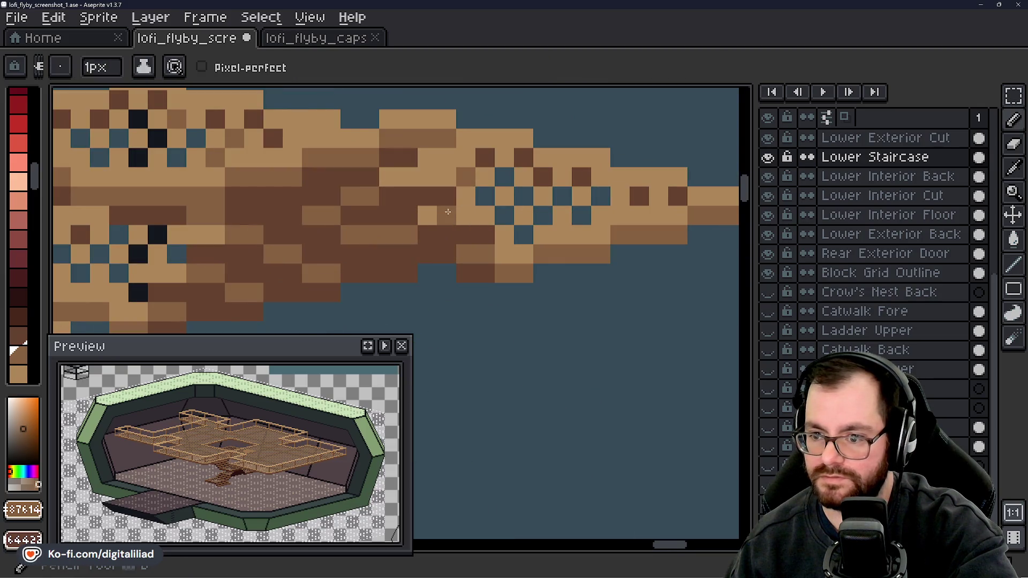
pyautogui.scroll(-3, 540, 242)
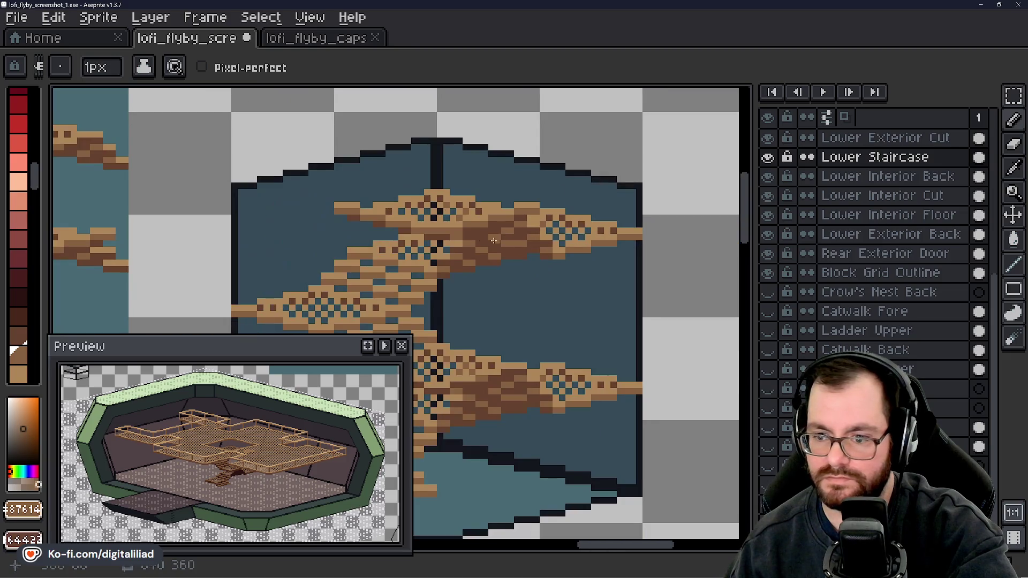
pyautogui.scroll(-4, 468, 232)
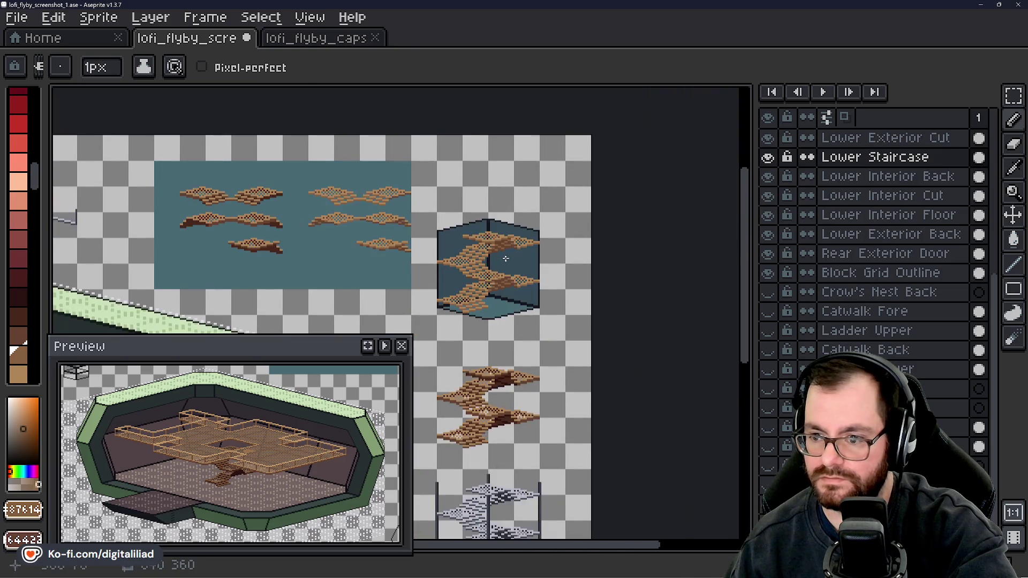
pyautogui.hscroll(-1, 492, 265)
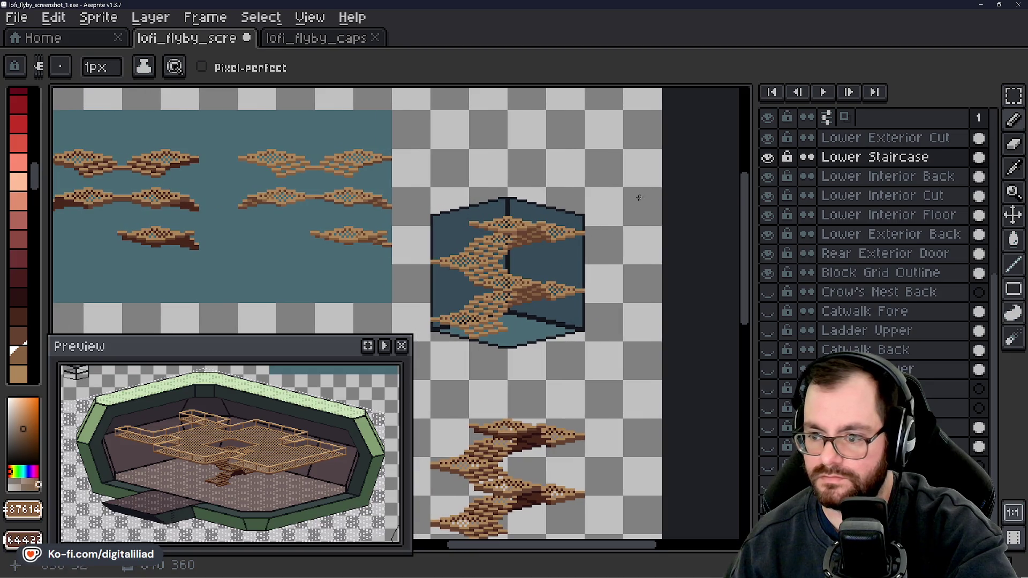
# - Cut the old brown staircase from the sprite sheet and from beneath the catwalk
pyautogui.click(1014, 96)
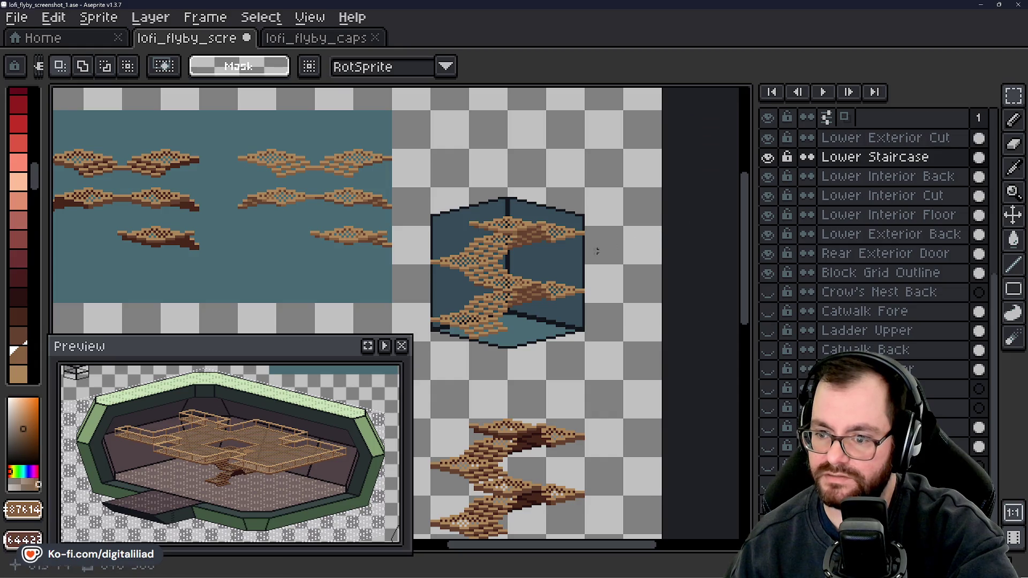
pyautogui.scroll(-1, 510, 272)
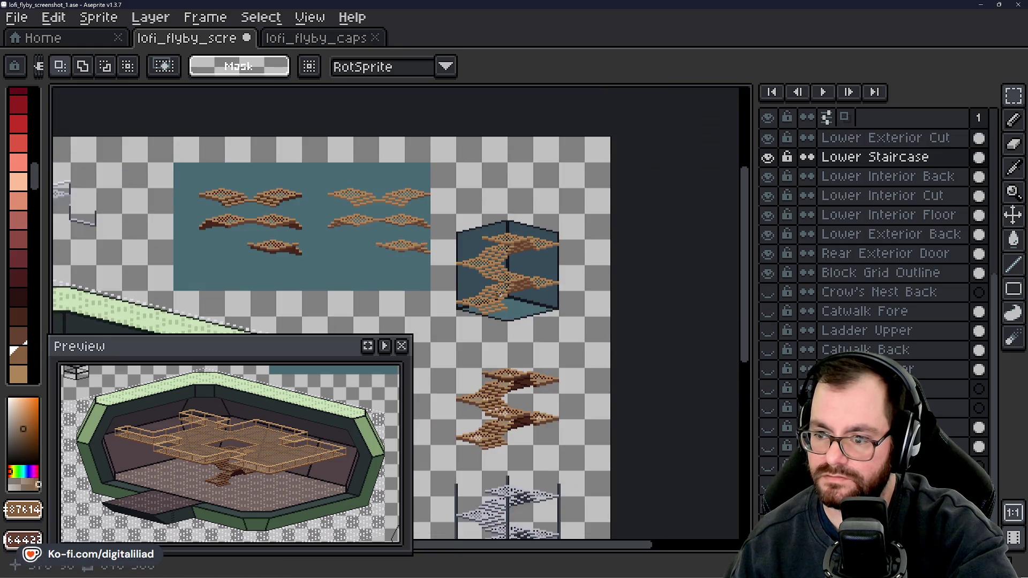
pyautogui.scroll(3, 500, 273)
pyautogui.scroll(-3, 534, 346)
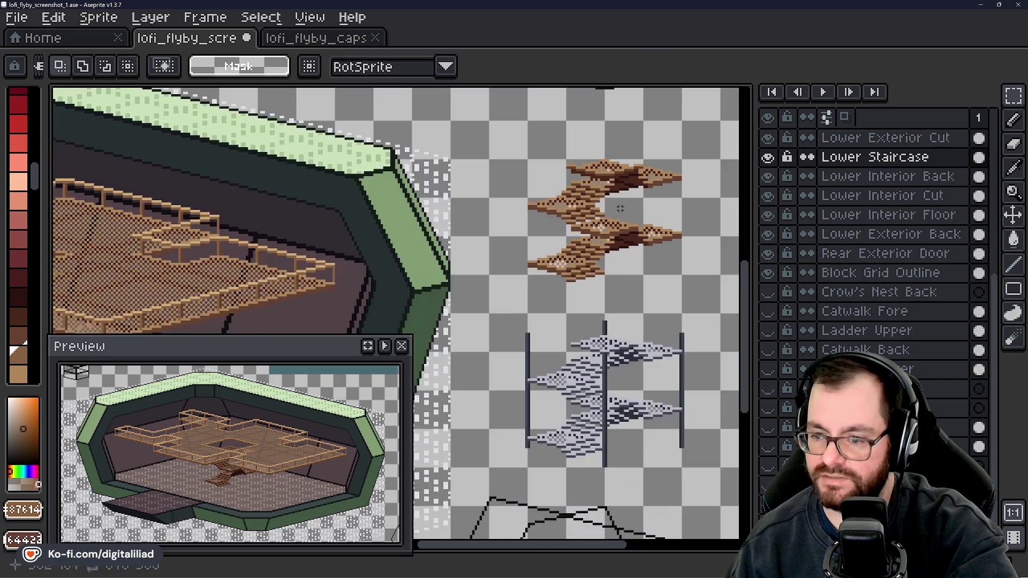
pyautogui.moveTo(476, 146); pyautogui.dragTo(666, 306)
pyautogui.hotkey('ctrl', 'x')
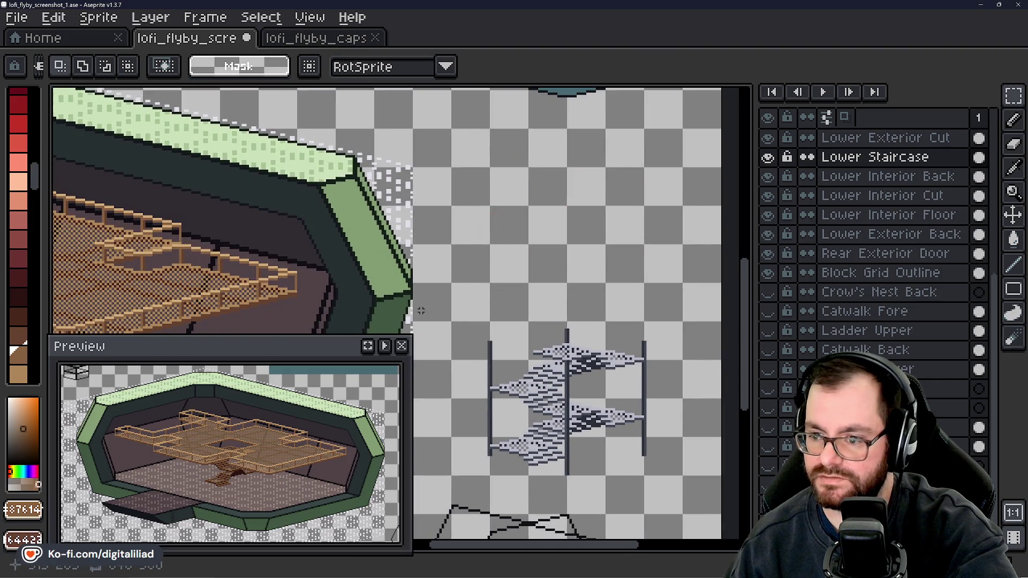
pyautogui.scroll(3, 194, 237)
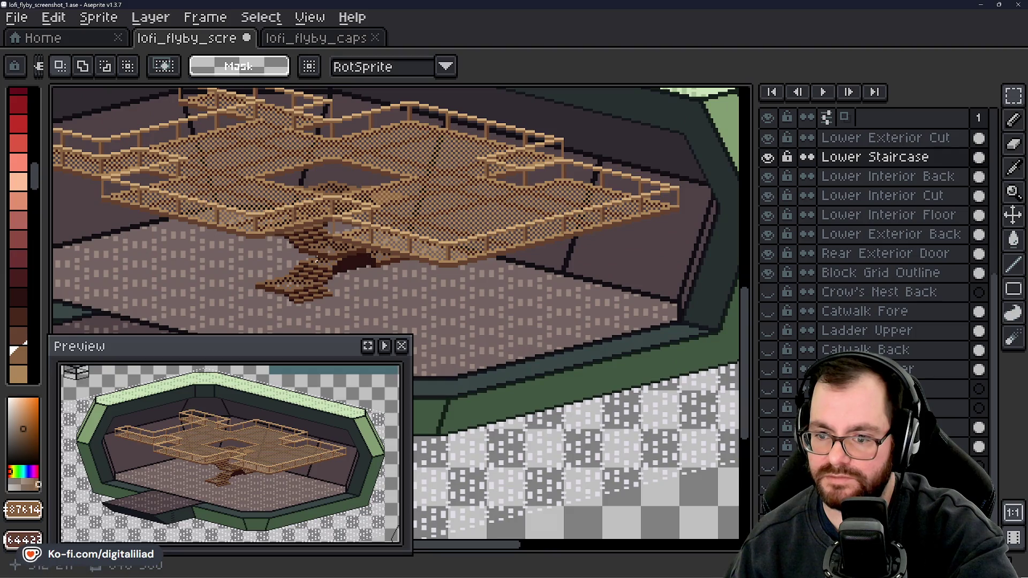
pyautogui.moveTo(316, 261); pyautogui.dragTo(383, 286)
pyautogui.moveTo(241, 167)
pyautogui.mouseDown()
pyautogui.moveTo(527, 355)
pyautogui.moveTo(524, 298)
pyautogui.moveTo(552, 255)
pyautogui.mouseUp()
pyautogui.hotkey('ctrl', 'x')
# - Move the grey staircase up into the emptied gap and confirm its new position
pyautogui.scroll(-3, 536, 345)
pyautogui.scroll(4, 523, 299)
pyautogui.moveTo(441, 202)
pyautogui.mouseDown()
pyautogui.moveTo(666, 425)
pyautogui.moveTo(692, 408)
pyautogui.mouseUp()
pyautogui.moveTo(624, 348); pyautogui.dragTo(605, 458)
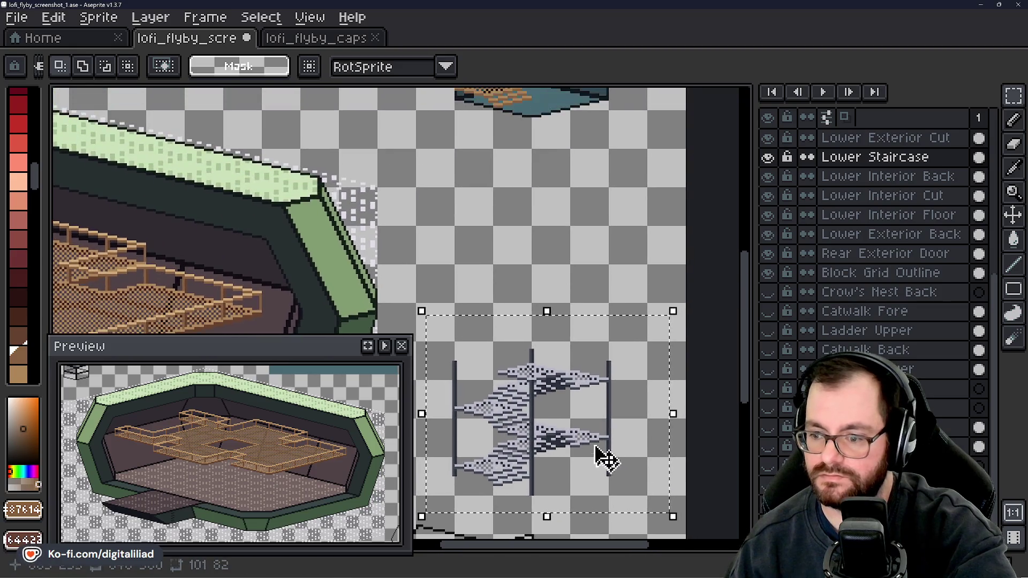
pyautogui.moveTo(545, 432)
pyautogui.mouseDown()
pyautogui.moveTo(539, 257)
pyautogui.moveTo(551, 238)
pyautogui.moveTo(549, 383)
pyautogui.mouseUp()
pyautogui.press('Return')
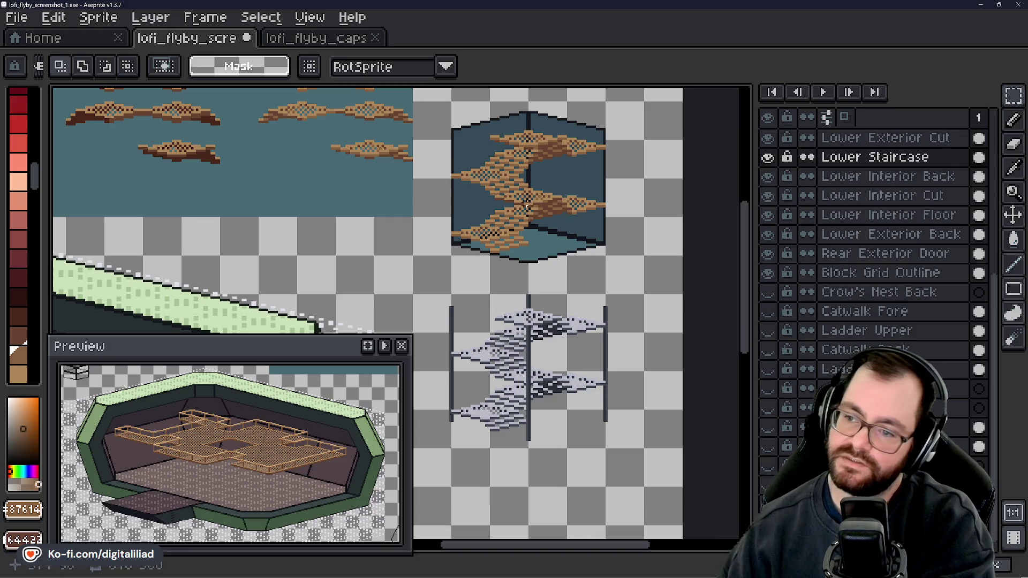
pyautogui.scroll(6, 584, 132)
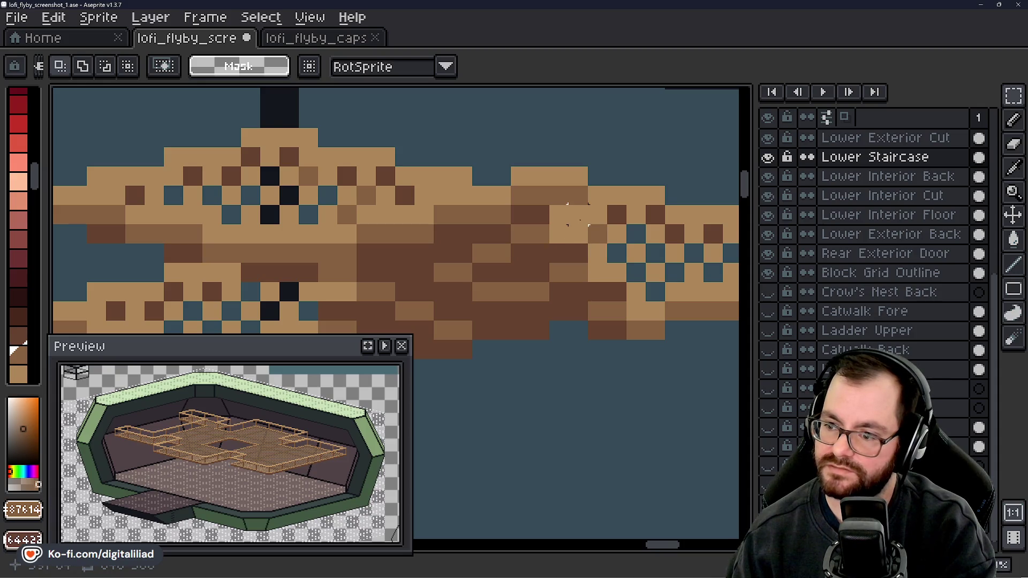
pyautogui.scroll(-4, 636, 234)
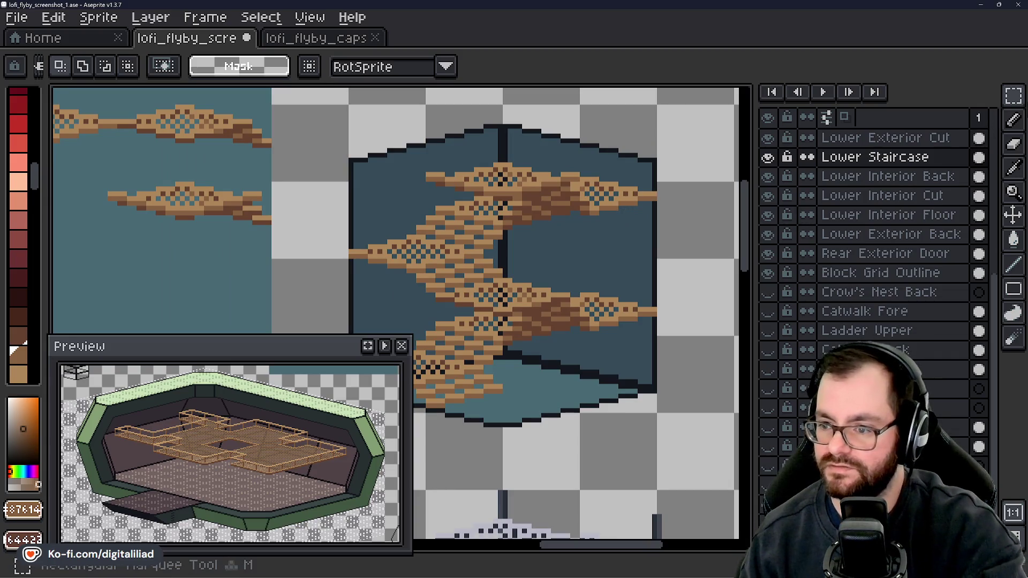
pyautogui.moveTo(1020, 102)
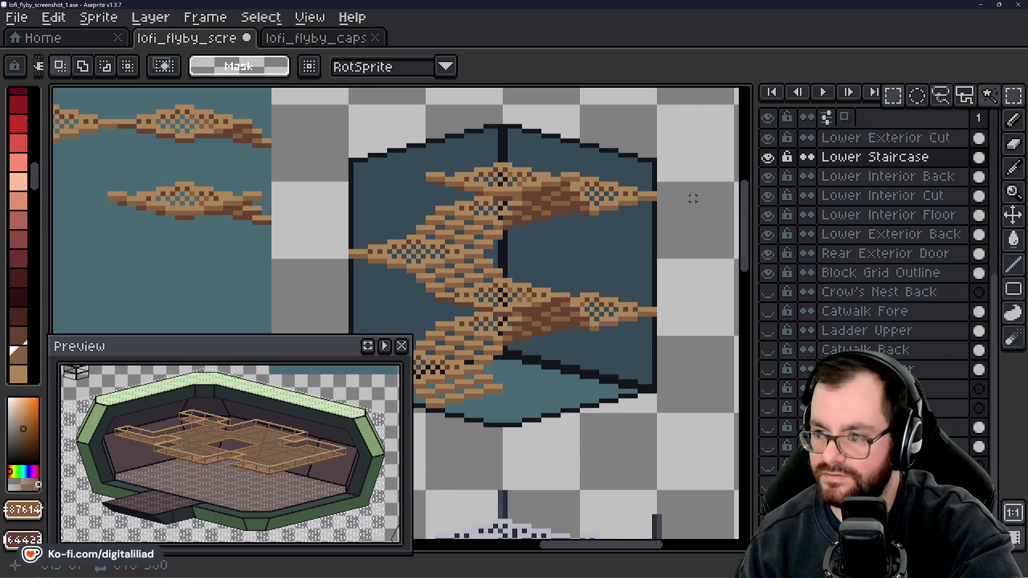
pyautogui.scroll(-2, 640, 225)
pyautogui.scroll(2, 642, 193)
pyautogui.moveTo(507, 238); pyautogui.dragTo(474, 242)
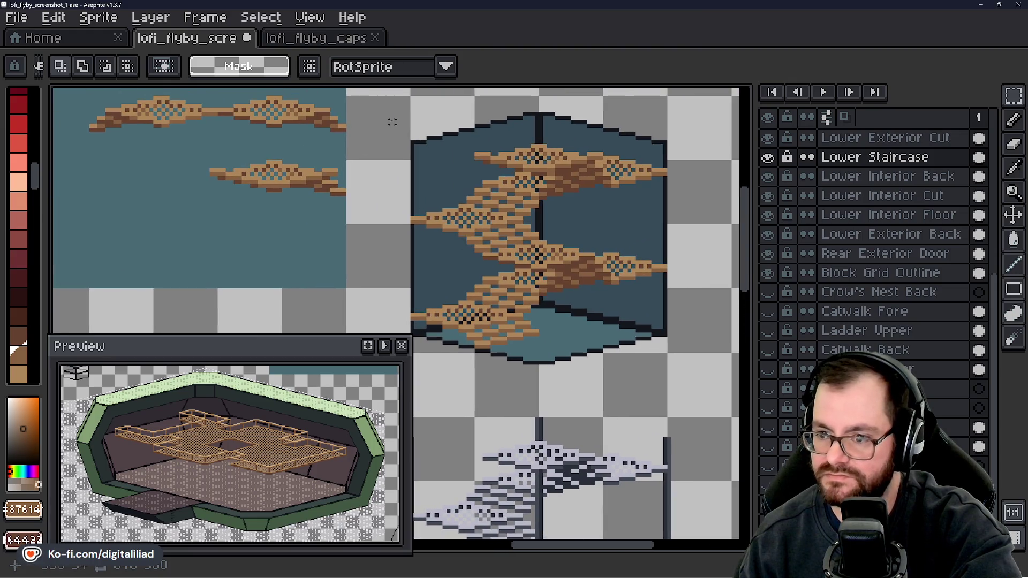
# - Paste a copy of the blue-box staircase beneath the catwalk opening and confirm its placement
pyautogui.moveTo(363, 113)
pyautogui.mouseDown()
pyautogui.moveTo(691, 348)
pyautogui.moveTo(712, 375)
pyautogui.mouseUp()
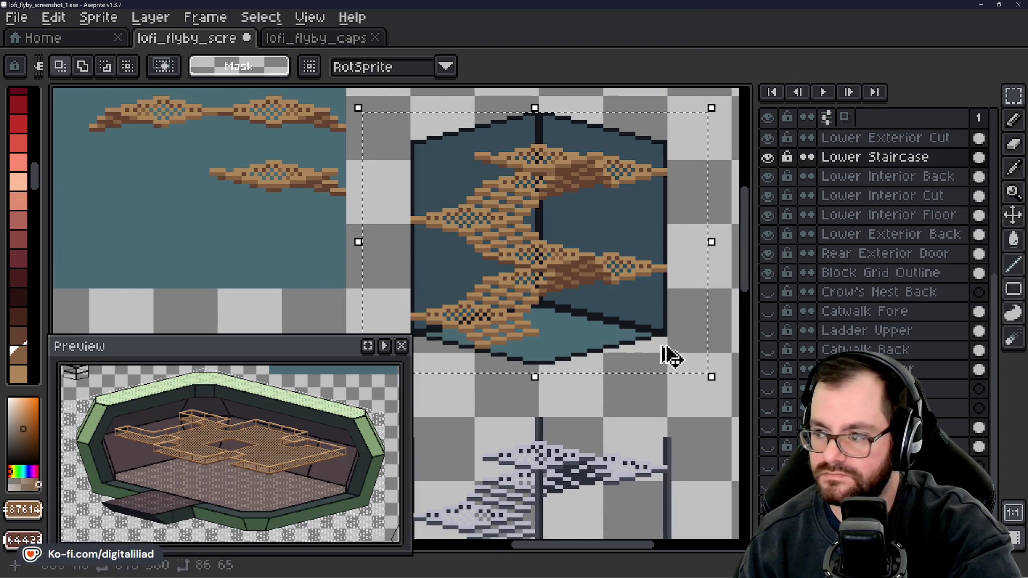
pyautogui.scroll(-3, 589, 244)
pyautogui.scroll(5, 494, 303)
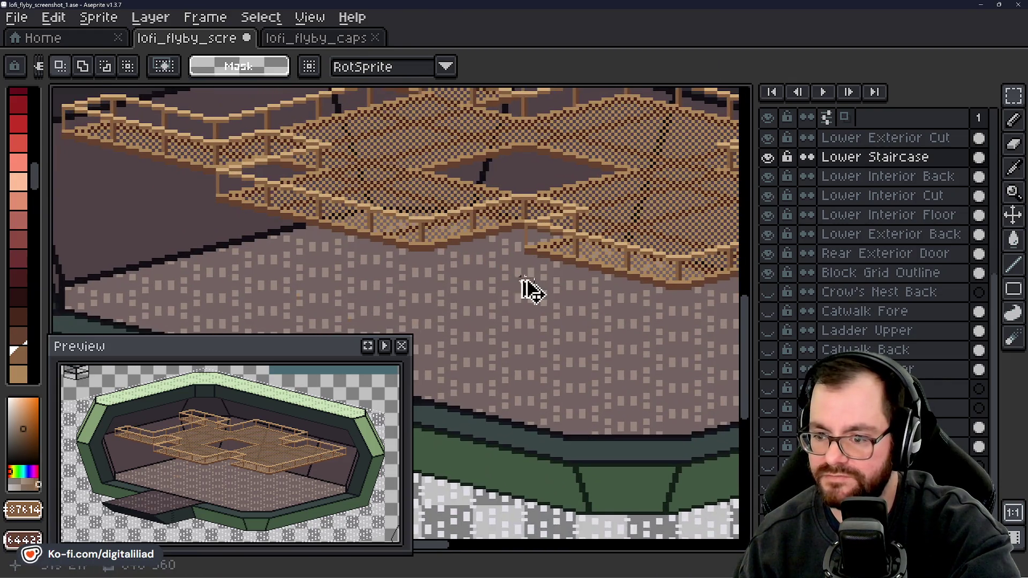
pyautogui.hotkey('ctrl', 'v')
pyautogui.moveTo(573, 291)
pyautogui.mouseDown()
pyautogui.moveTo(596, 282)
pyautogui.moveTo(571, 248)
pyautogui.moveTo(587, 238)
pyautogui.moveTo(592, 249)
pyautogui.moveTo(585, 243)
pyautogui.mouseUp()
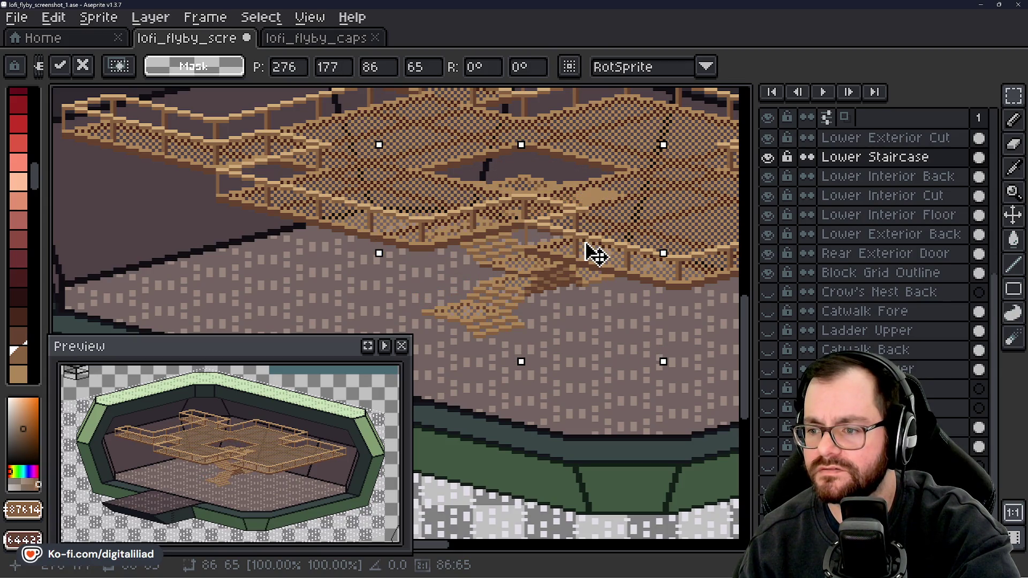
pyautogui.press('Return')
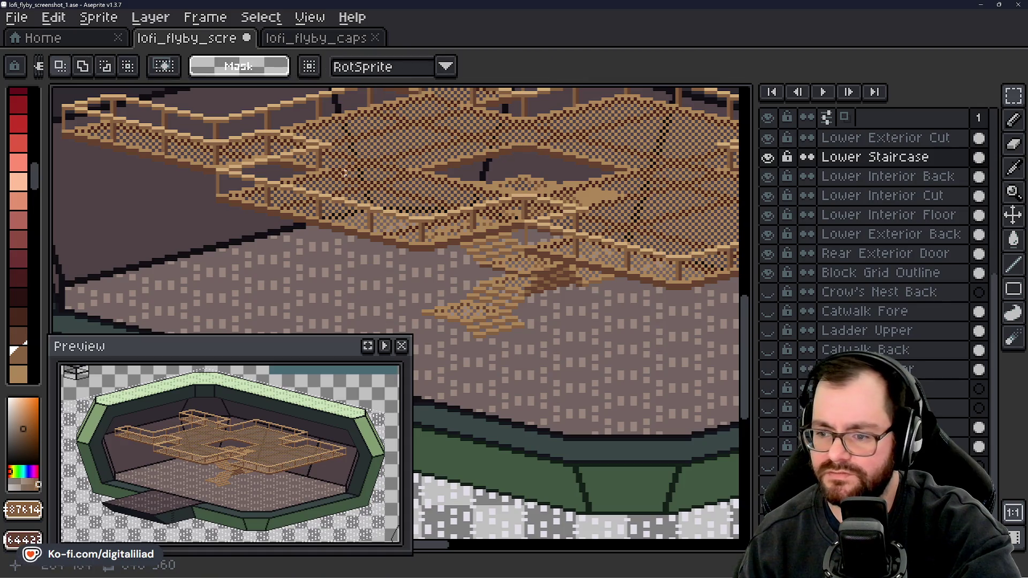
pyautogui.press('b')
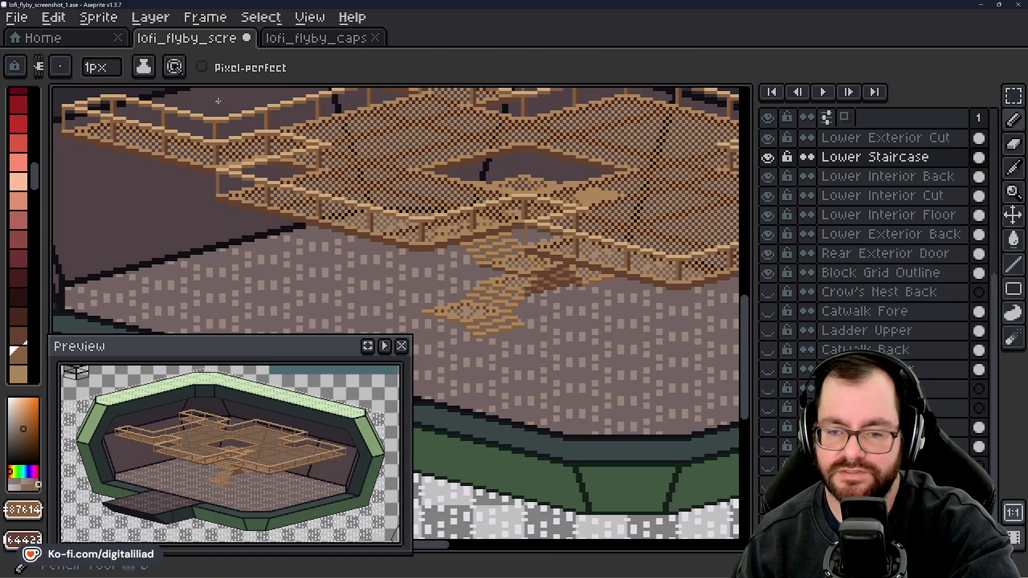
pyautogui.click(143, 67)
# - Set the Pencil to Shading ink with a 16px brush
pyautogui.click(204, 165)
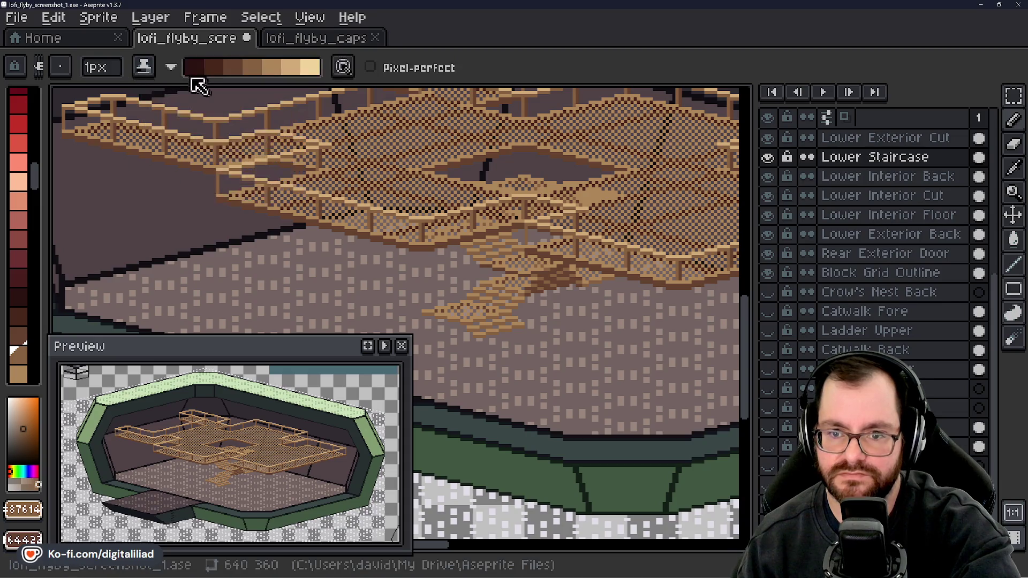
pyautogui.moveTo(105, 79)
pyautogui.mouseDown()
pyautogui.moveTo(119, 101)
pyautogui.moveTo(159, 102)
pyautogui.mouseUp()
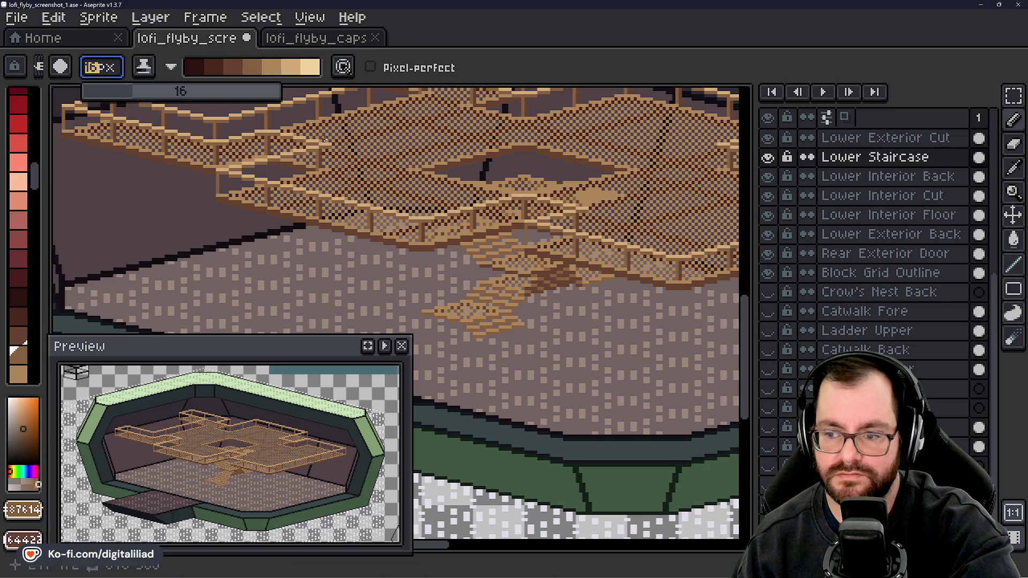
pyautogui.scroll(4, 862, 236)
pyautogui.scroll(8, 857, 260)
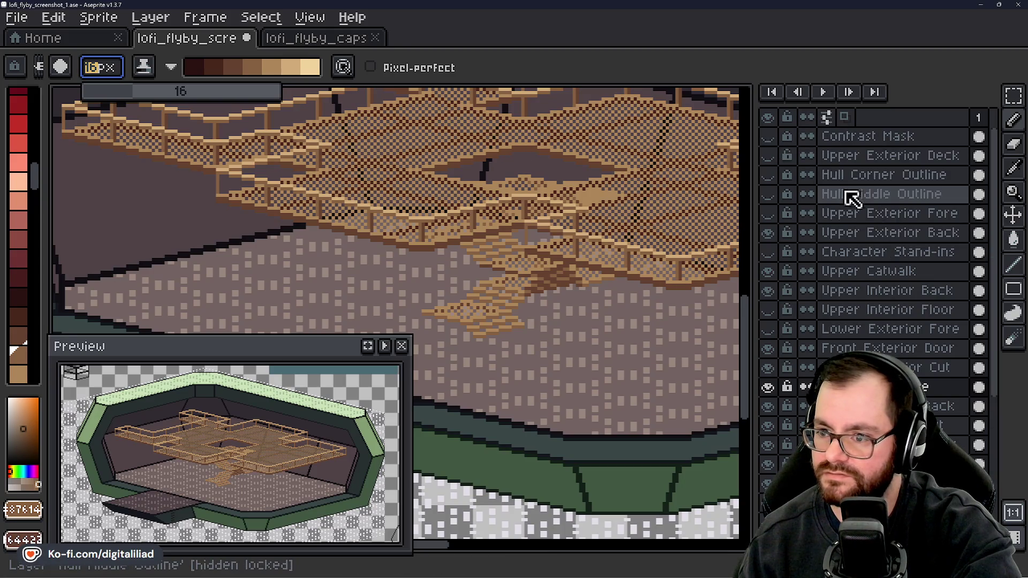
# - Hide Upper Catwalk, shade the stairs darker on Lower Staircase, then show Upper Catwalk again
pyautogui.click(857, 271)
pyautogui.click(768, 271)
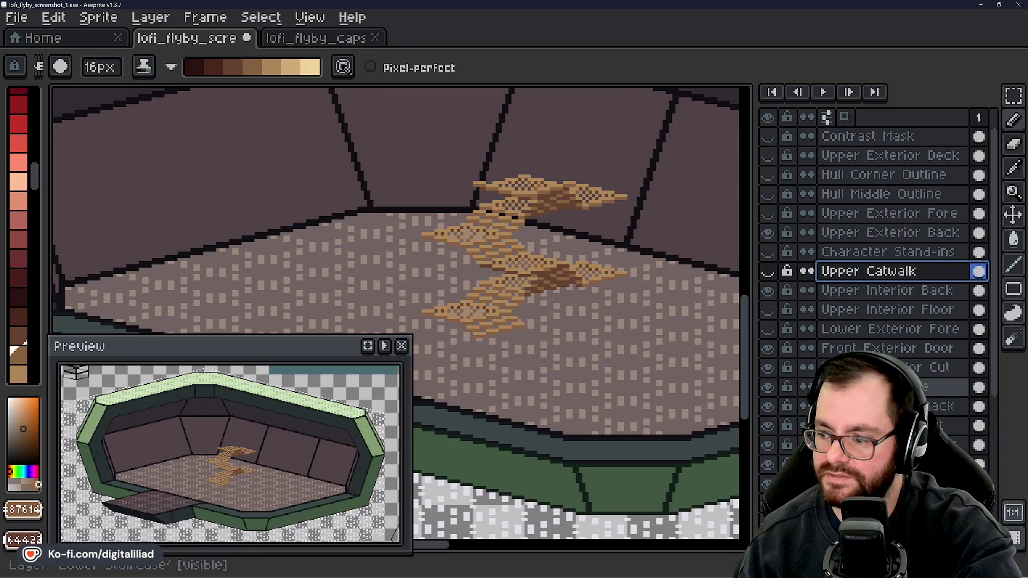
pyautogui.click(857, 386)
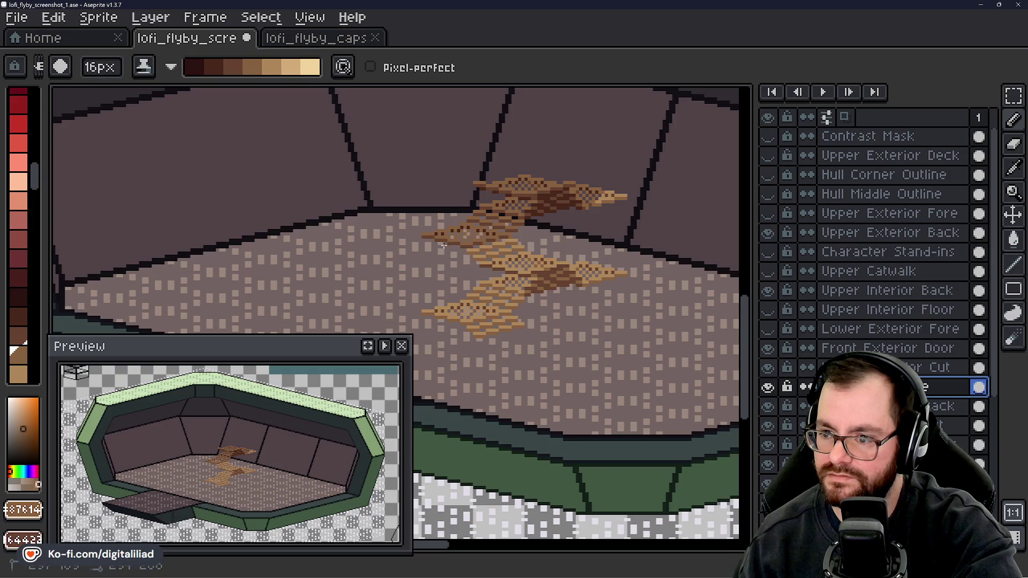
pyautogui.moveTo(443, 245)
pyautogui.mouseDown()
pyautogui.moveTo(562, 279)
pyautogui.moveTo(486, 313)
pyautogui.mouseUp()
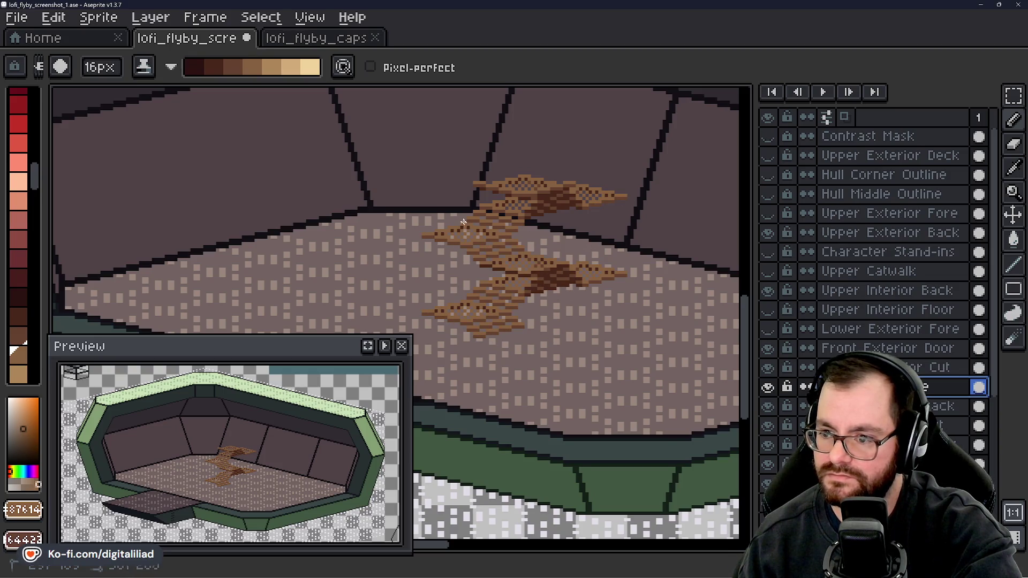
pyautogui.scroll(-3, 647, 249)
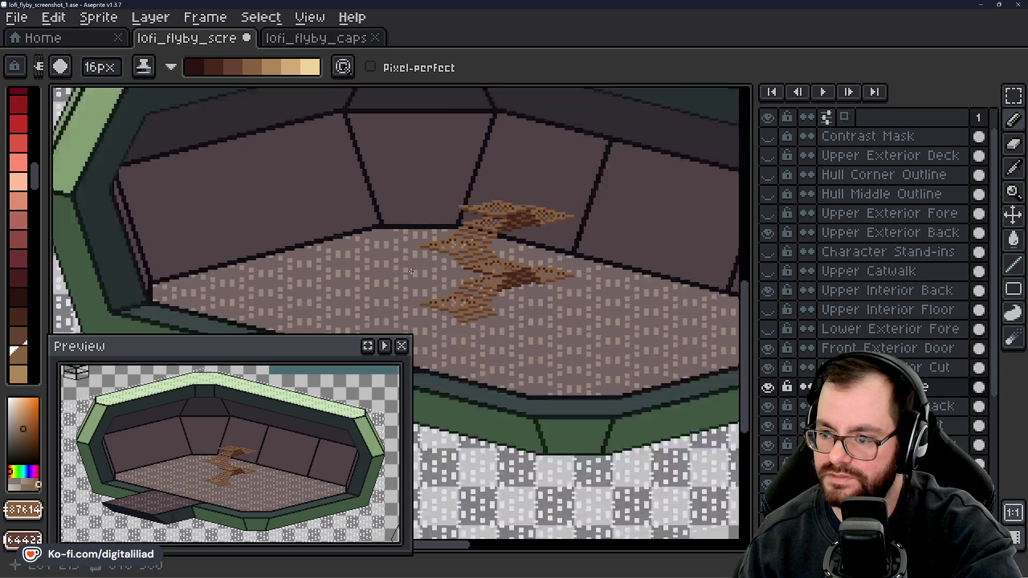
pyautogui.scroll(3, 669, 251)
pyautogui.click(873, 254)
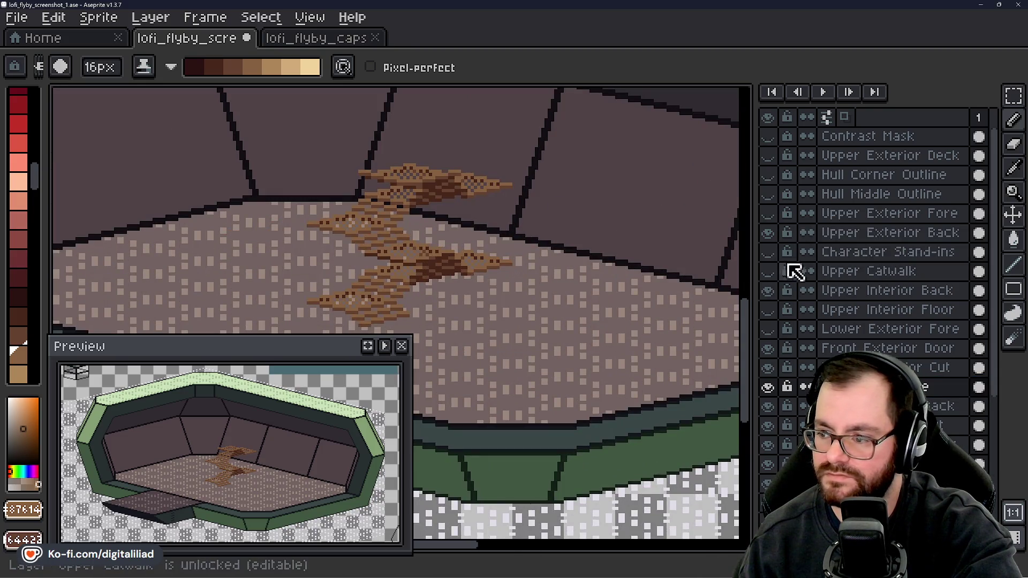
pyautogui.click(769, 272)
pyautogui.scroll(-3, 564, 312)
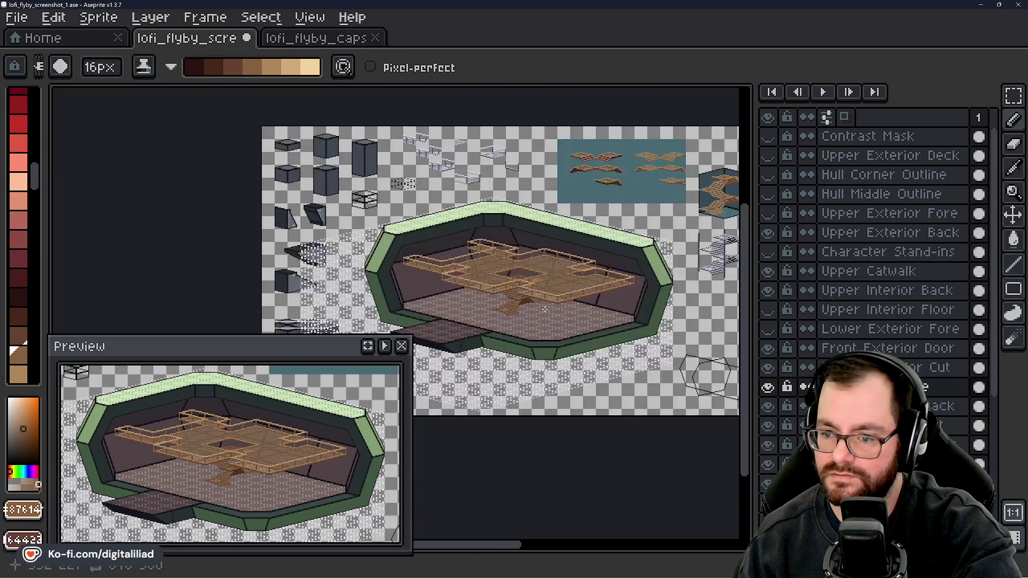
# - Zoom out from the stairs and save the file
pyautogui.scroll(2, 535, 322)
pyautogui.scroll(1, 522, 339)
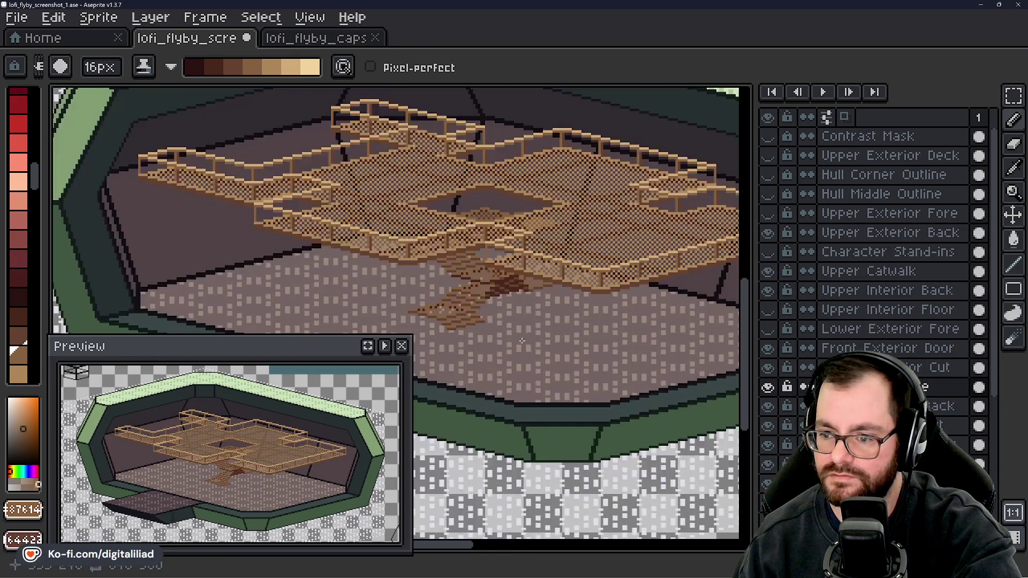
pyautogui.scroll(2, 522, 342)
pyautogui.hotkey('ctrl', 's')
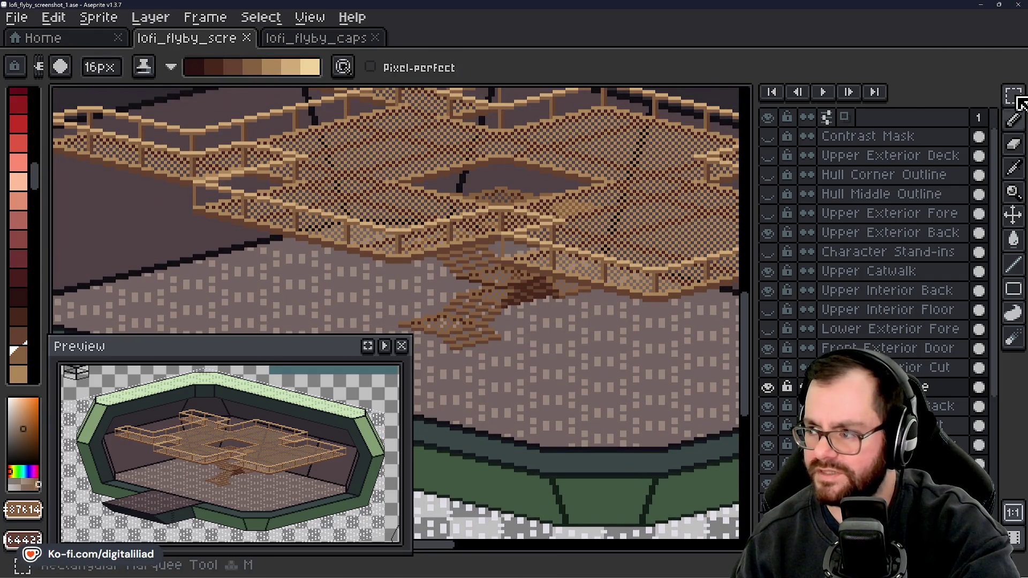
# - Select the Magic Wand and reframe the view around the deck and stairs
pyautogui.press('w')
pyautogui.moveTo(287, 252); pyautogui.dragTo(329, 228)
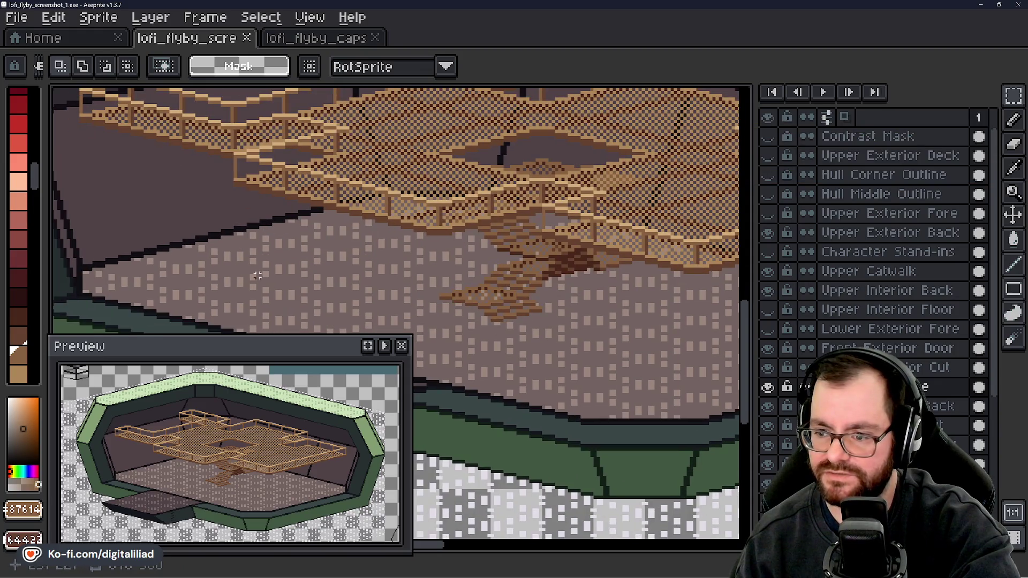
pyautogui.scroll(-2, 446, 316)
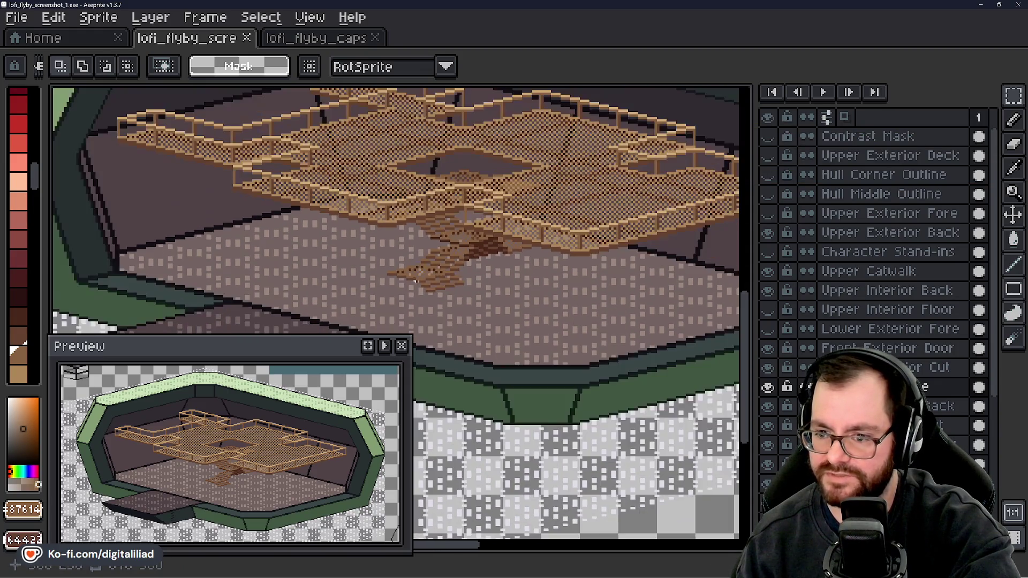
pyautogui.scroll(2, 453, 272)
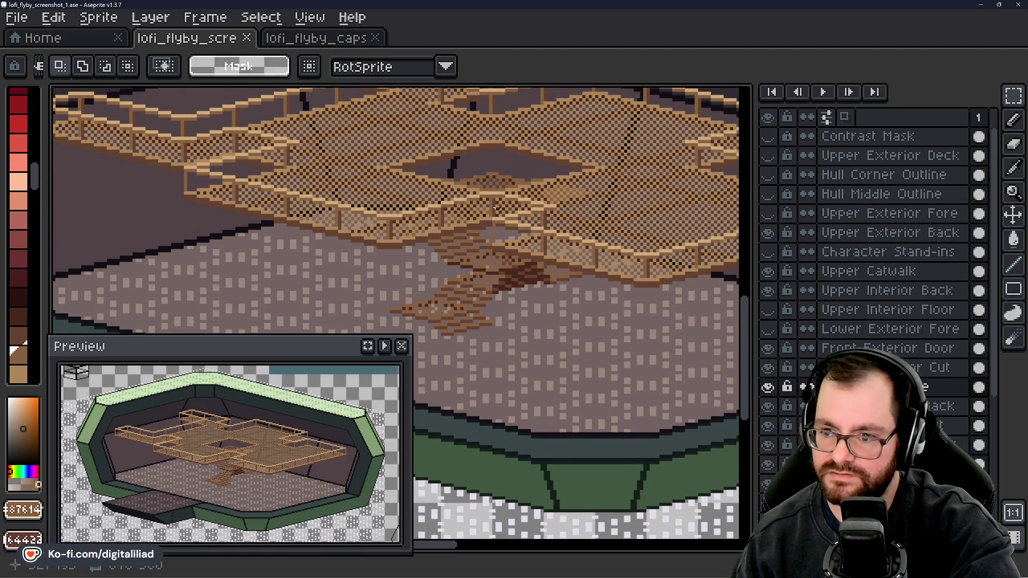
pyautogui.moveTo(474, 302)
pyautogui.mouseDown()
pyautogui.moveTo(503, 295)
pyautogui.moveTo(461, 275)
pyautogui.moveTo(567, 339)
pyautogui.moveTo(471, 339)
pyautogui.moveTo(444, 322)
pyautogui.moveTo(460, 277)
pyautogui.mouseUp()
pyautogui.scroll(-2, 469, 152)
pyautogui.scroll(2, 567, 340)
pyautogui.scroll(-2, 489, 299)
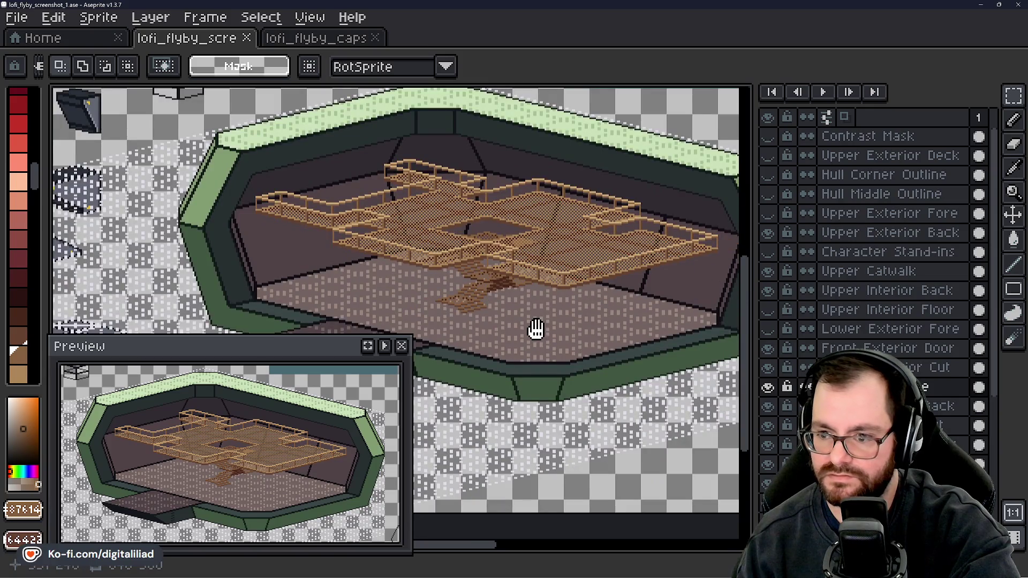
pyautogui.moveTo(535, 330)
pyautogui.mouseDown()
pyautogui.moveTo(528, 304)
pyautogui.moveTo(529, 346)
pyautogui.mouseUp()
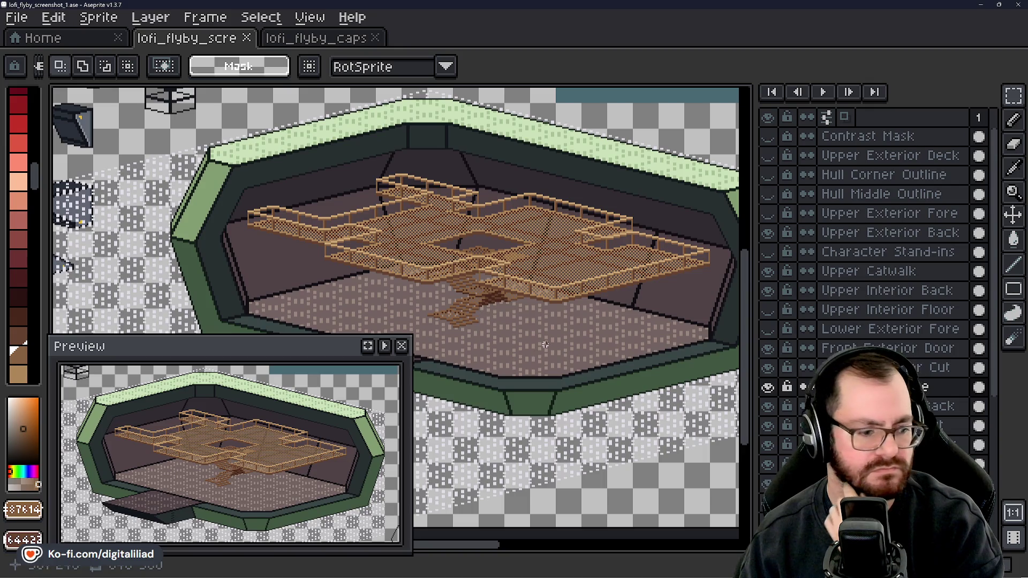
pyautogui.scroll(4, 546, 345)
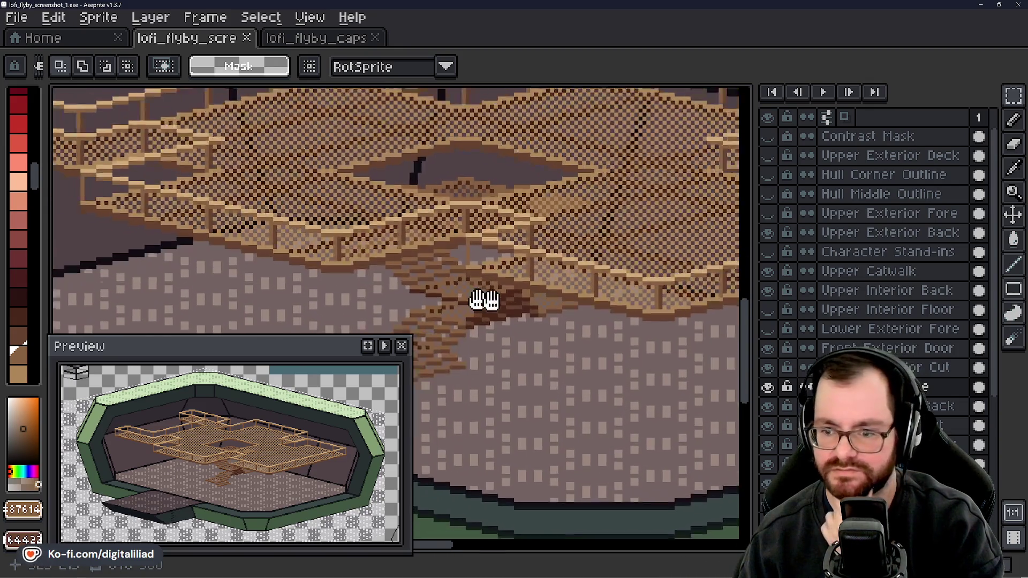
pyautogui.moveTo(485, 300); pyautogui.dragTo(584, 297)
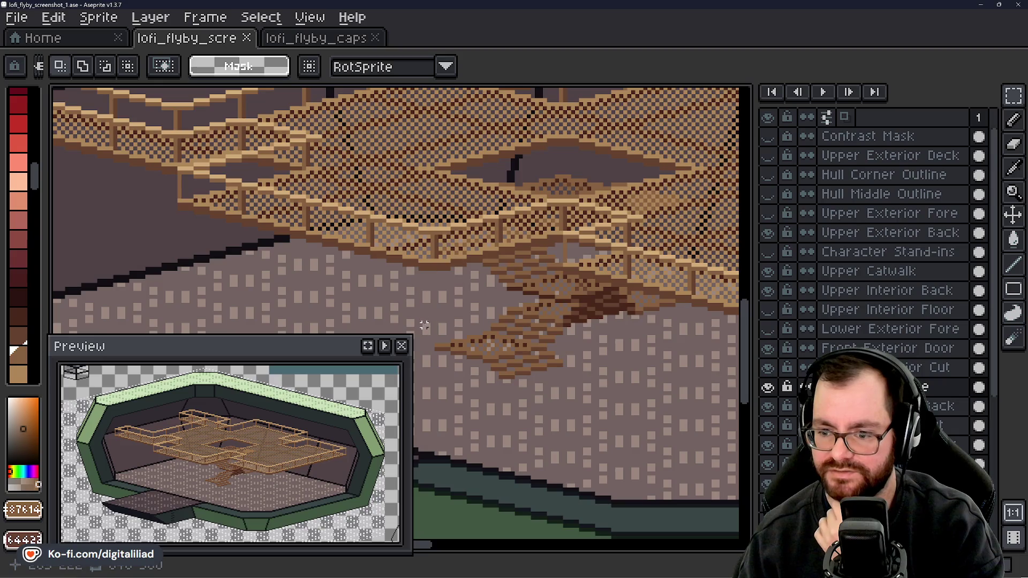
# - Pan over to the reference panel and zoom in on the catwalk tile samples
pyautogui.scroll(-2, 459, 294)
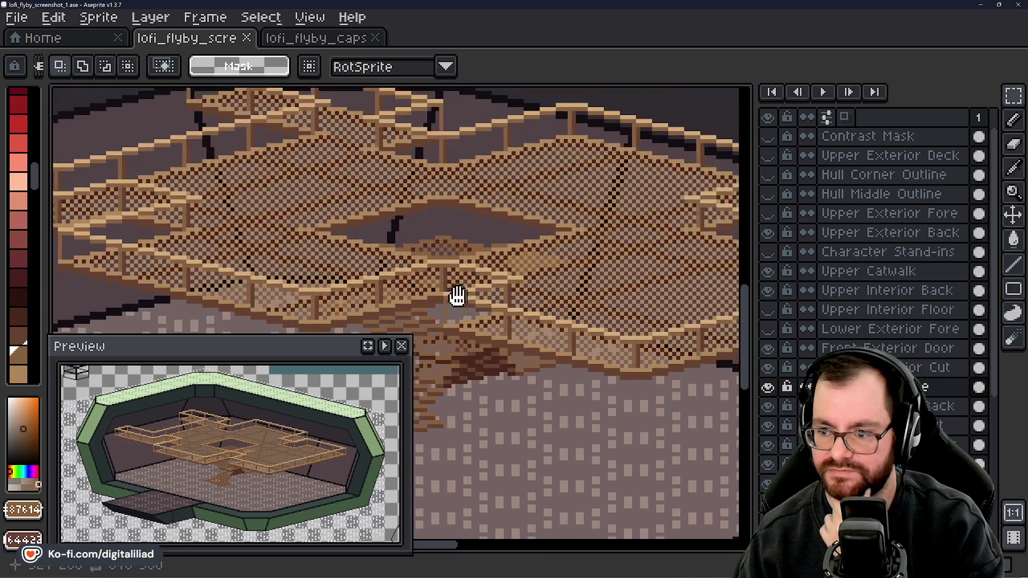
pyautogui.scroll(2, 518, 314)
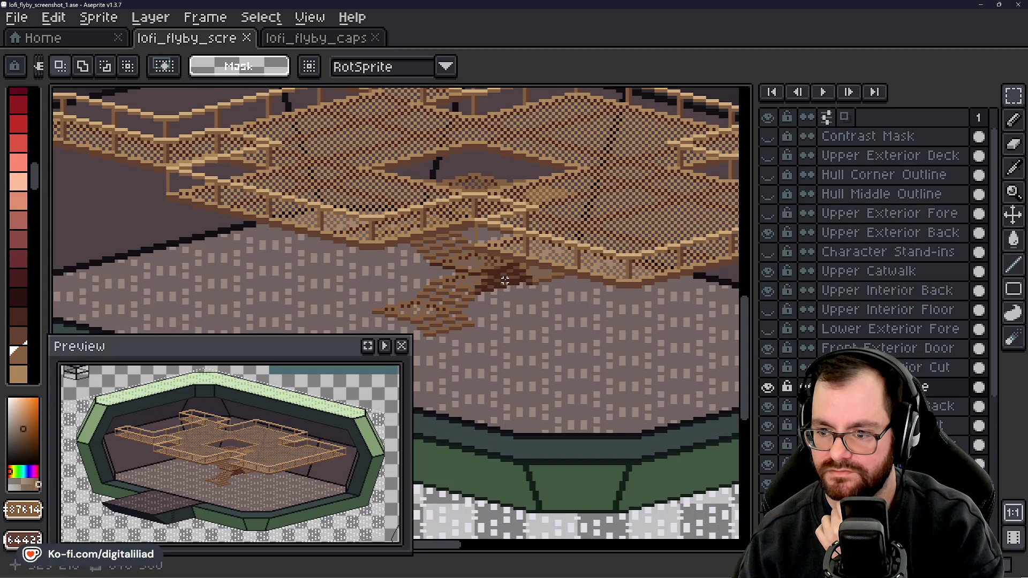
pyautogui.scroll(3, 505, 280)
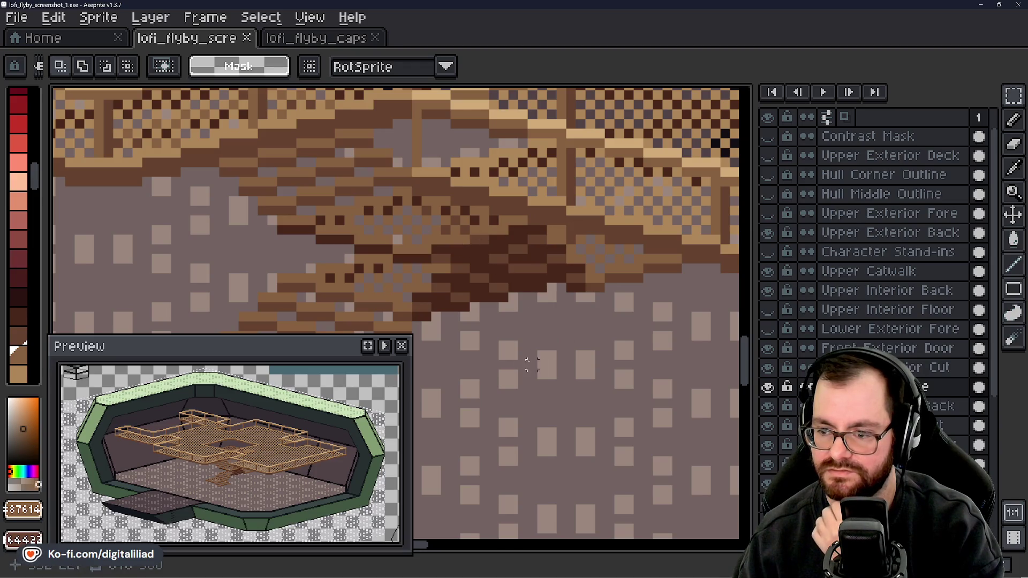
pyautogui.scroll(-4, 532, 364)
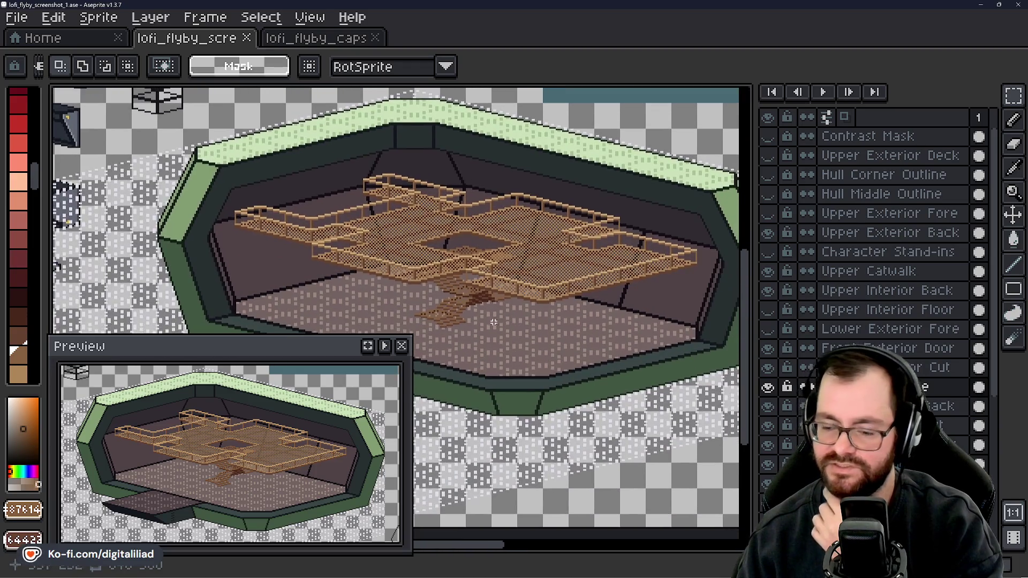
pyautogui.moveTo(486, 301)
pyautogui.mouseDown()
pyautogui.moveTo(516, 280)
pyautogui.moveTo(403, 248)
pyautogui.mouseUp()
pyautogui.scroll(2, 499, 217)
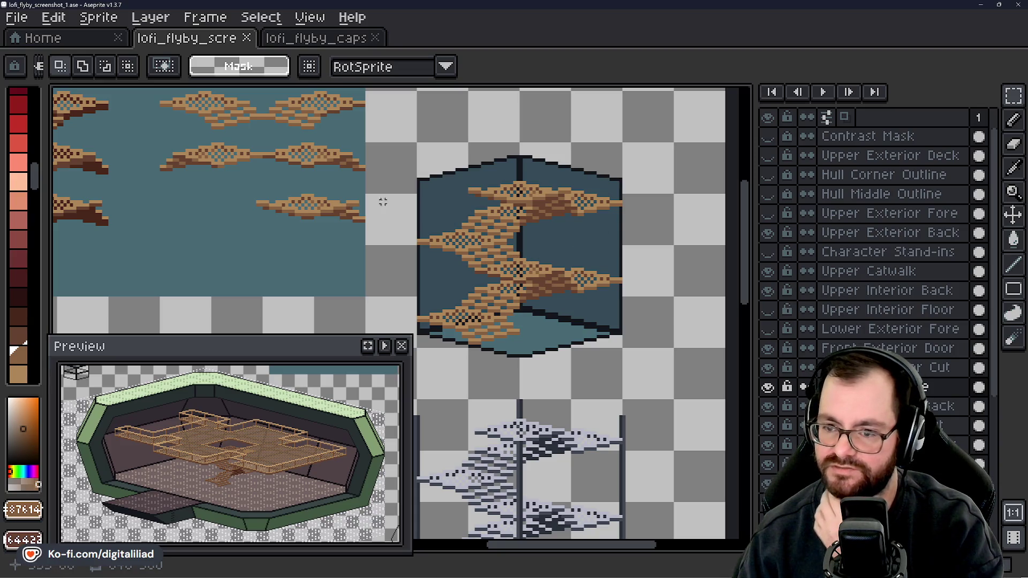
pyautogui.scroll(2, 261, 170)
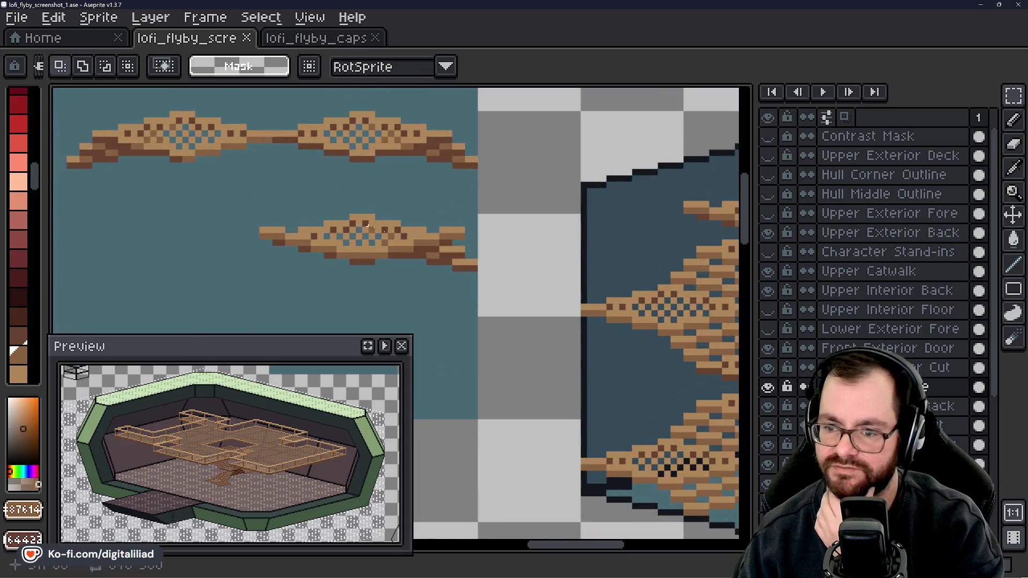
pyautogui.moveTo(401, 227); pyautogui.dragTo(559, 232)
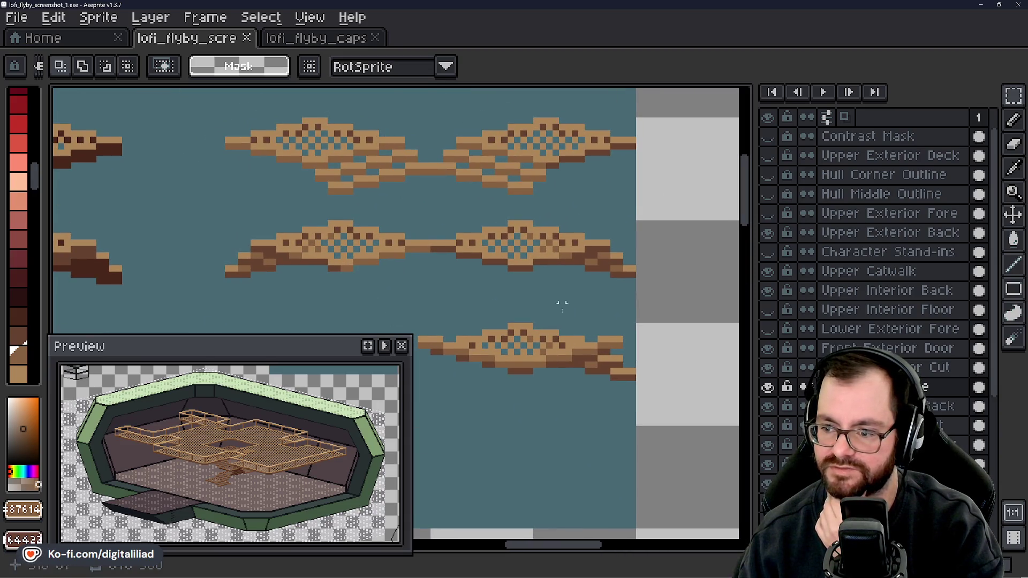
pyautogui.scroll(1, 568, 326)
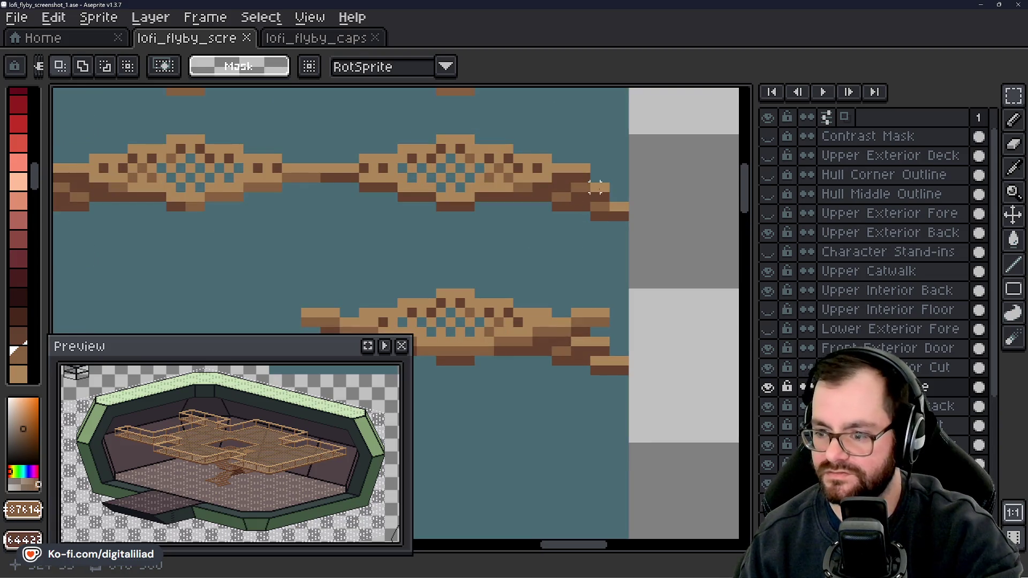
# - Use Simple Ink and a 1px brush to darken one catwalk tile pixel with the sampled brown
pyautogui.keyDown('alt'); pyautogui.click(589, 179); pyautogui.keyUp('alt')
pyautogui.scroll(2, 588, 344)
pyautogui.press('b')
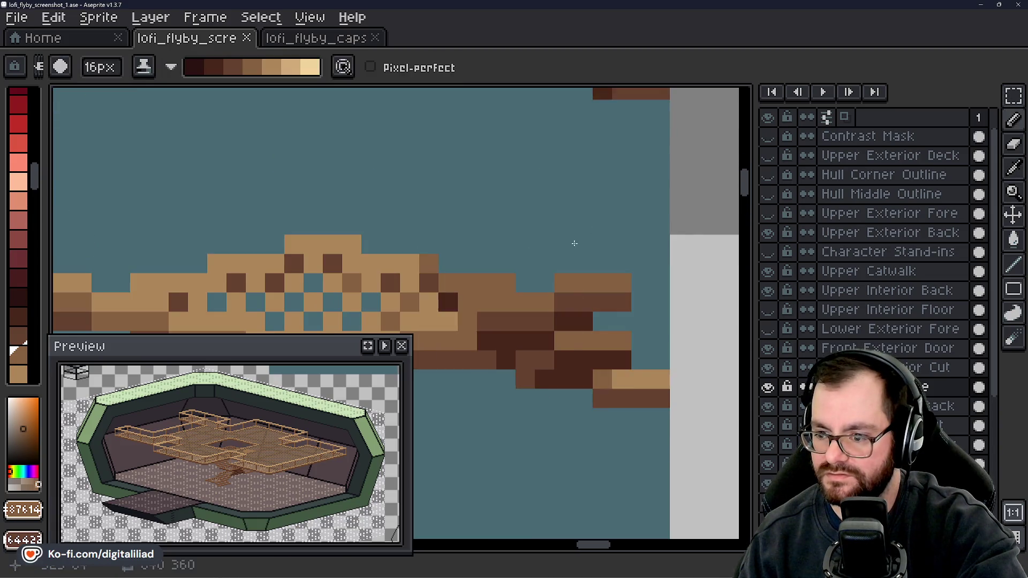
pyautogui.click(143, 66)
pyautogui.click(160, 92)
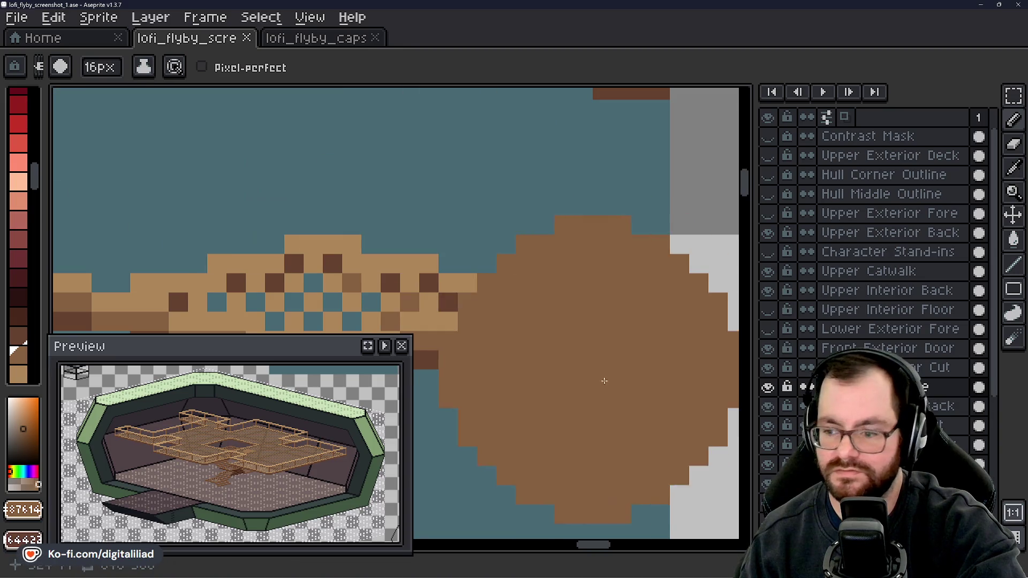
pyautogui.click(99, 96)
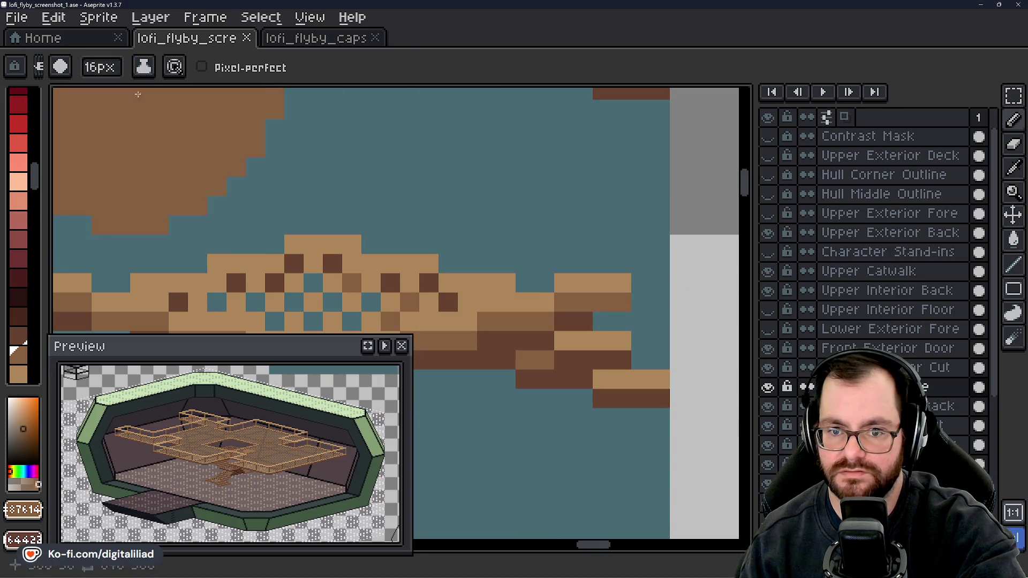
pyautogui.hotkey('ctrl', 'z')
pyautogui.moveTo(101, 66)
pyautogui.mouseDown()
pyautogui.moveTo(106, 76)
pyautogui.moveTo(69, 103)
pyautogui.mouseUp()
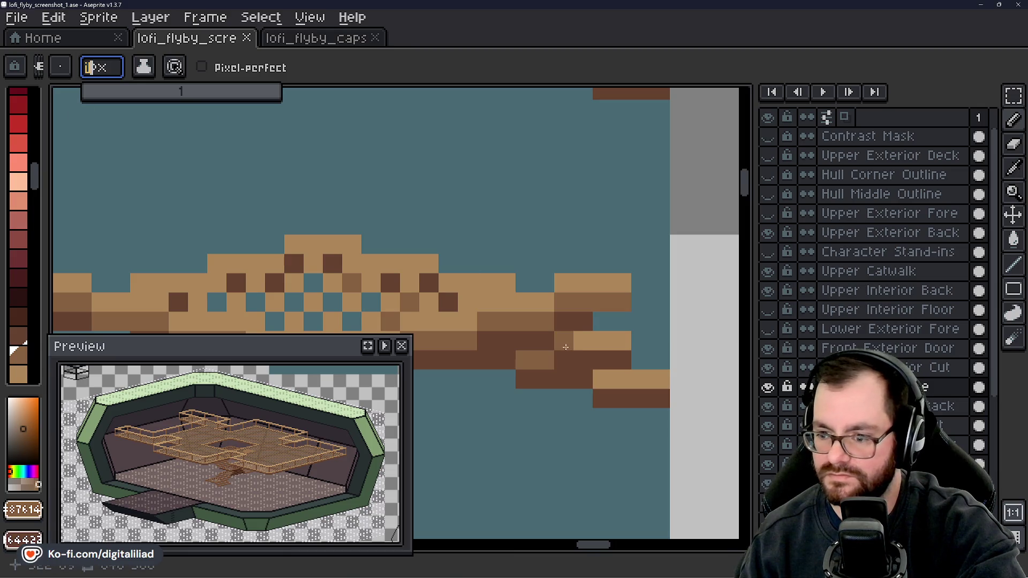
pyautogui.click(583, 347)
# - View several catwalk tile samples together and save lofi_flyby_screenshot_1.ase
pyautogui.scroll(-3, 616, 380)
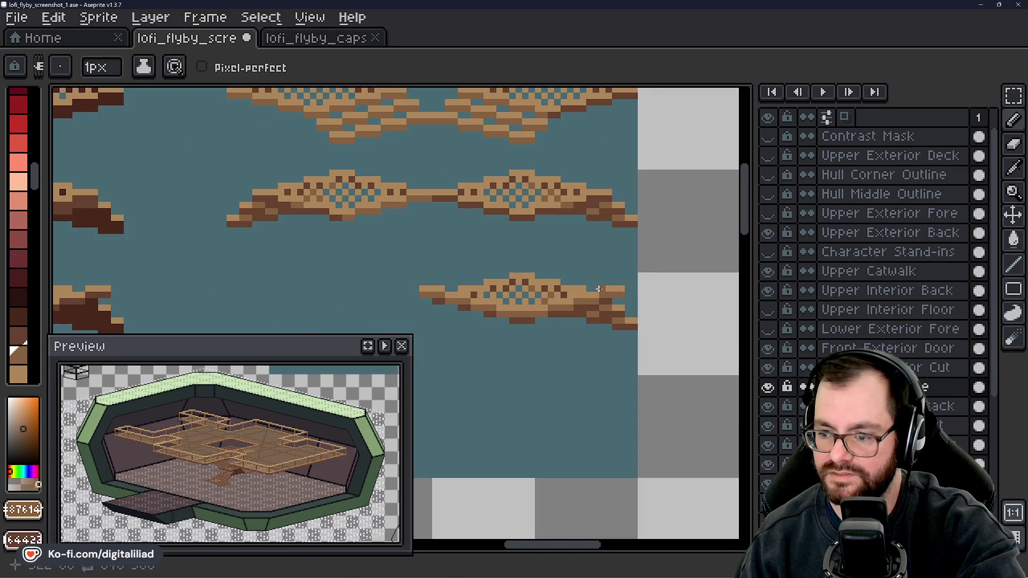
pyautogui.moveTo(516, 224)
pyautogui.mouseDown()
pyautogui.moveTo(500, 218)
pyautogui.moveTo(526, 266)
pyautogui.mouseUp()
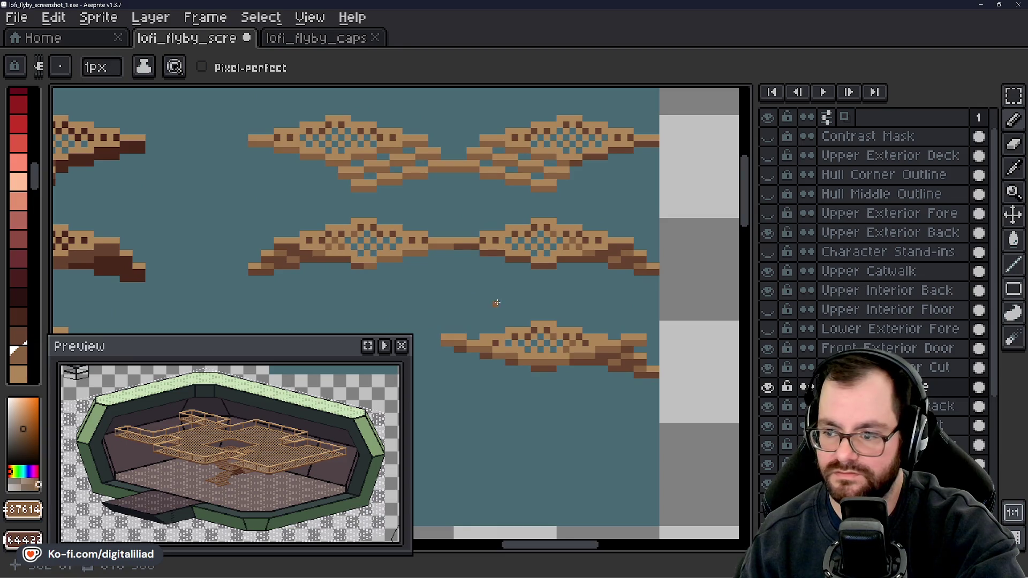
pyautogui.moveTo(496, 303)
pyautogui.mouseDown()
pyautogui.moveTo(468, 301)
pyautogui.moveTo(470, 272)
pyautogui.moveTo(411, 238)
pyautogui.mouseUp()
pyautogui.hotkey('ctrl', 's')
pyautogui.scroll(-2, 405, 258)
pyautogui.moveTo(414, 295); pyautogui.dragTo(413, 293)
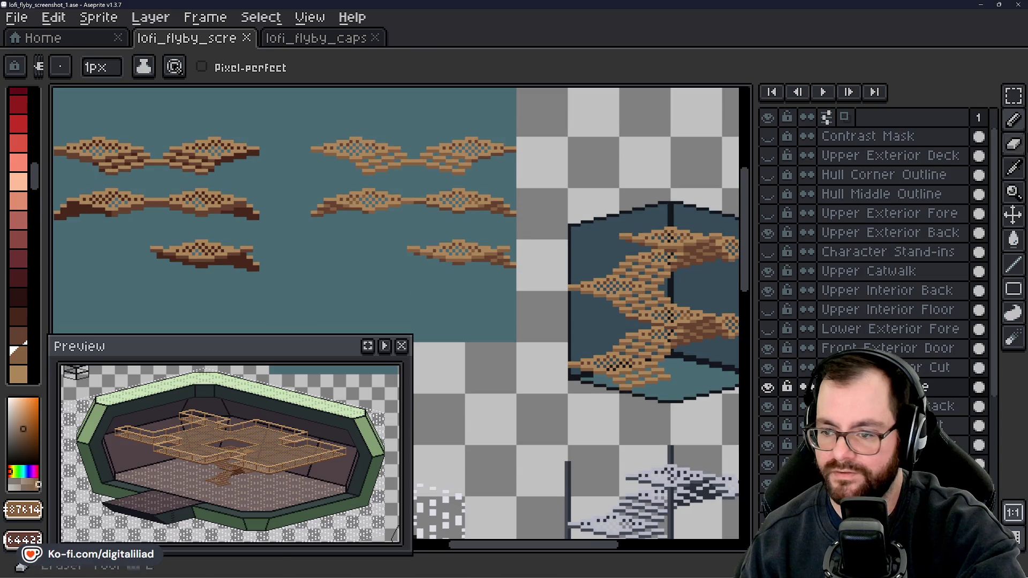
pyautogui.moveTo(573, 237); pyautogui.dragTo(507, 212)
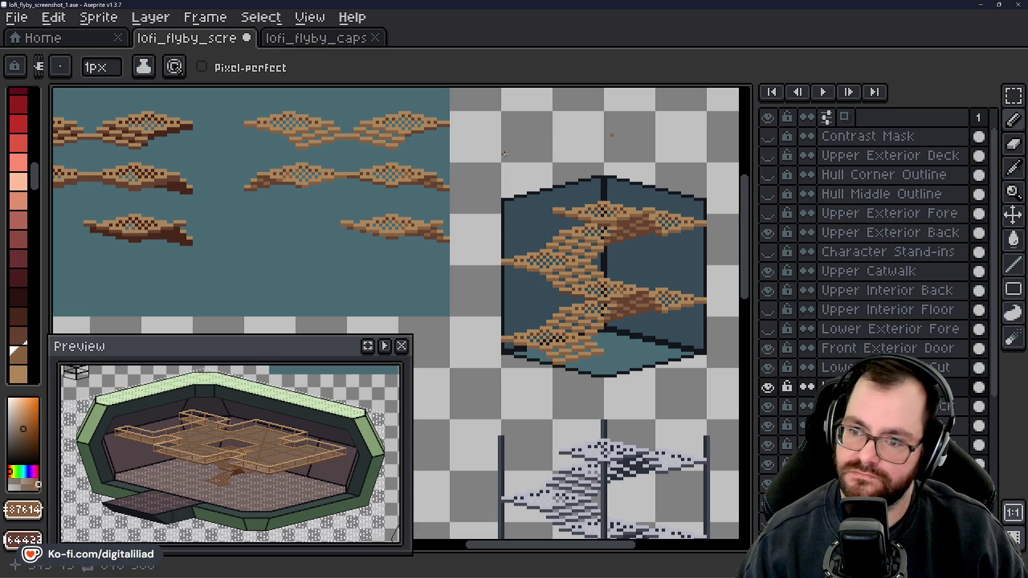
pyautogui.scroll(-2, 481, 316)
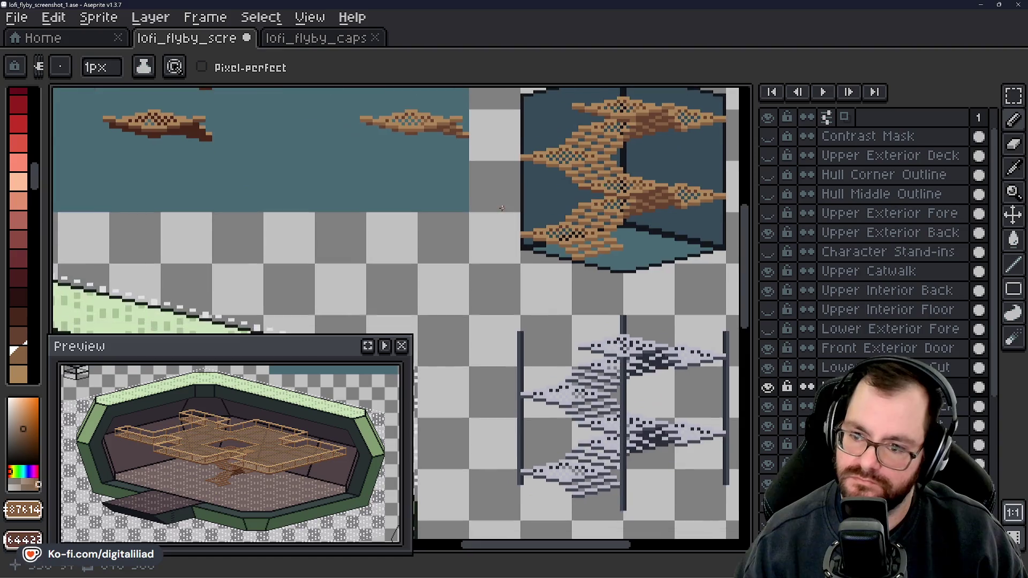
pyautogui.moveTo(536, 343)
pyautogui.mouseDown()
pyautogui.moveTo(549, 179)
pyautogui.moveTo(524, 264)
pyautogui.moveTo(645, 294)
pyautogui.moveTo(635, 328)
pyautogui.moveTo(622, 288)
pyautogui.moveTo(589, 310)
pyautogui.moveTo(582, 294)
pyautogui.moveTo(526, 272)
pyautogui.mouseUp()
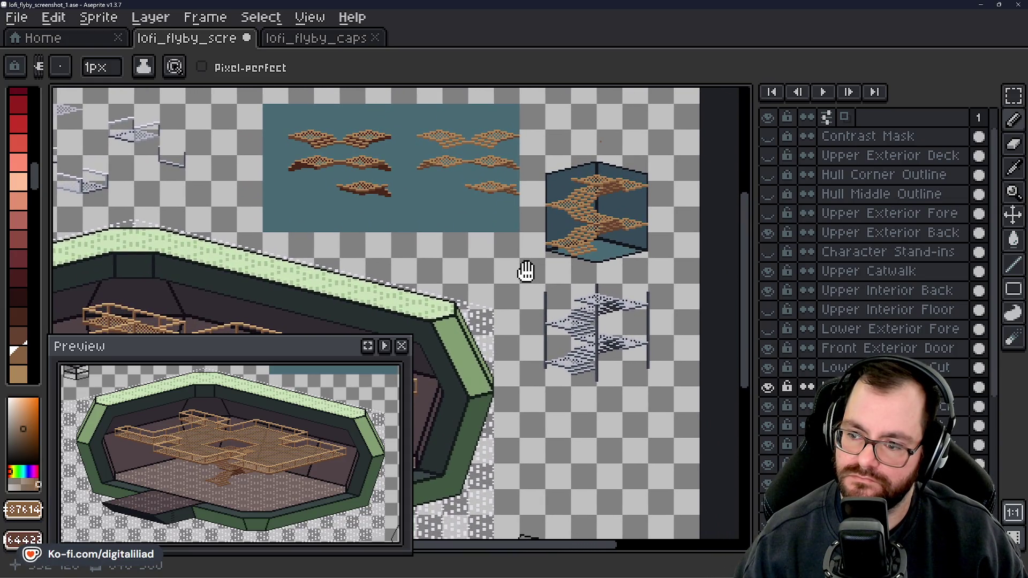
pyautogui.scroll(2, 526, 271)
pyautogui.scroll(1, 501, 287)
pyautogui.moveTo(573, 237); pyautogui.dragTo(607, 228)
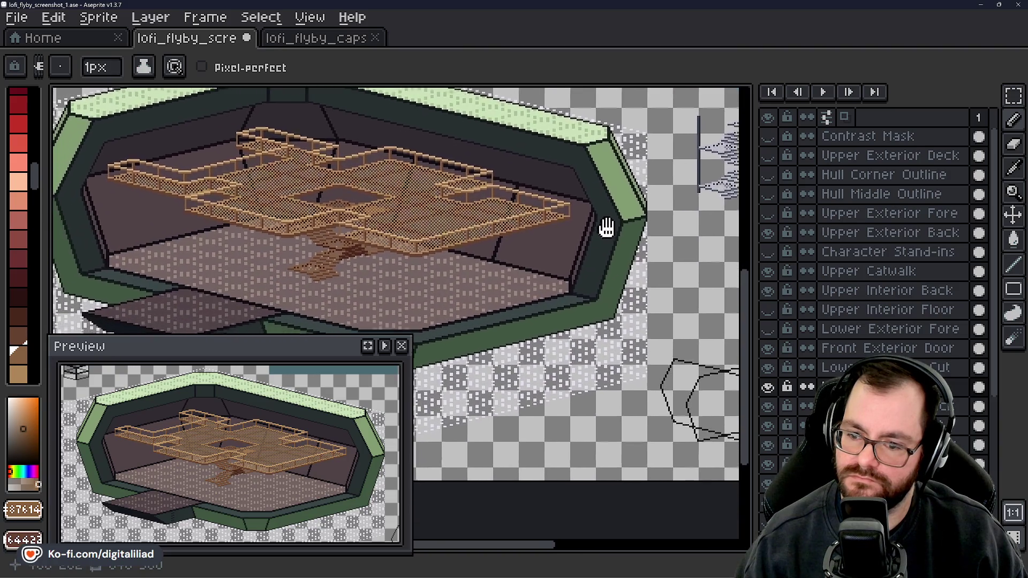
pyautogui.moveTo(592, 282); pyautogui.dragTo(329, 432)
pyautogui.scroll(3, 628, 245)
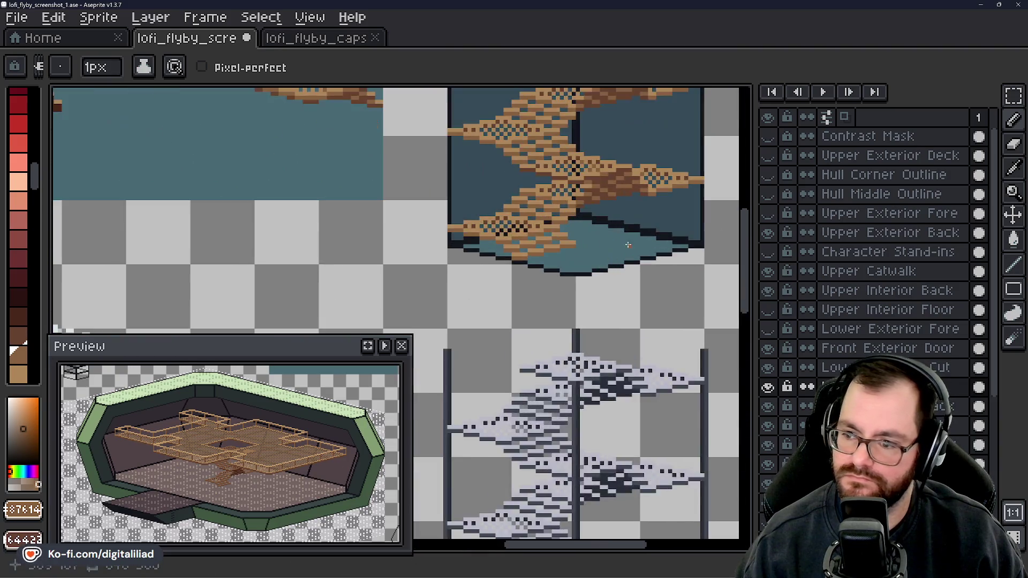
pyautogui.moveTo(629, 245); pyautogui.dragTo(574, 335)
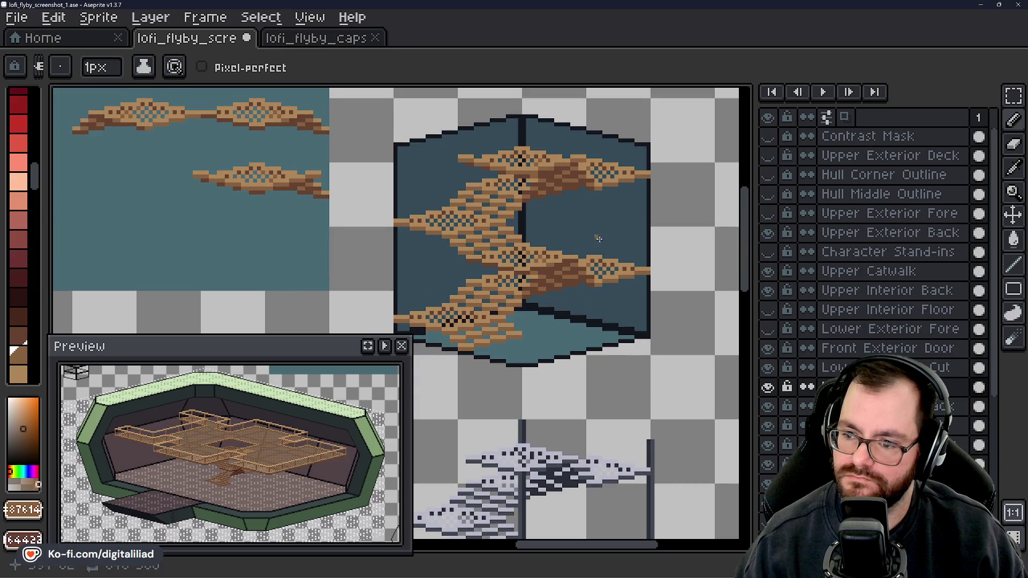
pyautogui.scroll(-2, 616, 128)
pyautogui.scroll(1, 543, 284)
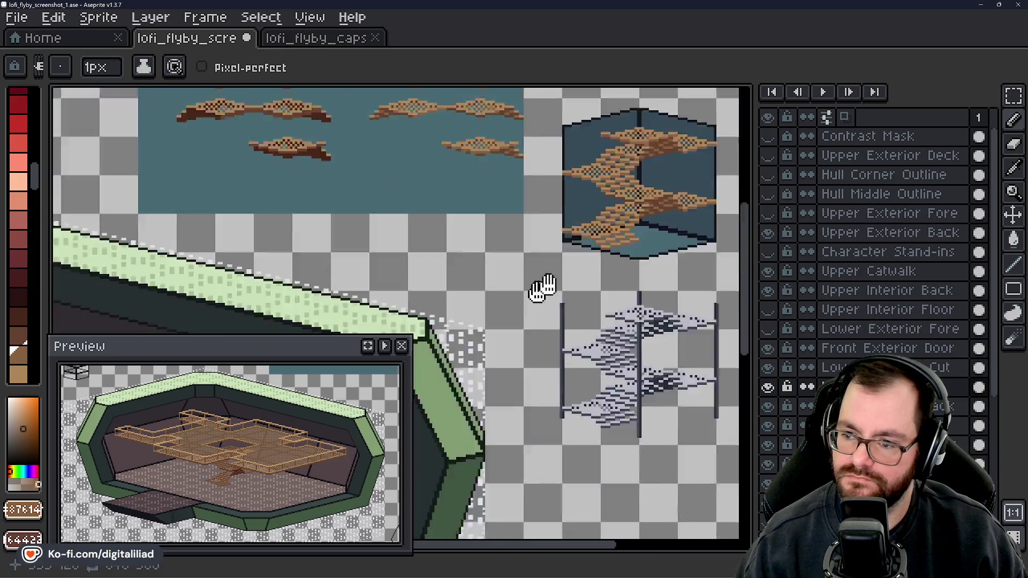
pyautogui.moveTo(543, 284); pyautogui.dragTo(645, 275)
pyautogui.scroll(1, 685, 239)
pyautogui.moveTo(383, 174); pyautogui.dragTo(506, 254)
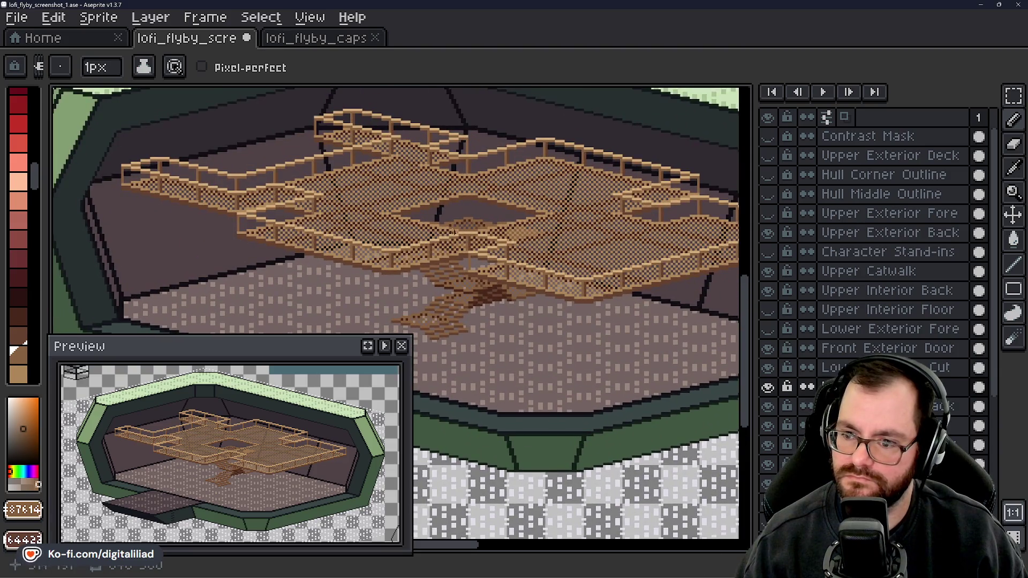
pyautogui.scroll(1, 445, 225)
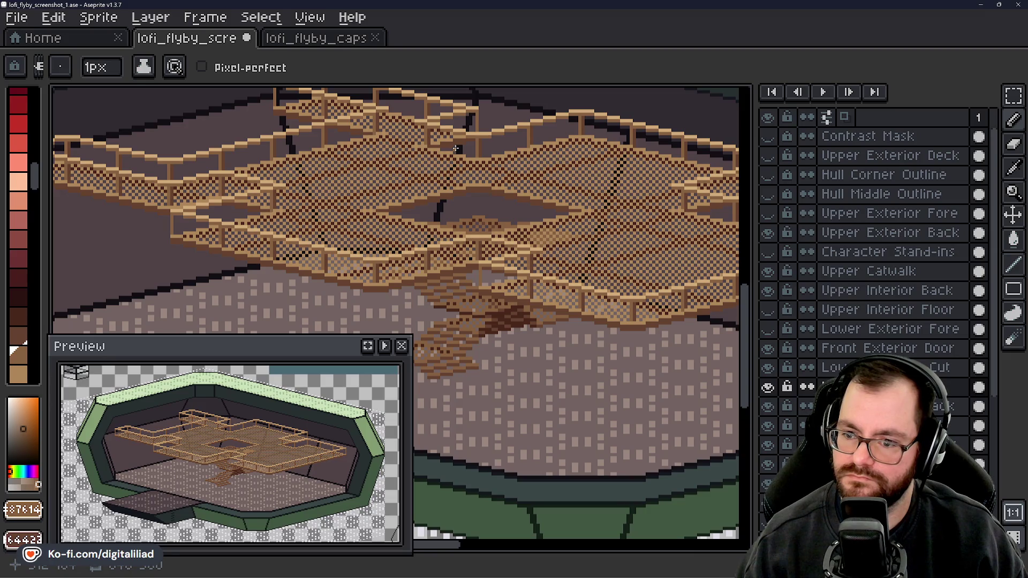
pyautogui.scroll(-2, 472, 243)
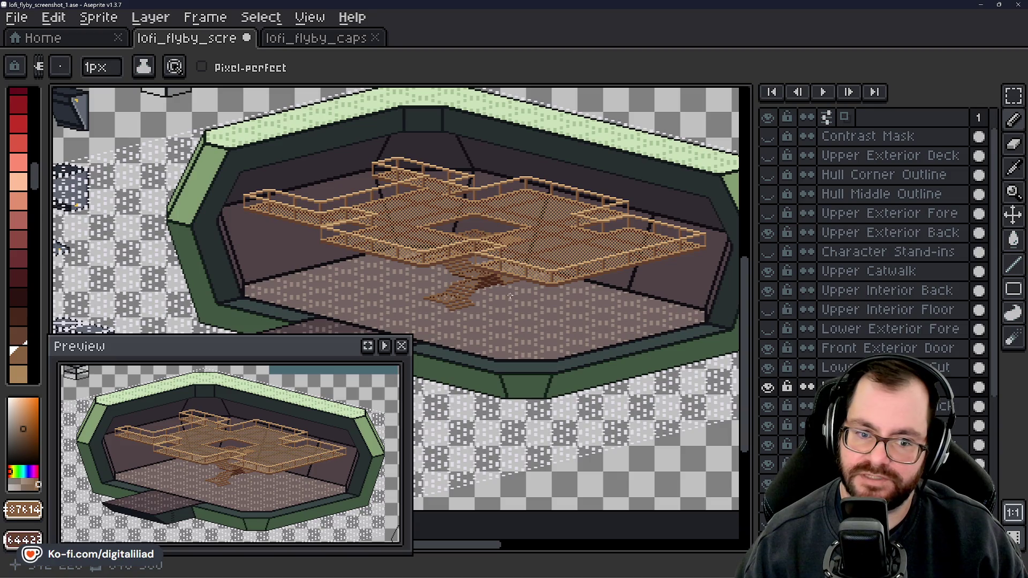
pyautogui.moveTo(574, 234); pyautogui.dragTo(539, 237)
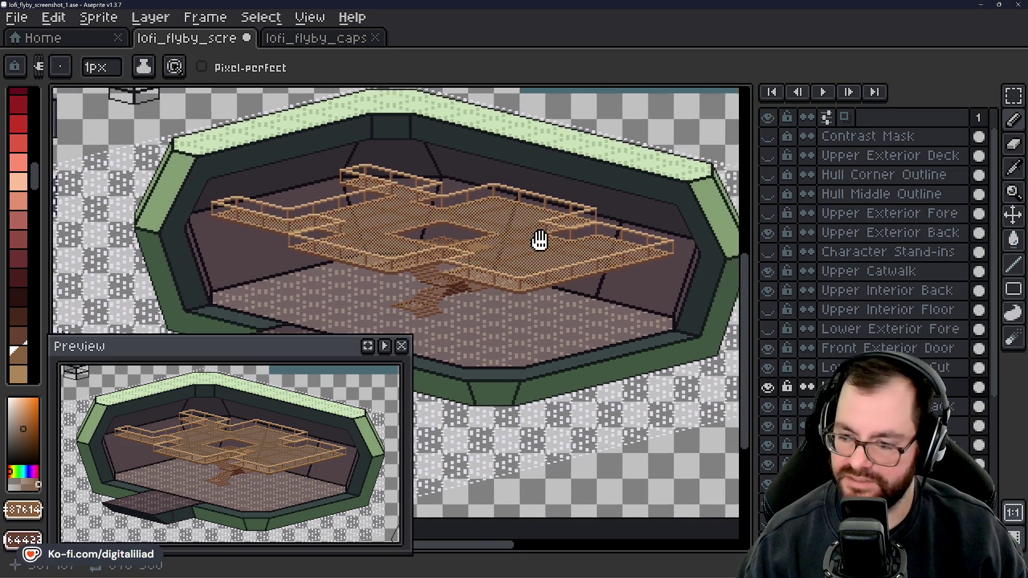
pyautogui.click(1013, 95)
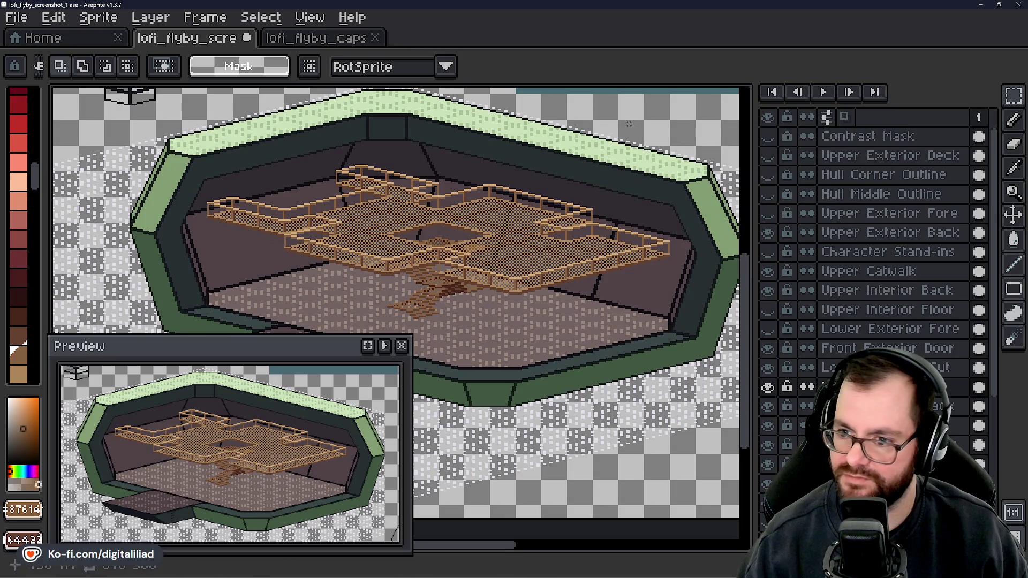
pyautogui.scroll(2, 572, 231)
pyautogui.moveTo(537, 207)
pyautogui.mouseDown()
pyautogui.moveTo(329, 249)
pyautogui.moveTo(402, 241)
pyautogui.moveTo(394, 264)
pyautogui.moveTo(415, 300)
pyautogui.mouseUp()
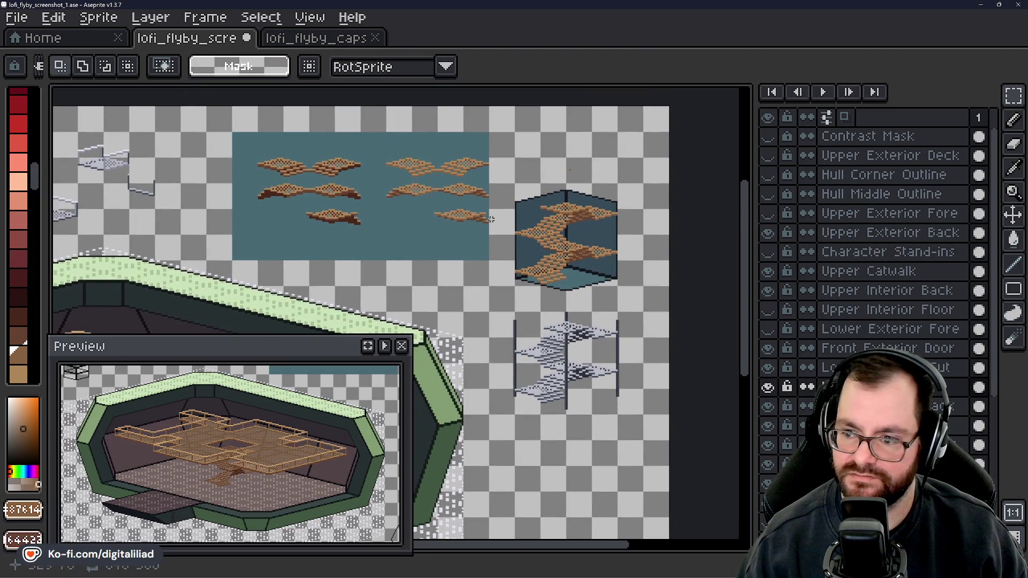
pyautogui.scroll(-5, 873, 321)
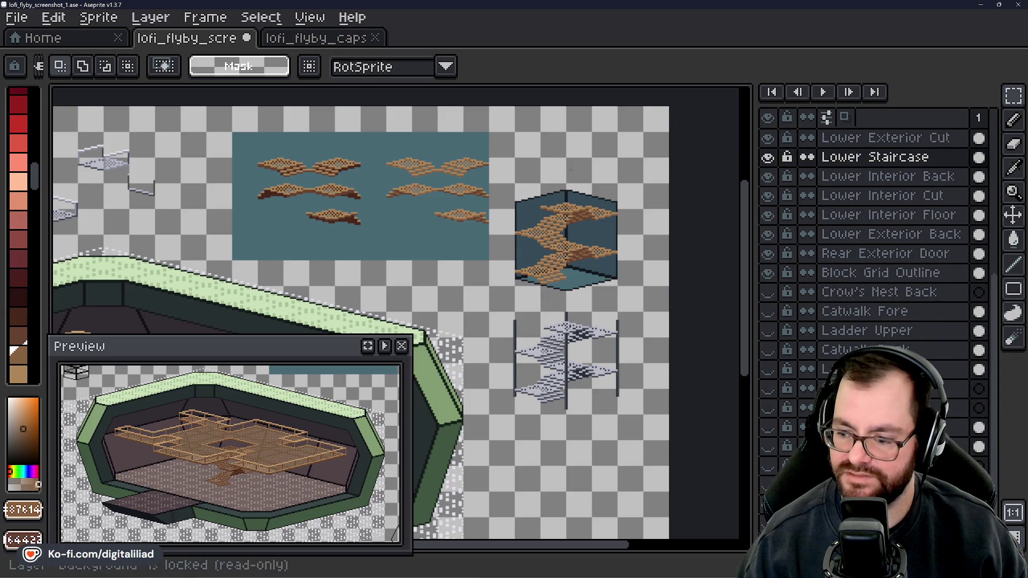
# - Toggle the Block Legend layer's visibility a few times, leaving it hidden
pyautogui.click(768, 485)
pyautogui.click(768, 485)
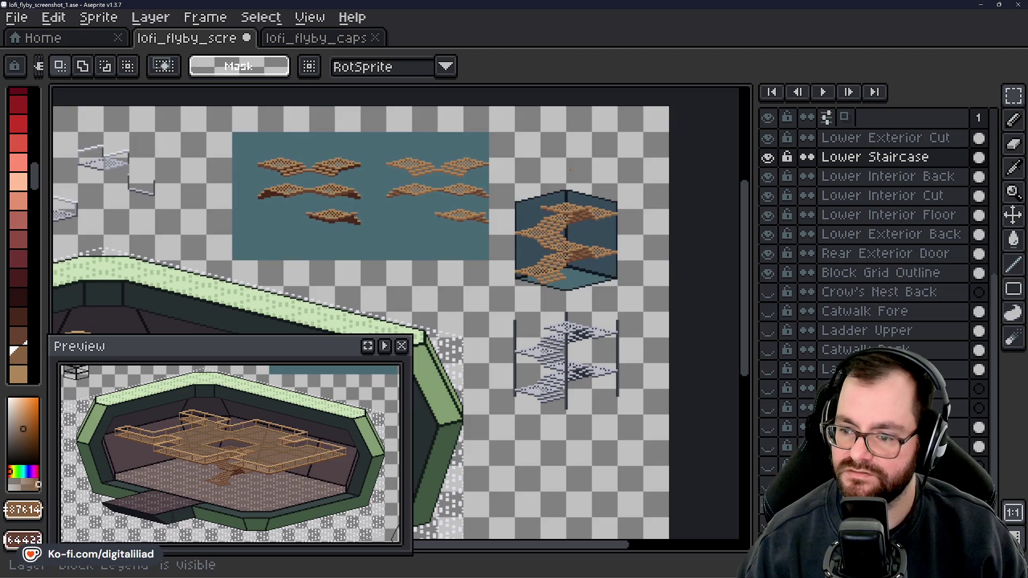
pyautogui.click(768, 484)
pyautogui.click(768, 485)
pyautogui.click(768, 485)
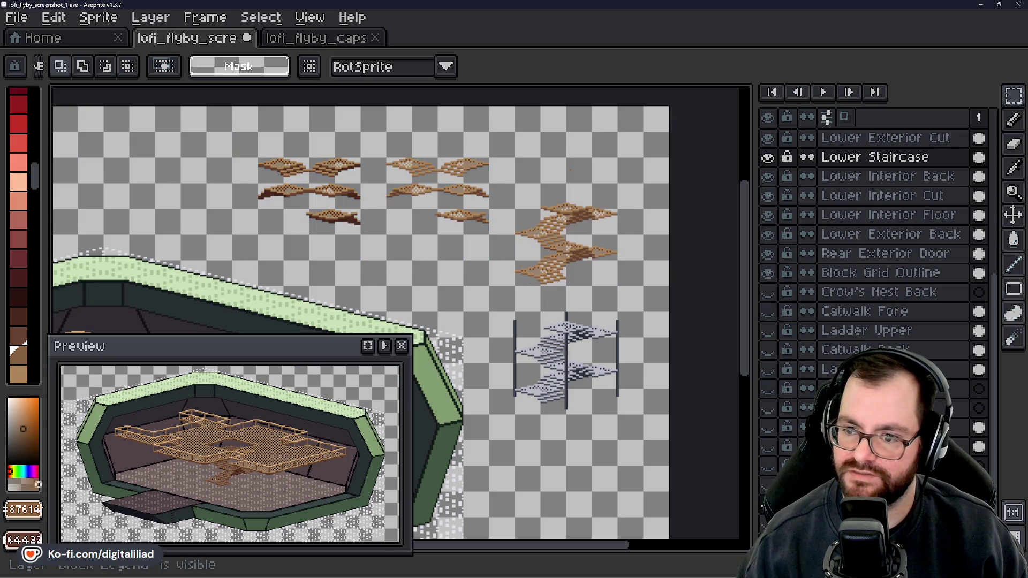
# - Select and delete the spare brown stair pieces lying beside the room
pyautogui.scroll(3, 335, 175)
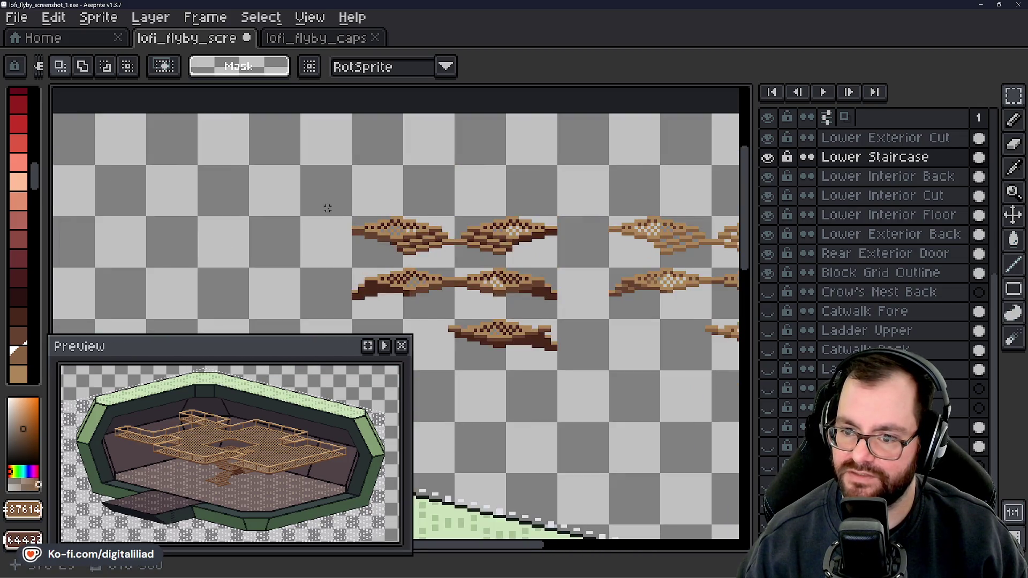
pyautogui.moveTo(251, 94)
pyautogui.mouseDown()
pyautogui.moveTo(454, 201)
pyautogui.moveTo(530, 275)
pyautogui.moveTo(534, 303)
pyautogui.moveTo(476, 280)
pyautogui.moveTo(449, 252)
pyautogui.moveTo(330, 240)
pyautogui.mouseUp()
pyautogui.press('Delete')
# - Pan and zoom around the room to inspect the staircase and catwalks
pyautogui.scroll(-2, 330, 240)
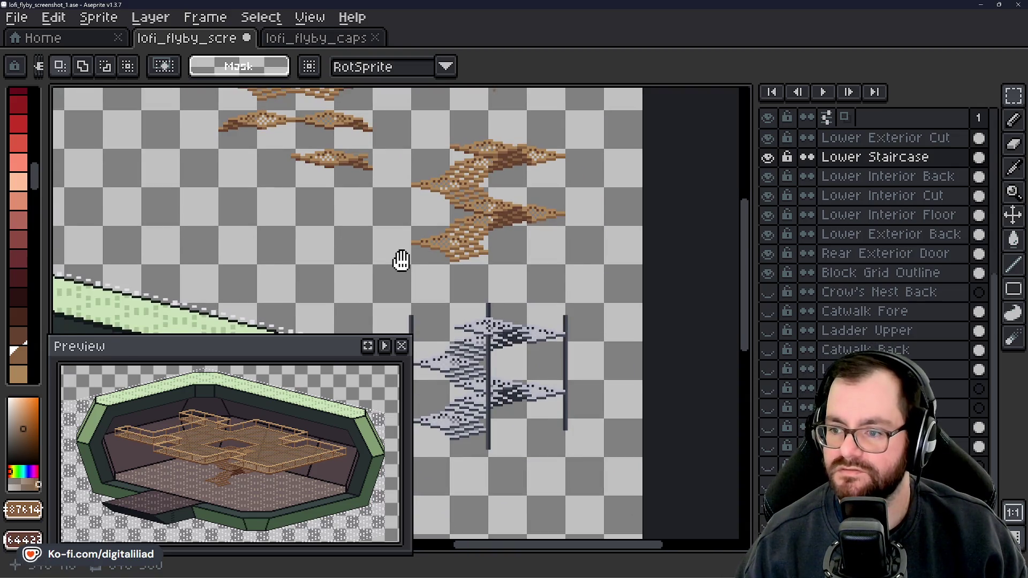
pyautogui.scroll(1, 413, 246)
pyautogui.moveTo(472, 261); pyautogui.dragTo(523, 225)
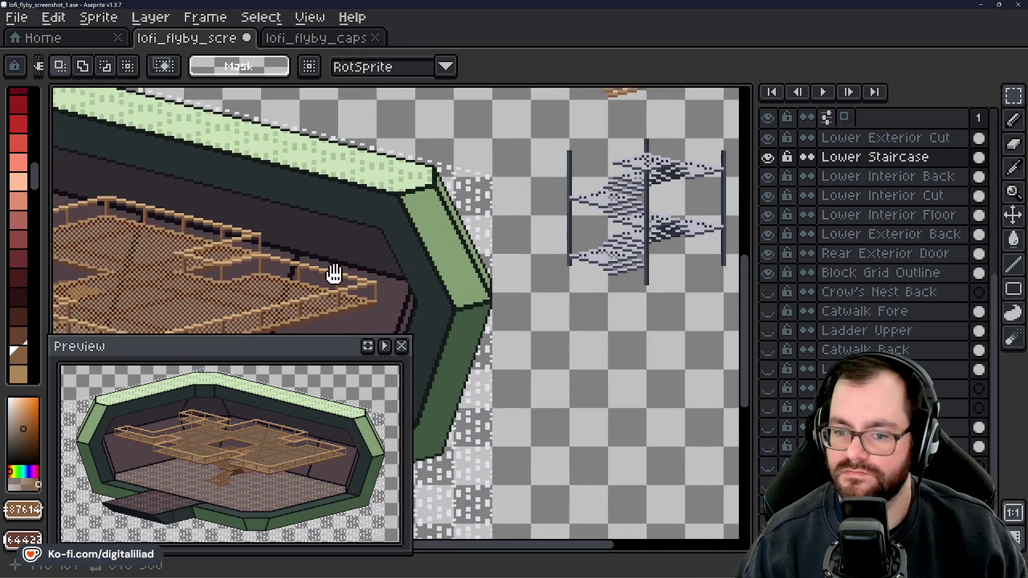
pyautogui.moveTo(333, 271); pyautogui.dragTo(611, 281)
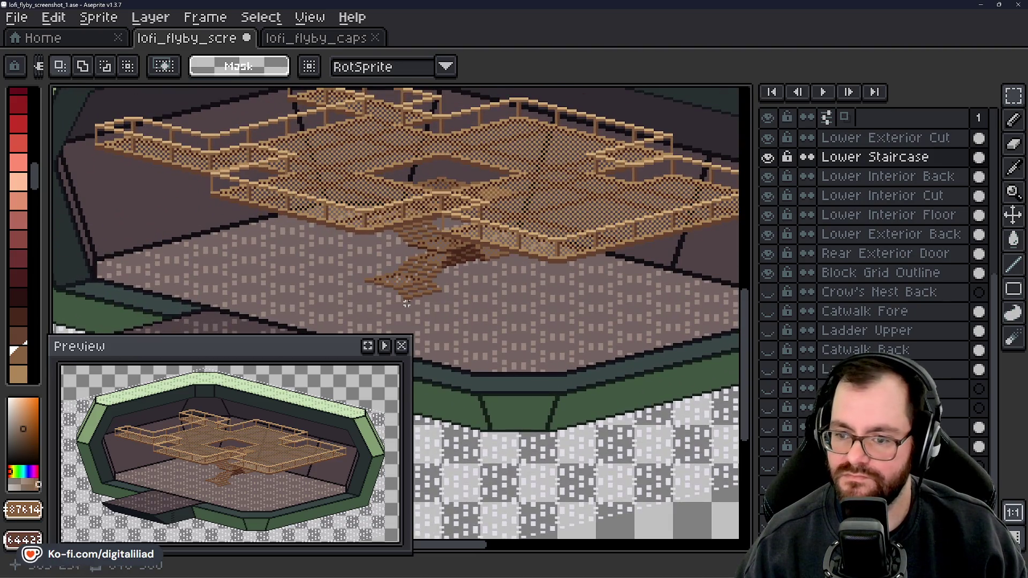
pyautogui.scroll(-1, 440, 228)
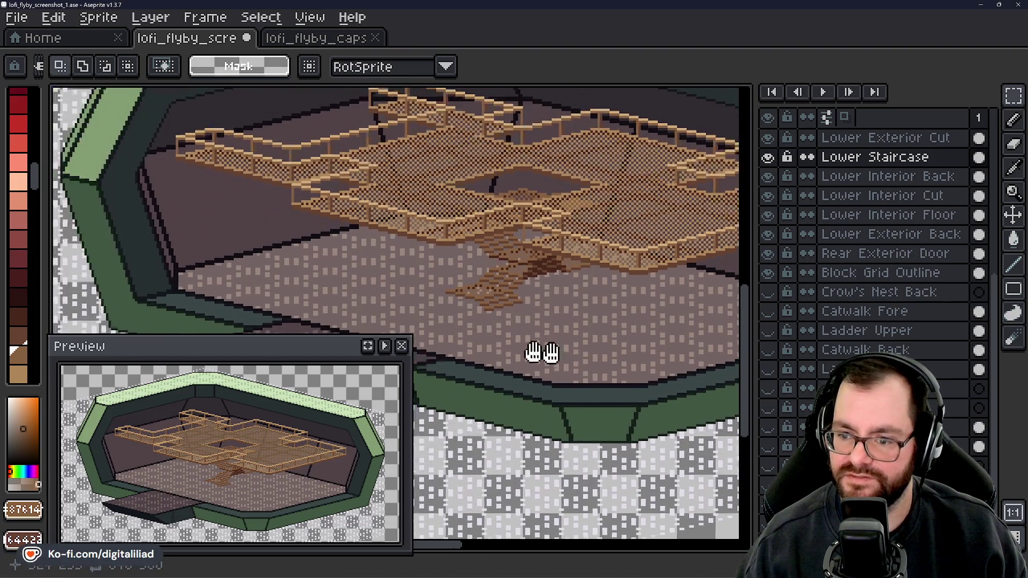
pyautogui.scroll(1, 501, 338)
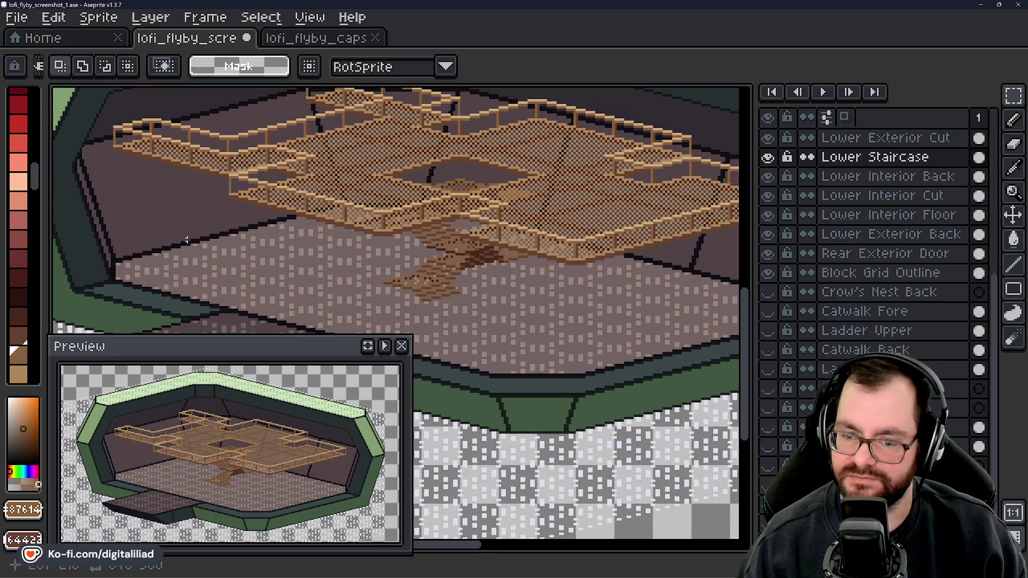
pyautogui.scroll(-1, 574, 275)
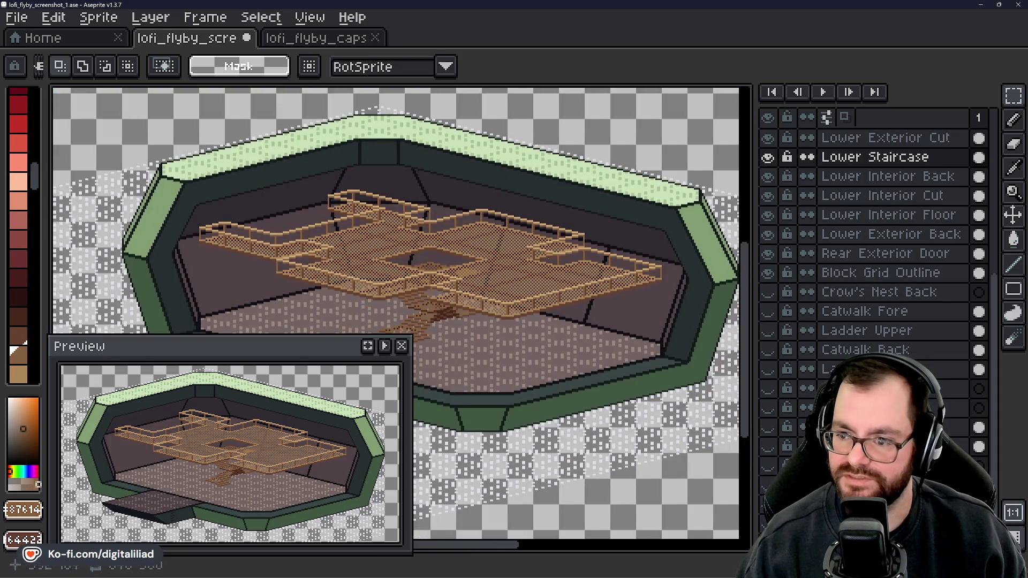
pyautogui.moveTo(293, 311); pyautogui.dragTo(327, 260)
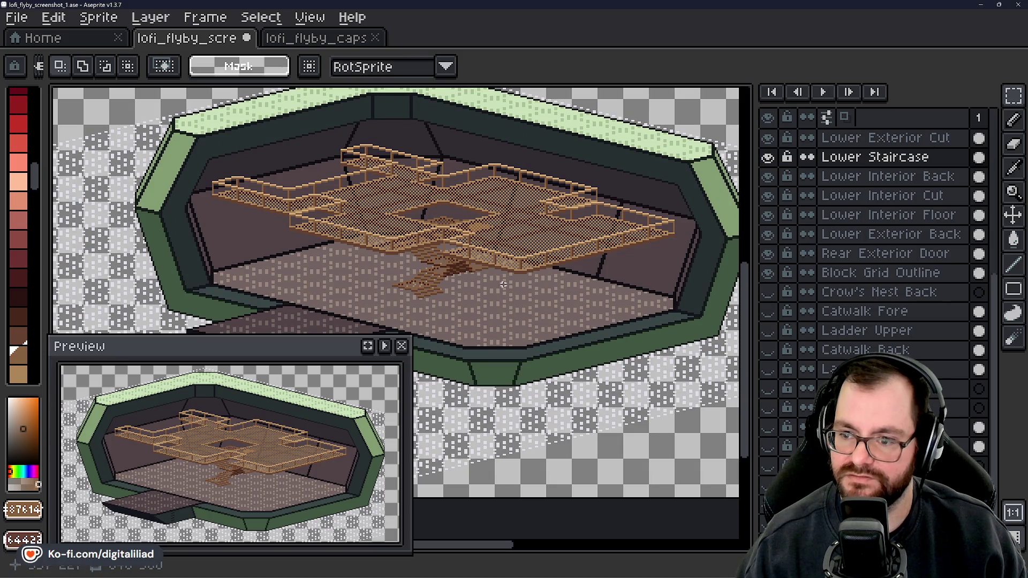
pyautogui.scroll(2, 458, 252)
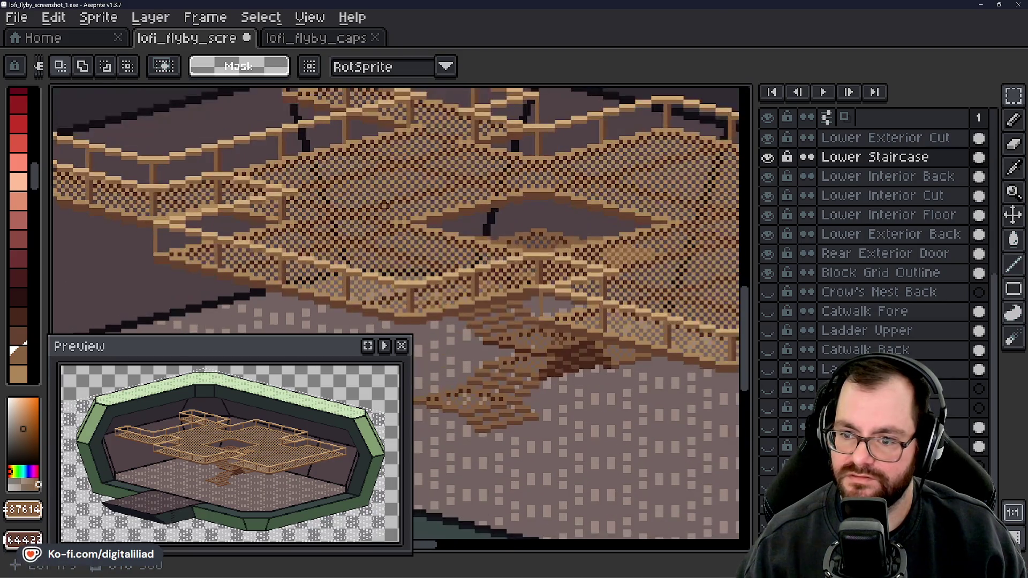
pyautogui.moveTo(457, 252)
pyautogui.mouseDown()
pyautogui.moveTo(416, 259)
pyautogui.moveTo(434, 284)
pyautogui.moveTo(385, 225)
pyautogui.moveTo(345, 241)
pyautogui.mouseUp()
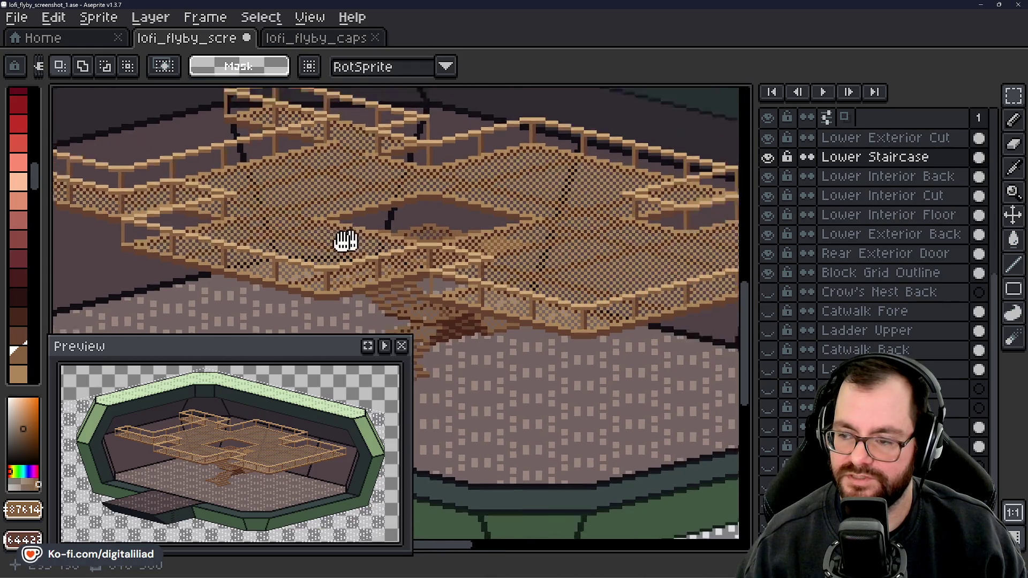
pyautogui.scroll(-3, 322, 238)
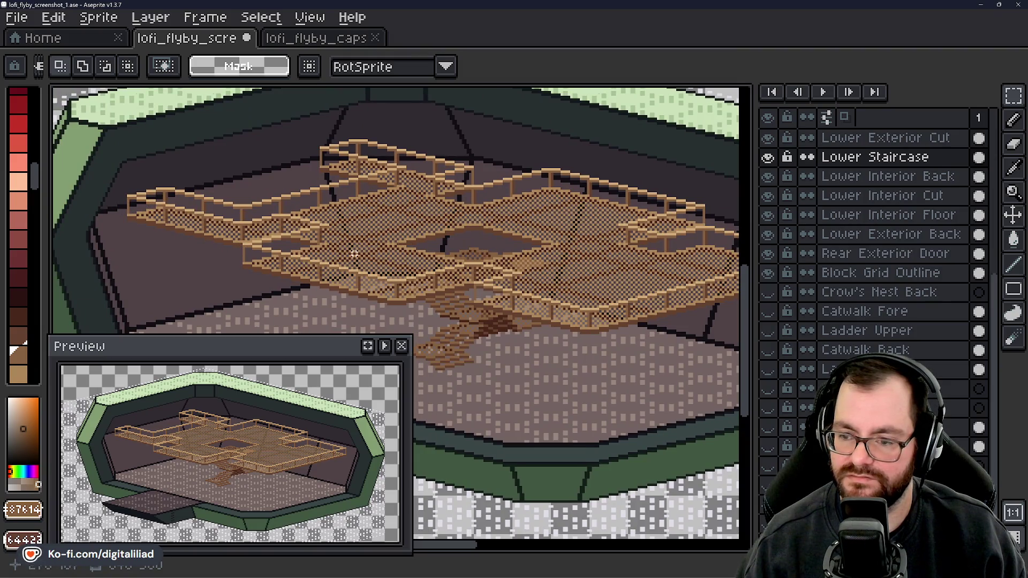
pyautogui.scroll(5, 857, 208)
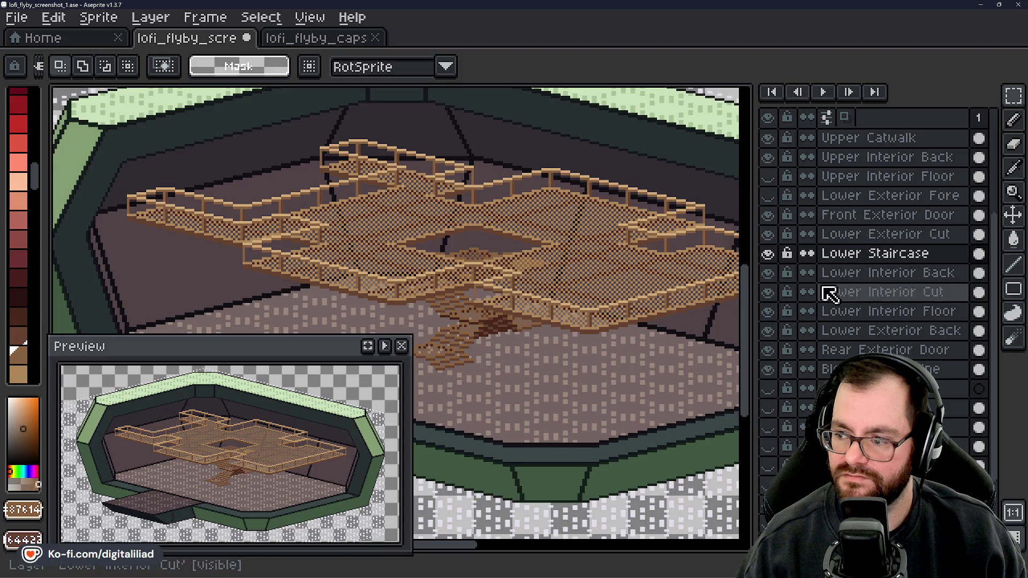
# - On the Upper Catwalk layer, set the brush to Shading ink with Reverse Shade at 16px
pyautogui.scroll(3, 857, 268)
pyautogui.click(862, 197)
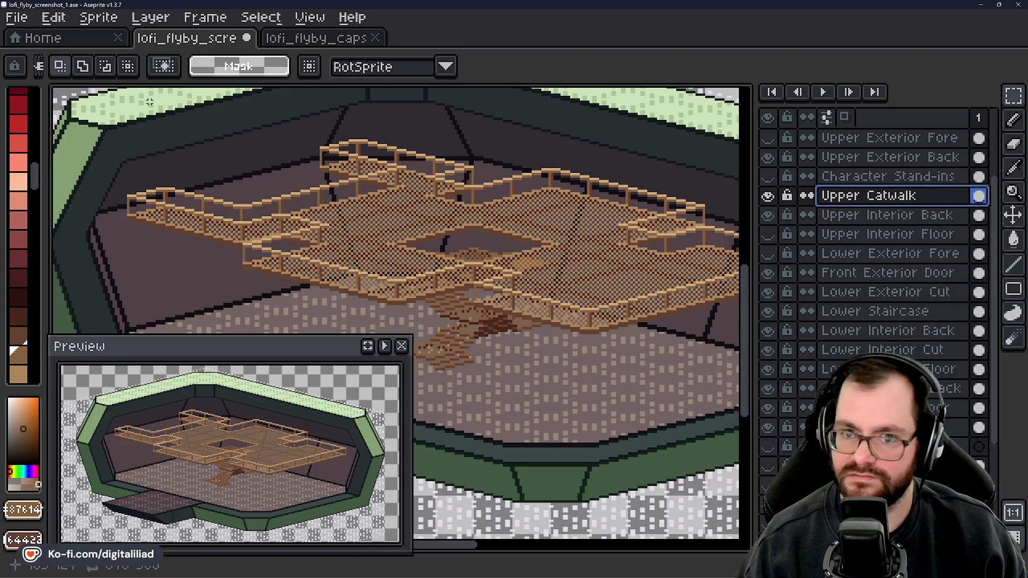
pyautogui.press('b')
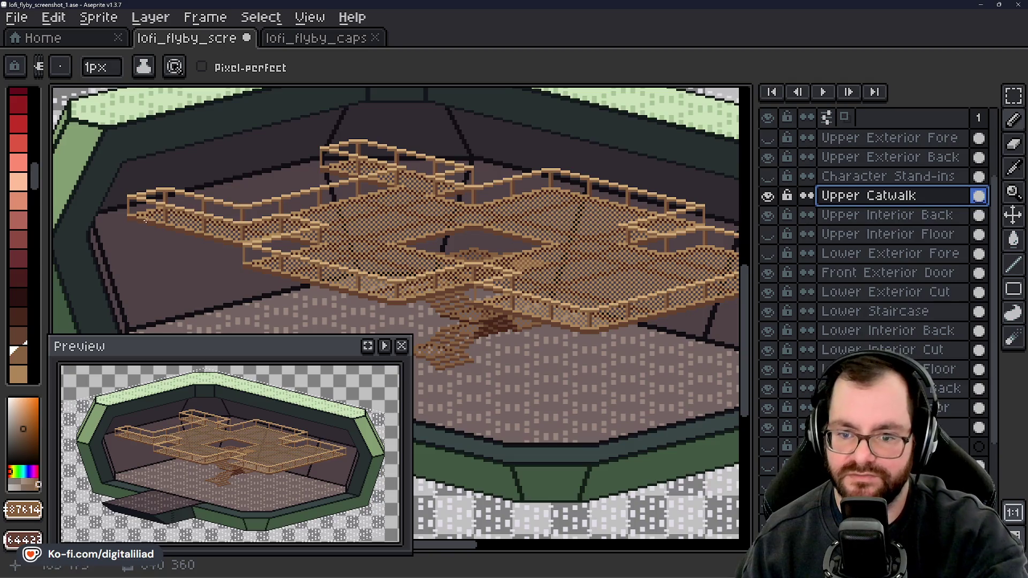
pyautogui.click(145, 69)
pyautogui.click(179, 161)
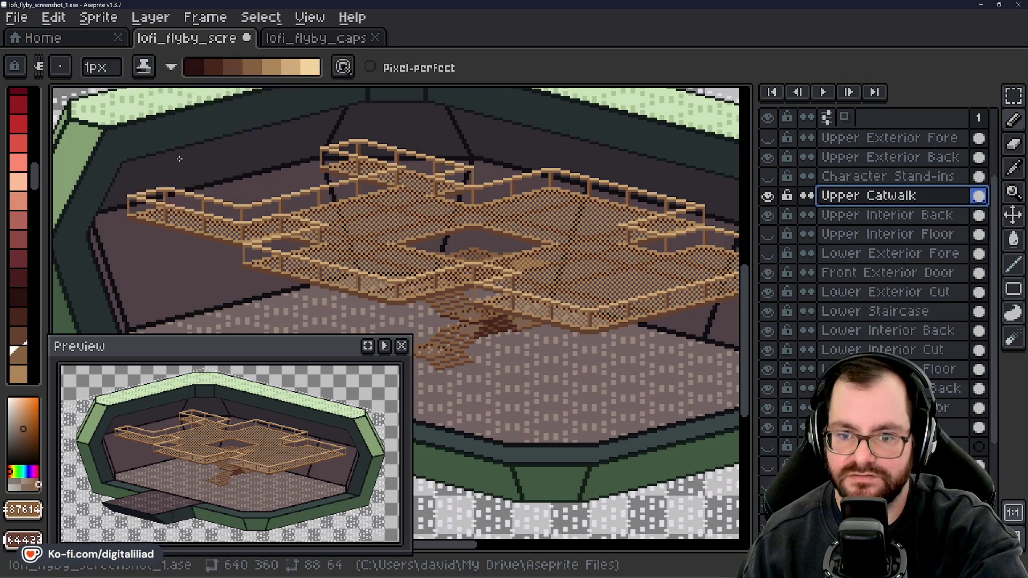
pyautogui.moveTo(99, 67); pyautogui.dragTo(131, 101)
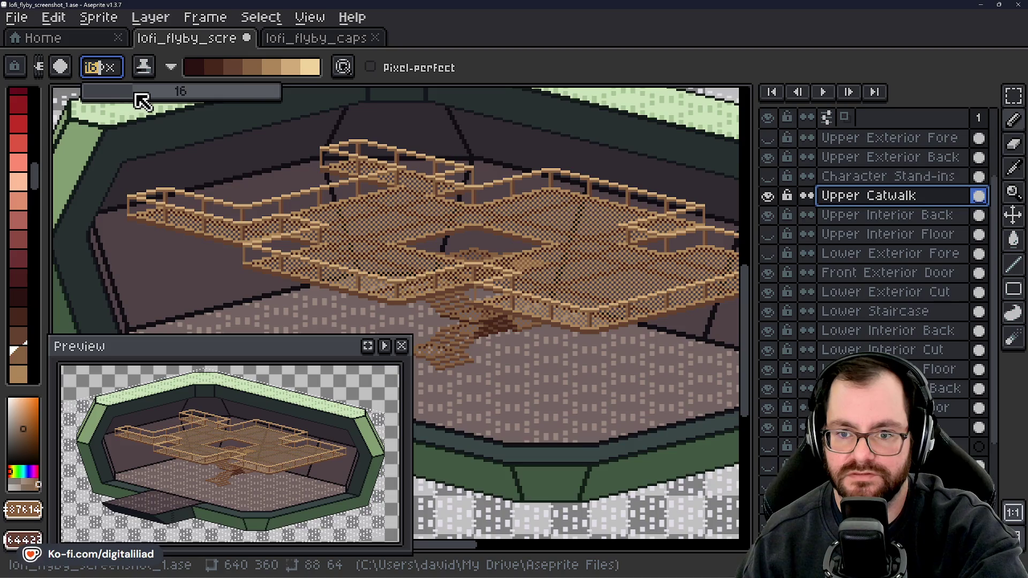
pyautogui.click(171, 67)
pyautogui.click(203, 92)
# - Lighten the upper catwalk deck with broad strokes from its left end to the right
pyautogui.moveTo(135, 198)
pyautogui.mouseDown()
pyautogui.moveTo(241, 219)
pyautogui.moveTo(434, 161)
pyautogui.moveTo(471, 185)
pyautogui.moveTo(321, 236)
pyautogui.moveTo(518, 183)
pyautogui.moveTo(567, 182)
pyautogui.mouseUp()
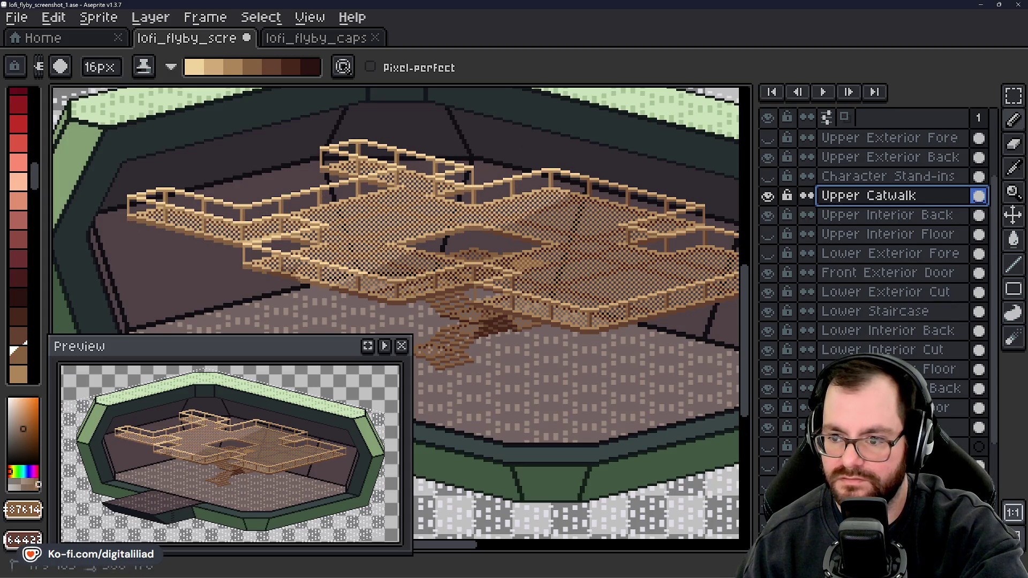
pyautogui.moveTo(283, 242)
pyautogui.mouseDown()
pyautogui.moveTo(556, 215)
pyautogui.moveTo(616, 225)
pyautogui.moveTo(555, 252)
pyautogui.mouseUp()
pyautogui.moveTo(642, 251); pyautogui.dragTo(482, 300)
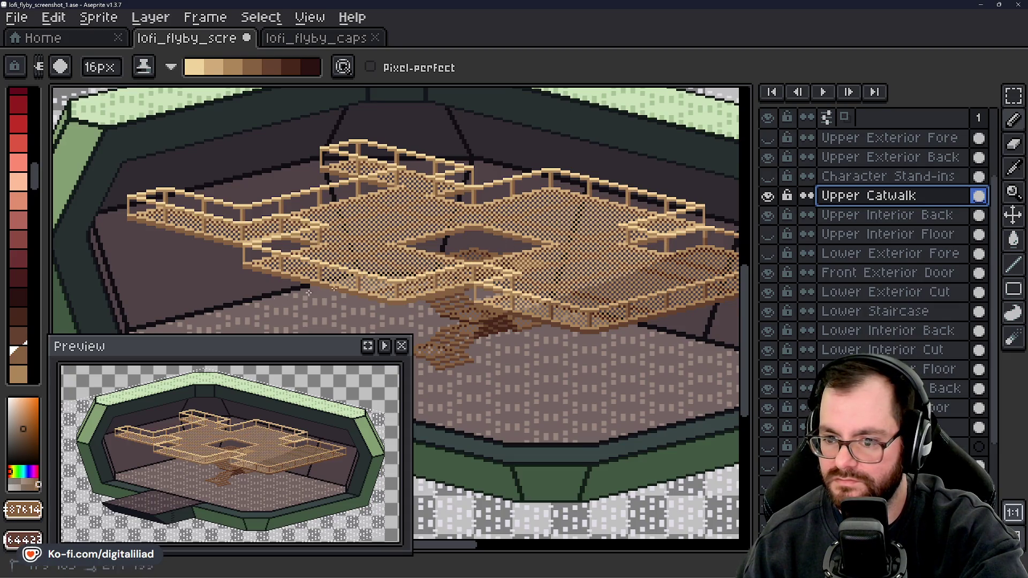
pyautogui.hscroll(2, 396, 316)
pyautogui.hscroll(4, 396, 316)
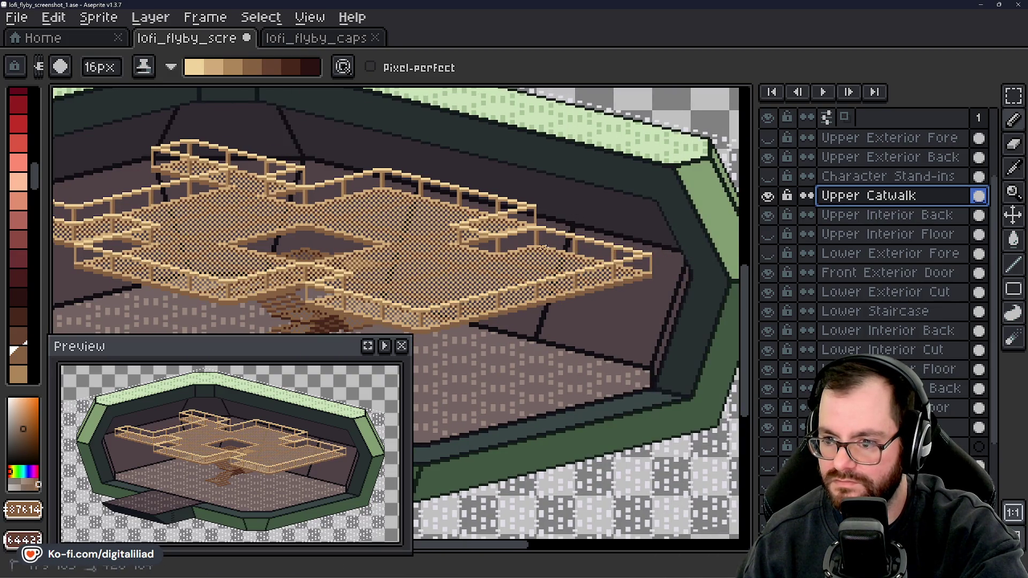
pyautogui.hscroll(-2, 671, 229)
pyautogui.scroll(-2, 670, 230)
pyautogui.scroll(2, 533, 271)
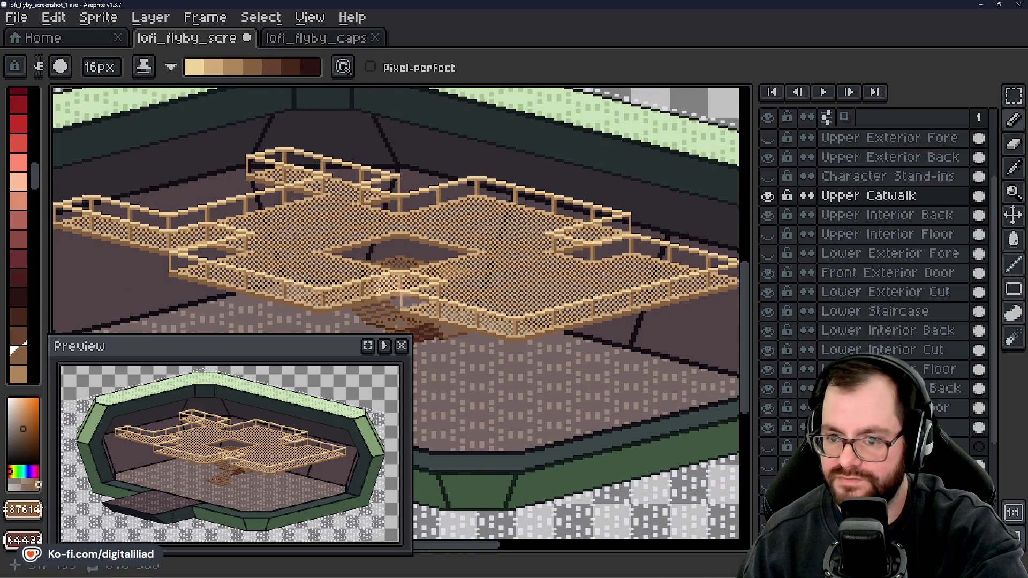
pyautogui.moveTo(333, 217)
pyautogui.mouseDown()
pyautogui.moveTo(411, 205)
pyautogui.moveTo(432, 223)
pyautogui.moveTo(397, 227)
pyautogui.mouseUp()
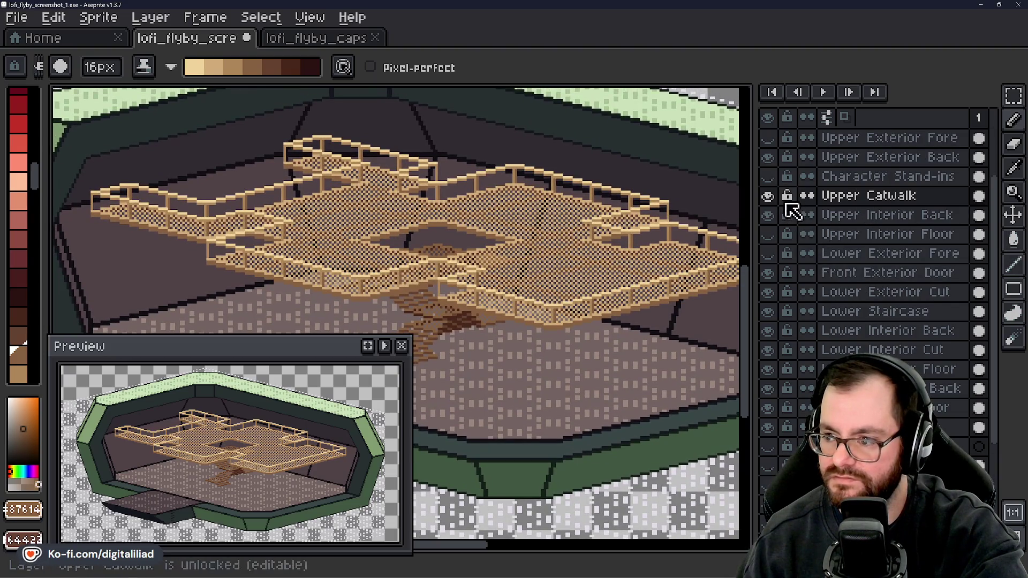
# - Hide the Upper Catwalk layer and make Lower Staircase the active layer
pyautogui.click(769, 196)
pyautogui.click(862, 311)
pyautogui.scroll(-3, 599, 289)
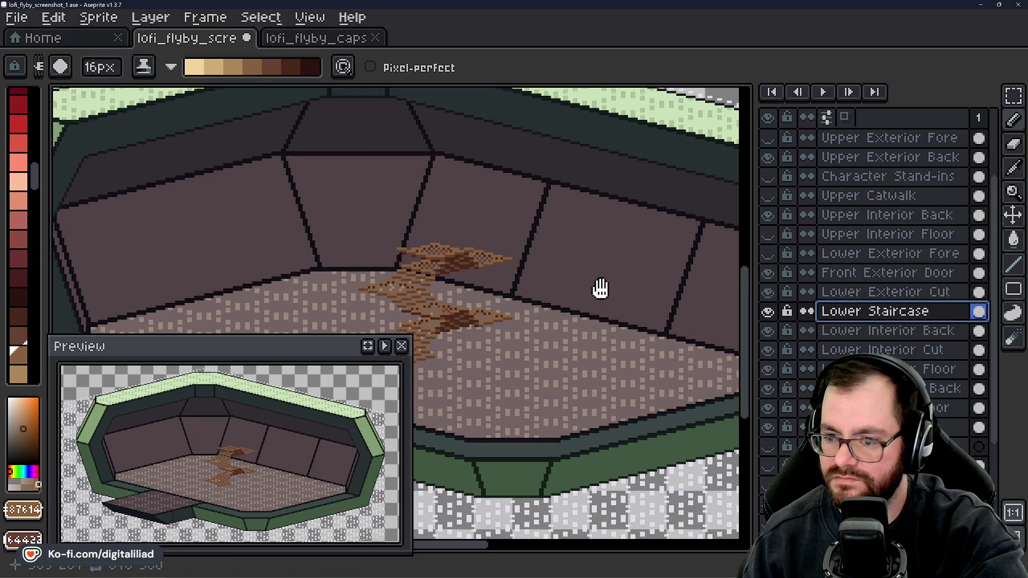
# - Lighten the staircase steps, including the top step, and save the file
pyautogui.moveTo(474, 206)
pyautogui.mouseDown()
pyautogui.moveTo(412, 254)
pyautogui.moveTo(386, 295)
pyautogui.moveTo(498, 267)
pyautogui.mouseUp()
pyautogui.click(440, 195)
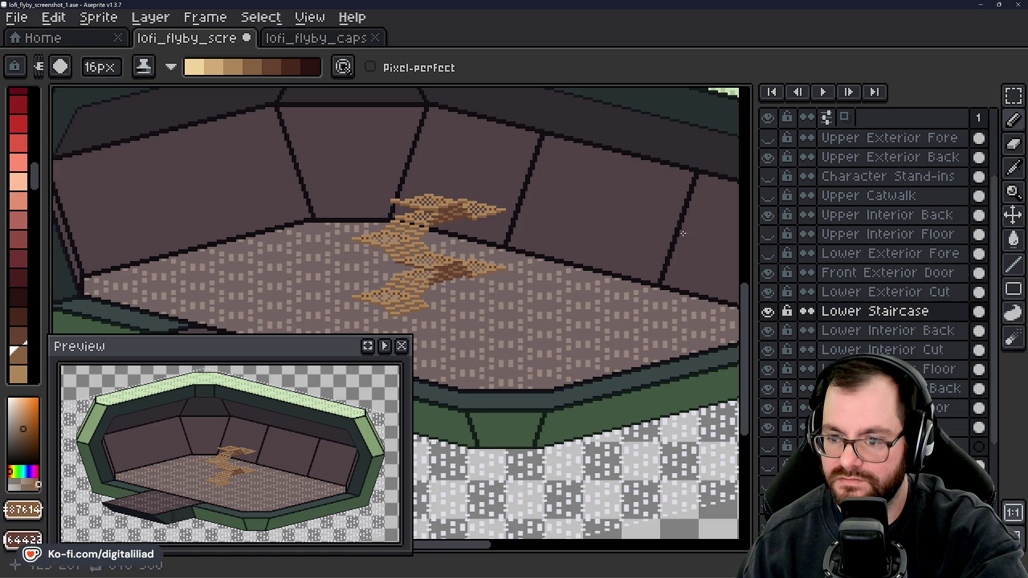
pyautogui.hotkey('ctrl', 's')
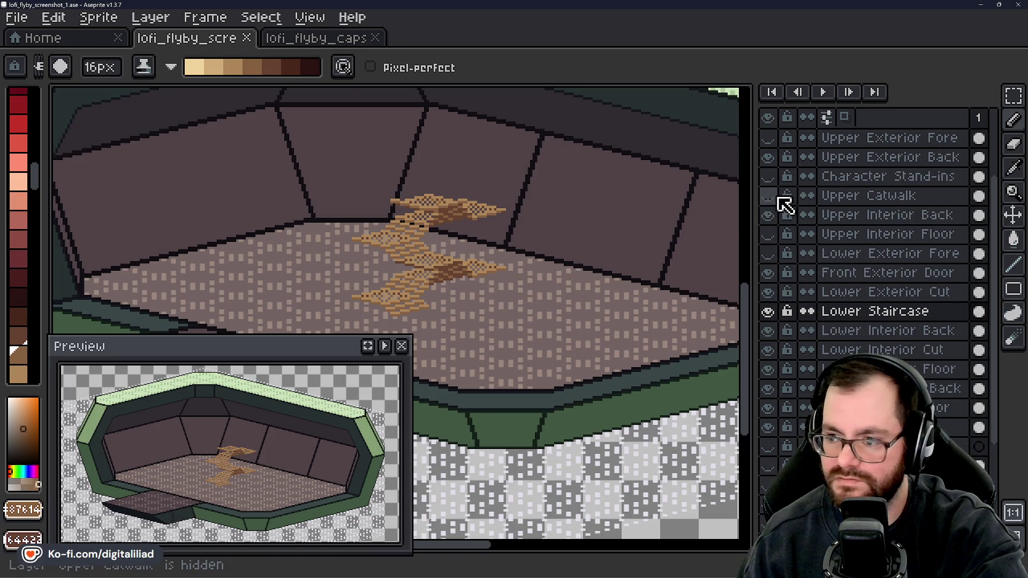
# - Show the Upper Catwalk again and darken the staircase area beneath it
pyautogui.click(771, 197)
pyautogui.moveTo(534, 349)
pyautogui.mouseDown()
pyautogui.moveTo(535, 360)
pyautogui.moveTo(510, 343)
pyautogui.mouseUp()
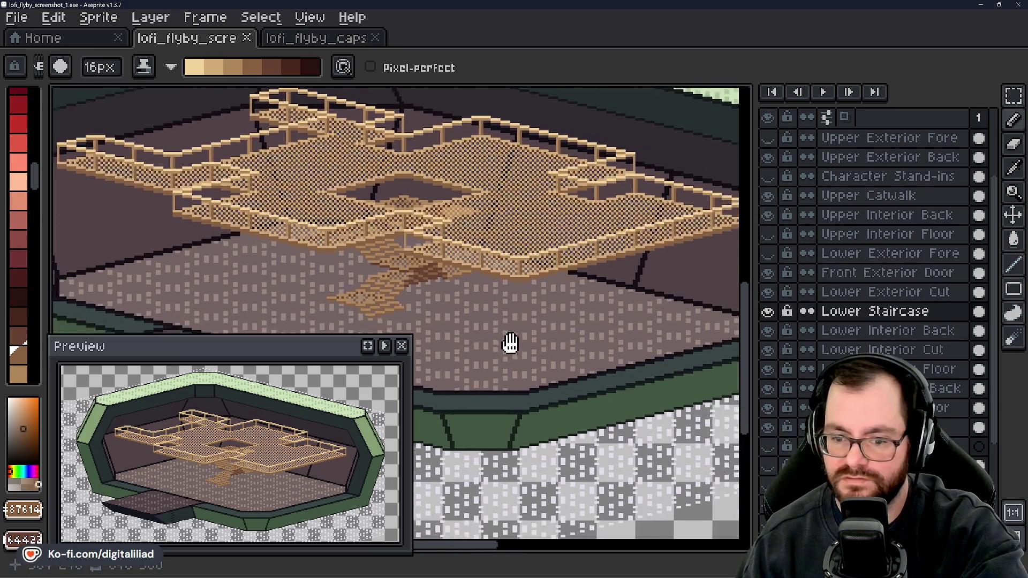
pyautogui.scroll(-3, 482, 332)
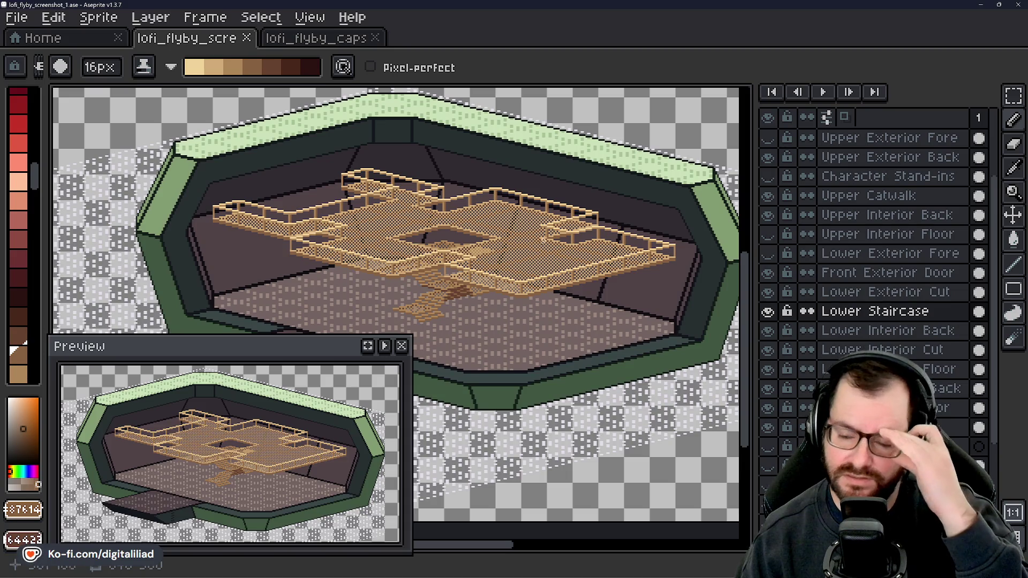
pyautogui.scroll(-2, 553, 116)
pyautogui.scroll(4, 387, 216)
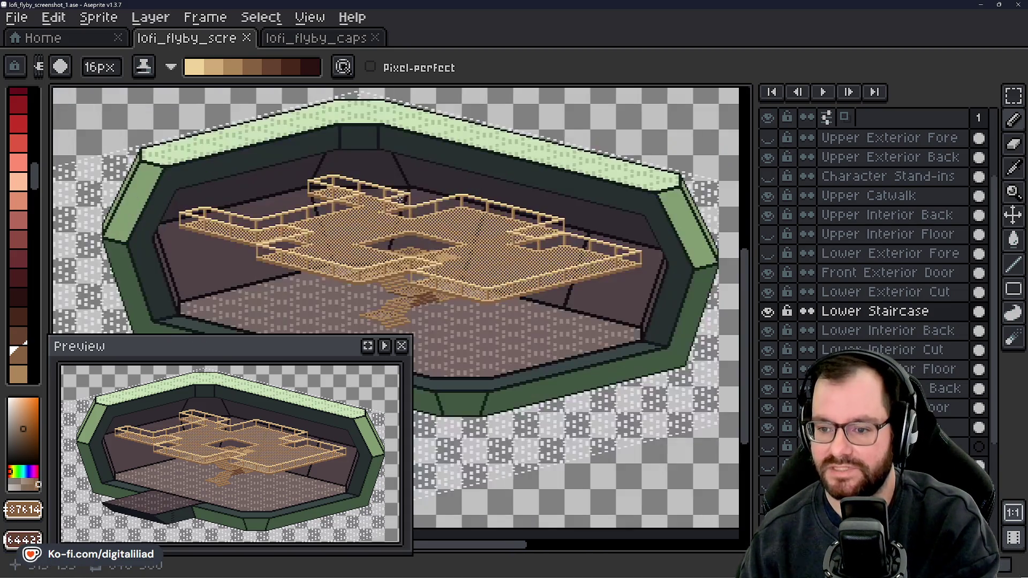
pyautogui.moveTo(387, 214)
pyautogui.mouseDown()
pyautogui.moveTo(422, 191)
pyautogui.moveTo(475, 190)
pyautogui.mouseUp()
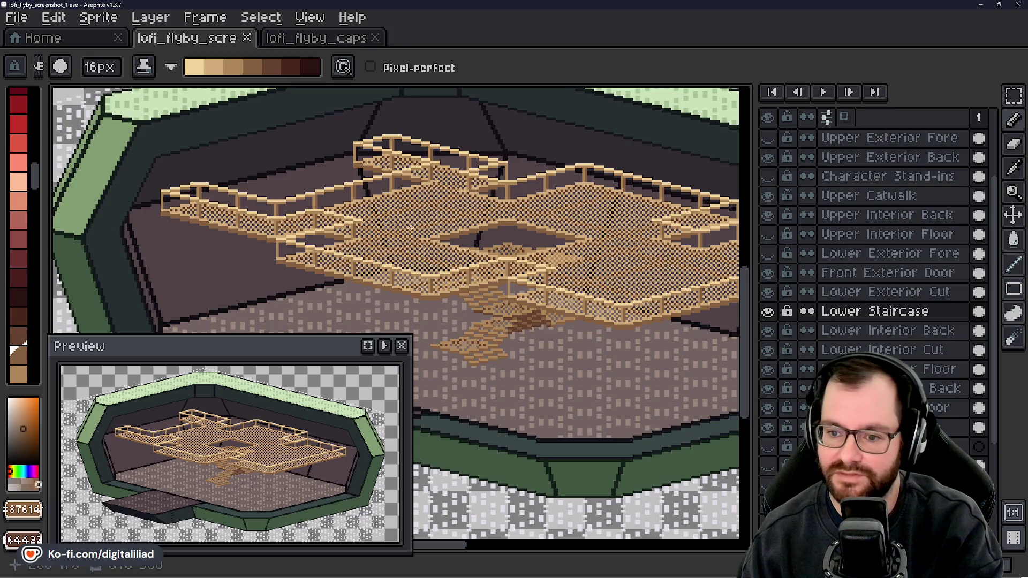
pyautogui.moveTo(501, 317); pyautogui.dragTo(405, 255)
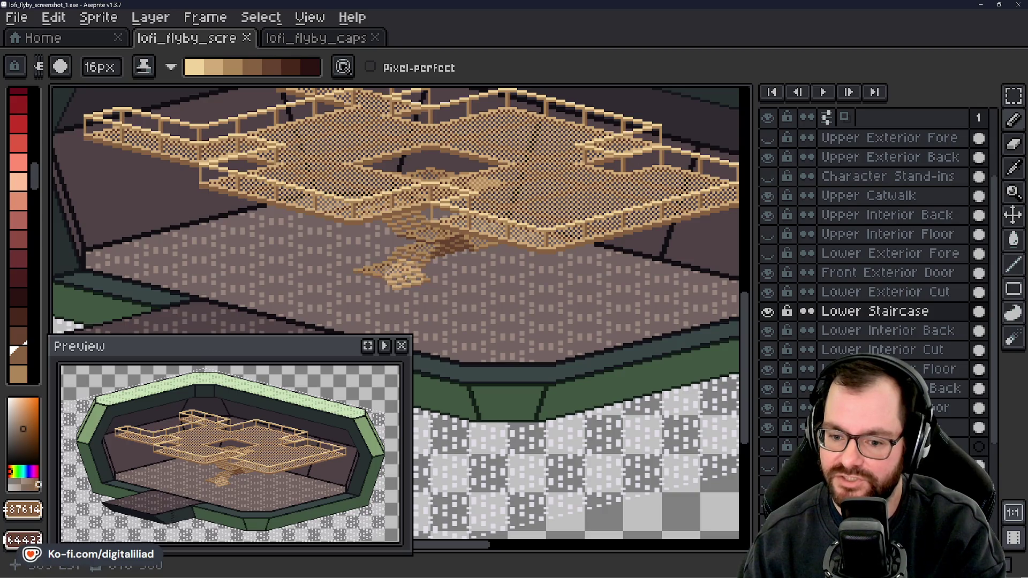
pyautogui.moveTo(429, 245)
pyautogui.mouseDown()
pyautogui.moveTo(413, 230)
pyautogui.moveTo(406, 195)
pyautogui.mouseUp()
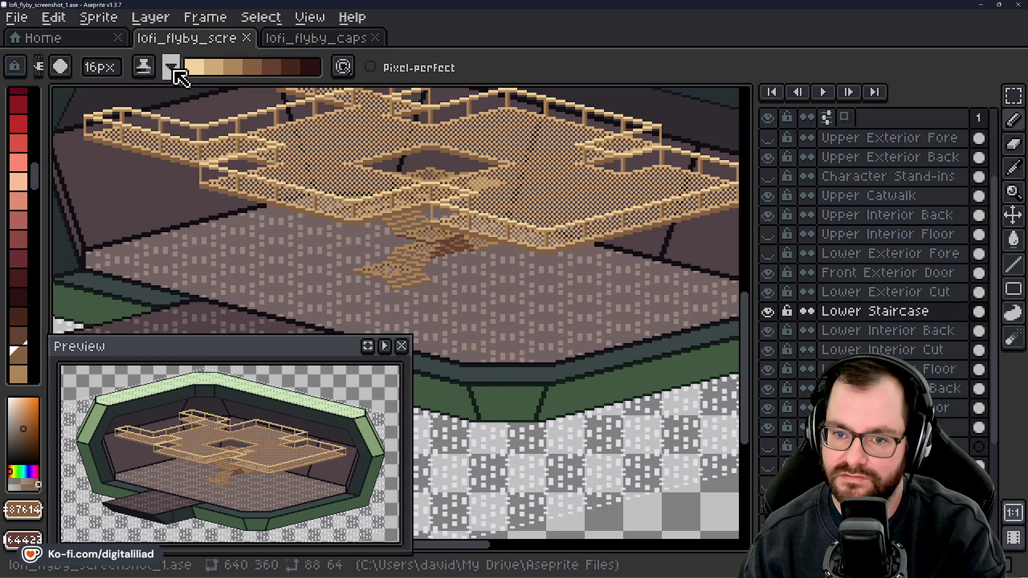
# - Flip the shading ramp direction and keep Lower Staircase as the working layer
pyautogui.click(193, 68)
pyautogui.click(198, 92)
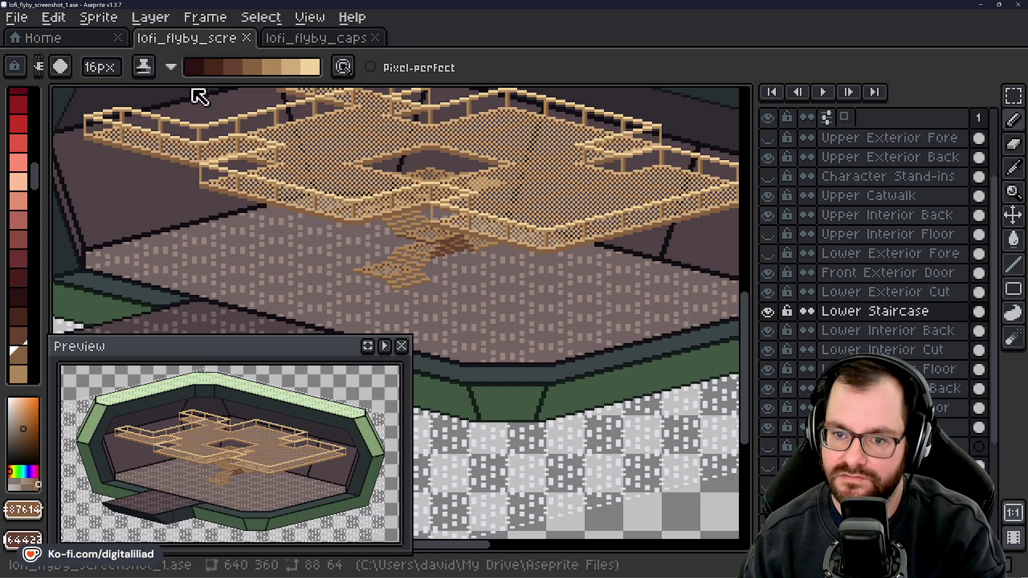
pyautogui.click(856, 196)
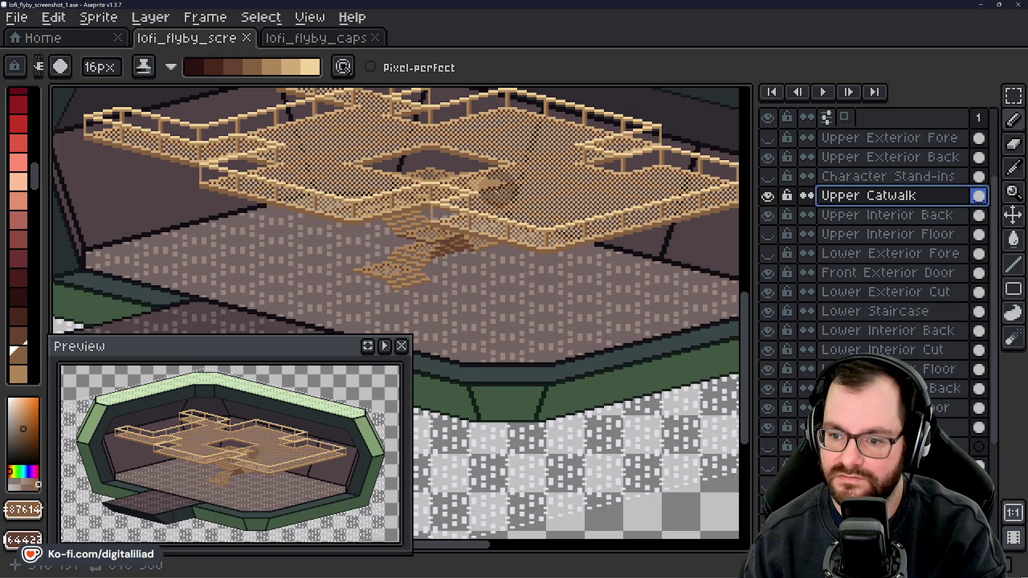
pyautogui.click(870, 312)
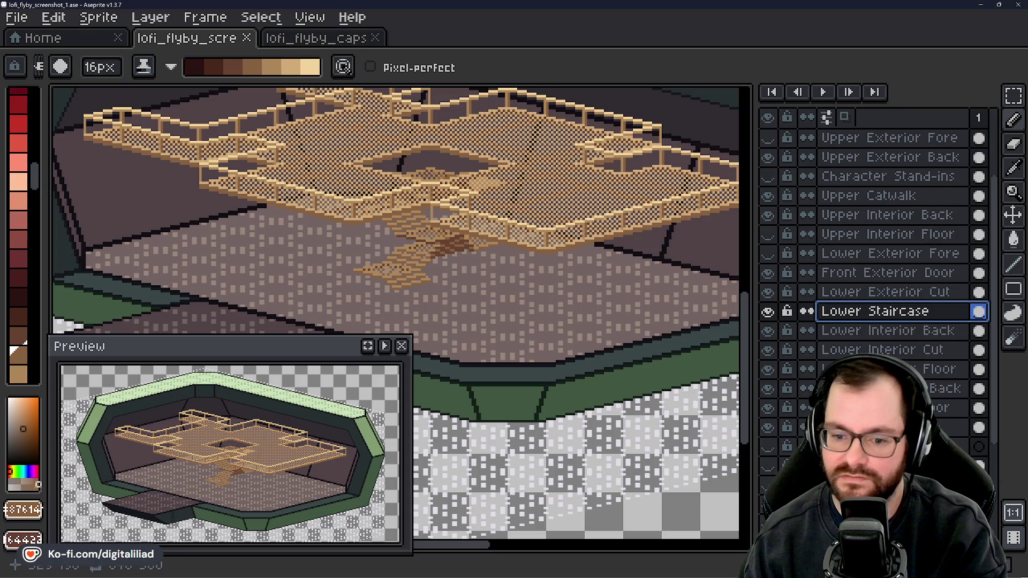
# - Save the file and pan around to inspect the catwalk and stairs
pyautogui.scroll(-1, 516, 355)
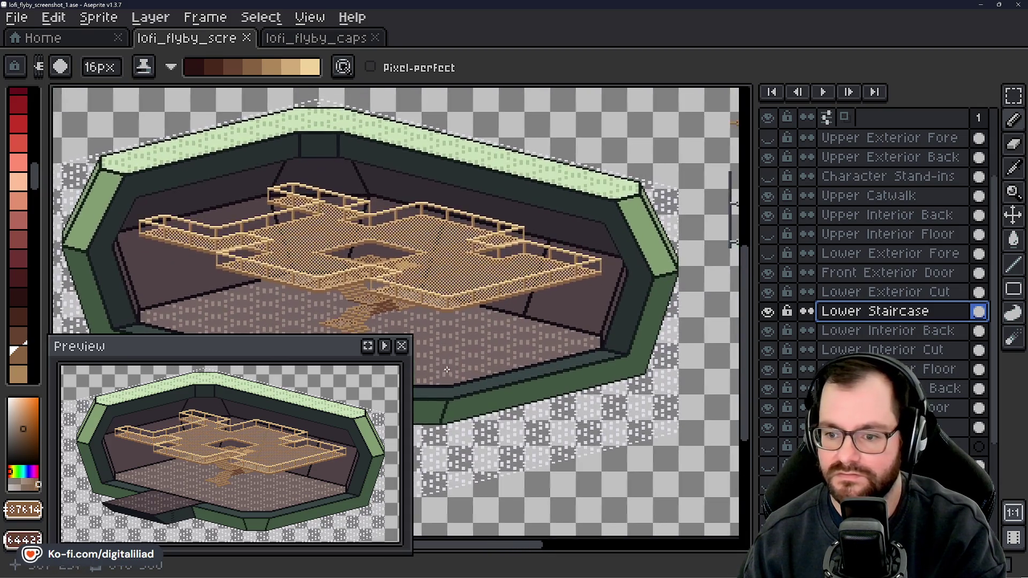
pyautogui.scroll(-1, 517, 340)
pyautogui.scroll(2, 535, 306)
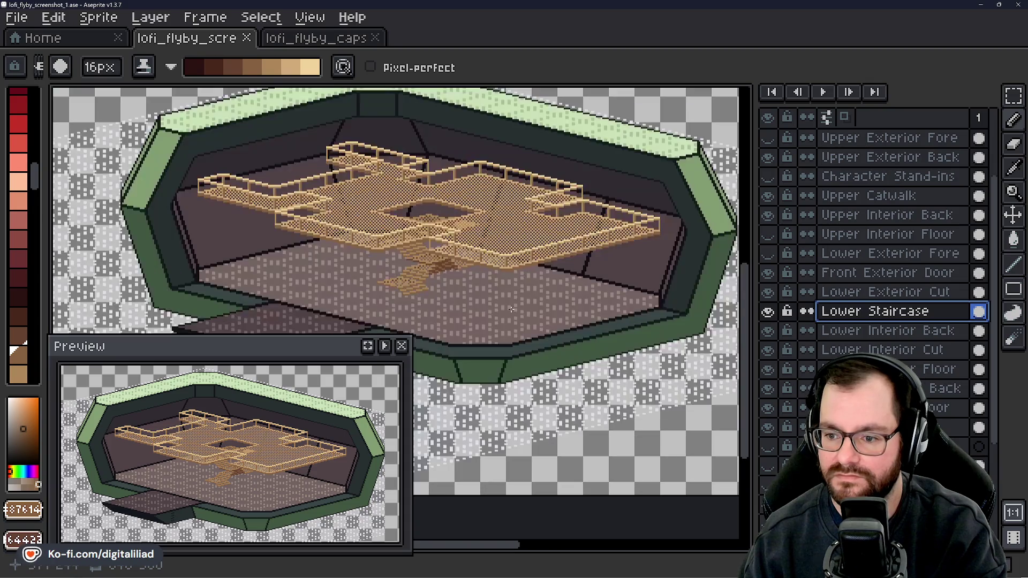
pyautogui.scroll(4, 493, 313)
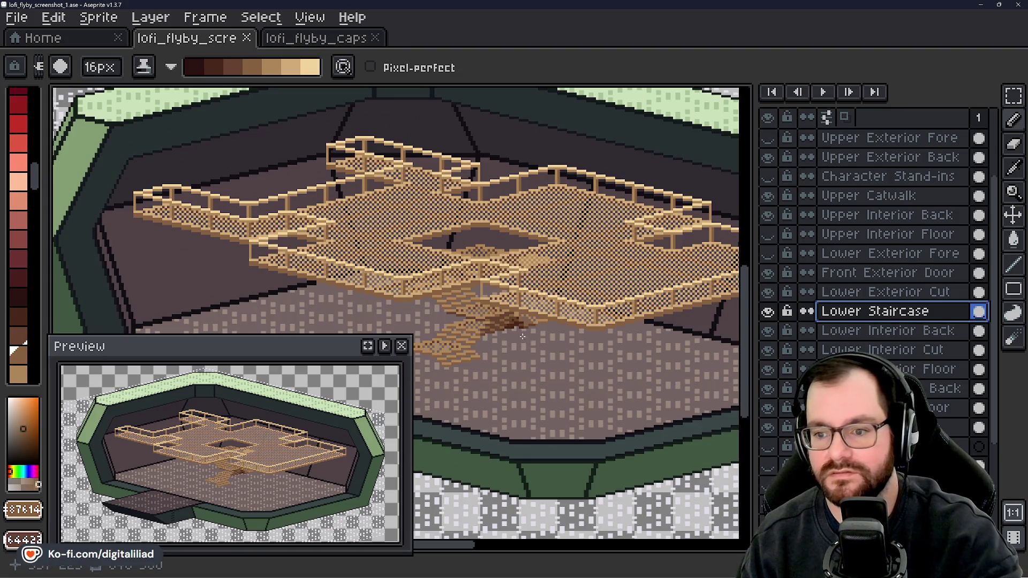
pyautogui.hotkey('ctrl', 's')
pyautogui.moveTo(498, 361); pyautogui.dragTo(539, 407)
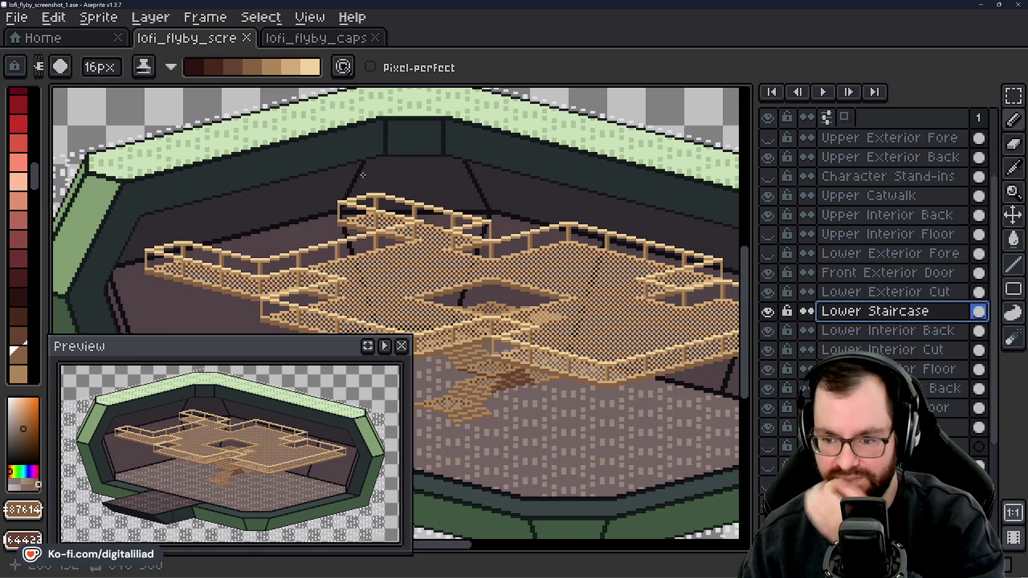
pyautogui.moveTo(507, 332)
pyautogui.mouseDown()
pyautogui.moveTo(360, 231)
pyautogui.moveTo(523, 243)
pyautogui.mouseUp()
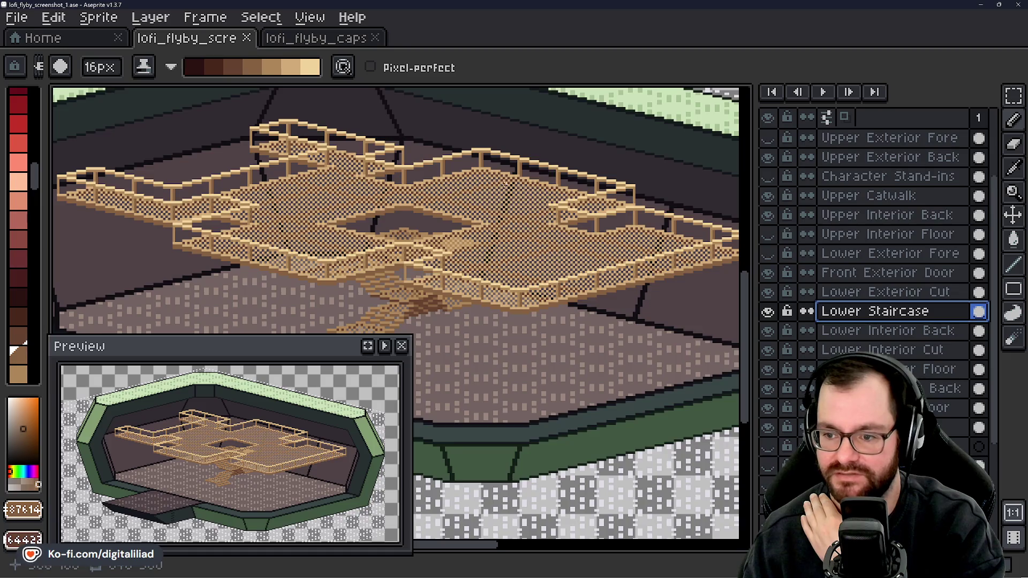
pyautogui.moveTo(494, 289)
pyautogui.mouseDown()
pyautogui.moveTo(493, 275)
pyautogui.moveTo(497, 295)
pyautogui.moveTo(544, 255)
pyautogui.moveTo(557, 268)
pyautogui.mouseUp()
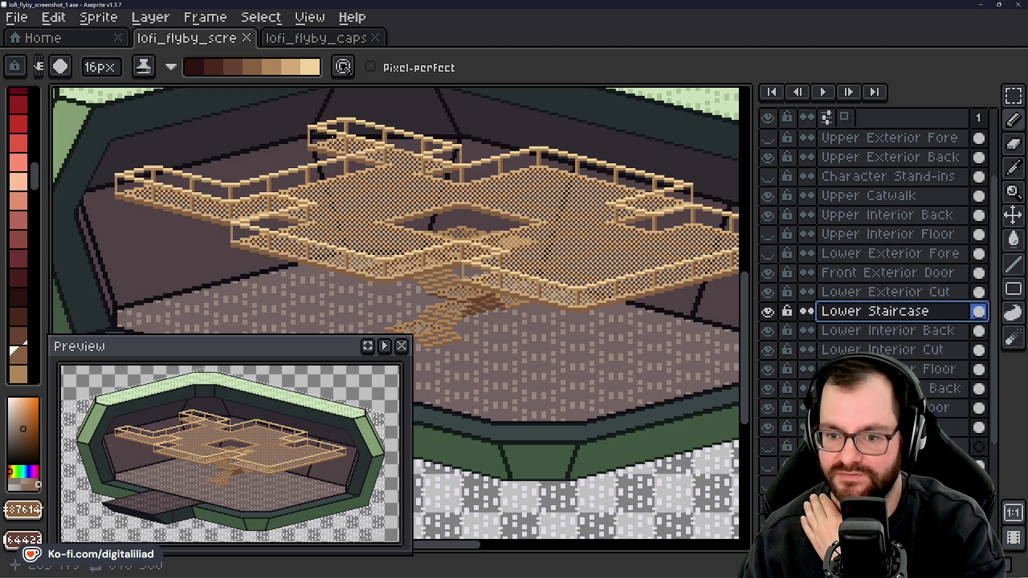
pyautogui.moveTo(514, 259)
pyautogui.mouseDown()
pyautogui.moveTo(356, 223)
pyautogui.moveTo(478, 246)
pyautogui.moveTo(493, 238)
pyautogui.mouseUp()
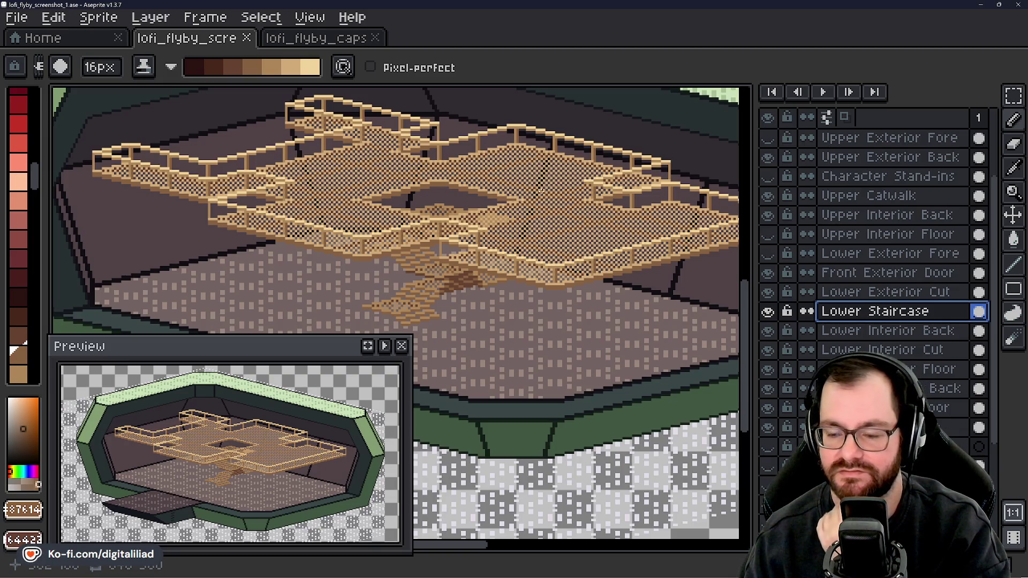
# - Pick the Upper Catwalk layer from the canvas and undo its last change
pyautogui.press('v')
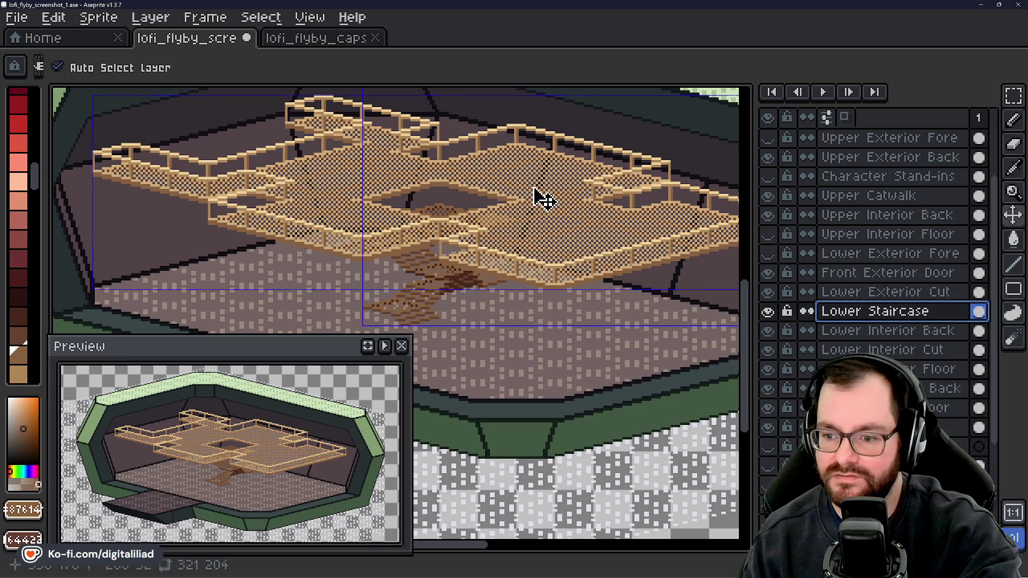
pyautogui.click(540, 199)
pyautogui.press('b')
pyautogui.scroll(-3, 482, 289)
pyautogui.scroll(3, 481, 290)
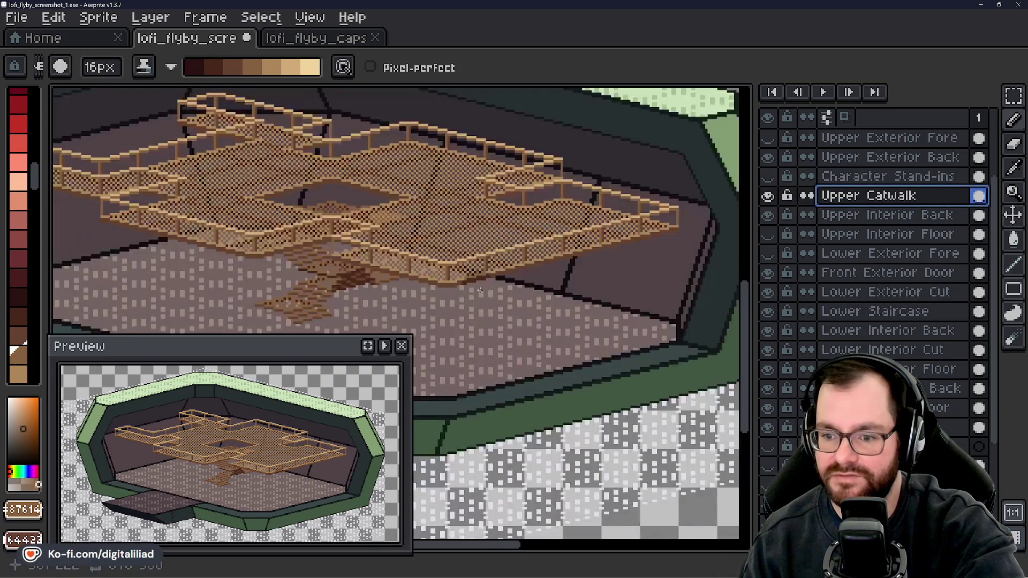
pyautogui.moveTo(481, 290); pyautogui.dragTo(514, 293)
pyautogui.moveTo(362, 162); pyautogui.dragTo(420, 159)
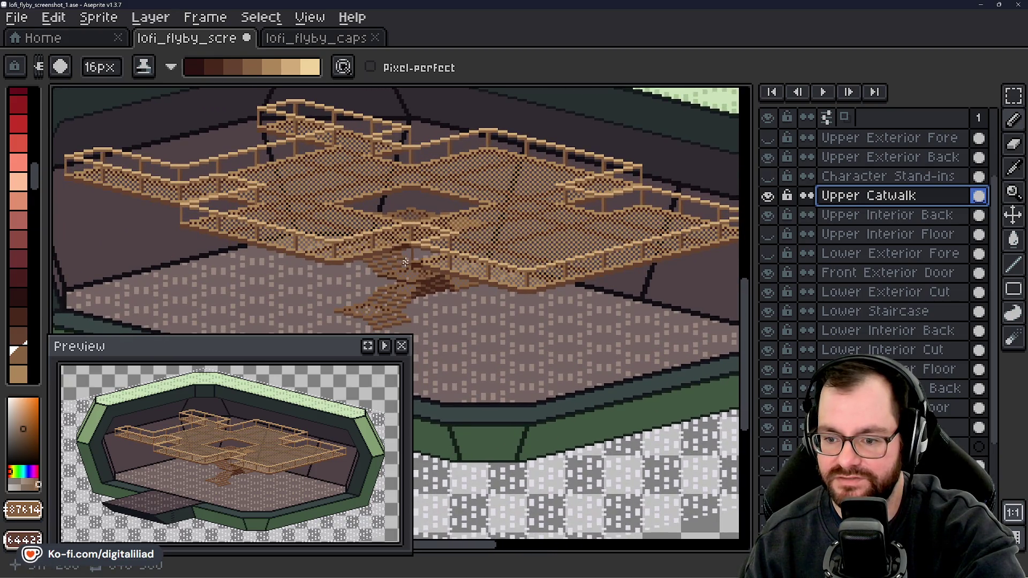
pyautogui.hotkey('ctrl', 'z')
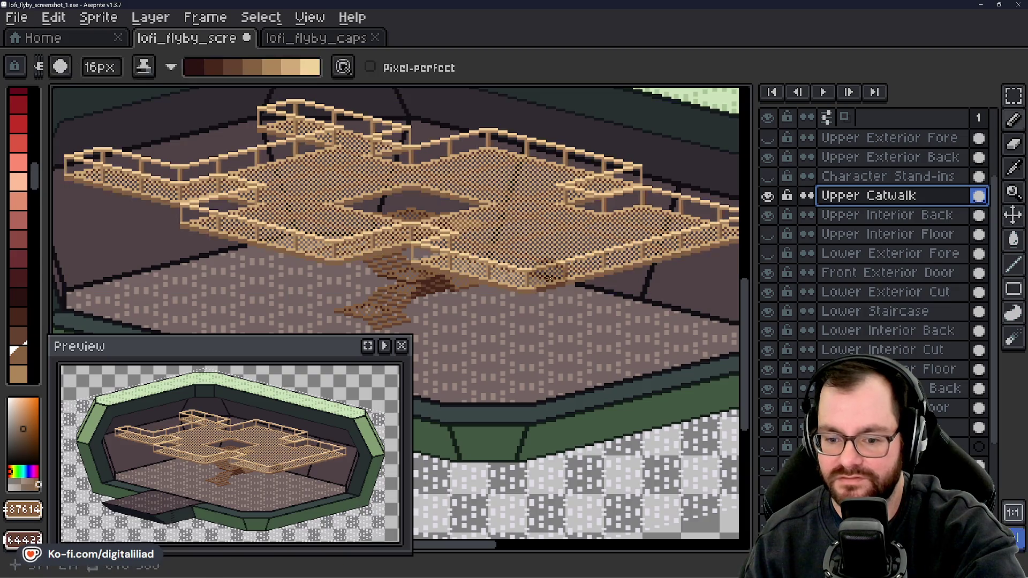
# - Make Upper Catwalk the working layer again and save lofi_flyby_screenshot_1.ase
pyautogui.keyDown('ctrl'); pyautogui.click(546, 276); pyautogui.keyUp('ctrl')
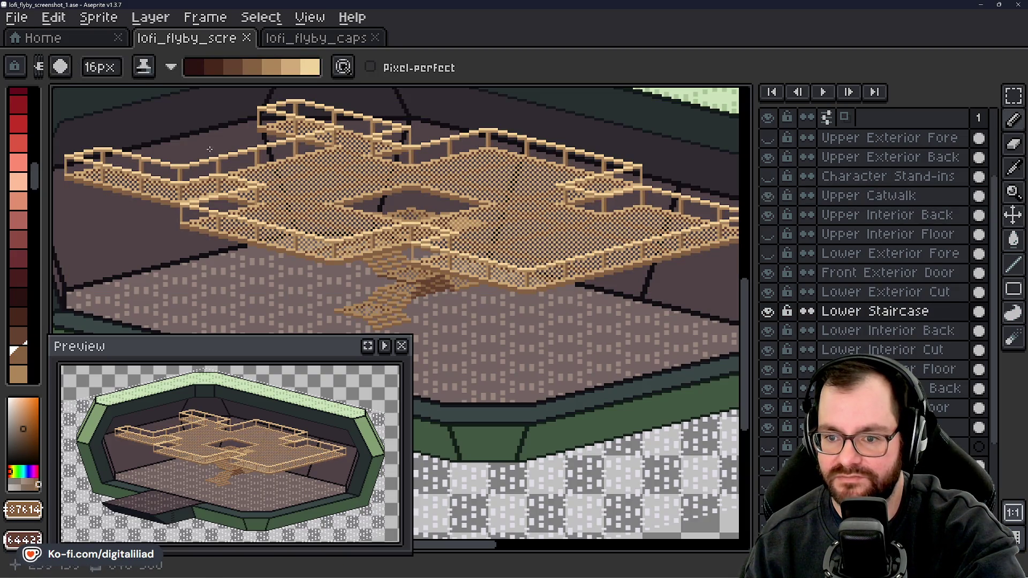
pyautogui.keyDown('ctrl'); pyautogui.click(190, 219); pyautogui.keyUp('ctrl')
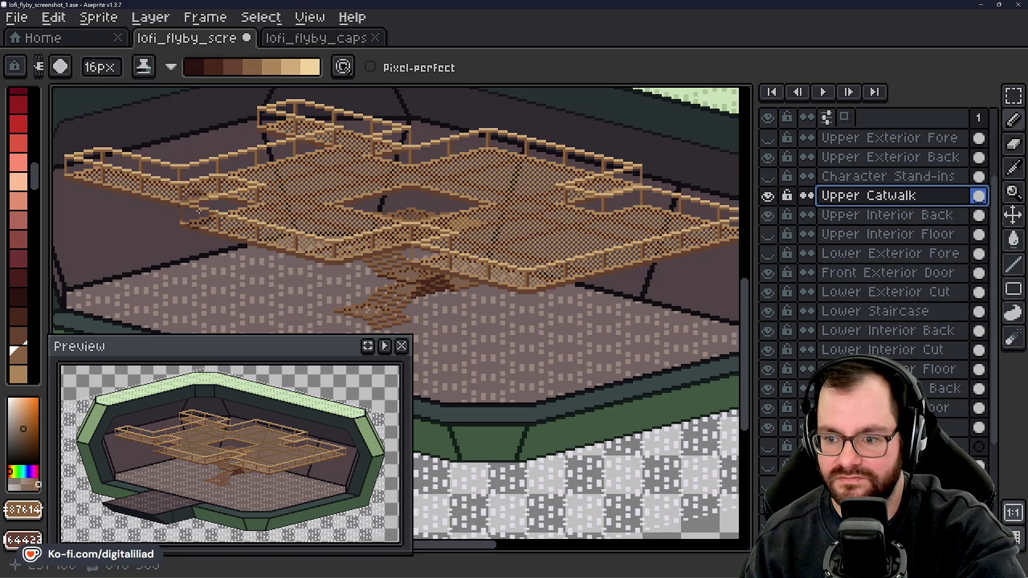
pyautogui.moveTo(320, 198)
pyautogui.mouseDown()
pyautogui.moveTo(342, 232)
pyautogui.moveTo(506, 248)
pyautogui.moveTo(495, 263)
pyautogui.moveTo(375, 252)
pyautogui.mouseUp()
pyautogui.hotkey('ctrl', 's')
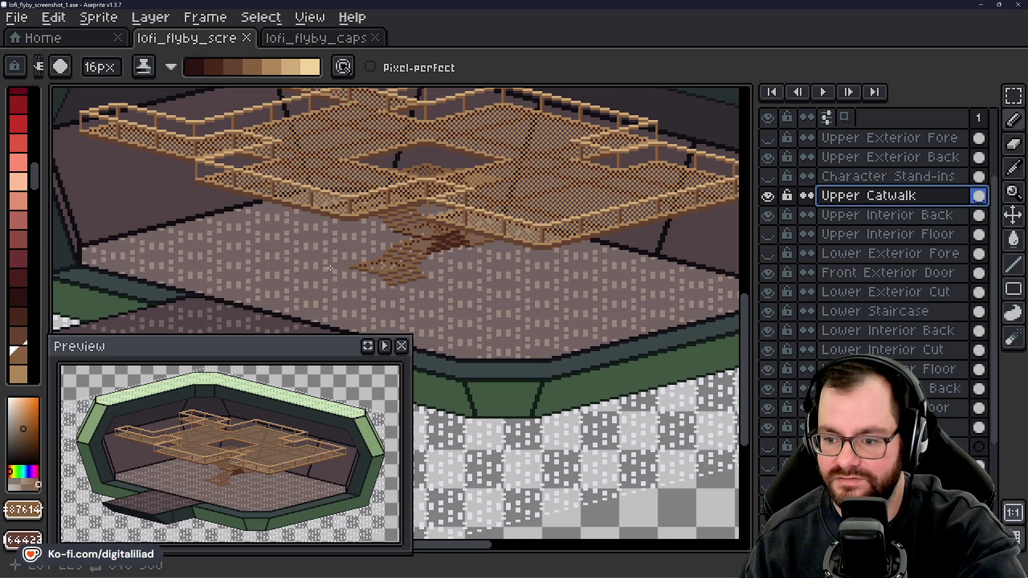
pyautogui.moveTo(461, 273)
pyautogui.mouseDown()
pyautogui.moveTo(495, 299)
pyautogui.moveTo(498, 338)
pyautogui.moveTo(482, 321)
pyautogui.moveTo(480, 356)
pyautogui.moveTo(328, 378)
pyautogui.mouseUp()
pyautogui.hotkey('ctrl', 's')
pyautogui.scroll(-3, 475, 265)
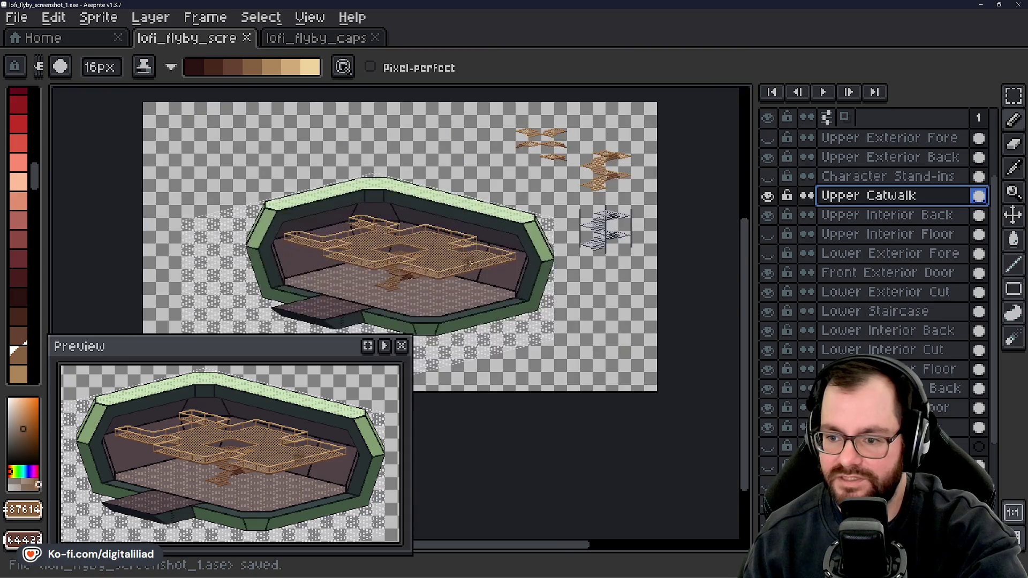
pyautogui.scroll(2, 476, 265)
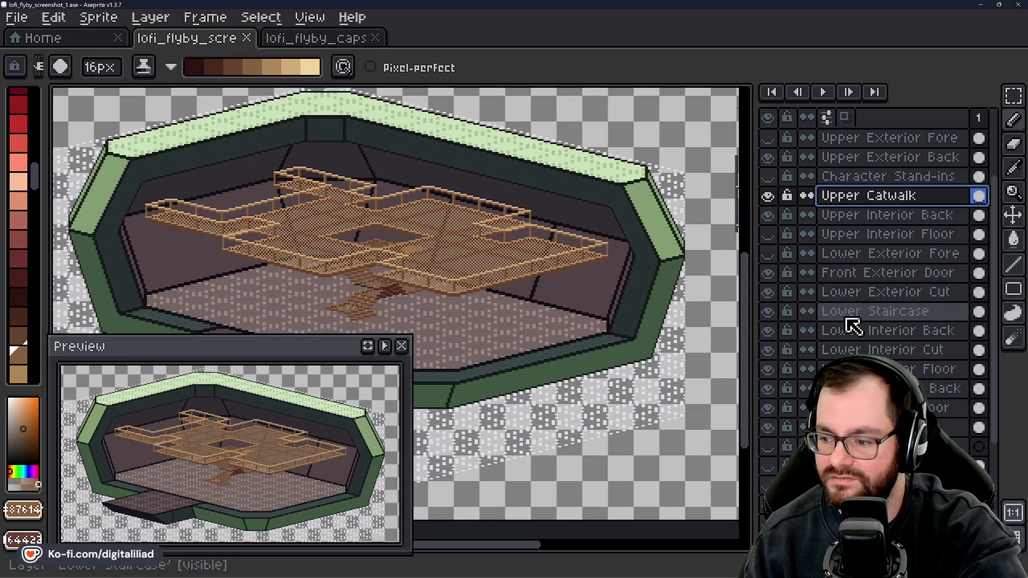
pyautogui.moveTo(523, 303)
pyautogui.mouseDown()
pyautogui.moveTo(399, 427)
pyautogui.moveTo(486, 358)
pyautogui.moveTo(491, 339)
pyautogui.moveTo(574, 298)
pyautogui.moveTo(550, 278)
pyautogui.mouseUp()
pyautogui.scroll(-2, 551, 278)
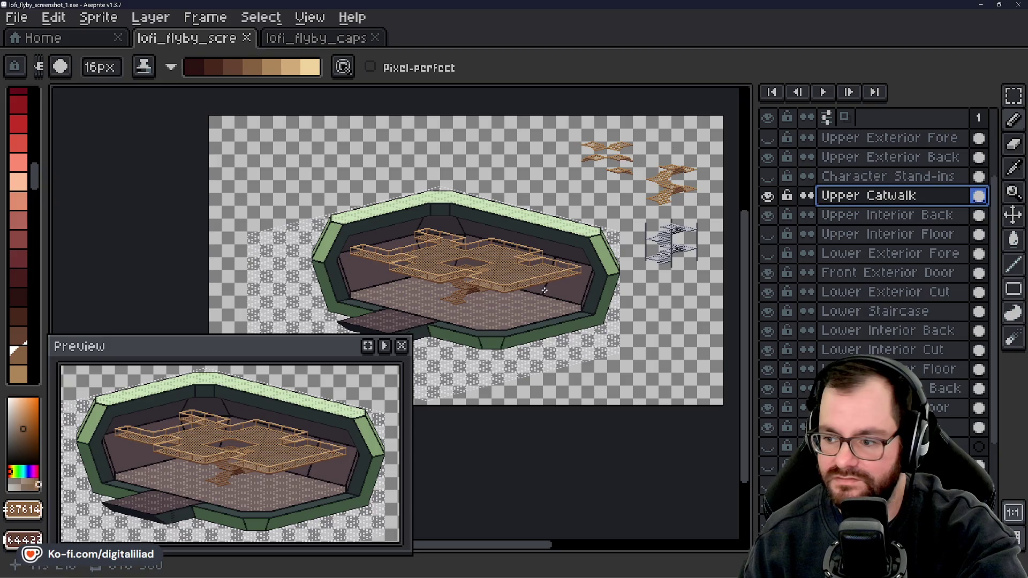
pyautogui.scroll(2, 490, 278)
pyautogui.scroll(1, 484, 319)
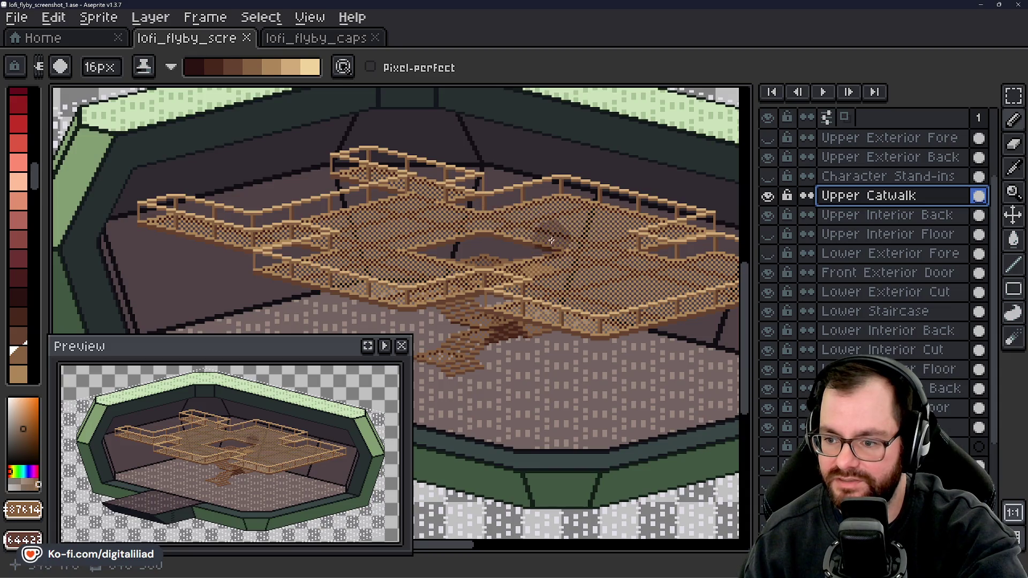
pyautogui.moveTo(498, 278)
pyautogui.mouseDown()
pyautogui.moveTo(541, 264)
pyautogui.moveTo(552, 230)
pyautogui.mouseUp()
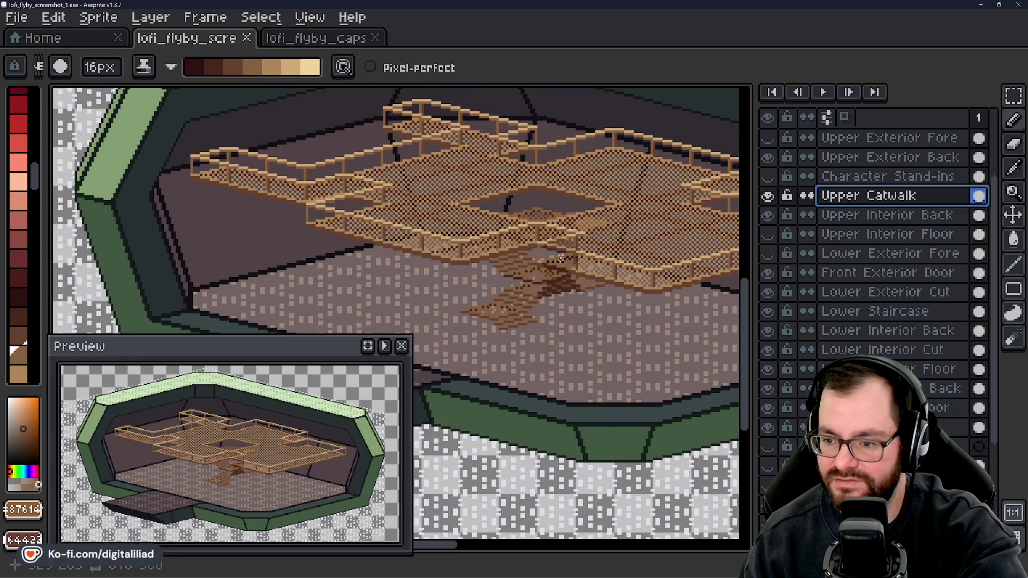
pyautogui.moveTo(572, 313); pyautogui.dragTo(271, 318)
pyautogui.hscroll(10, 271, 318)
pyautogui.scroll(2, 340, 294)
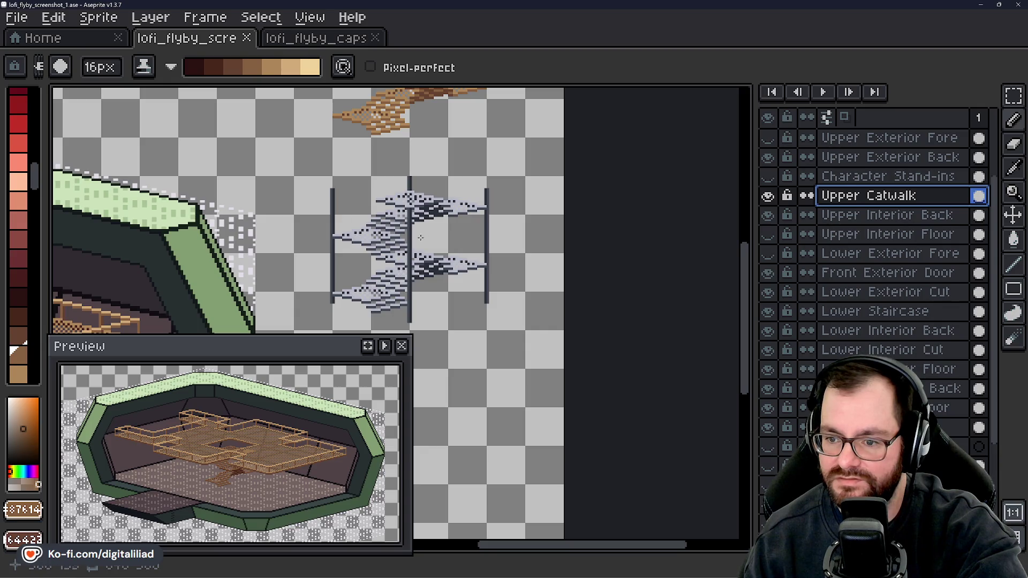
pyautogui.moveTo(334, 251)
pyautogui.mouseDown()
pyautogui.moveTo(432, 333)
pyautogui.moveTo(514, 278)
pyautogui.mouseUp()
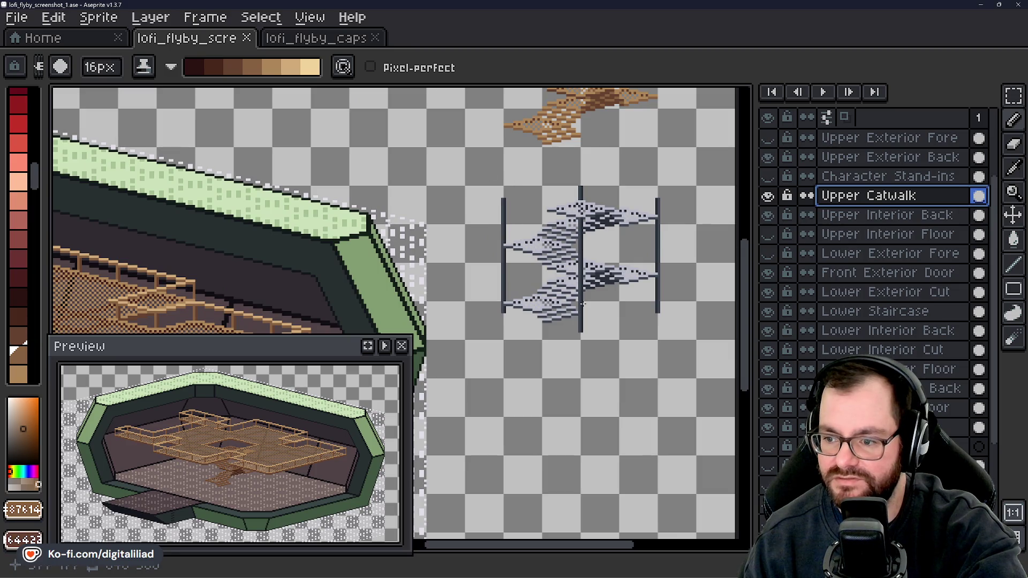
pyautogui.moveTo(345, 205)
pyautogui.mouseDown()
pyautogui.moveTo(402, 246)
pyautogui.moveTo(436, 223)
pyautogui.moveTo(487, 243)
pyautogui.moveTo(477, 257)
pyautogui.moveTo(406, 259)
pyautogui.moveTo(429, 267)
pyautogui.mouseUp()
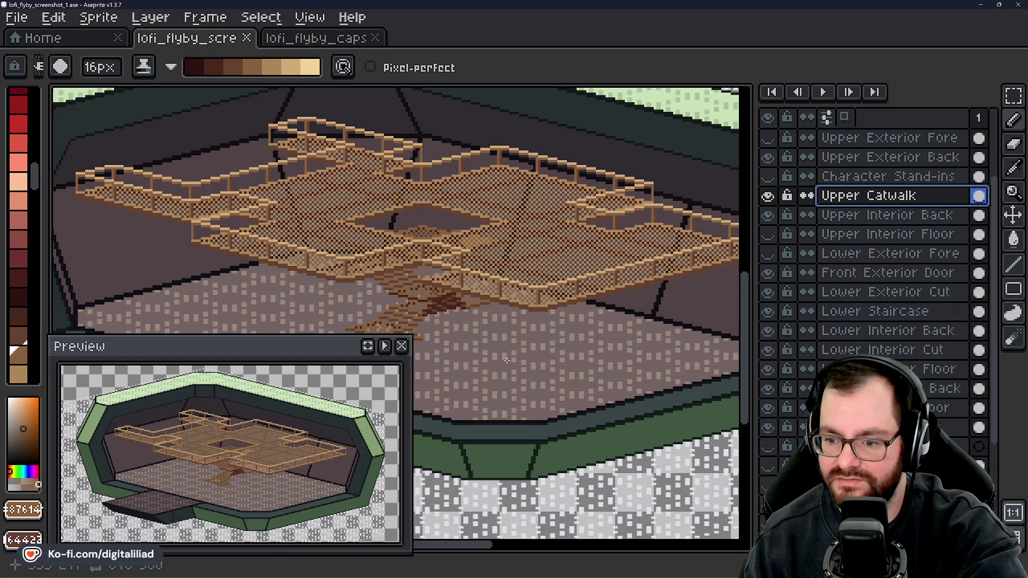
pyautogui.moveTo(647, 336); pyautogui.dragTo(479, 320)
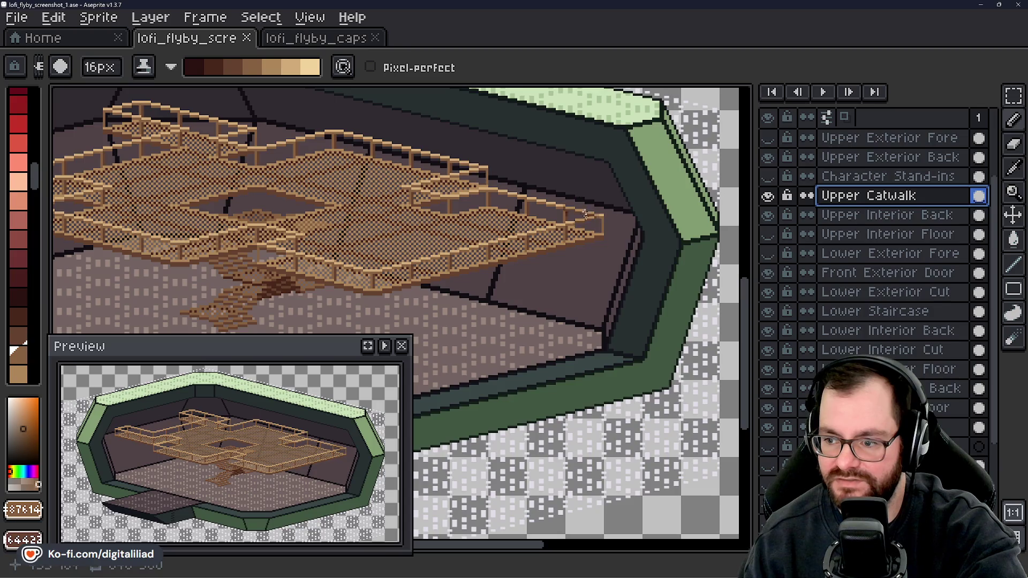
pyautogui.hscroll(-5, 551, 287)
pyautogui.moveTo(288, 272)
pyautogui.mouseDown()
pyautogui.moveTo(372, 306)
pyautogui.moveTo(319, 298)
pyautogui.moveTo(337, 304)
pyautogui.mouseUp()
pyautogui.hotkey('ctrl', 's')
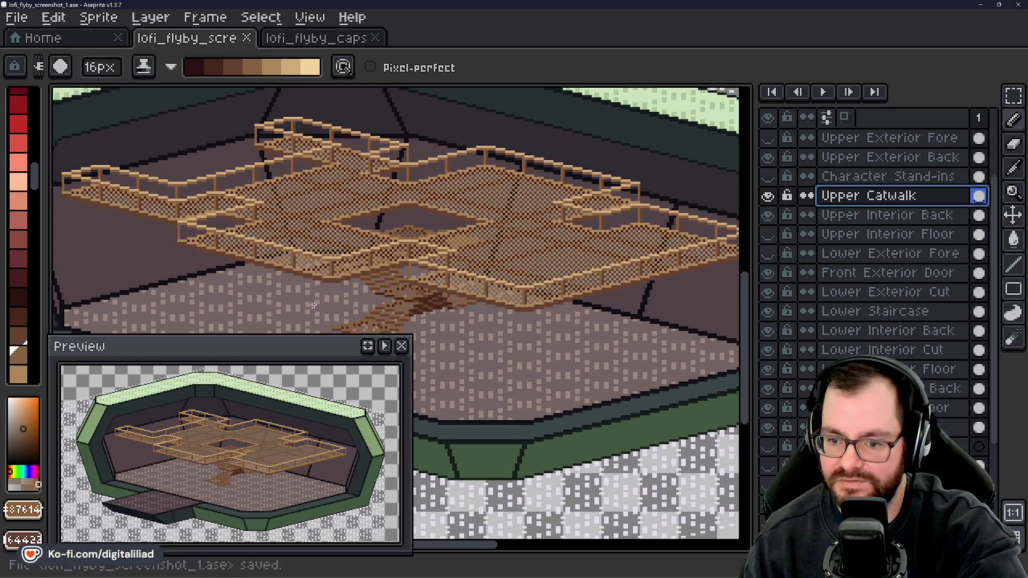